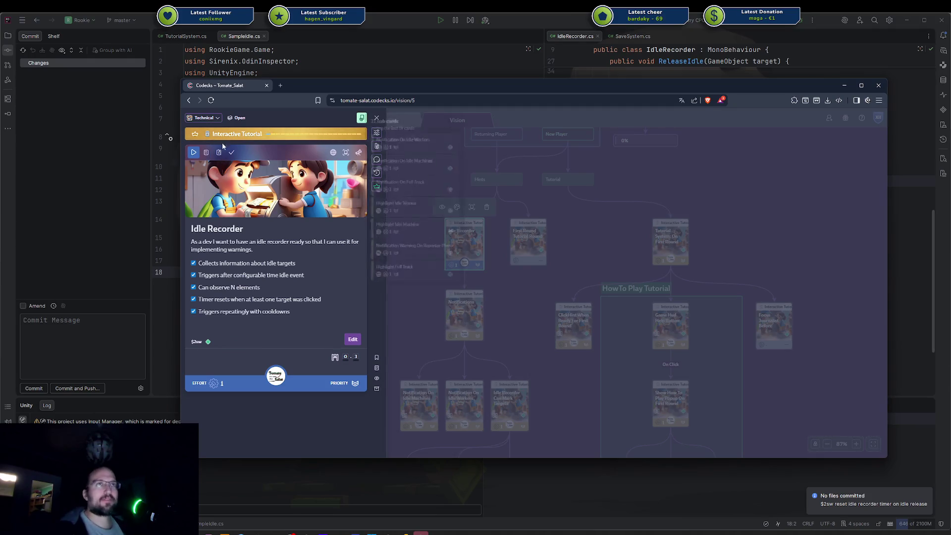
Mark the Idle Recorder card as done and close its details, leaving its colour unchanged
click(231, 153)
click(418, 254)
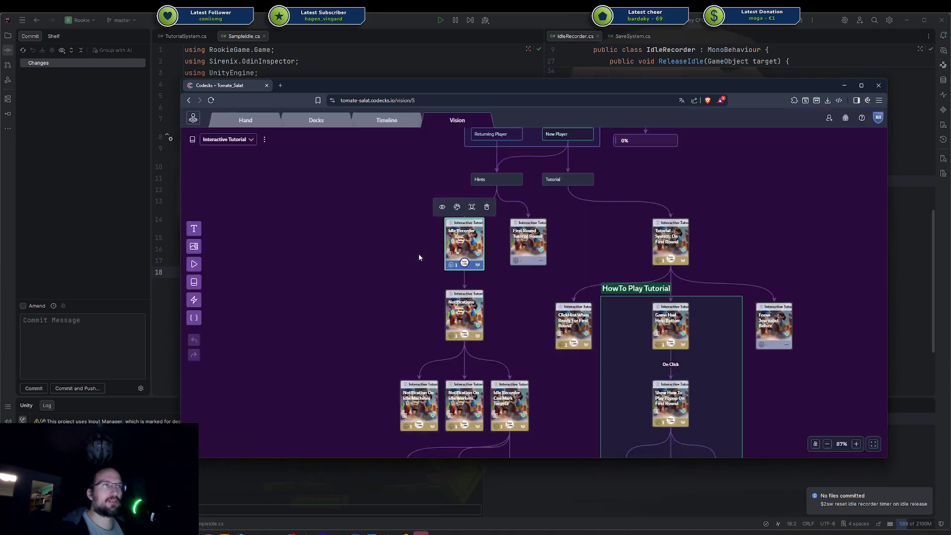
click(456, 257)
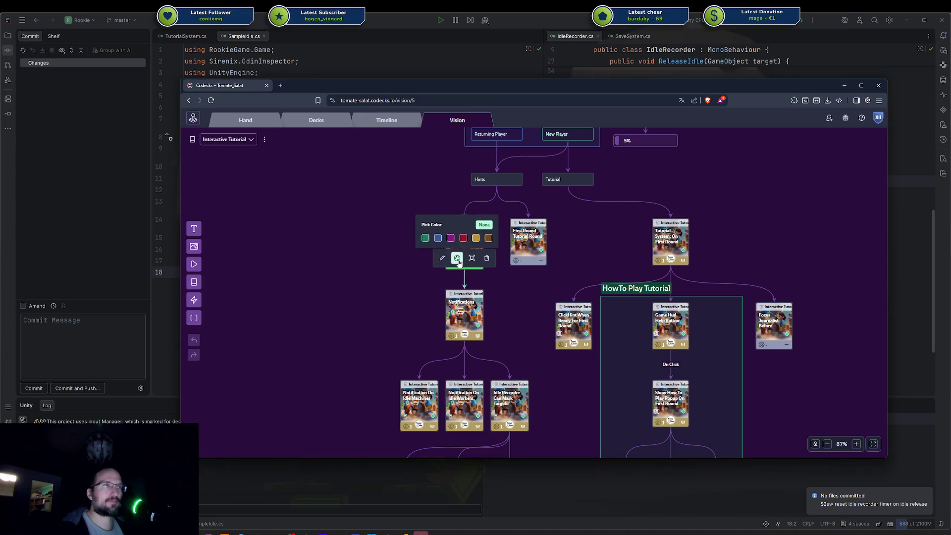
click(492, 318)
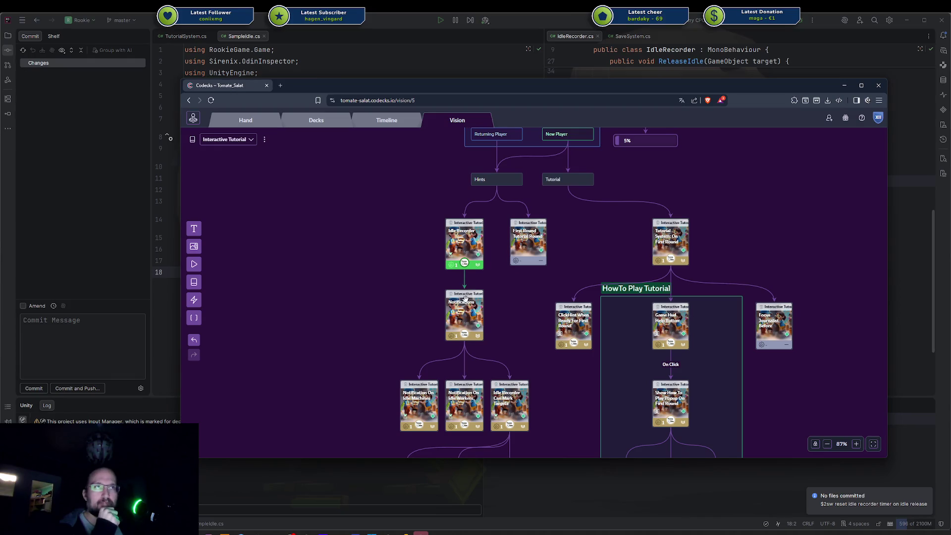
Select the Notifications card on the Vision board and open its details
scroll(466, 299, up, 5)
scroll(567, 301, down, 3)
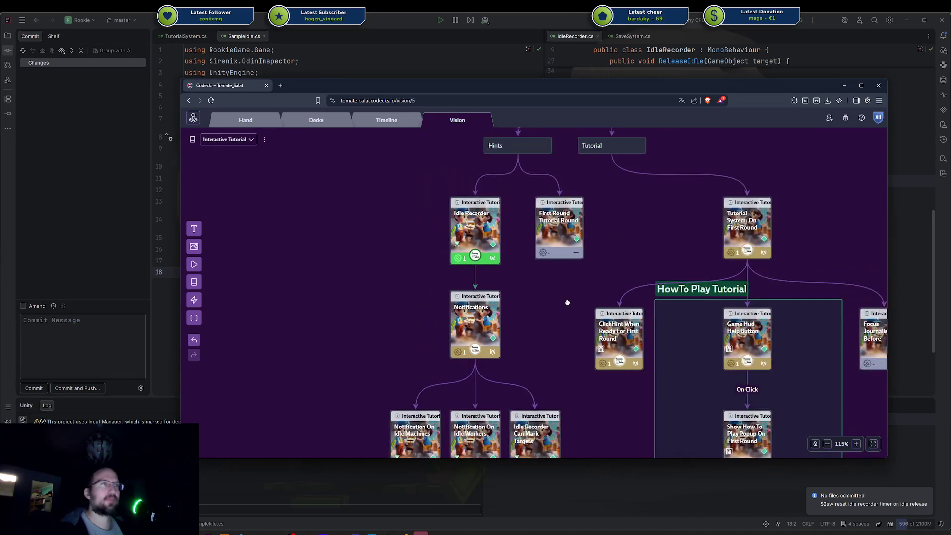
click(496, 265)
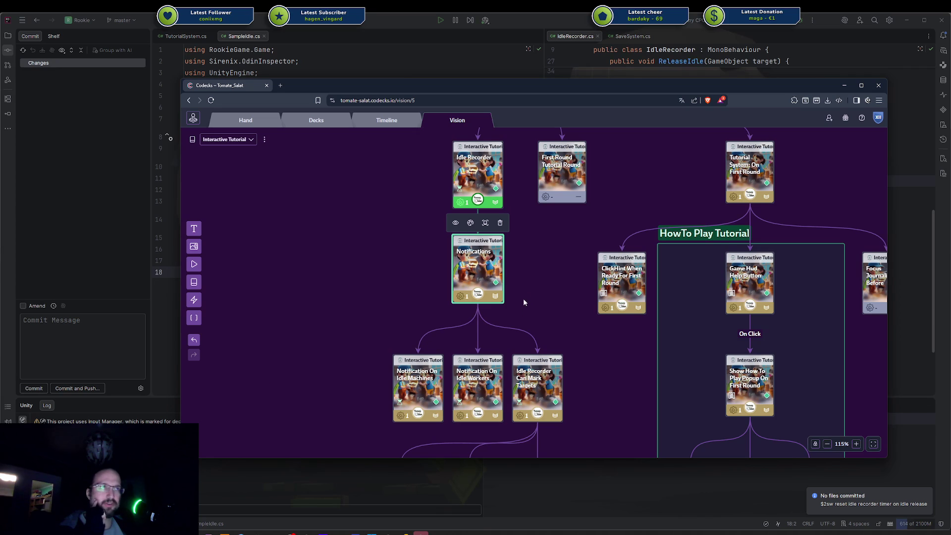
scroll(548, 258, down, 2)
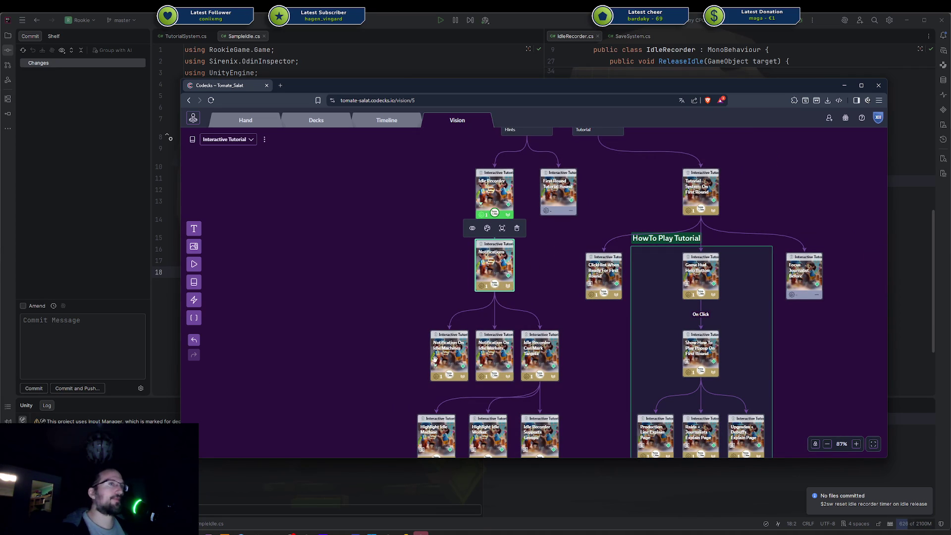
click(495, 270)
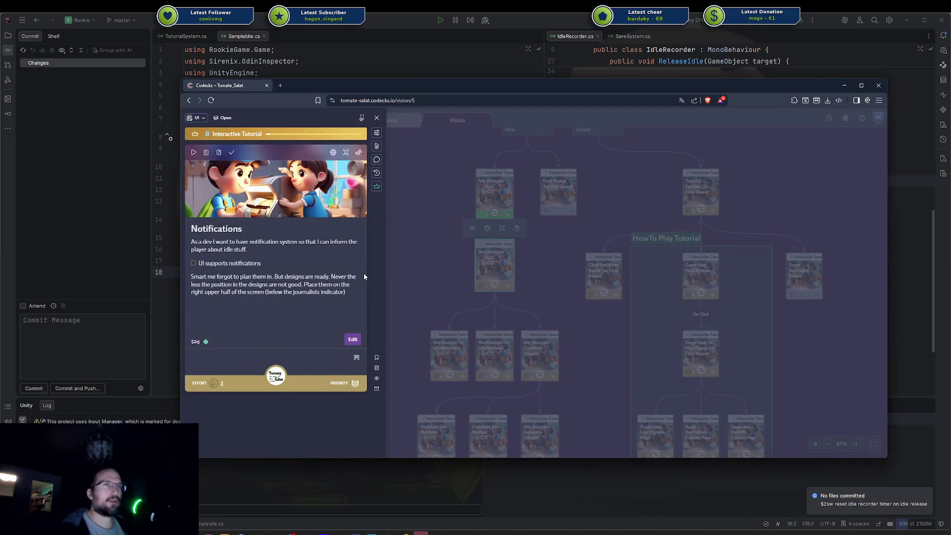
click(423, 277)
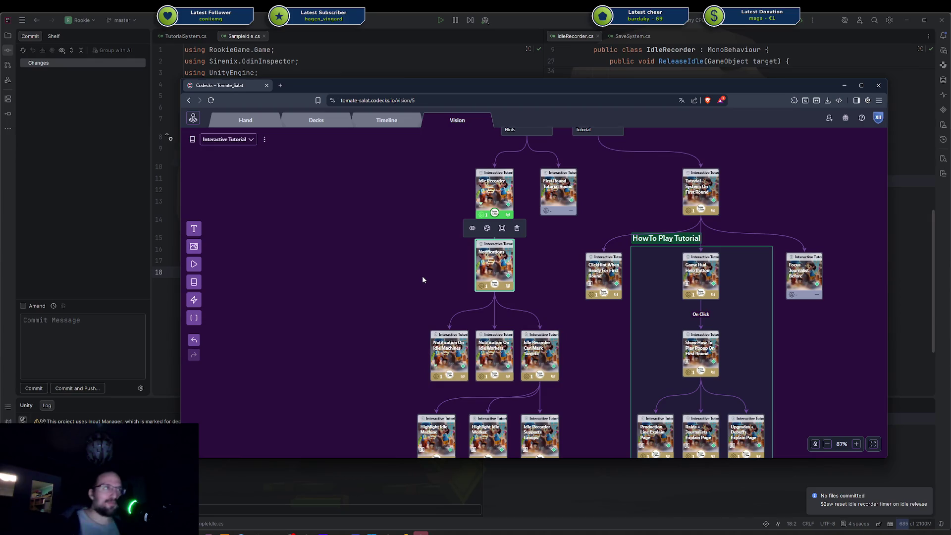
key(Escape)
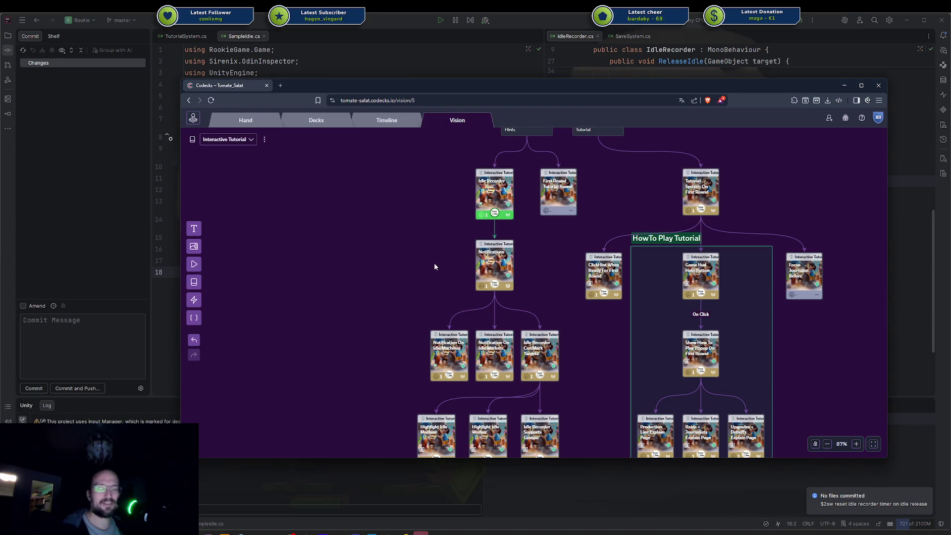
Start working on the Notifications card so it joins the hand
scroll(443, 273, up, 3)
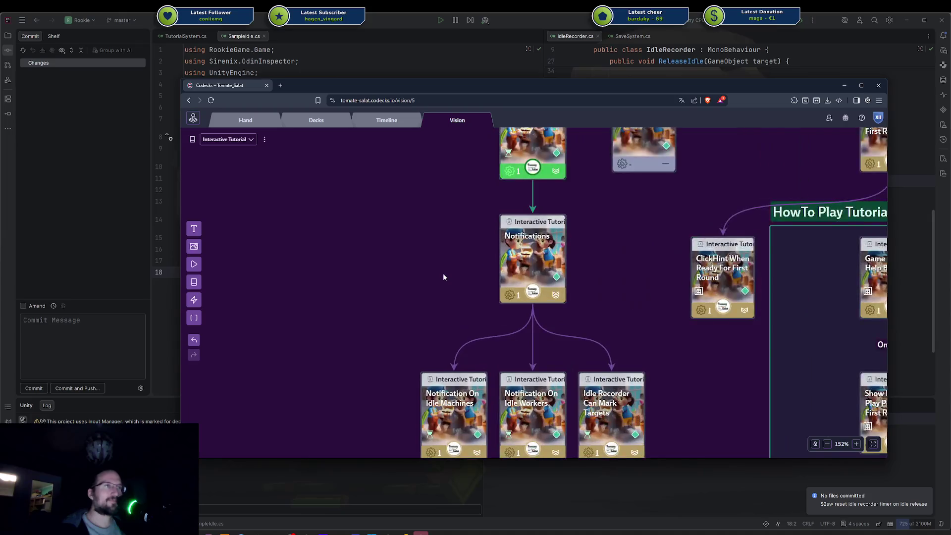
drag(412, 249, 439, 234)
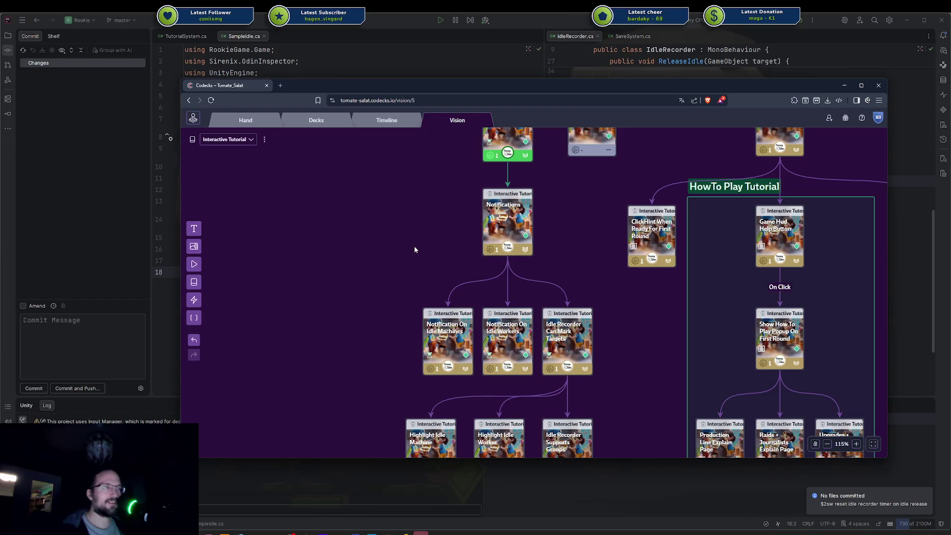
click(513, 203)
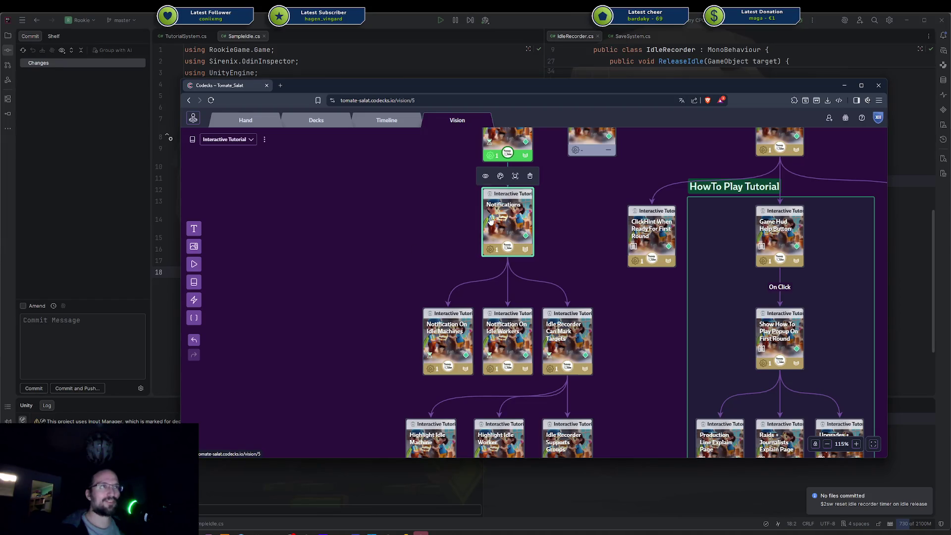
click(490, 221)
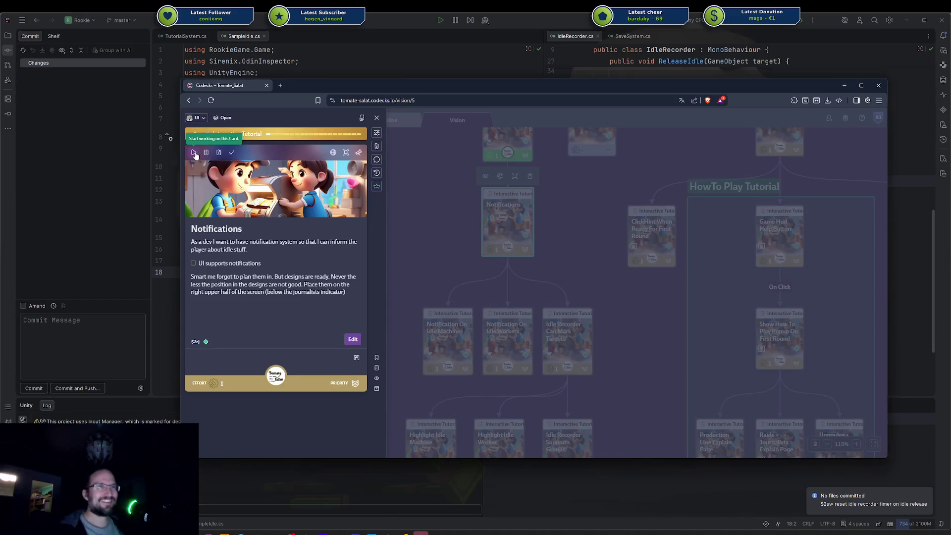
click(194, 154)
click(411, 205)
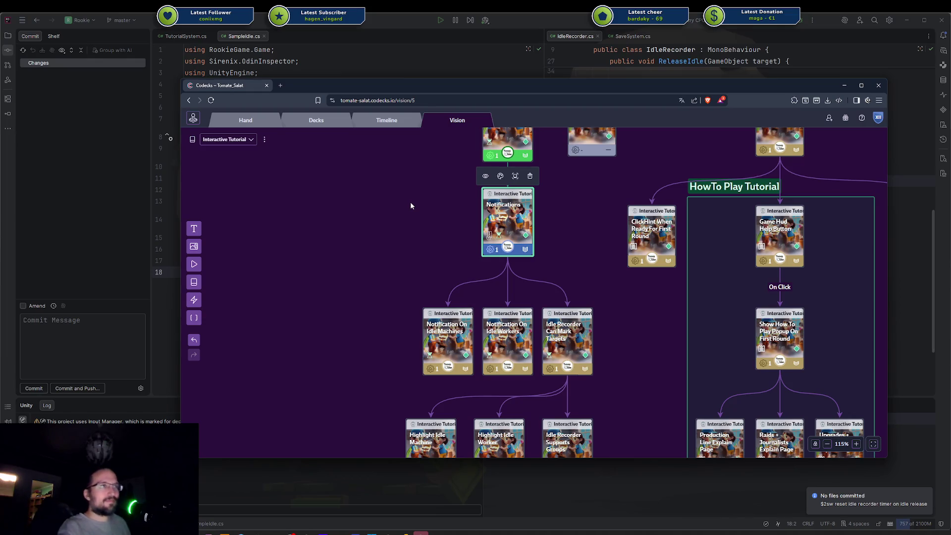
Reframe the card graph and recheck the Notifications card details
click(410, 201)
mouse_move(546, 206)
mouse_down()
mouse_move(466, 202)
mouse_move(509, 204)
mouse_up()
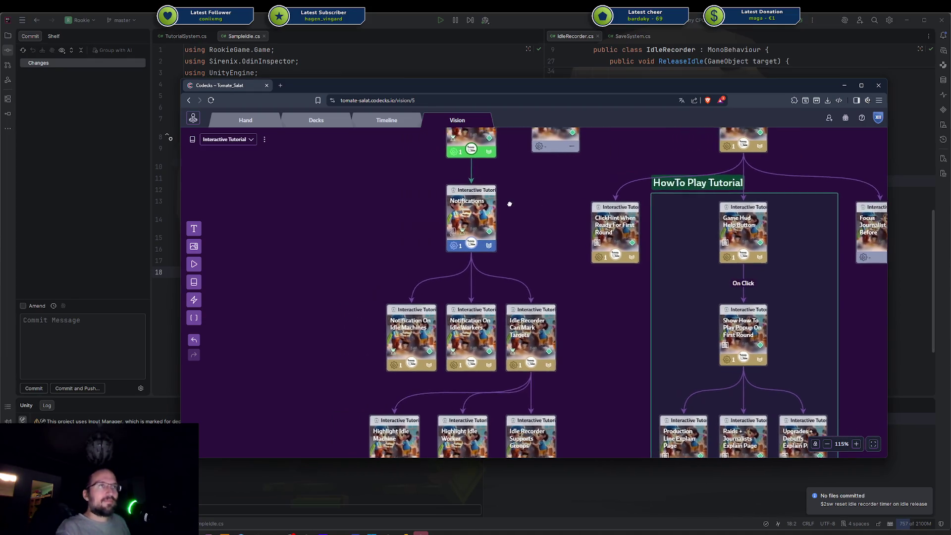
click(478, 209)
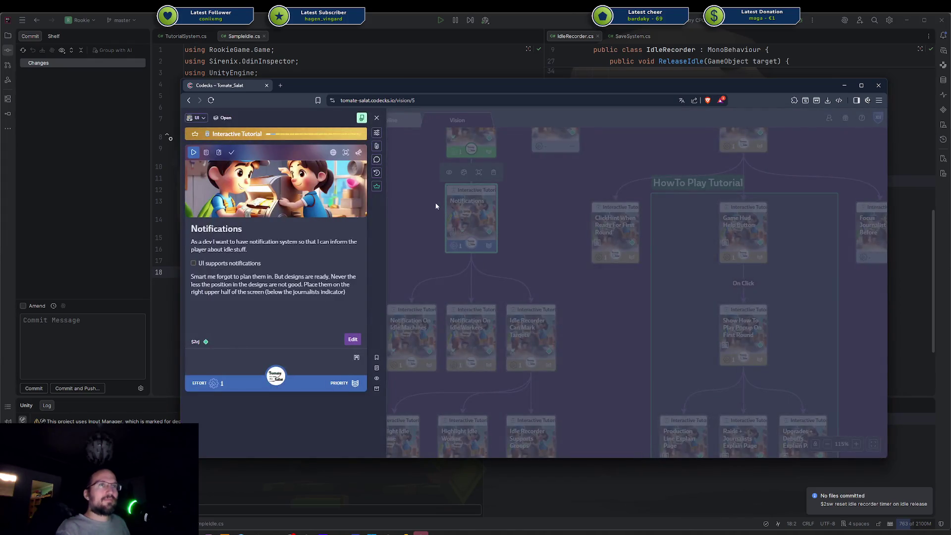
click(523, 213)
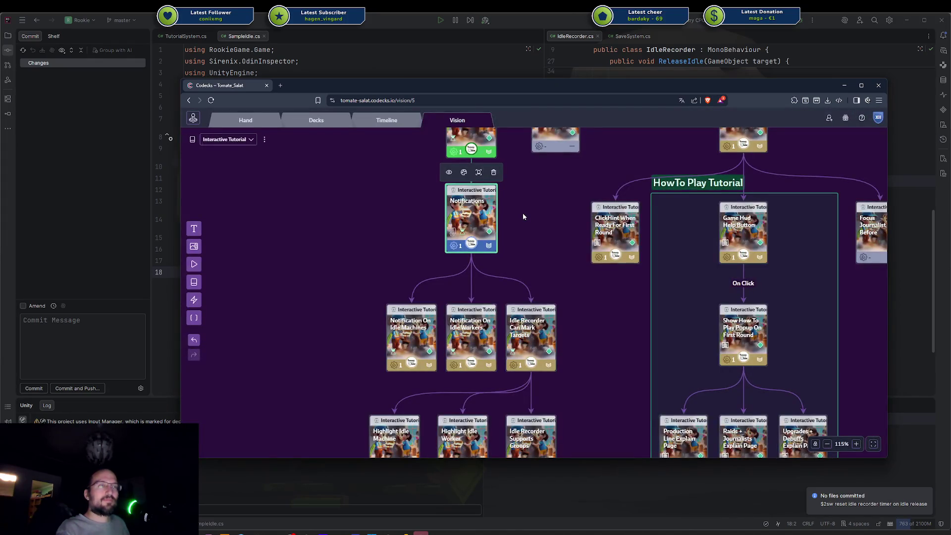
Colour the Notifications card's three connecting lines blue, then bring up the Unity editor
click(453, 272)
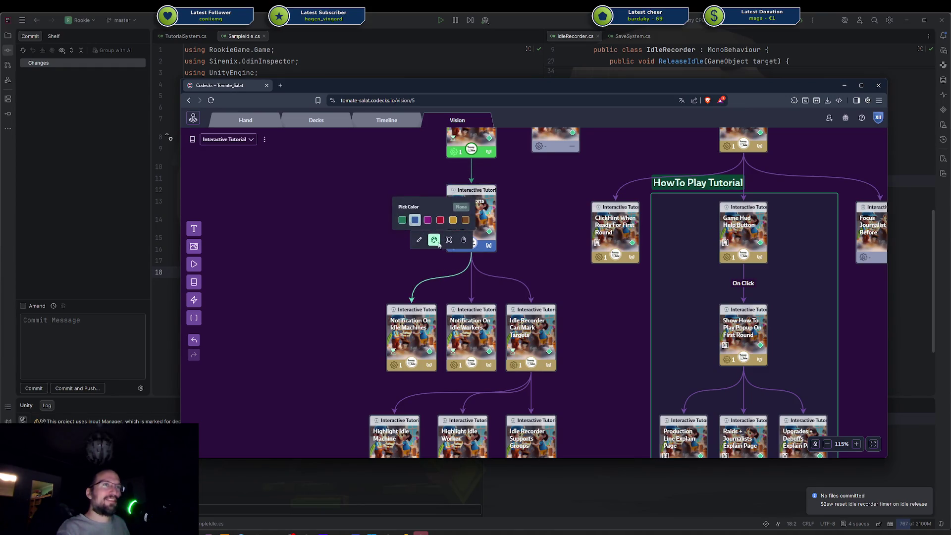
click(414, 220)
click(467, 241)
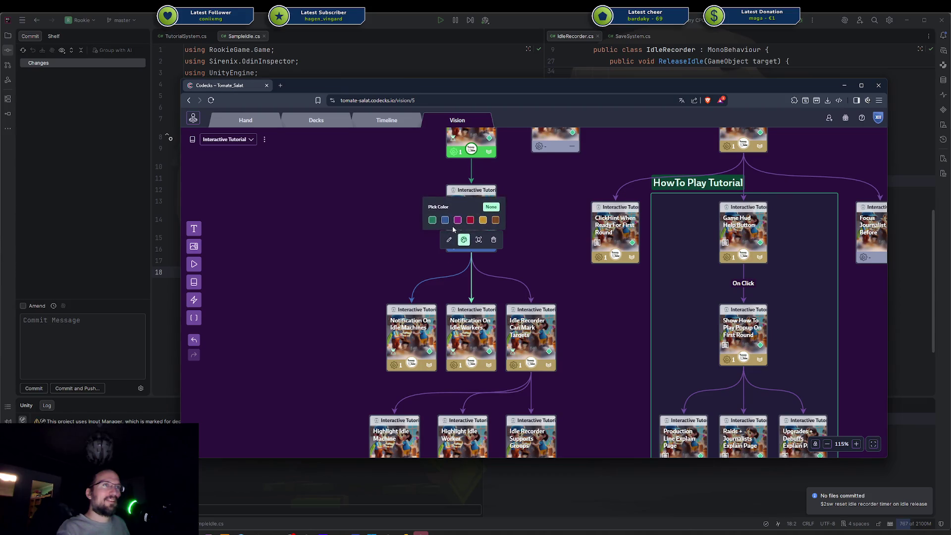
click(446, 220)
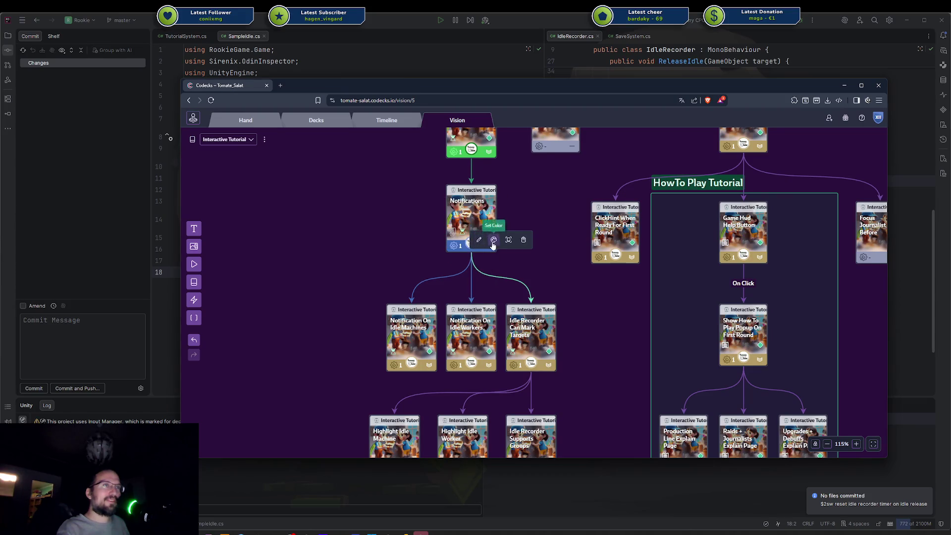
click(471, 244)
click(469, 219)
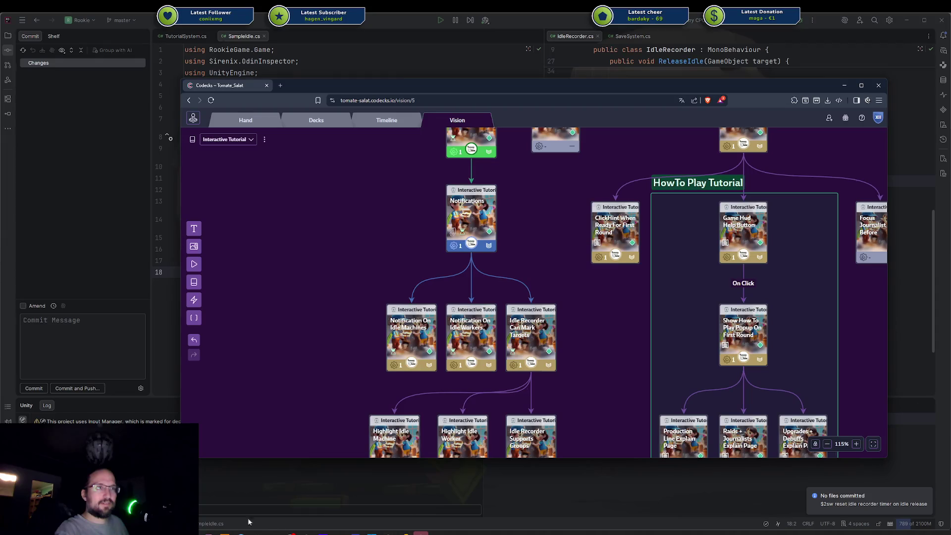
mouse_move(290, 533)
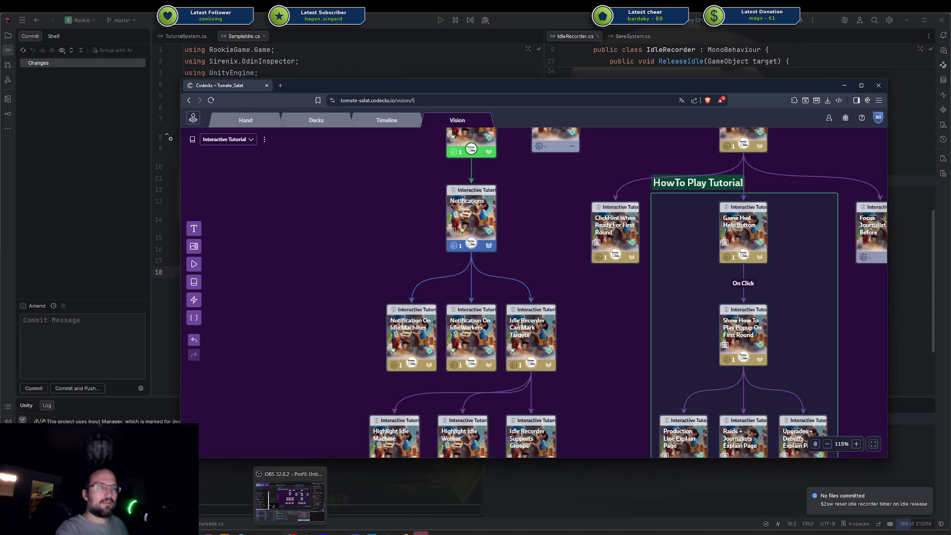
click(422, 533)
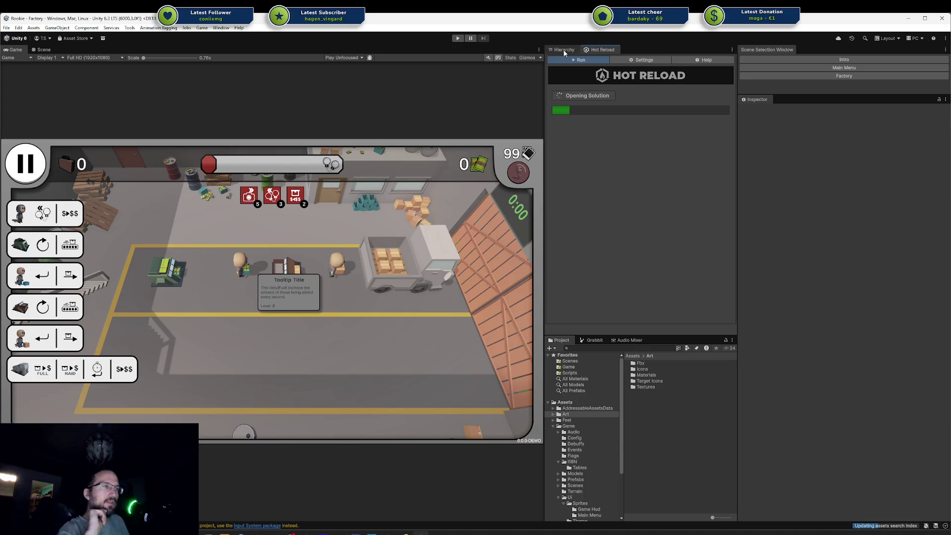
Show the Game Hud sprites folder in the Project window
scroll(578, 459, down, 3)
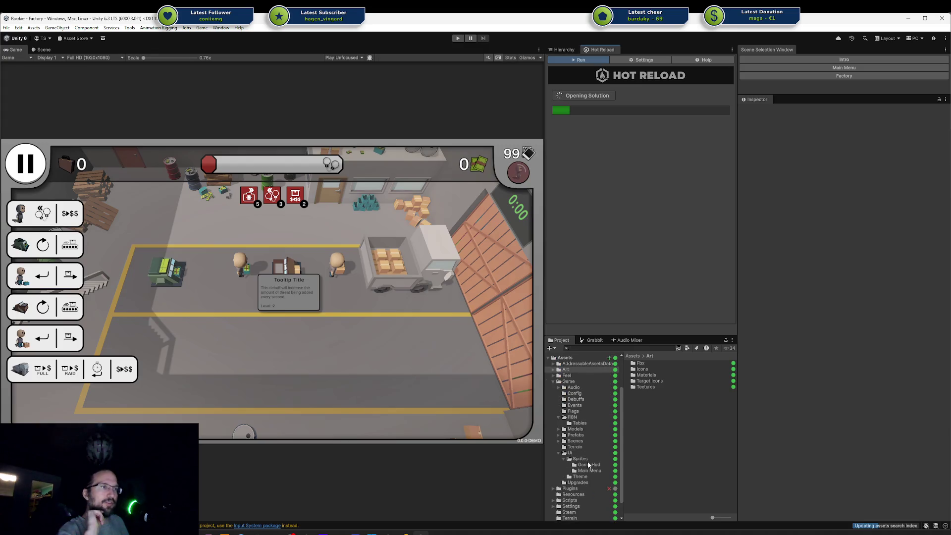
click(589, 466)
scroll(668, 438, down, 5)
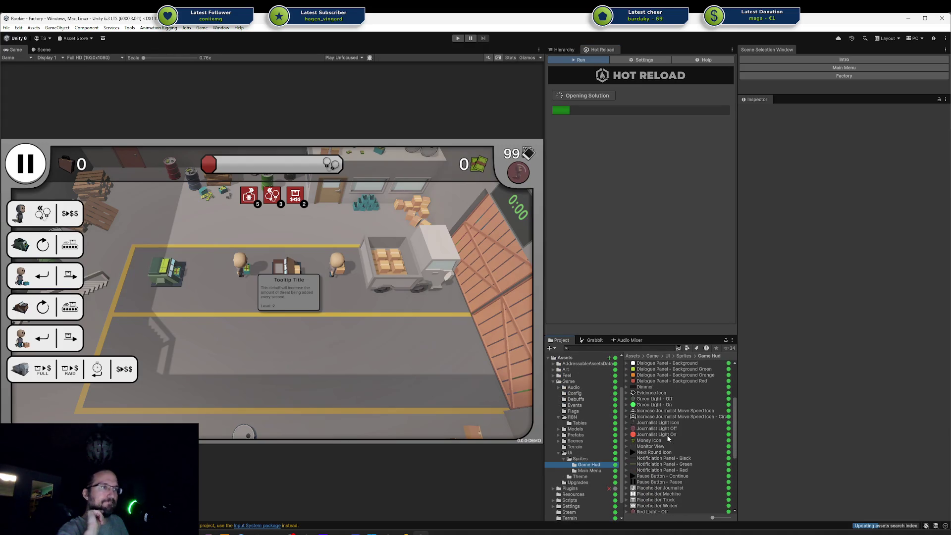
scroll(668, 438, down, 4)
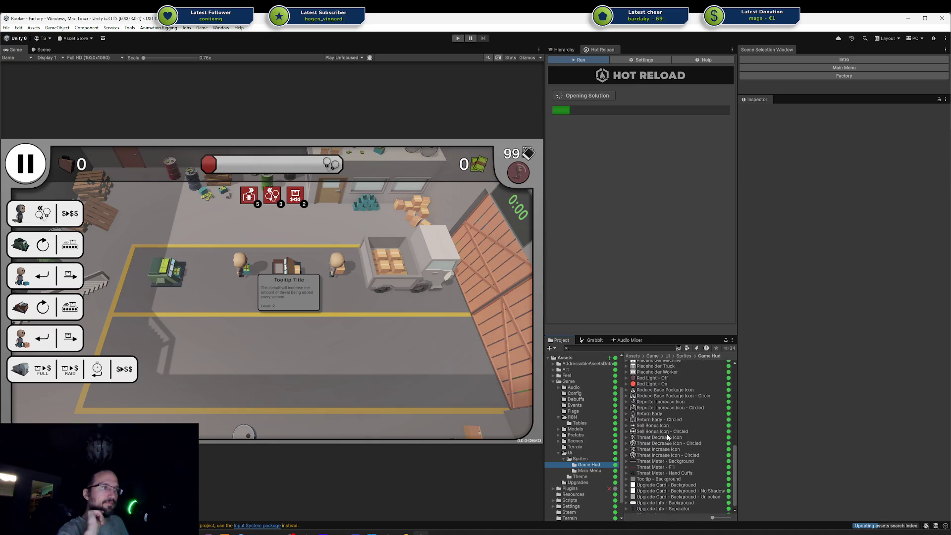
scroll(668, 436, up, 8)
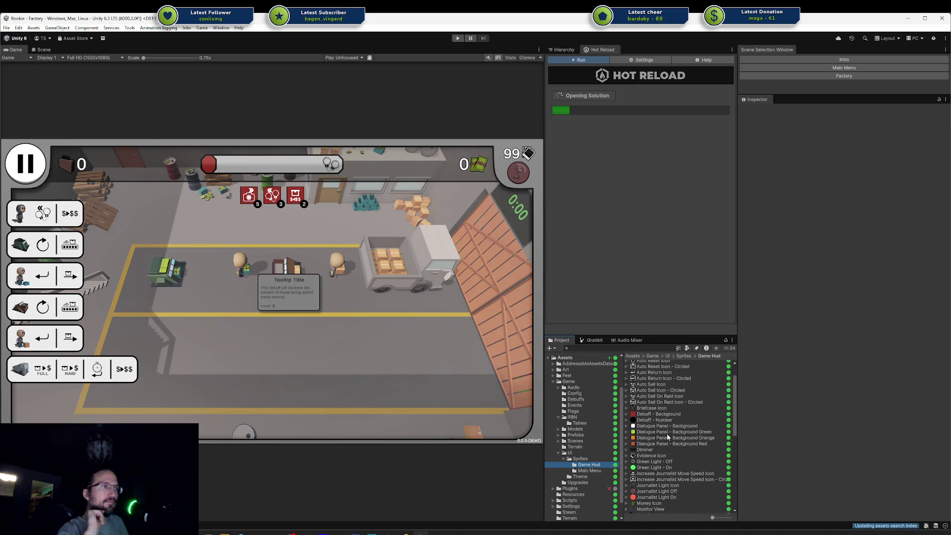
scroll(668, 437, down, 4)
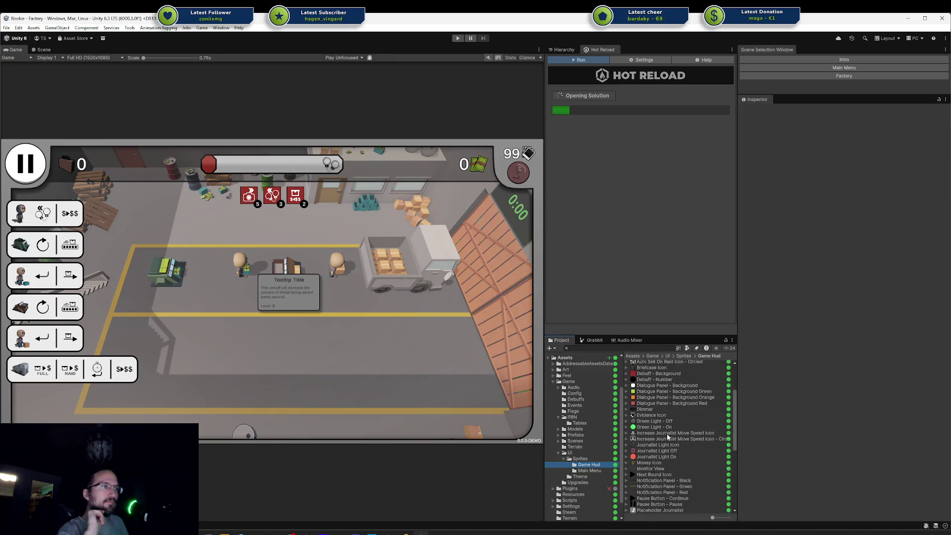
scroll(668, 437, down, 2)
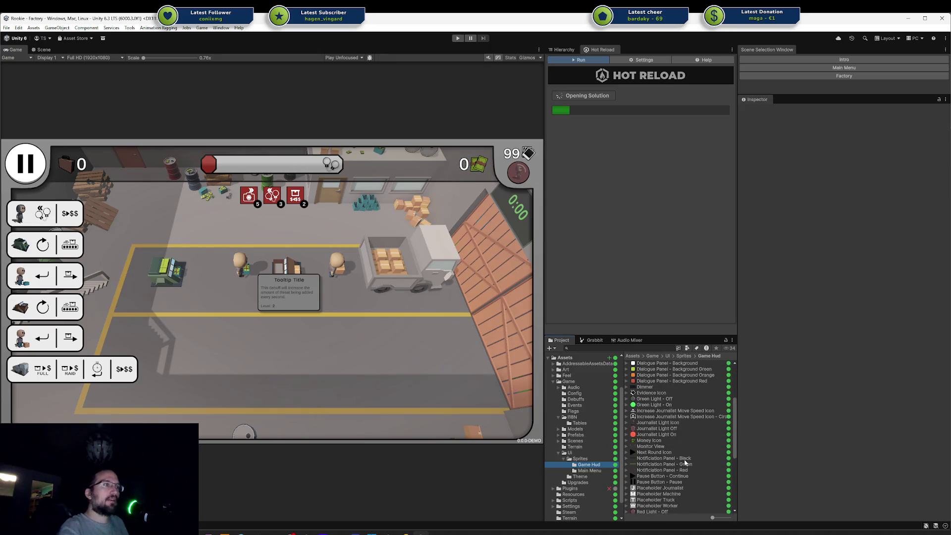
Compare the Black, Red and Green notification panel sprite settings, then switch to Rider
click(685, 459)
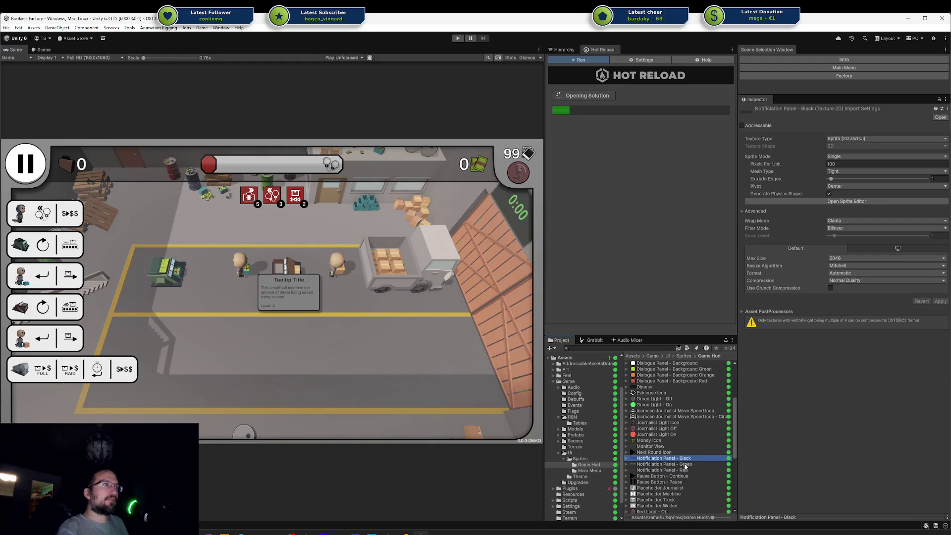
click(685, 465)
click(684, 471)
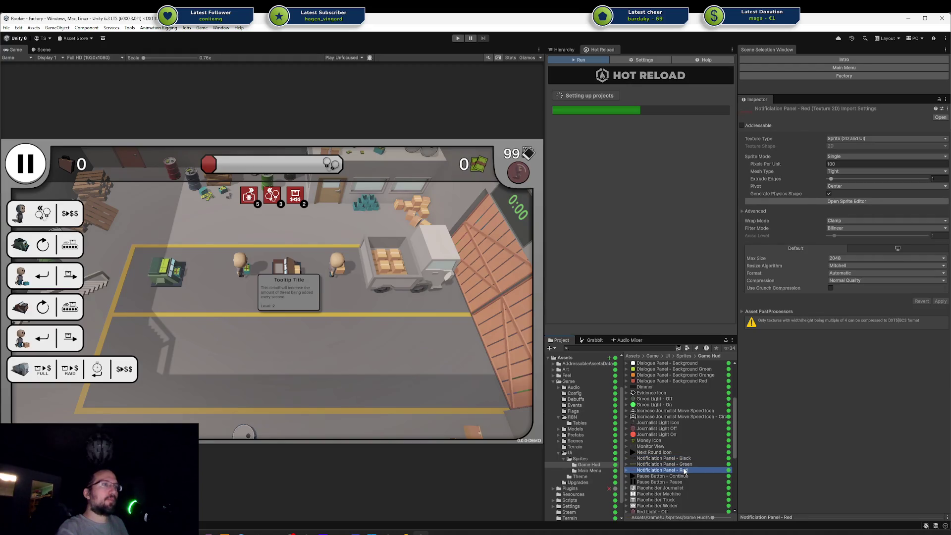
click(687, 465)
click(688, 459)
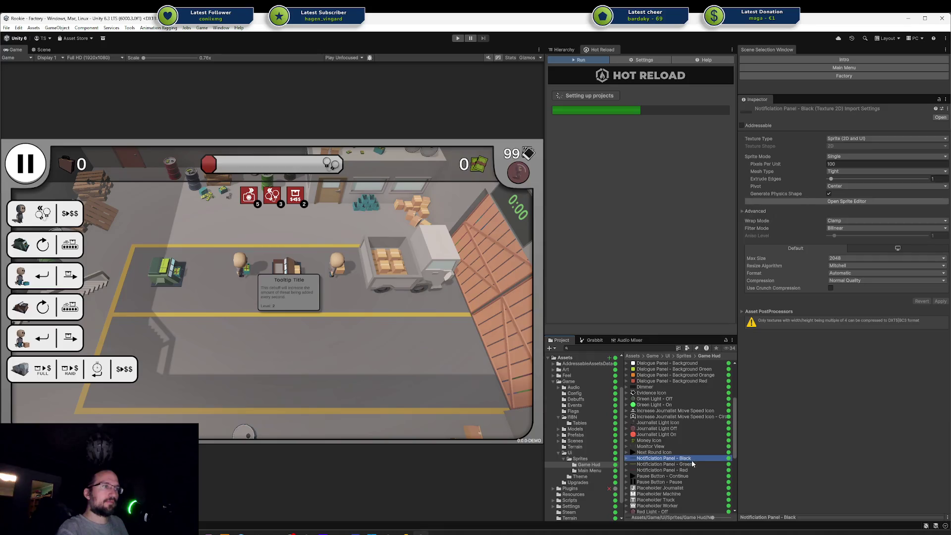
click(692, 464)
click(694, 459)
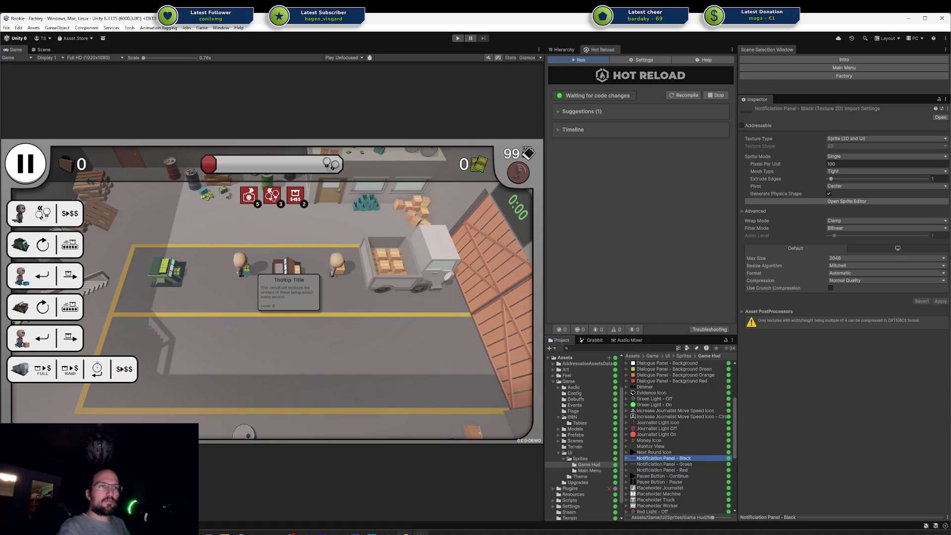
key(alt+Tab)
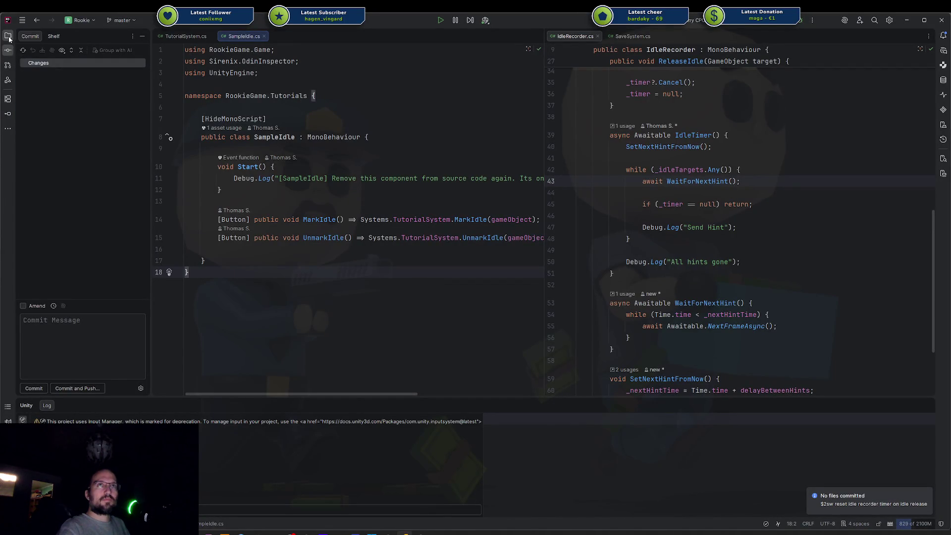
Show the Unity project file tree in Rider's explorer
click(9, 38)
click(82, 105)
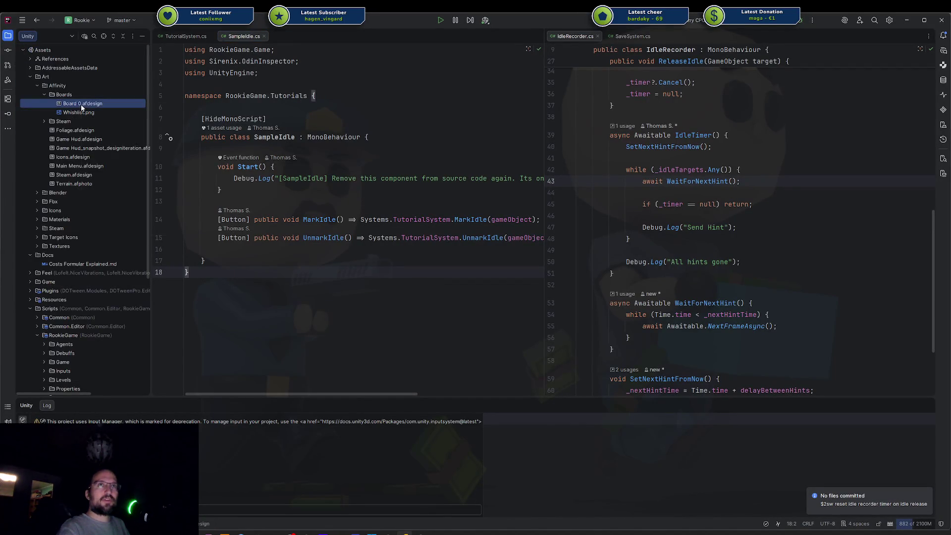
right_click(78, 106)
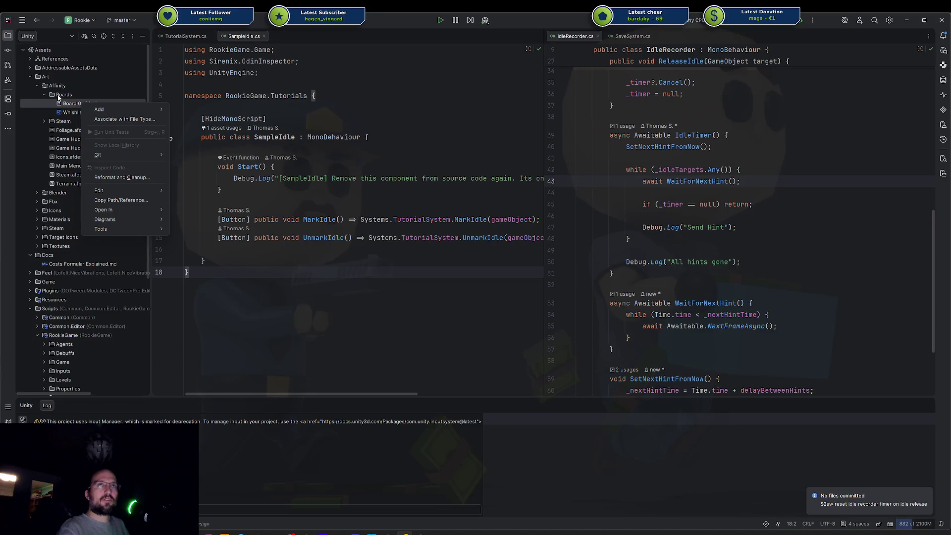
click(59, 96)
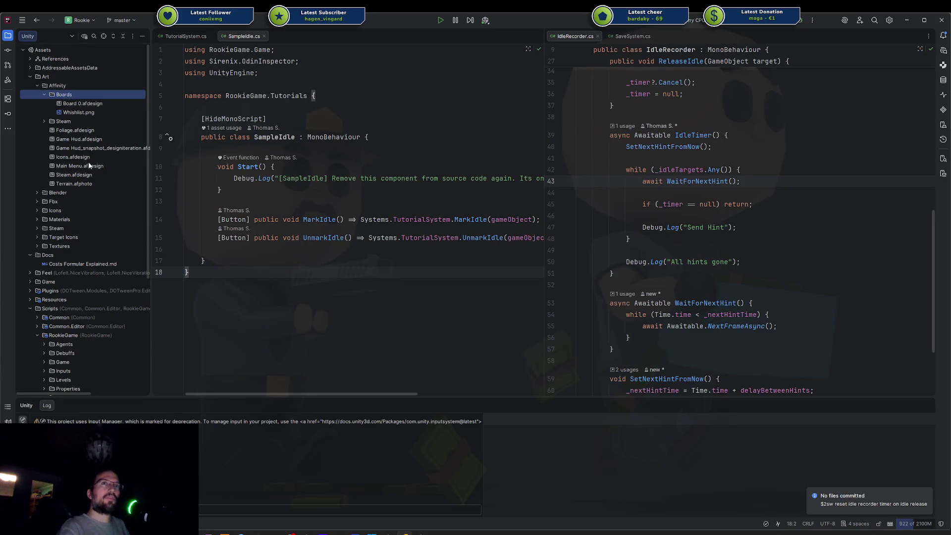
Open Game Hud.afdesign in its associated application, cancelling the file-type dialog
right_click(87, 141)
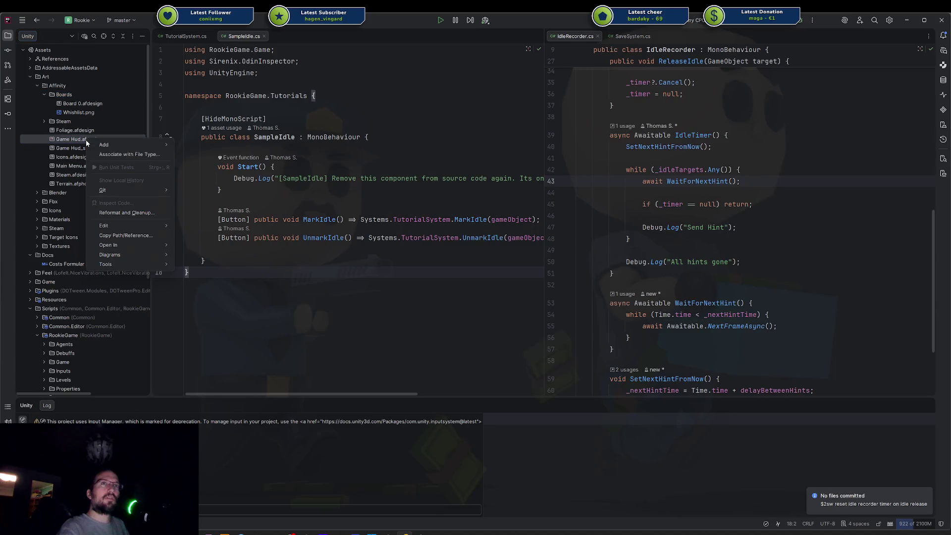
click(128, 154)
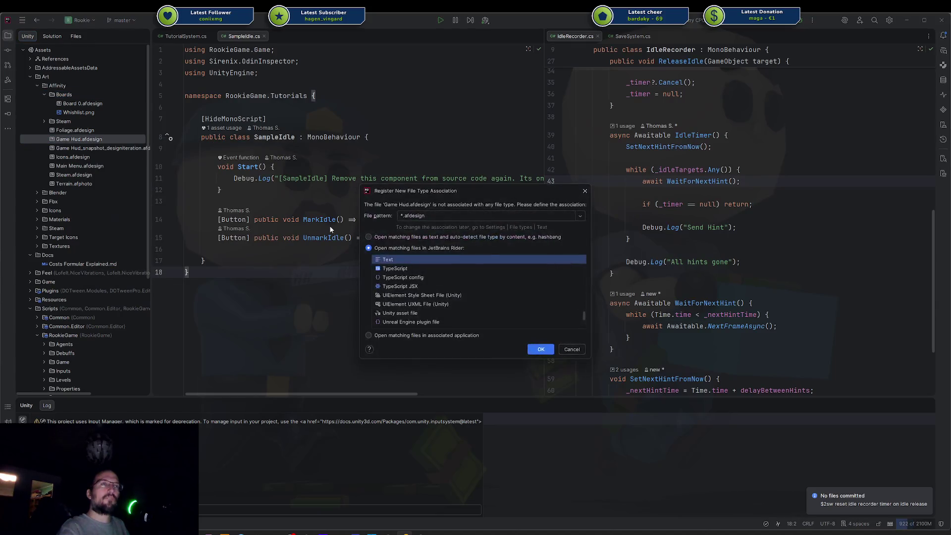
click(571, 350)
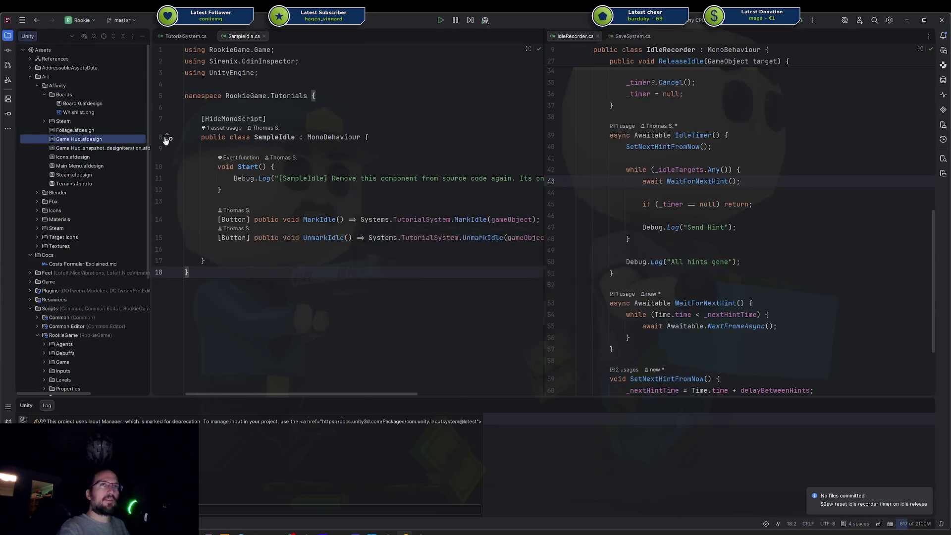
right_click(110, 139)
mouse_move(168, 245)
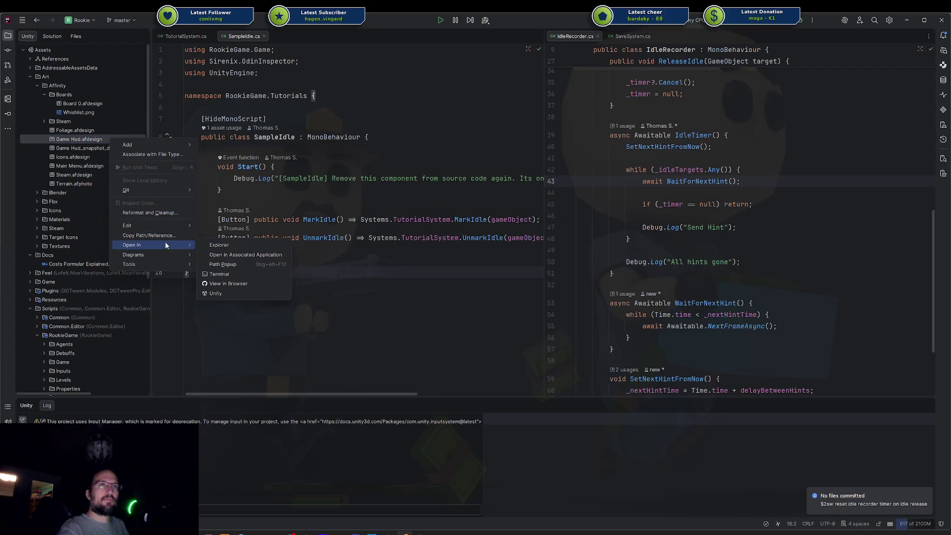
click(237, 256)
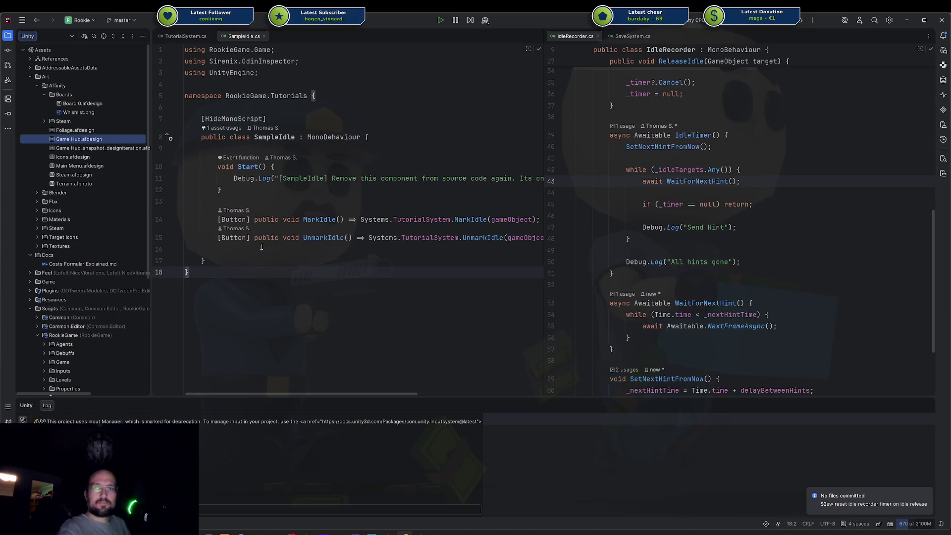
mouse_move(414, 224)
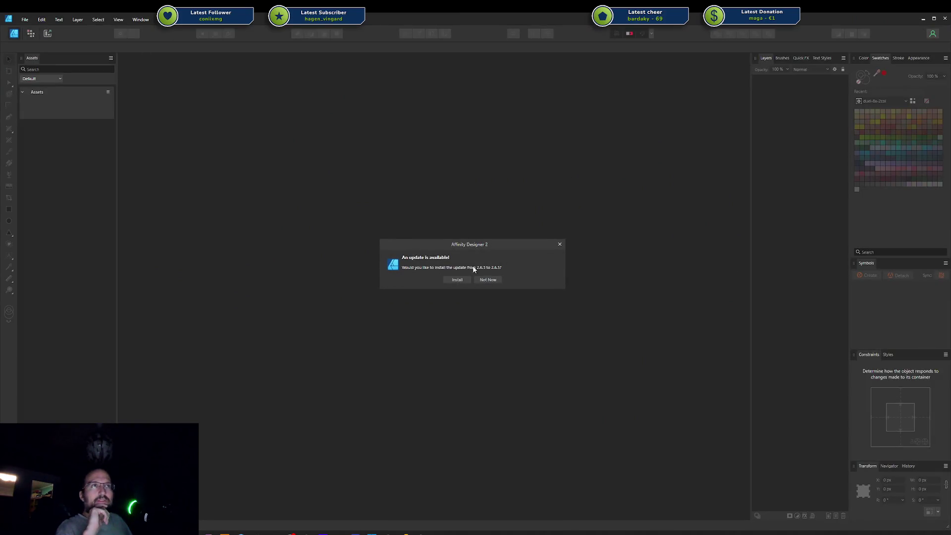
Decline the Affinity update and skip the recovery version so Game Hud loads
click(489, 280)
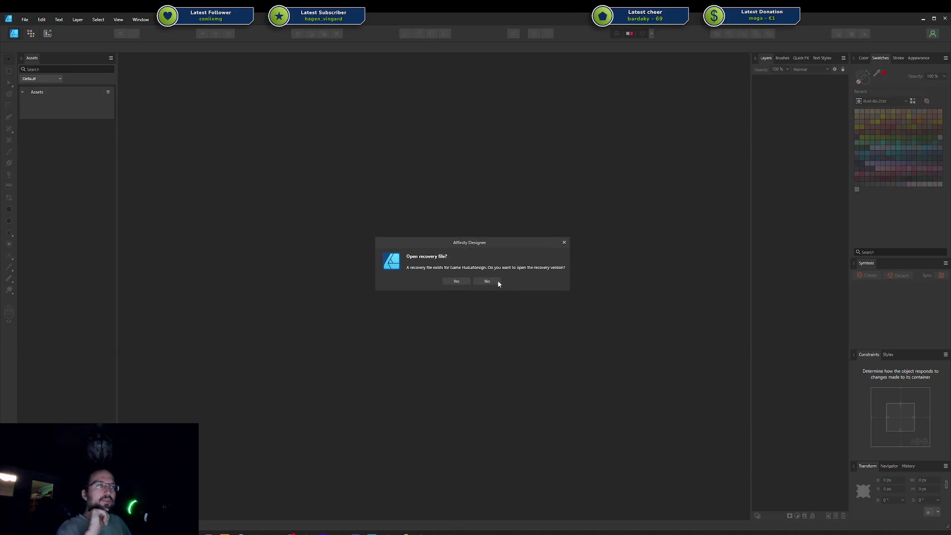
click(487, 283)
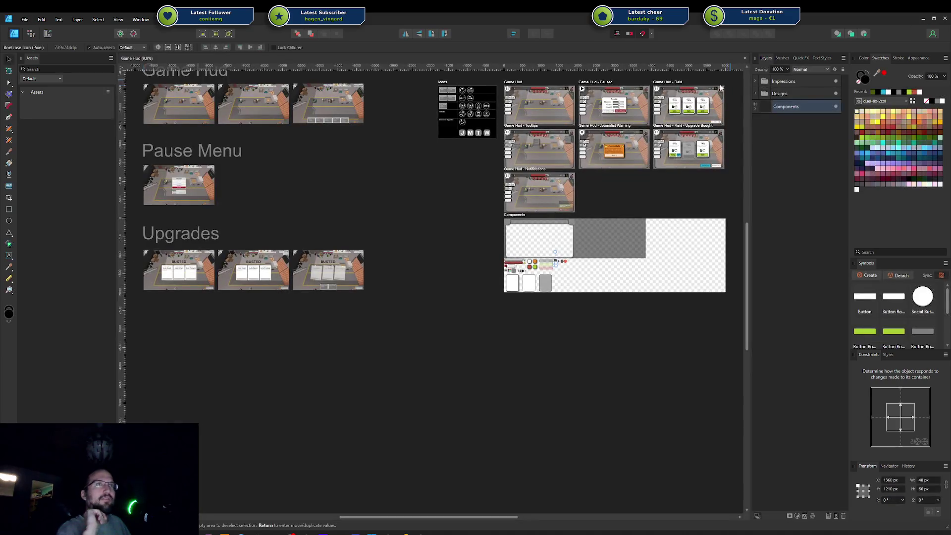
scroll(621, 250, up, 2)
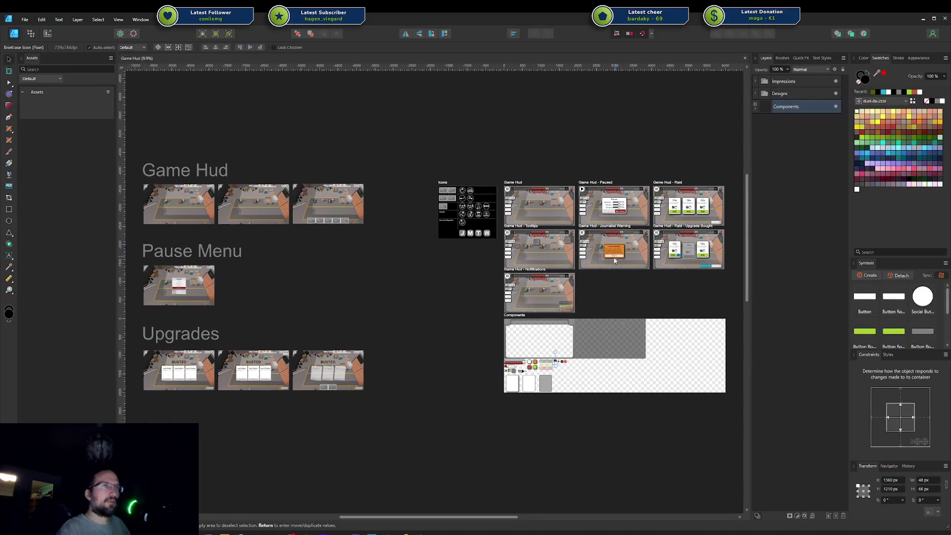
Zoom and pan over the Money Gained and Debuff notification cards, then return to Unity
scroll(583, 258, up, 3)
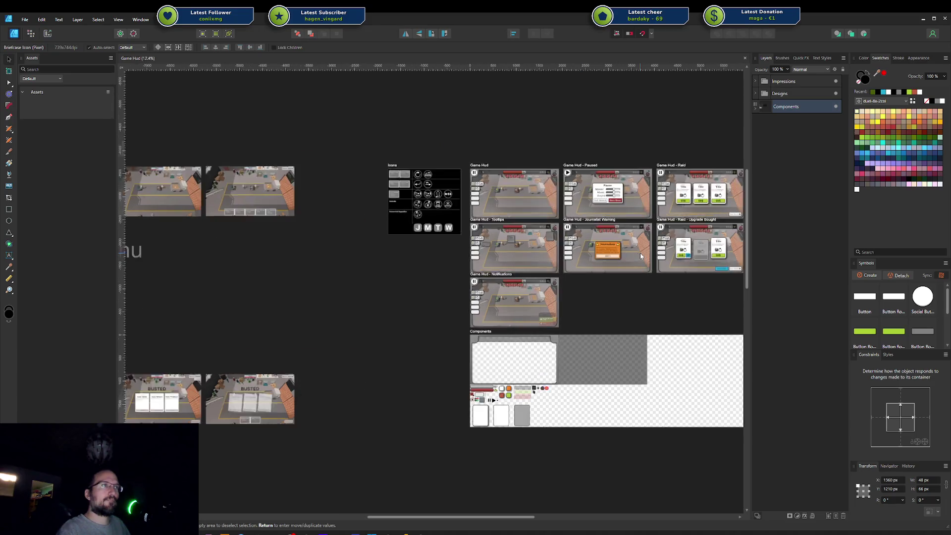
scroll(640, 253, down, 4)
scroll(625, 265, up, 4)
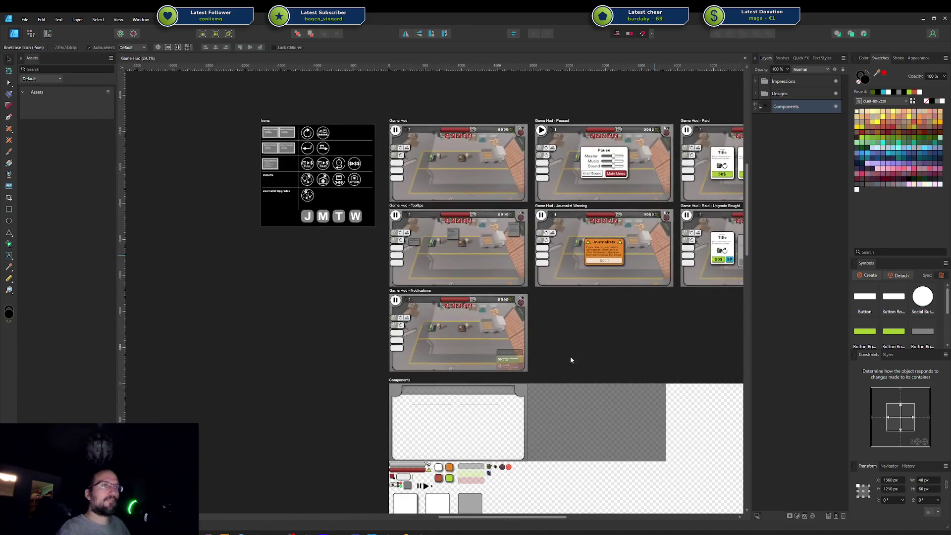
scroll(569, 356, up, 3)
scroll(589, 326, up, 3)
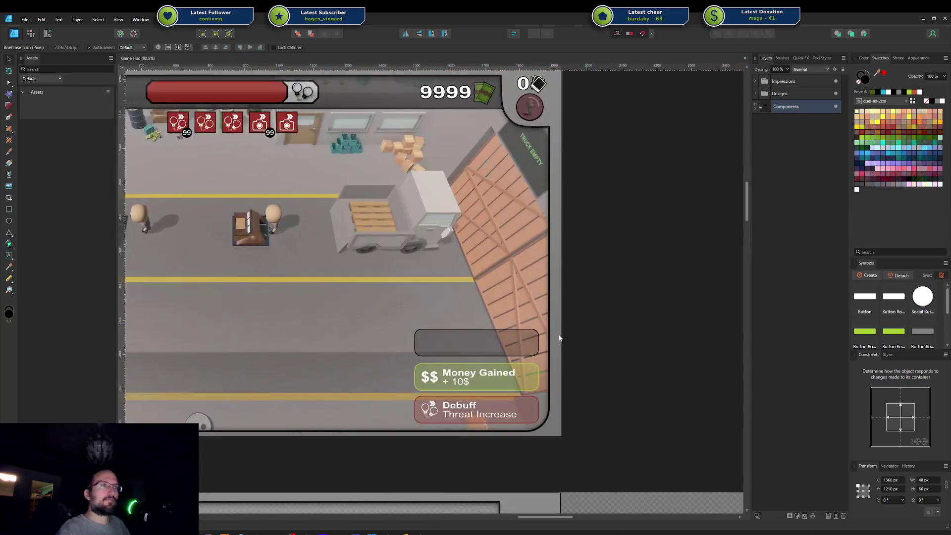
mouse_move(596, 322)
mouse_down()
mouse_move(658, 276)
mouse_move(594, 253)
mouse_up()
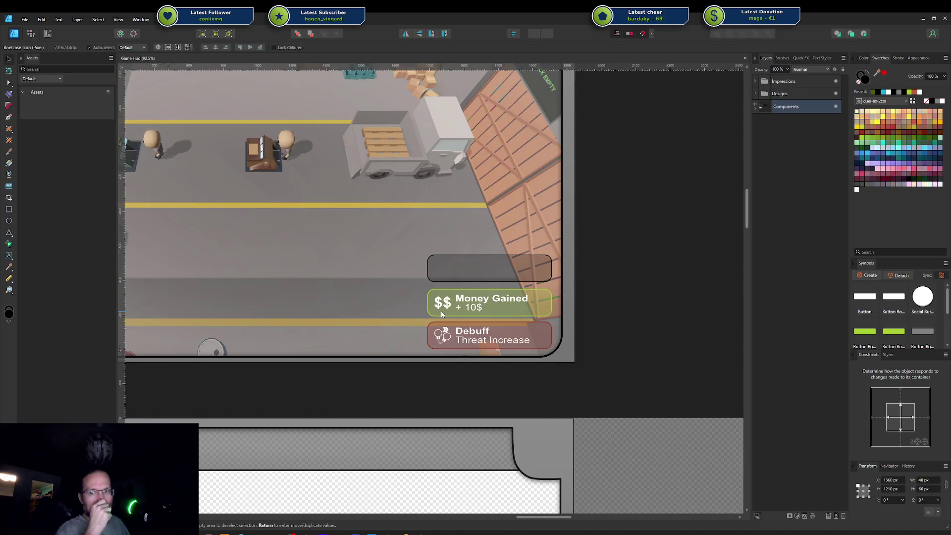
mouse_move(441, 311)
mouse_down()
mouse_move(751, 289)
mouse_move(664, 334)
mouse_move(575, 315)
mouse_up()
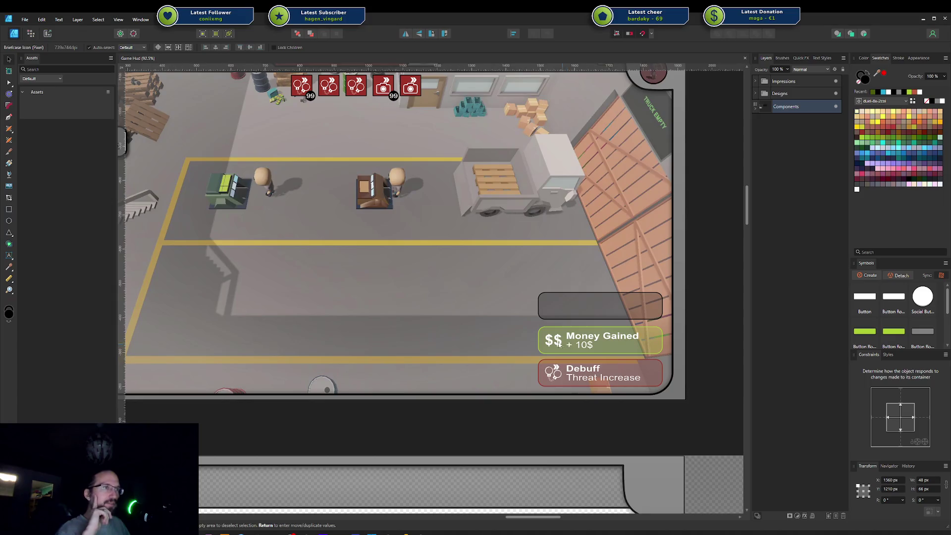
drag(556, 343, 555, 373)
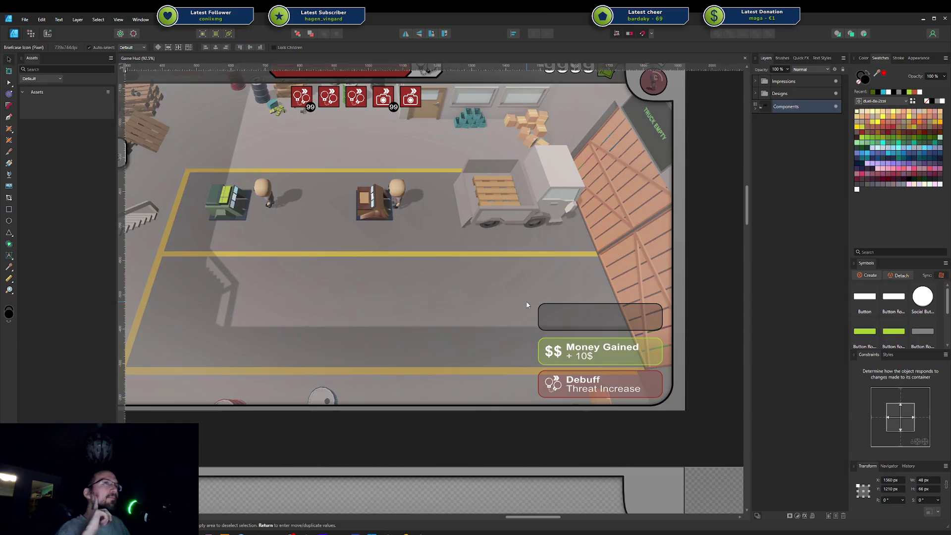
scroll(521, 320, down, 3)
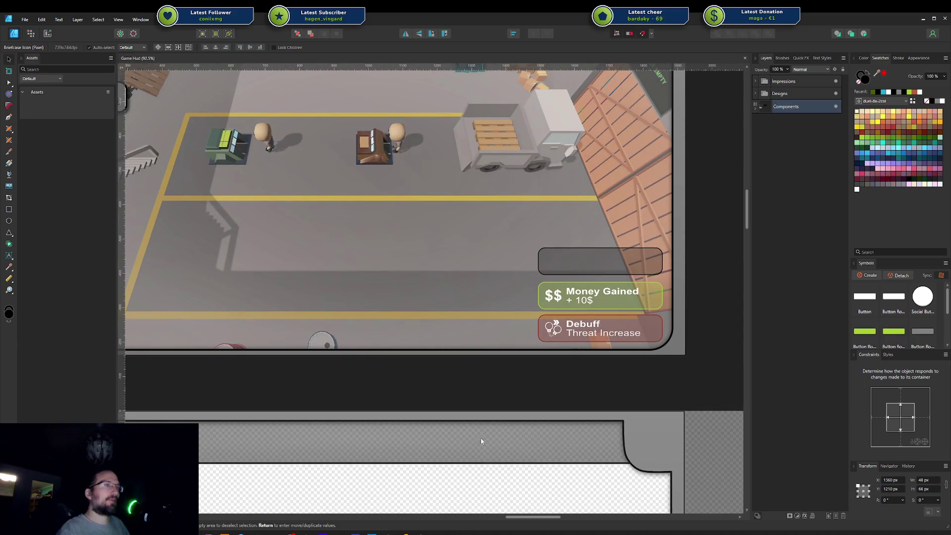
click(404, 533)
key(alt+Tab)
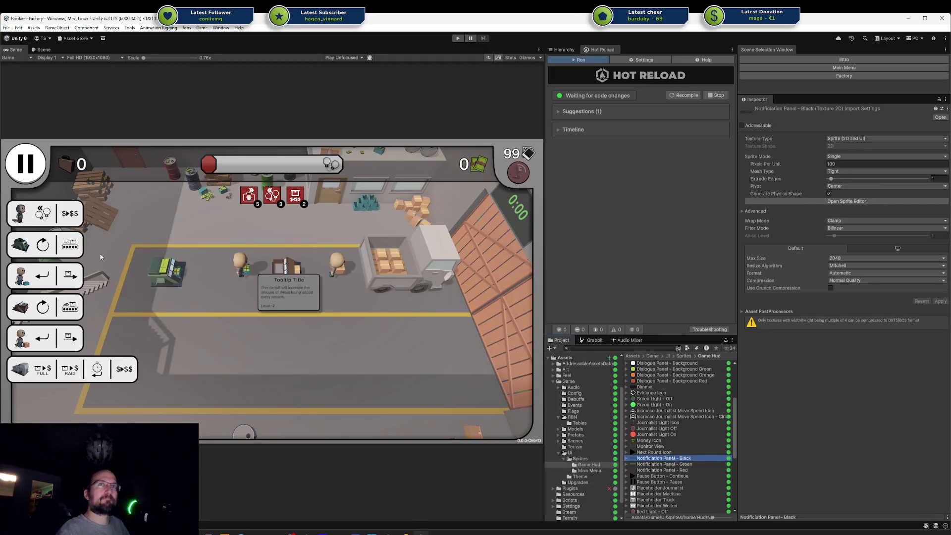
Expand the UI and Game Hud objects in the Hierarchy and select UI
click(21, 279)
click(564, 49)
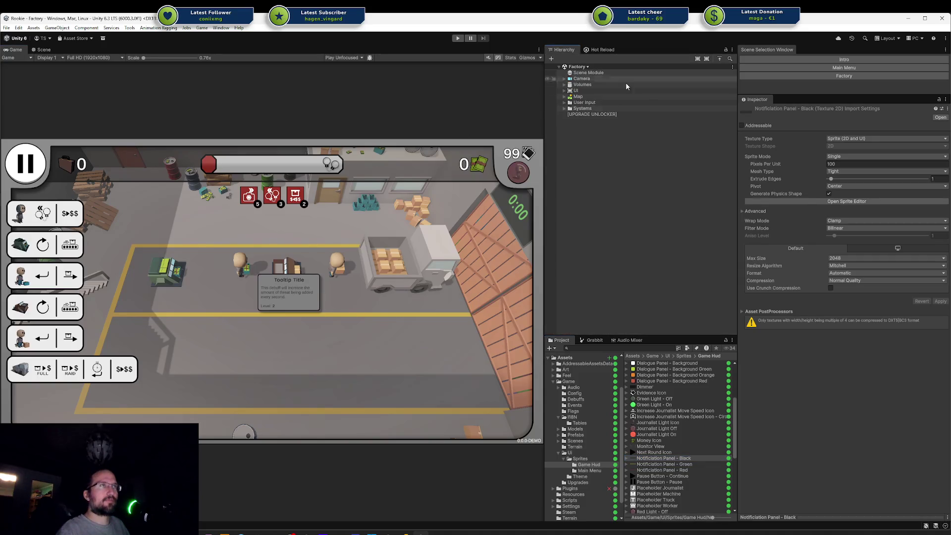
click(565, 90)
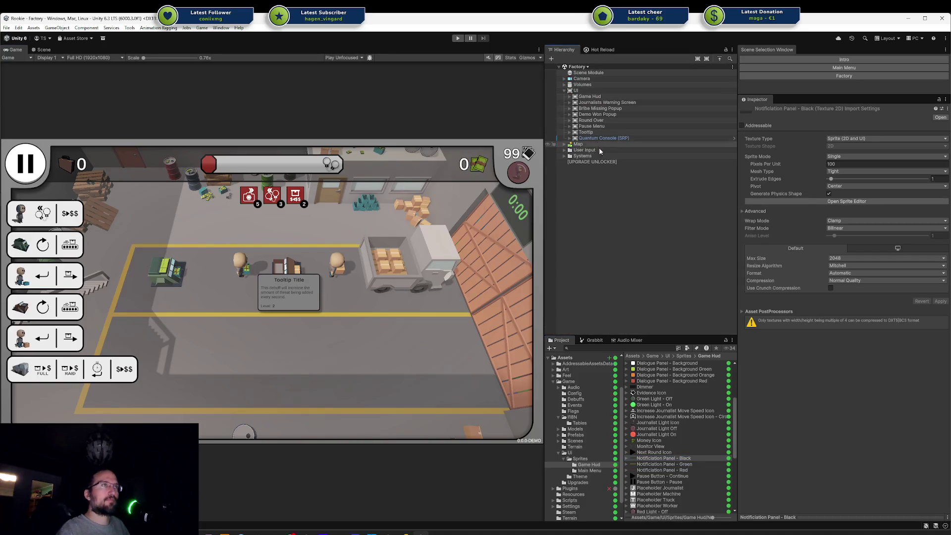
click(607, 200)
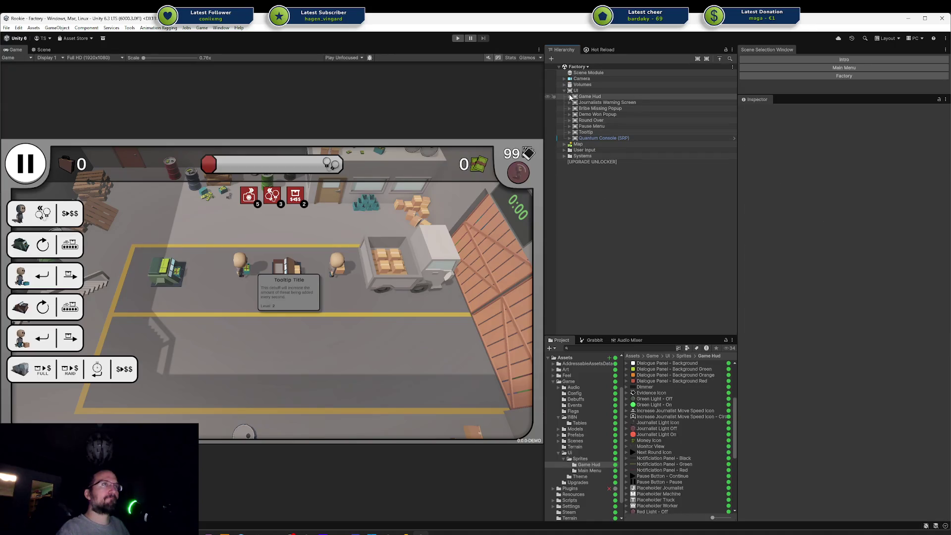
click(570, 96)
click(623, 115)
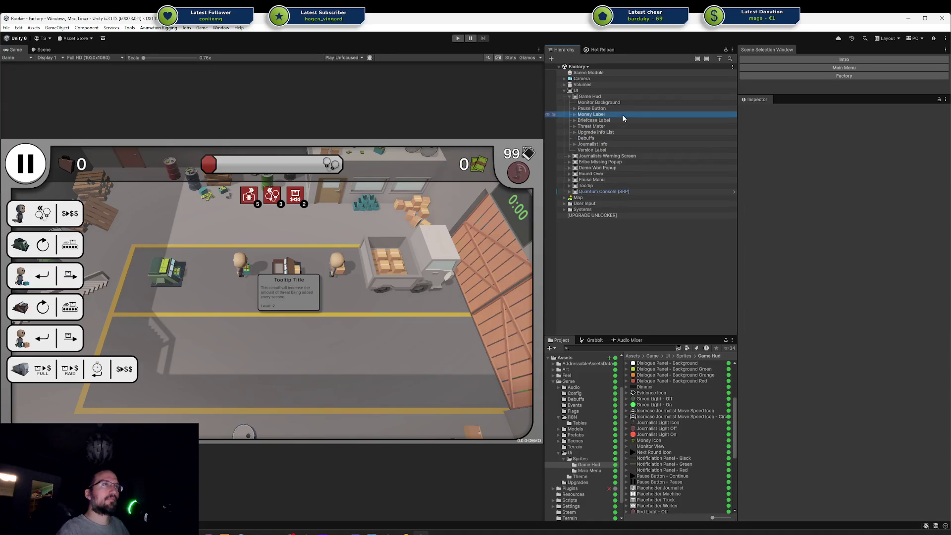
click(570, 97)
click(581, 91)
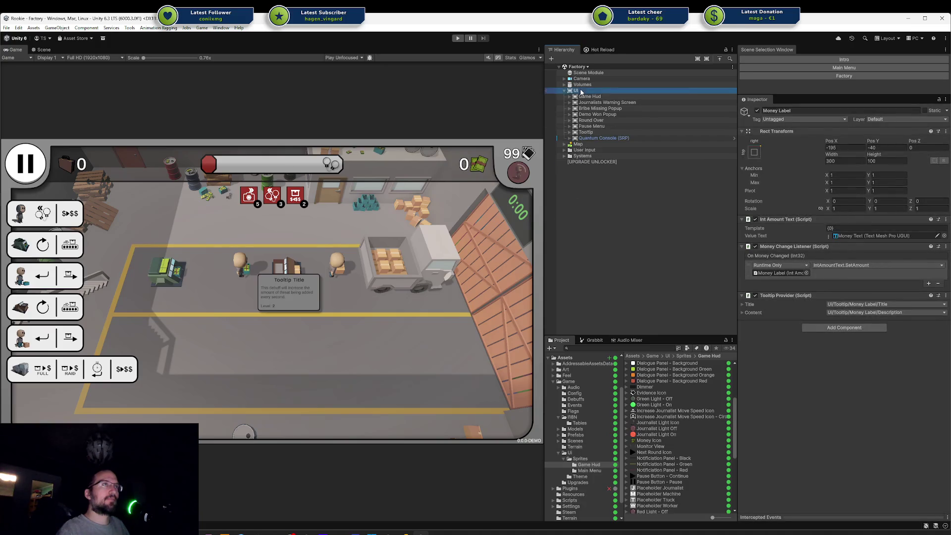
Add a new Canvas under UI named Notifications
right_click(581, 92)
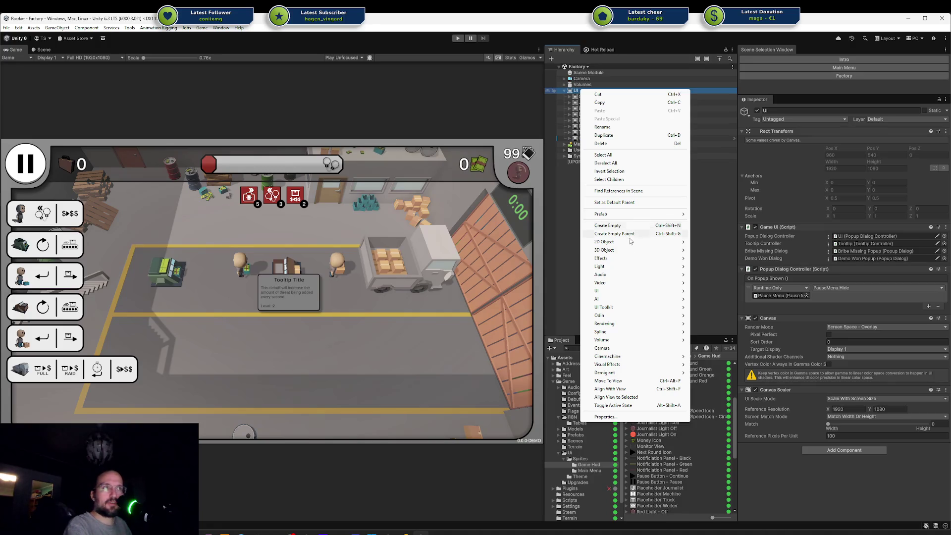
mouse_move(623, 293)
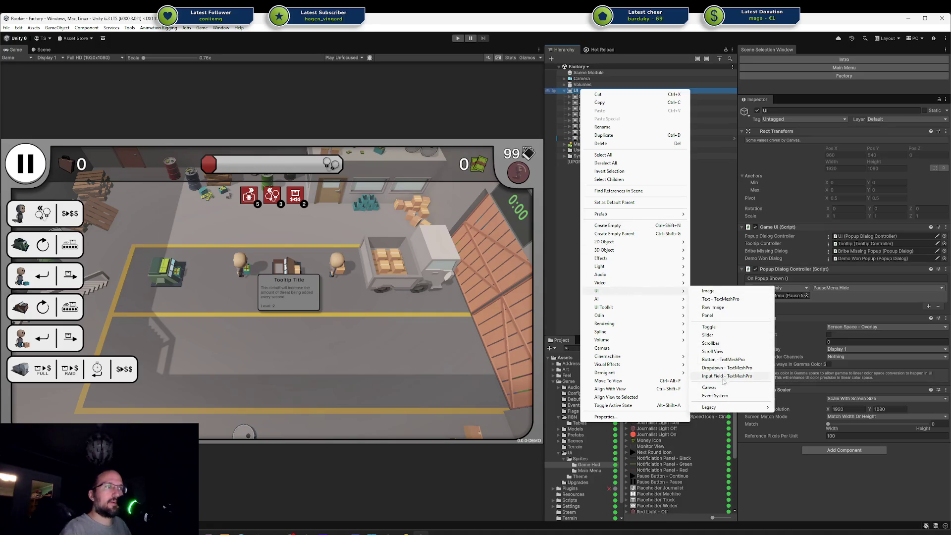
click(723, 387)
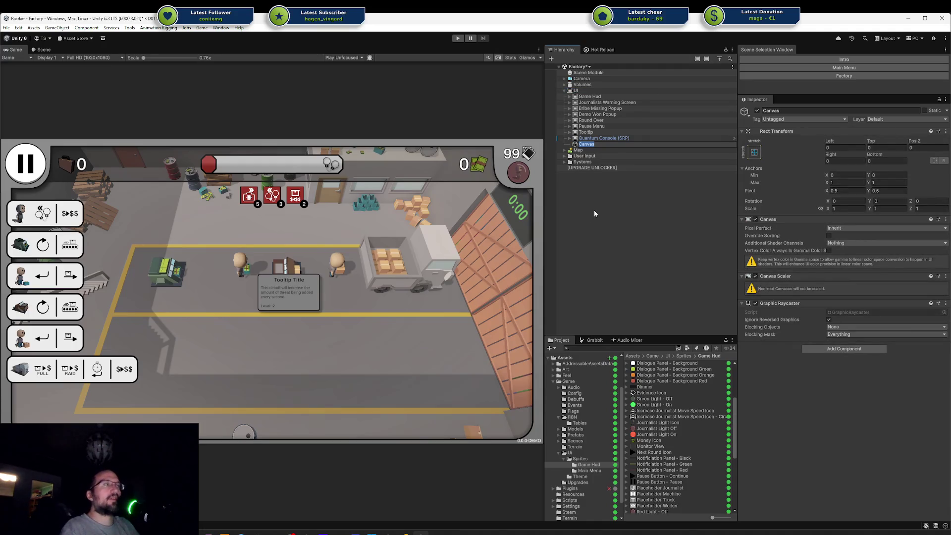
text(Notification Syst)
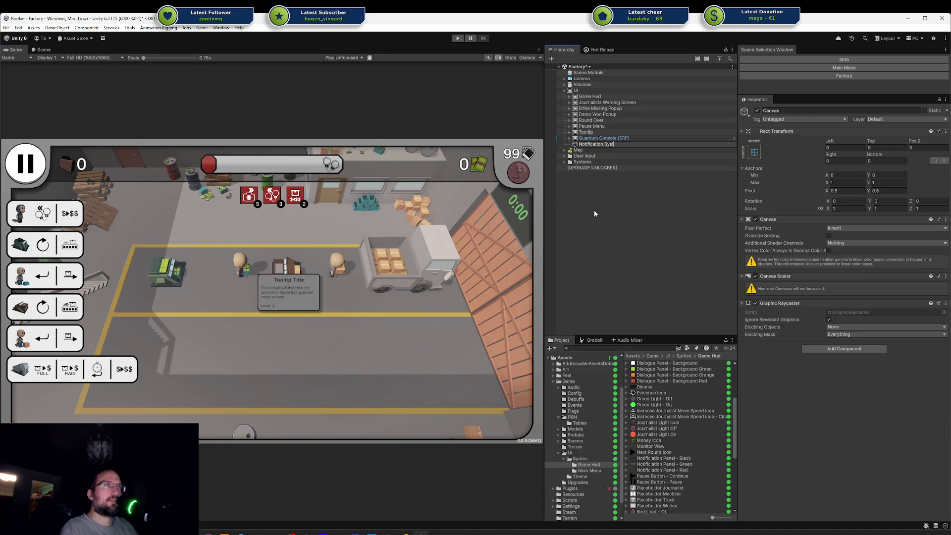
text(s)
key(Return)
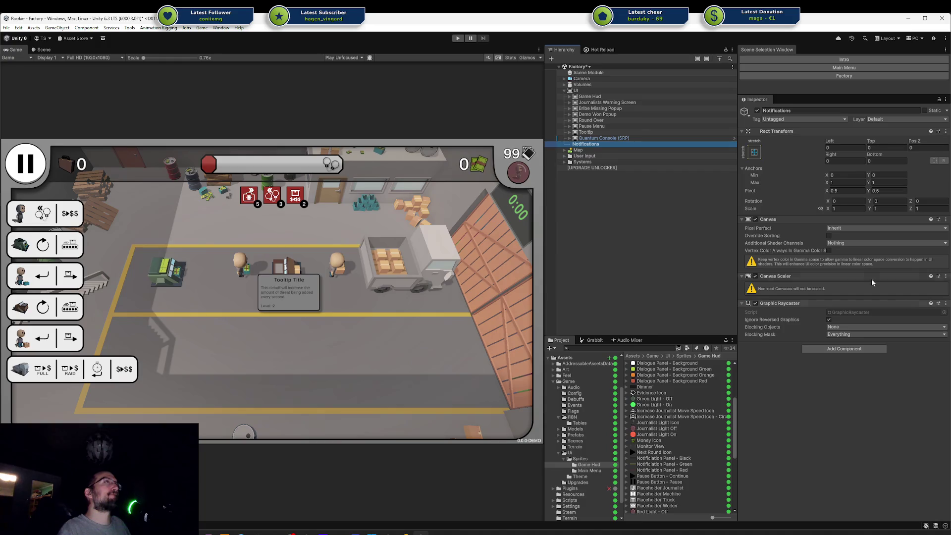
Leave the Notifications icon unchanged and switch to the Scene view
alt+click(598, 145)
key(Escape)
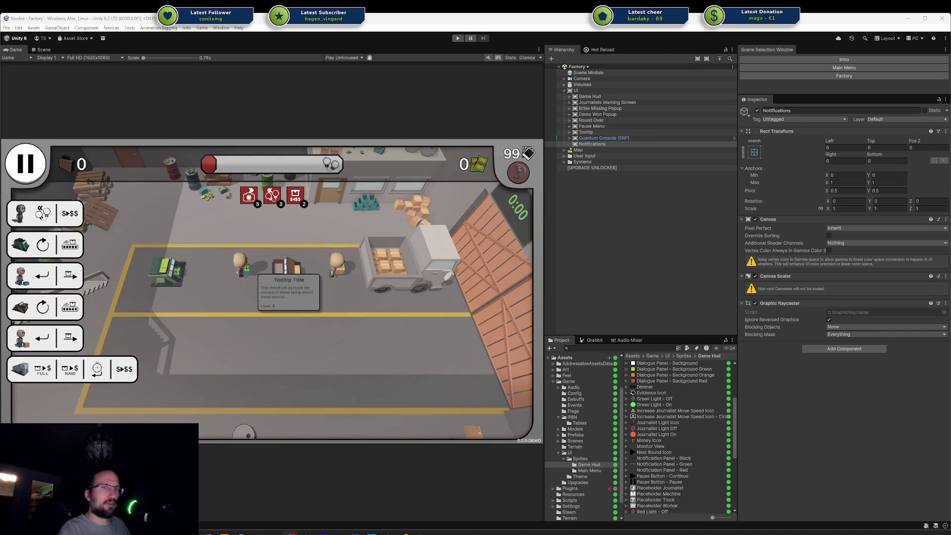
click(639, 145)
click(41, 50)
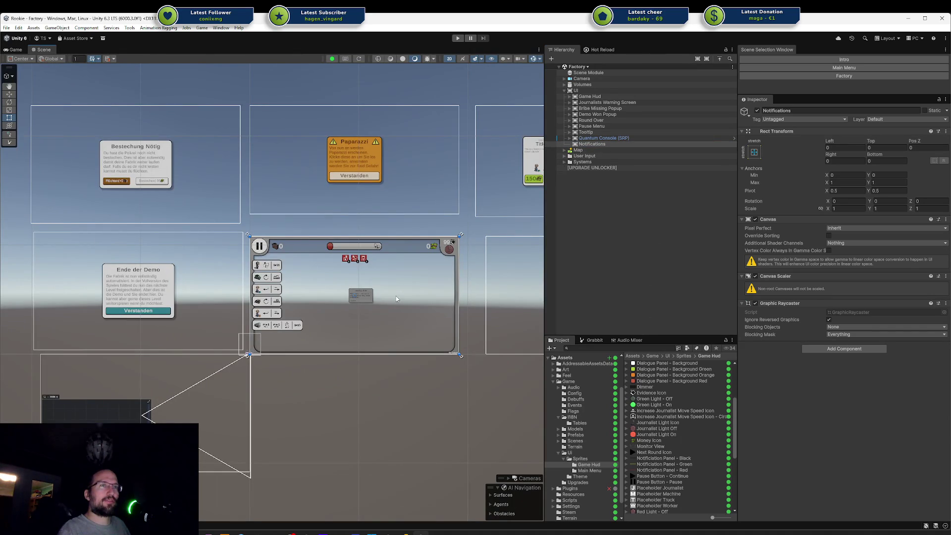
Frame the game HUD in the Scene view and browse the Game Hud sprite assets
mouse_move(397, 298)
mouse_down()
mouse_move(278, 297)
mouse_move(365, 307)
mouse_up()
scroll(367, 307, up, 3)
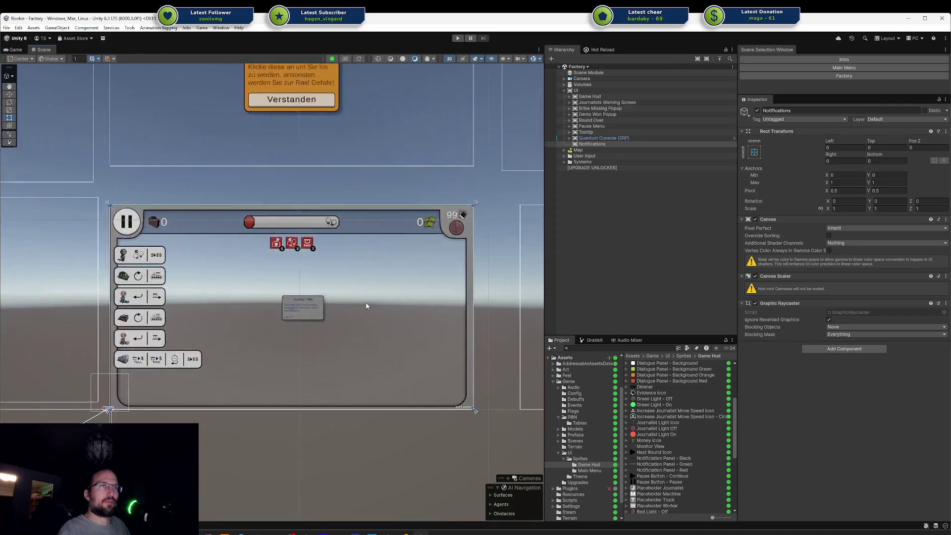
scroll(366, 306, up, 2)
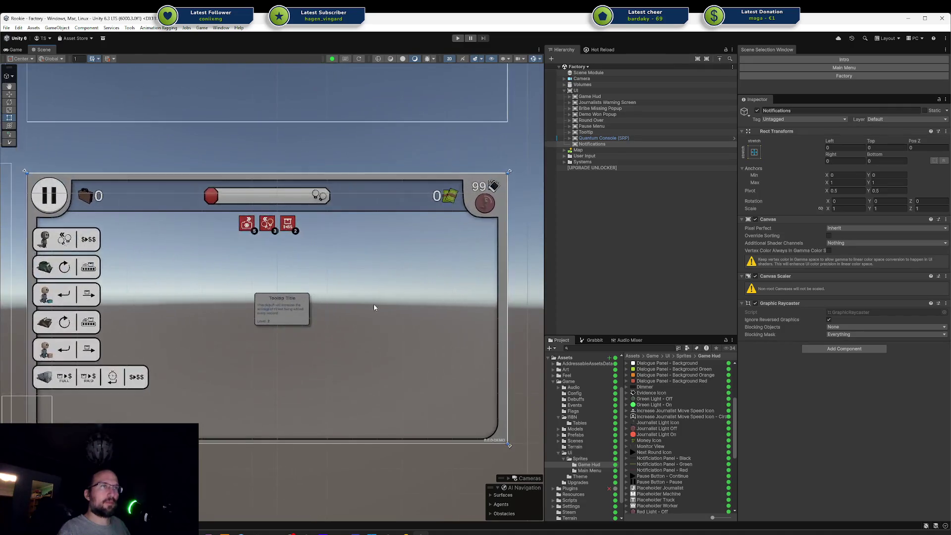
right_click(592, 144)
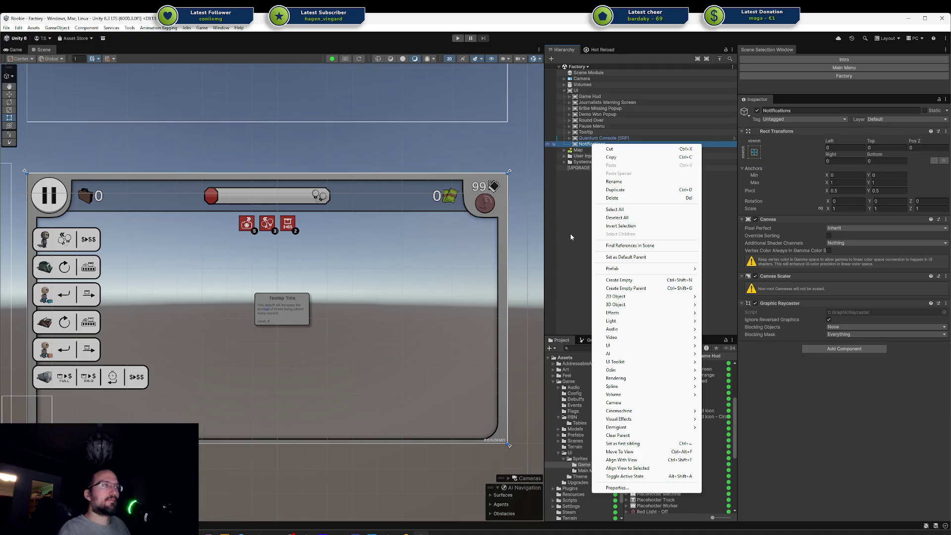
click(571, 235)
click(580, 454)
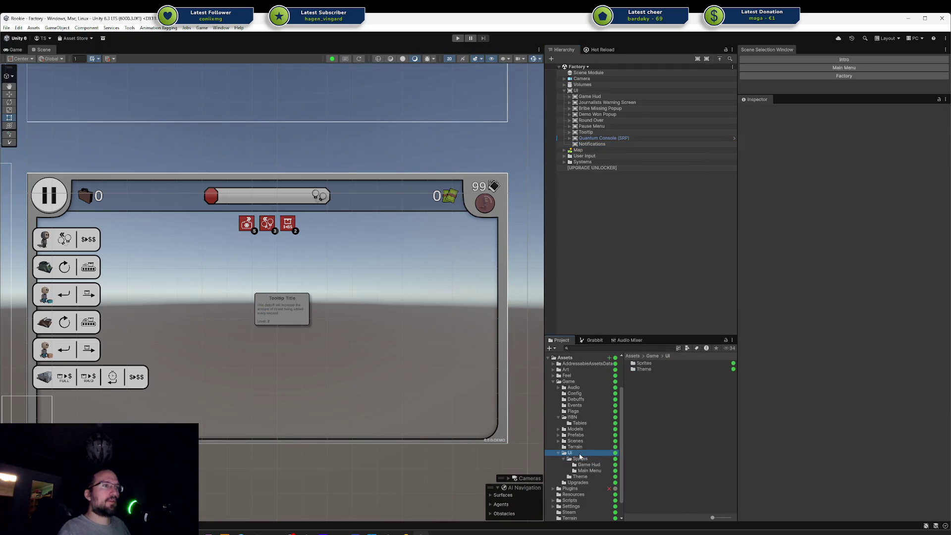
click(590, 465)
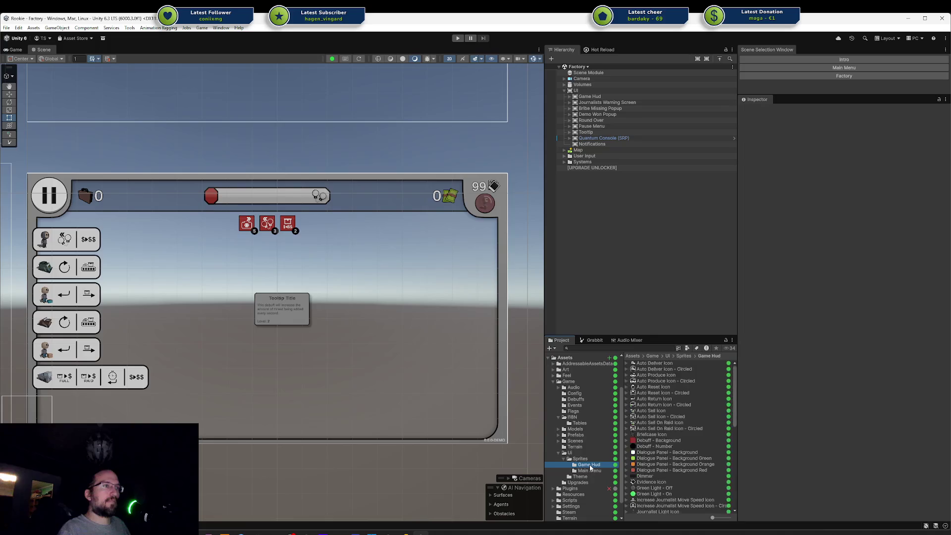
click(590, 470)
click(581, 464)
scroll(570, 457, down, 2)
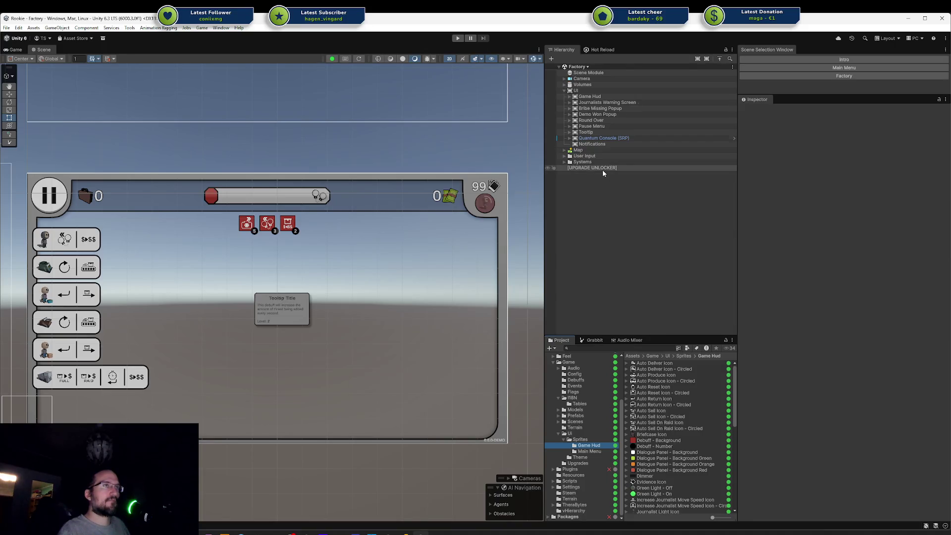
Create an empty child of Notifications named Spawn Area
click(570, 139)
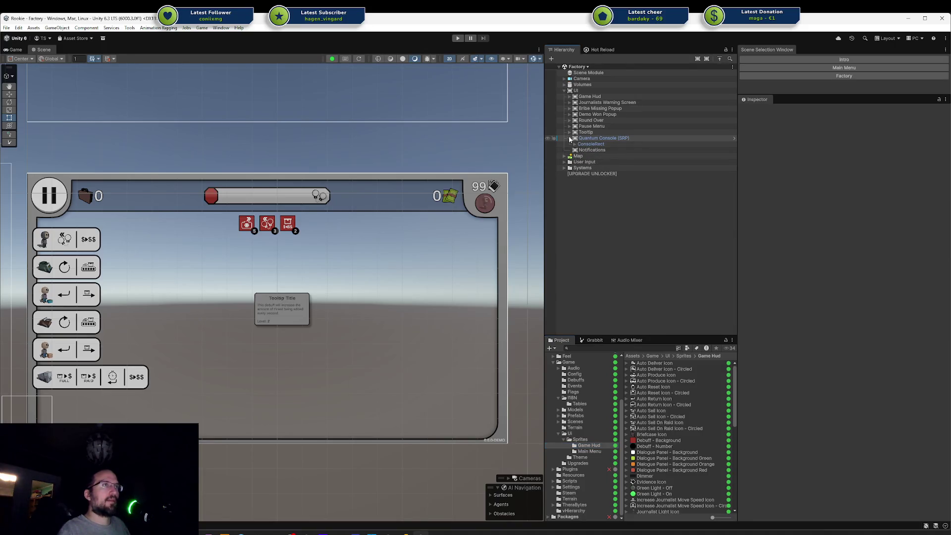
click(570, 138)
click(589, 144)
right_click(592, 144)
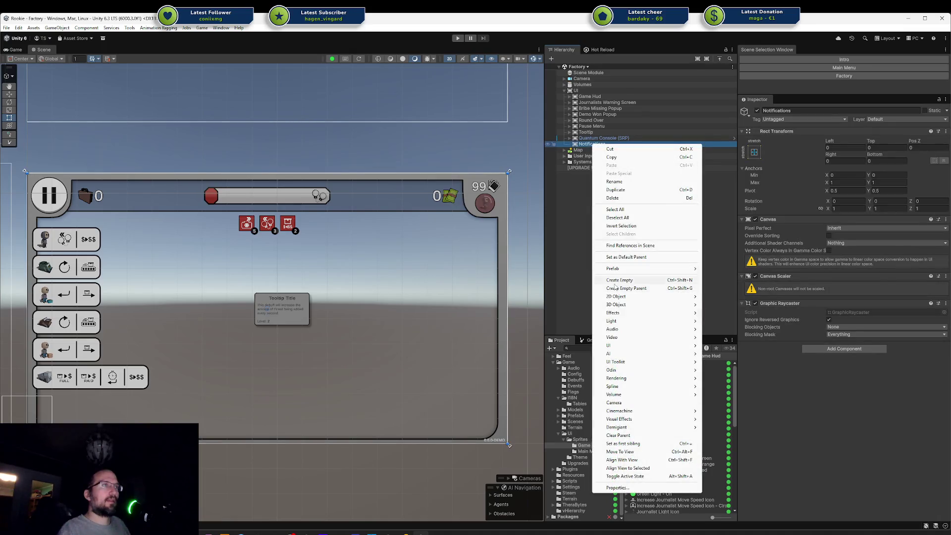
click(616, 286)
text(Spawn)
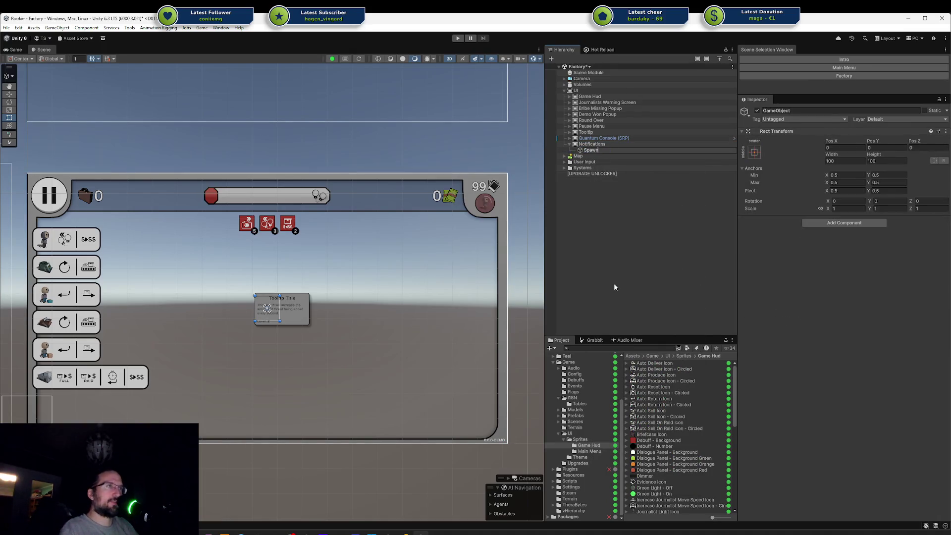
text( Area)
key(Return)
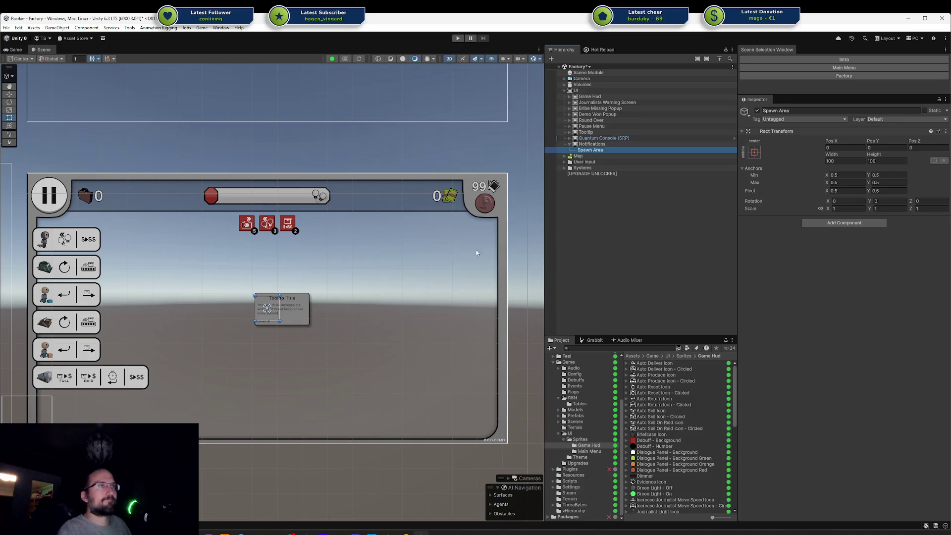
Anchor Spawn Area top-right, with Shift+Alt also setting its pivot and position
click(755, 153)
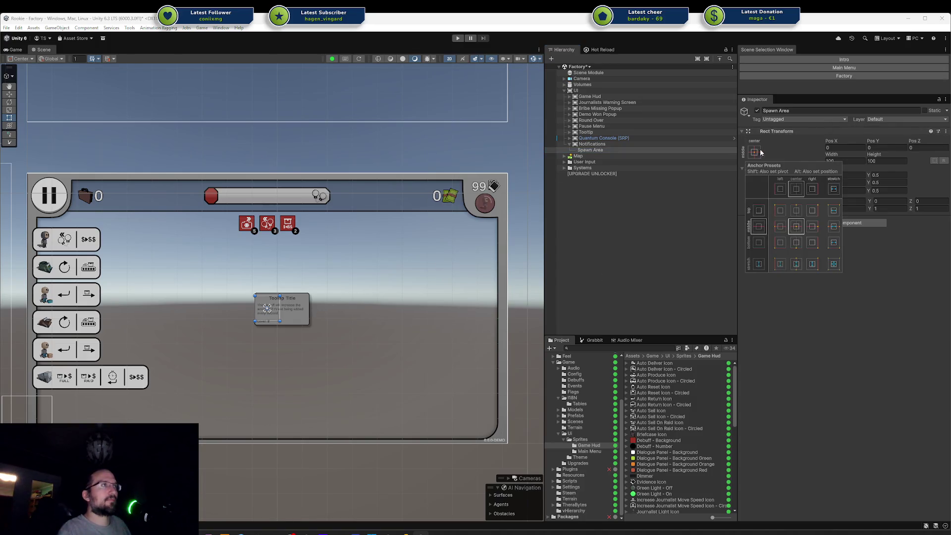
alt+shift+click(817, 231)
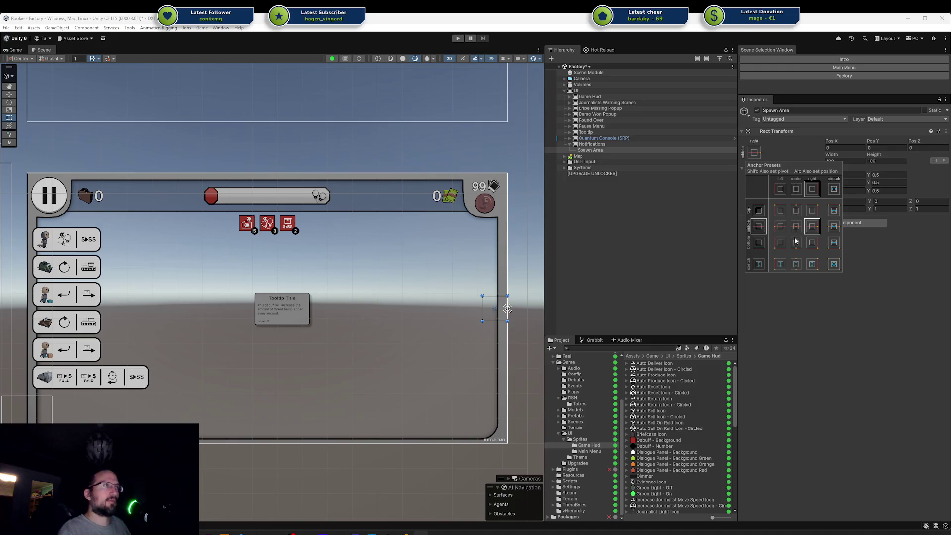
key(shift+alt)
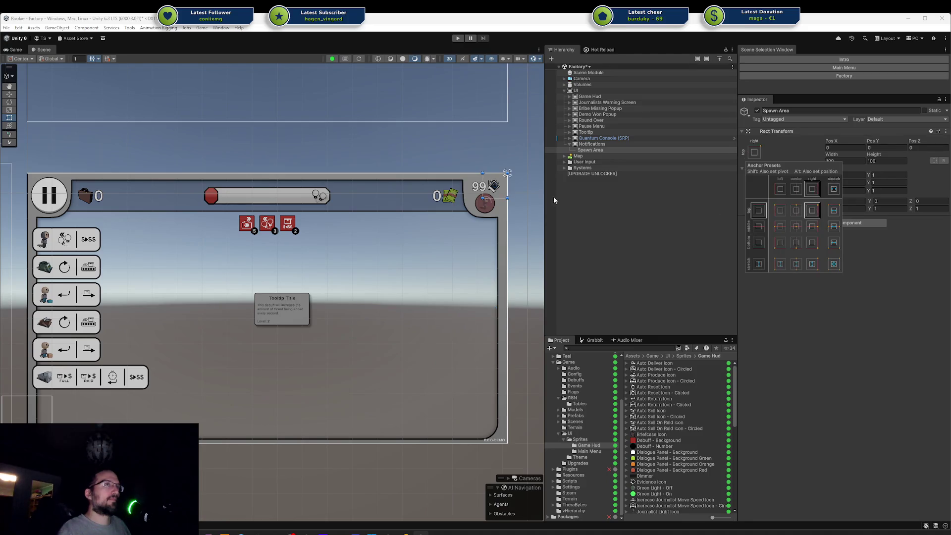
alt+shift+click(815, 209)
Offset Spawn Area to -70, -205, widen it, and view the green panel sprite
drag(484, 216, 477, 254)
click(881, 149)
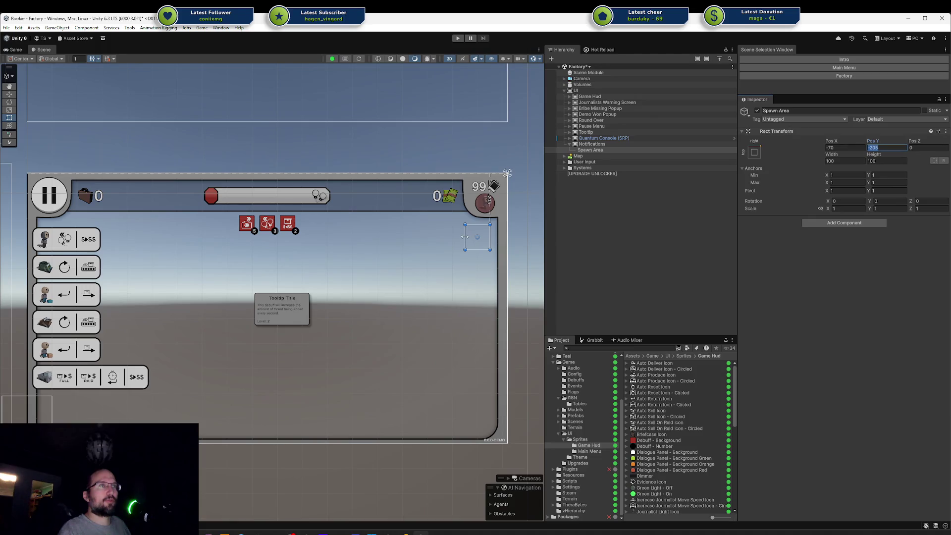
drag(464, 237, 422, 237)
click(845, 161)
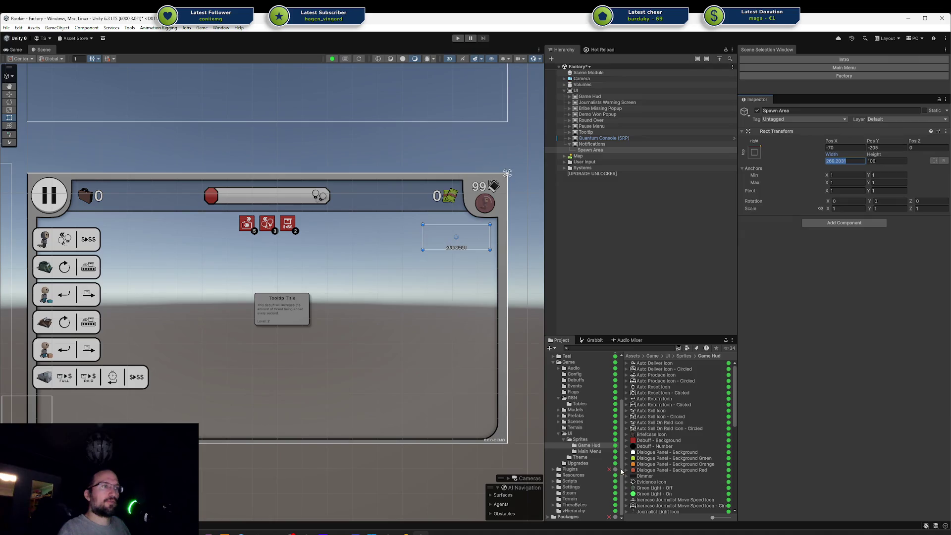
scroll(649, 433, down, 2)
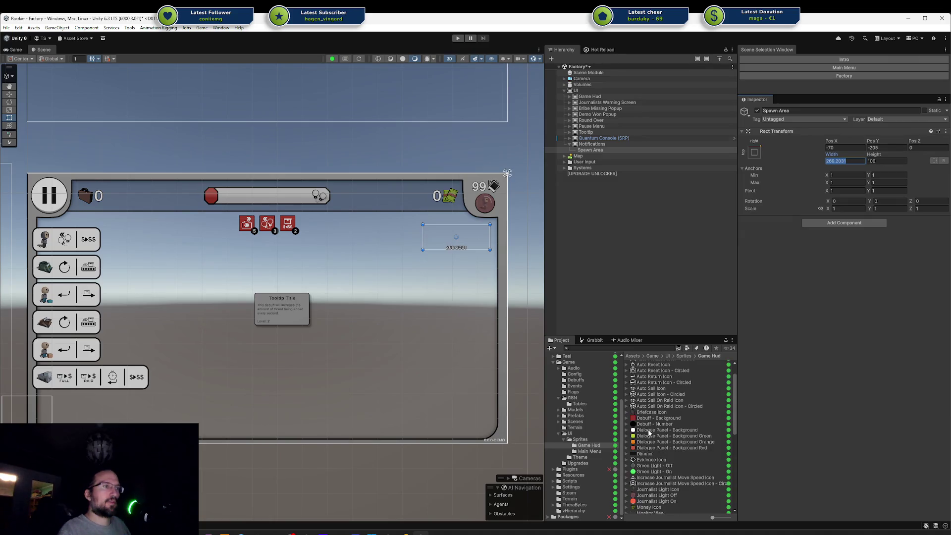
scroll(653, 441, down, 3)
click(664, 487)
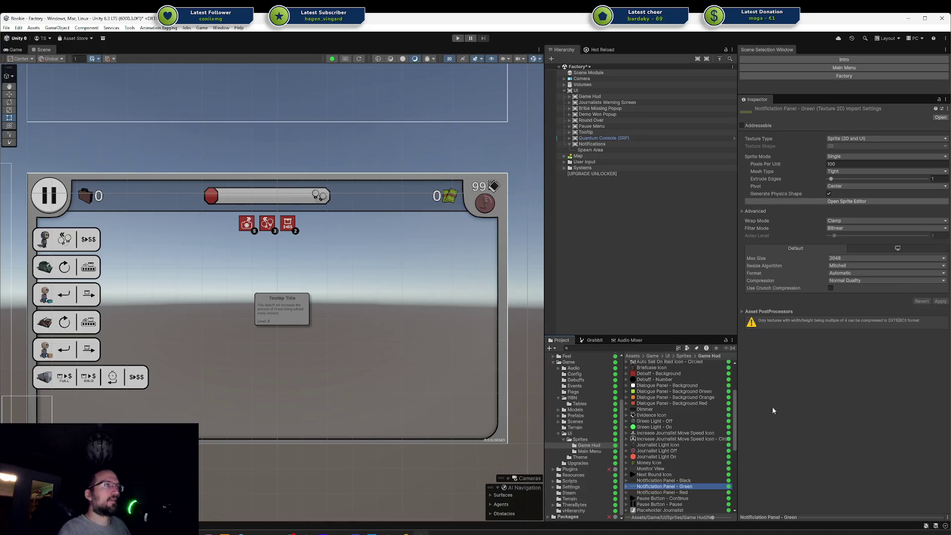
Resize Spawn Area to the green panel's width and 800 height, then save the scene
click(766, 516)
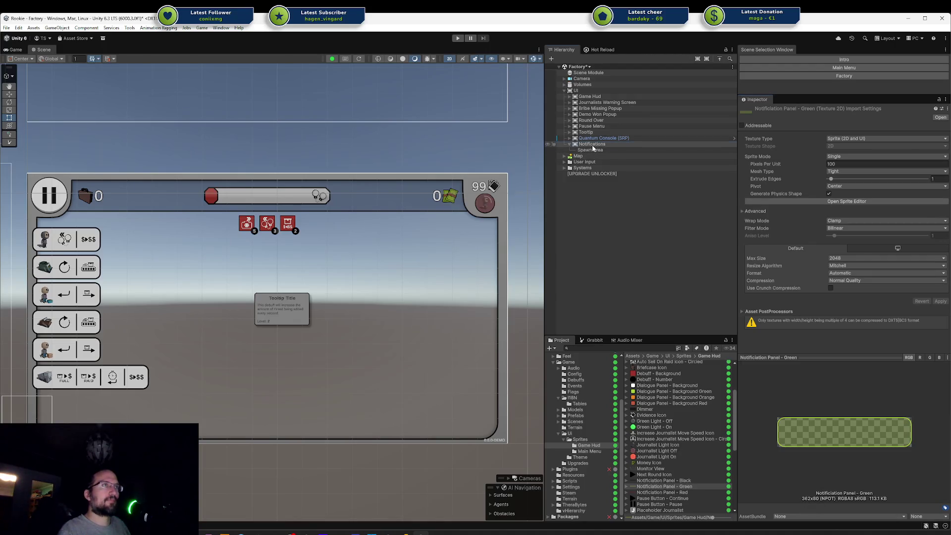
click(673, 150)
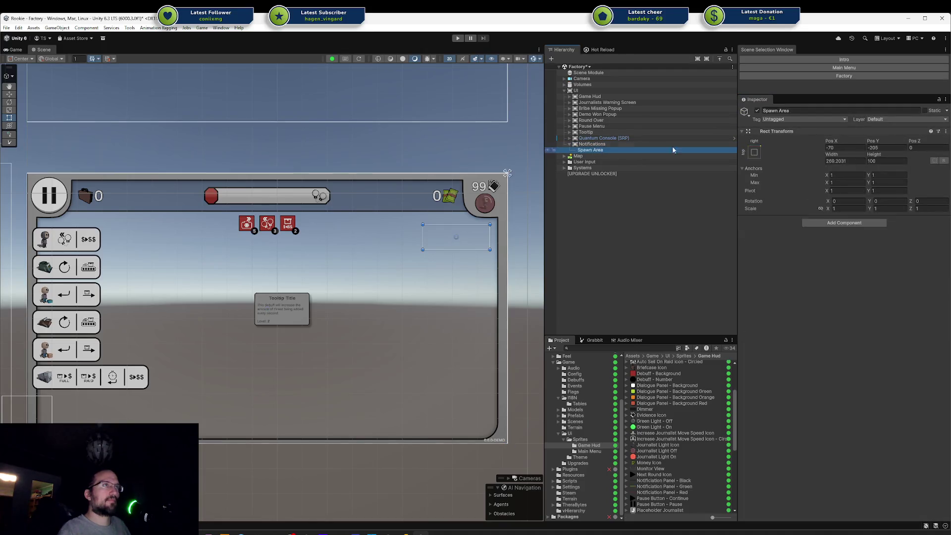
click(850, 162)
text(362)
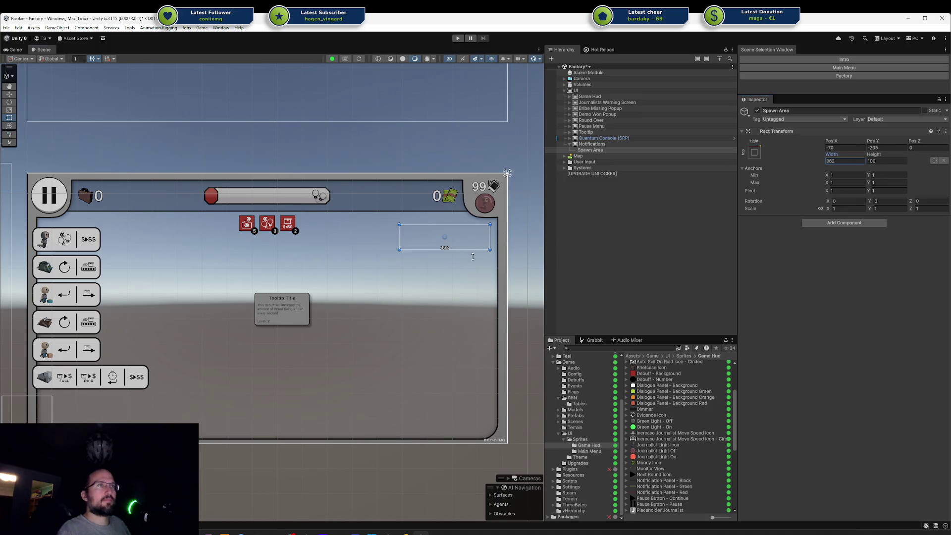
mouse_move(472, 256)
mouse_down()
mouse_move(461, 425)
mouse_move(456, 256)
mouse_up()
click(886, 161)
text(10)
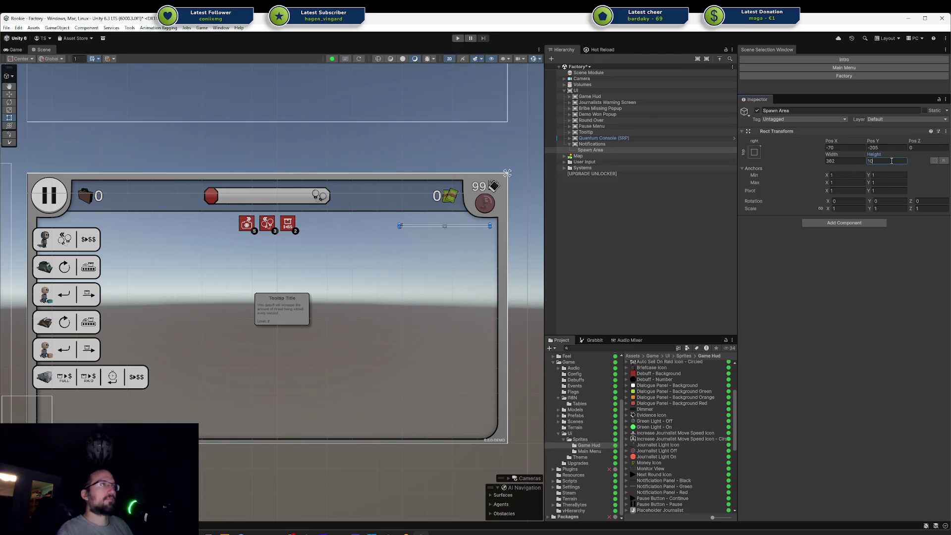
text(0)
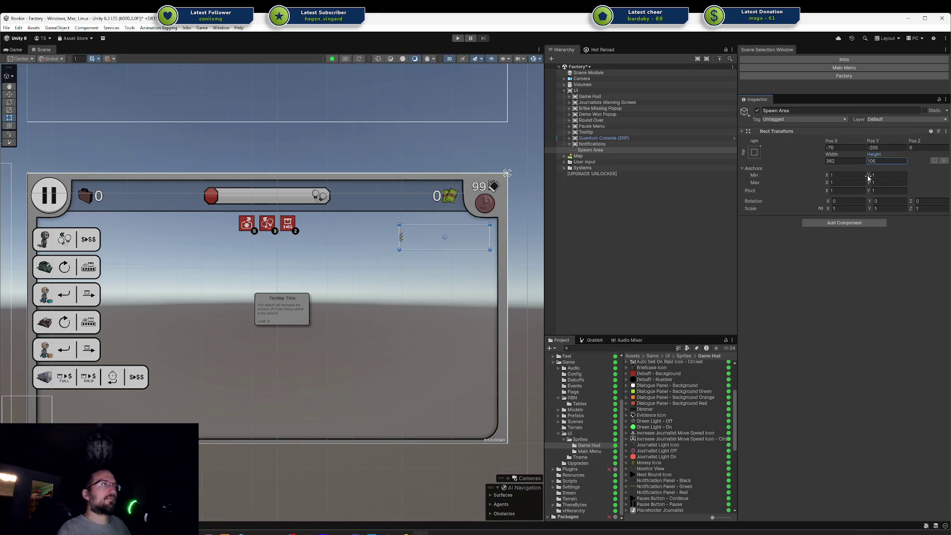
double_click(882, 162)
drag(460, 250, 448, 423)
click(882, 161)
text(800)
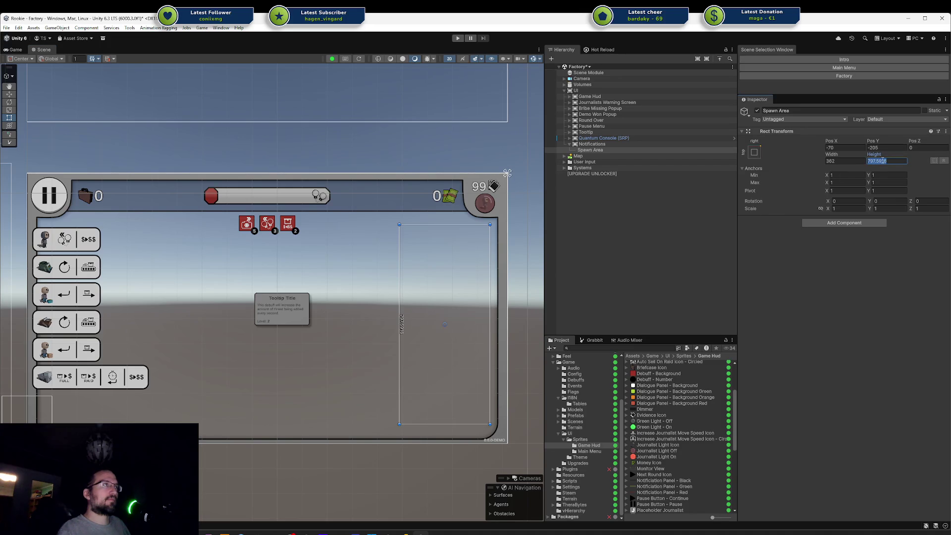
key(ctrl+s)
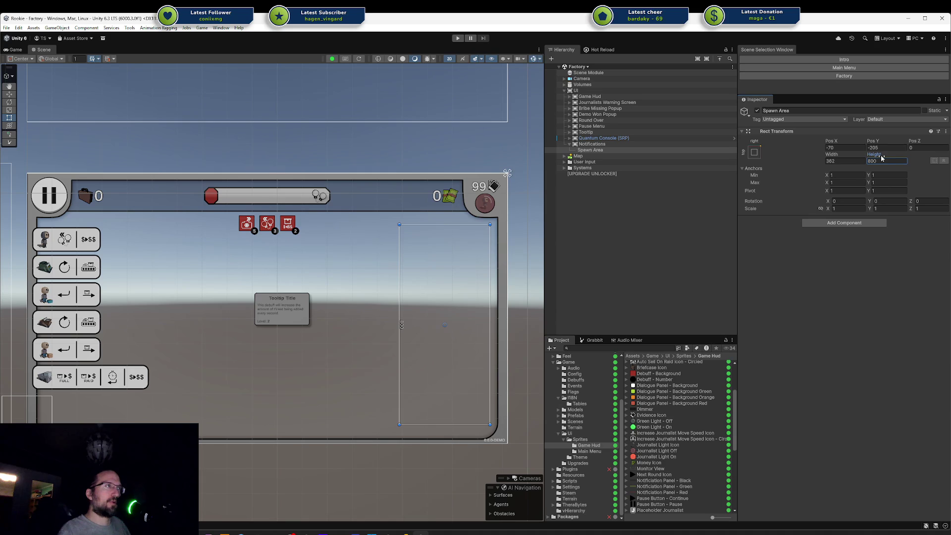
Add a Vertical Layout Group to Spawn Area with child alignment Upper Right
click(842, 223)
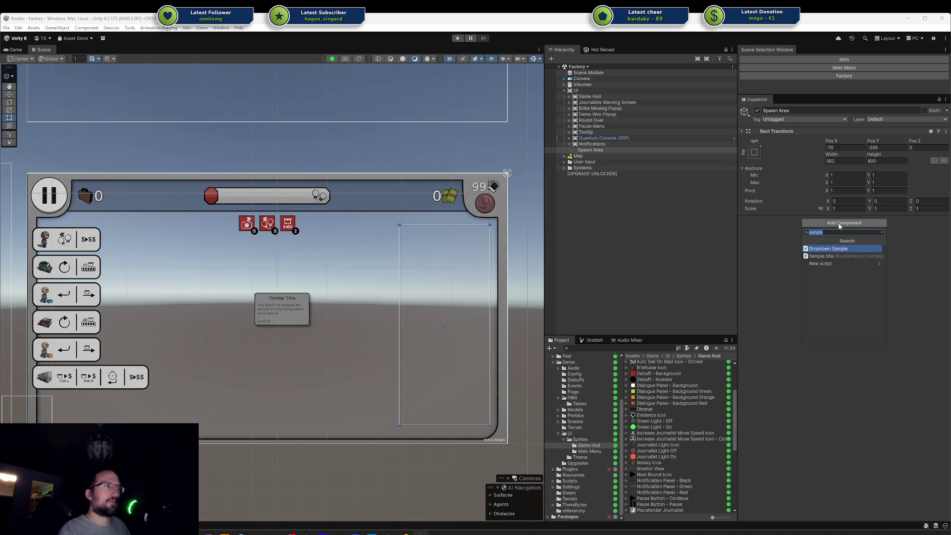
key(BackSpace)
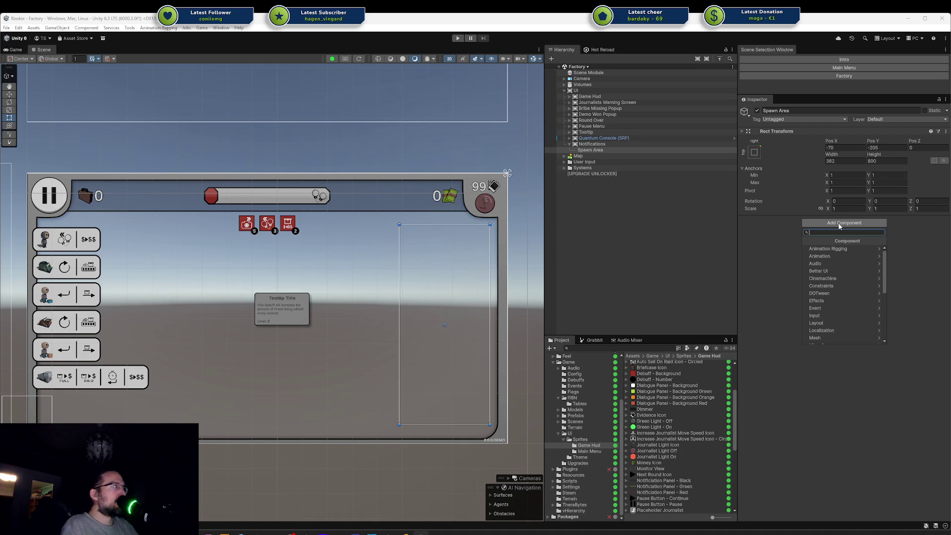
text(Verticl)
key(Return)
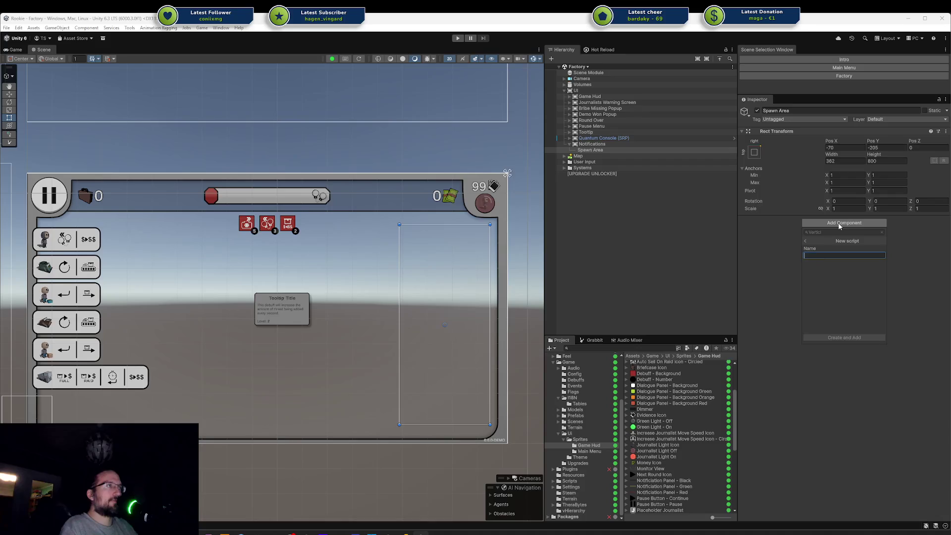
key(Escape)
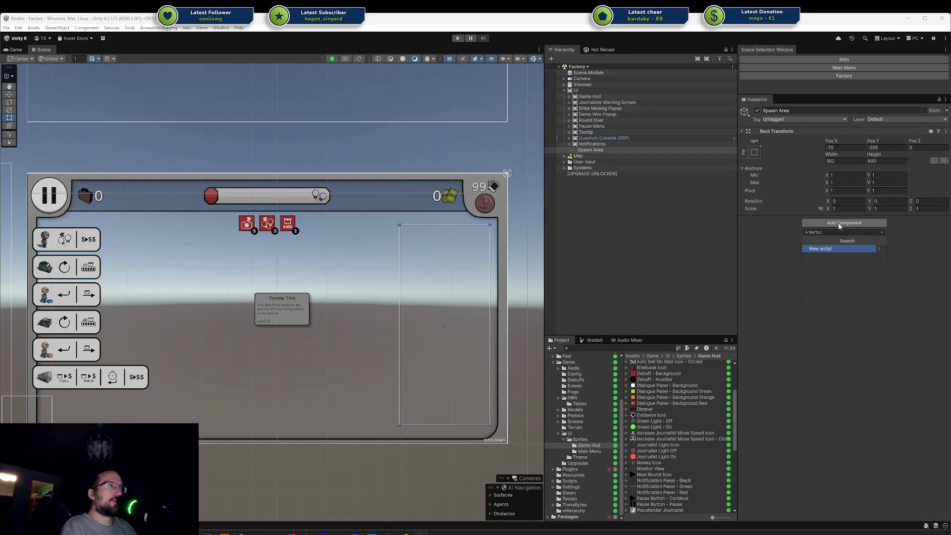
key(ctrl+a)
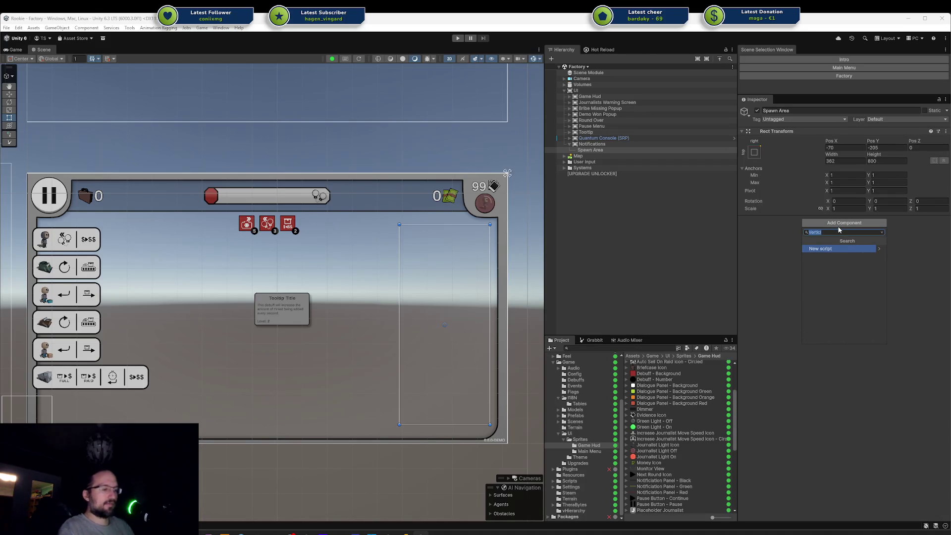
text(Vertical)
key(Return)
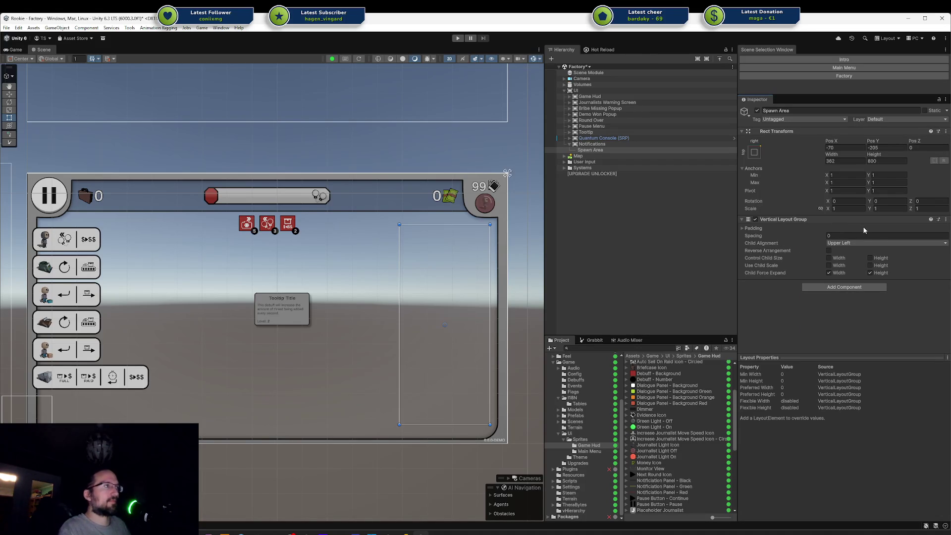
click(872, 242)
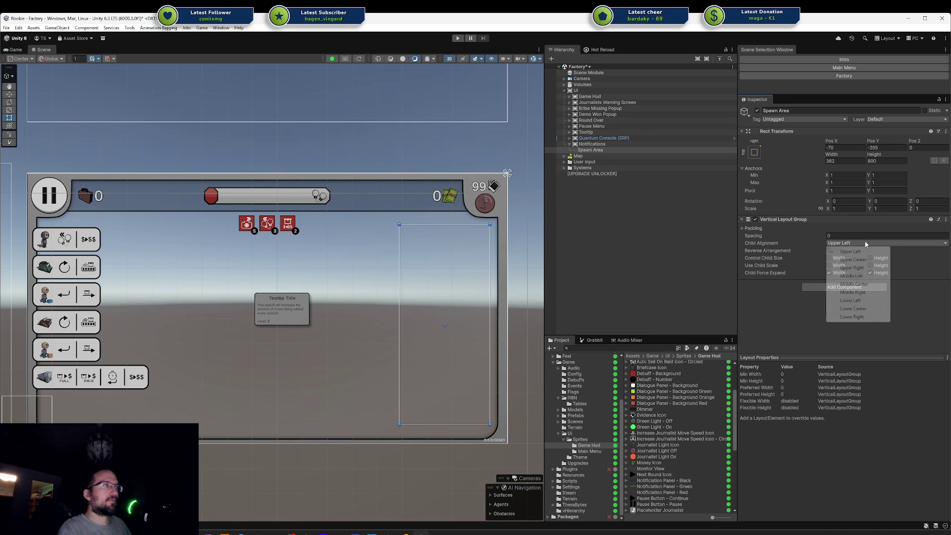
click(858, 268)
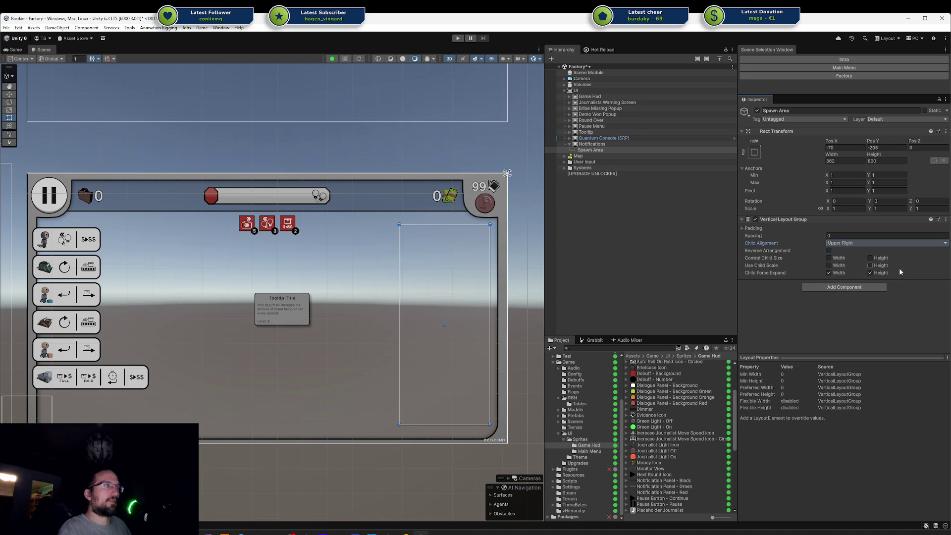
Add a UI Panel inside Spawn Area and duplicate it to make three panels
right_click(592, 150)
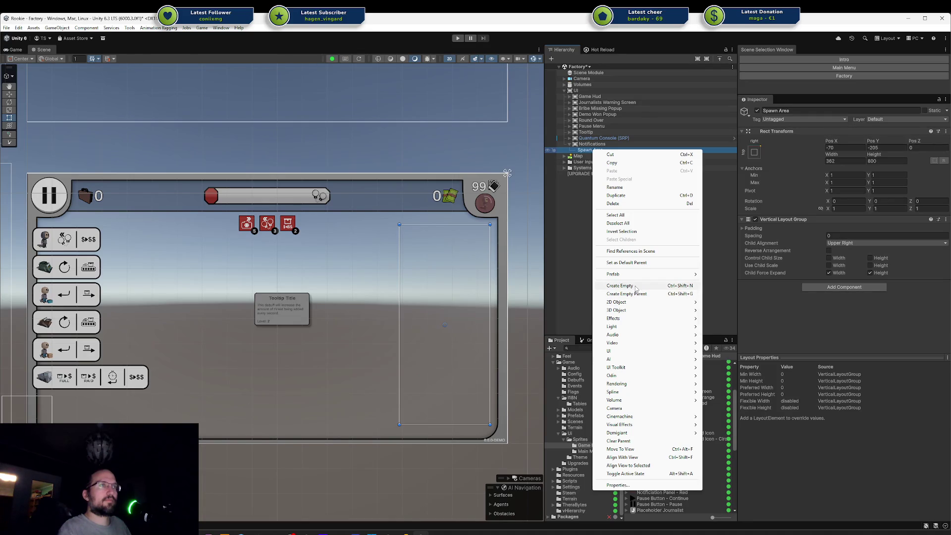
mouse_move(629, 352)
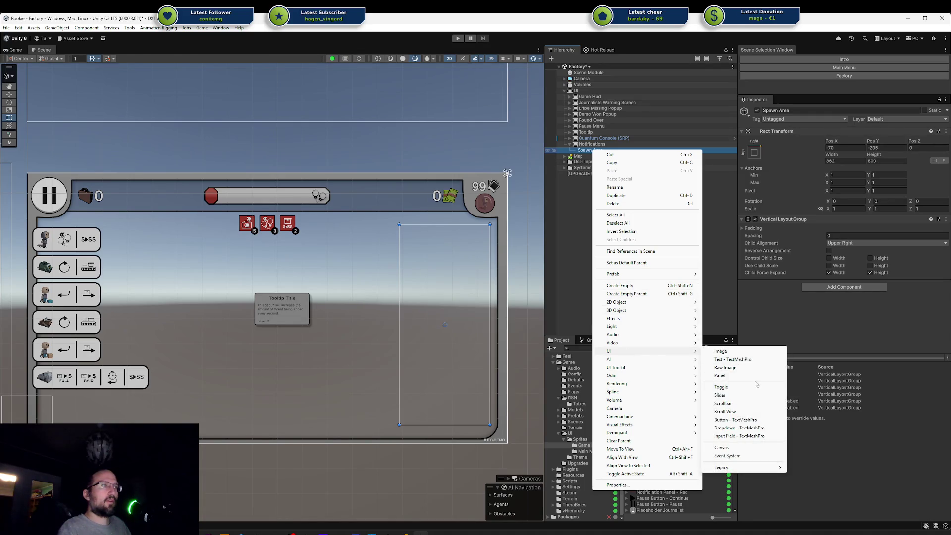
click(743, 376)
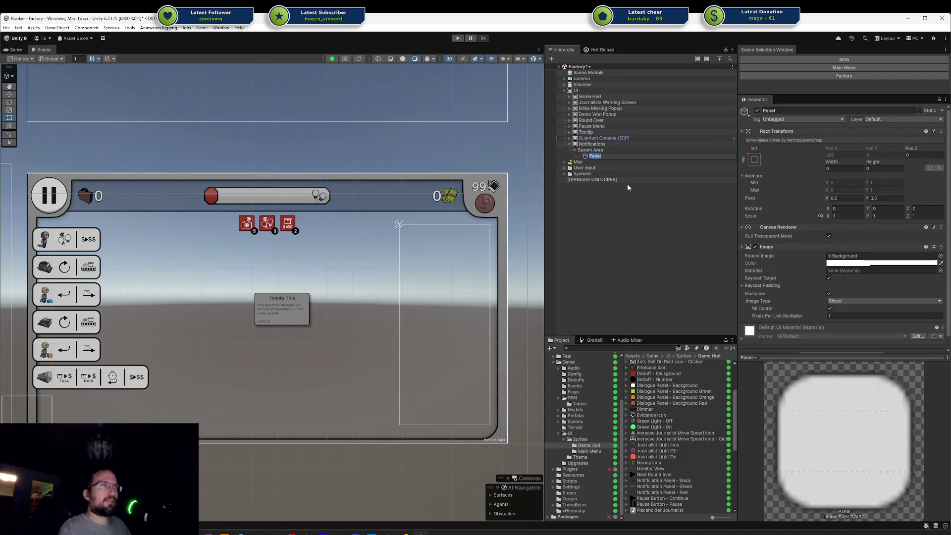
click(604, 237)
click(611, 156)
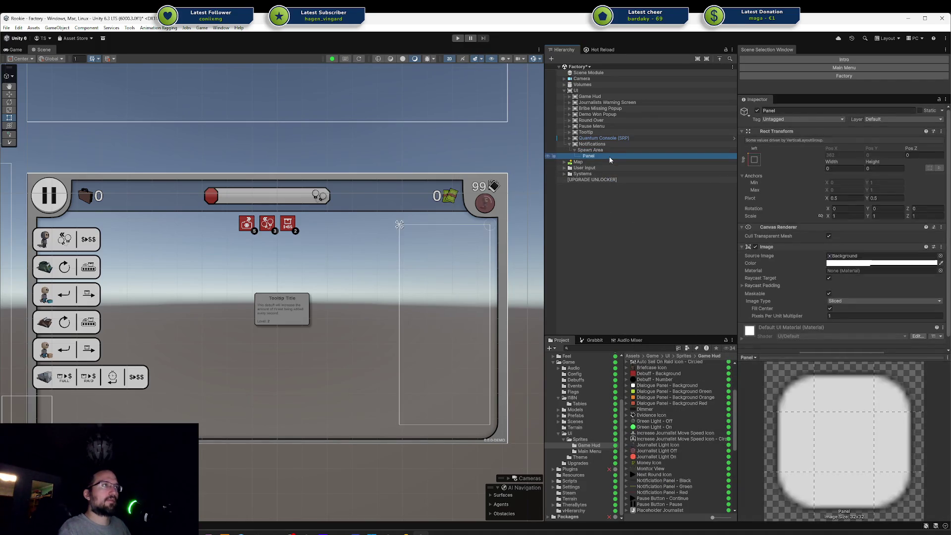
key(ctrl+d)
key(ctrl+d)
Set all three panels to Width 362 and Height 100
click(605, 156)
shift+click(594, 167)
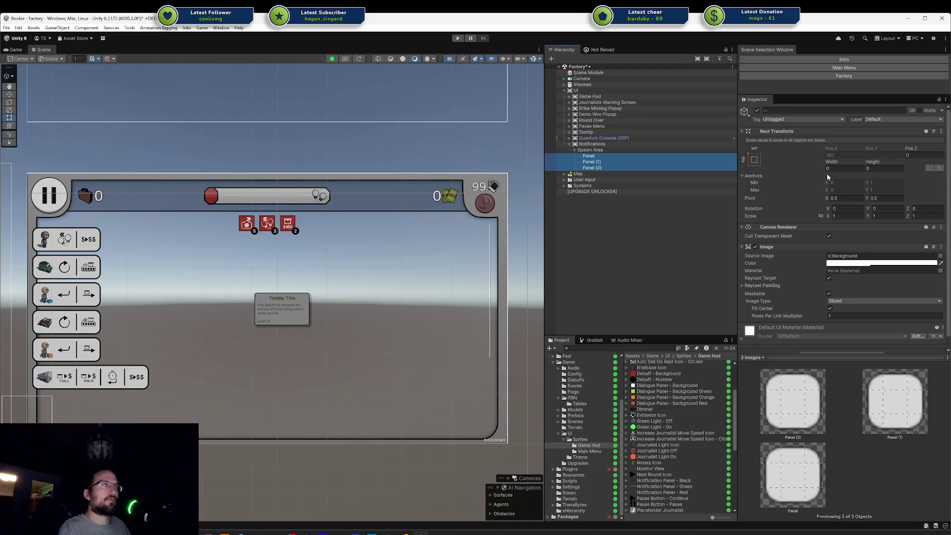
click(840, 169)
text(362)
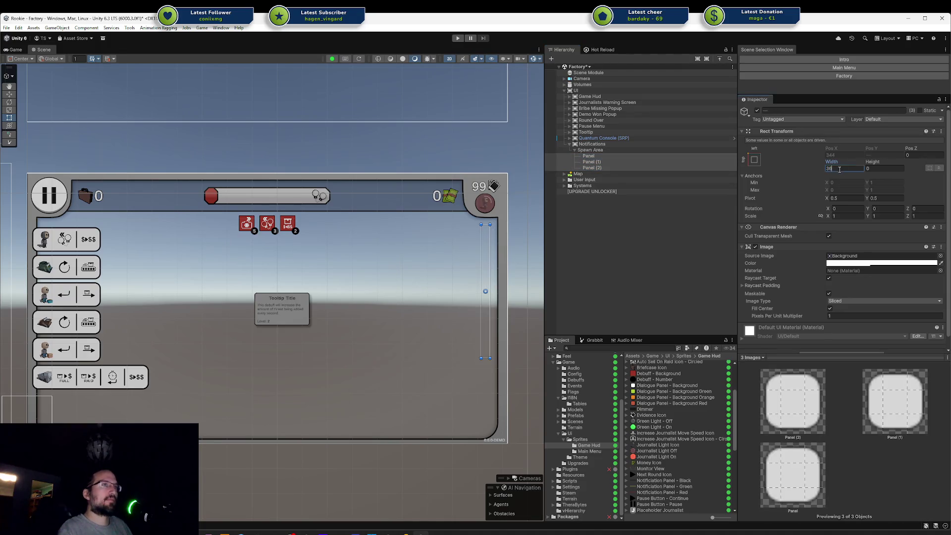
key(Tab)
text(10)
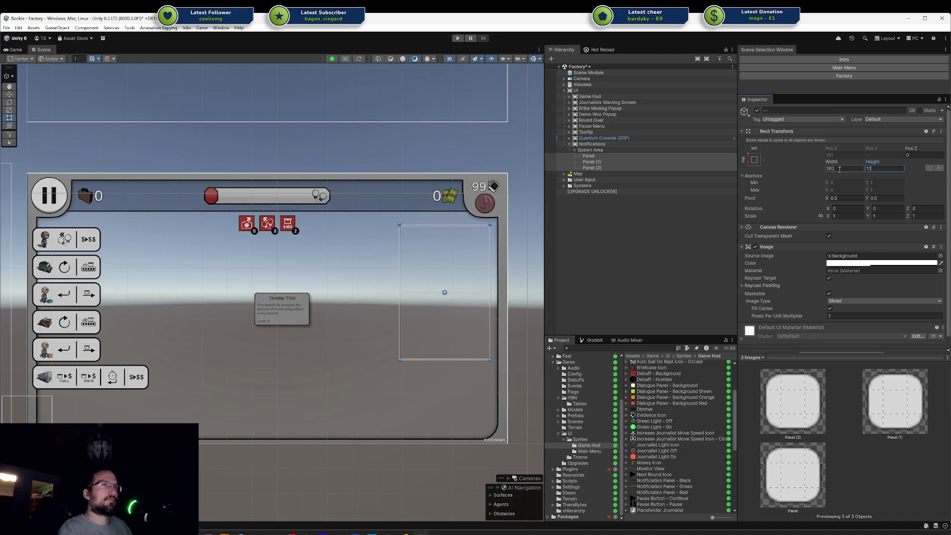
text(0)
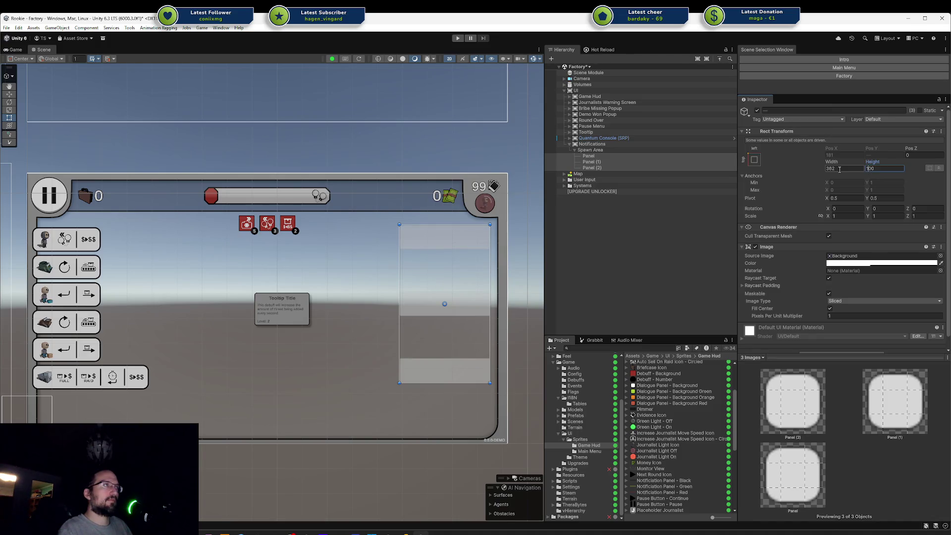
key(BackSpace)
key(BackSpace)
key(BackSpace)
text(50)
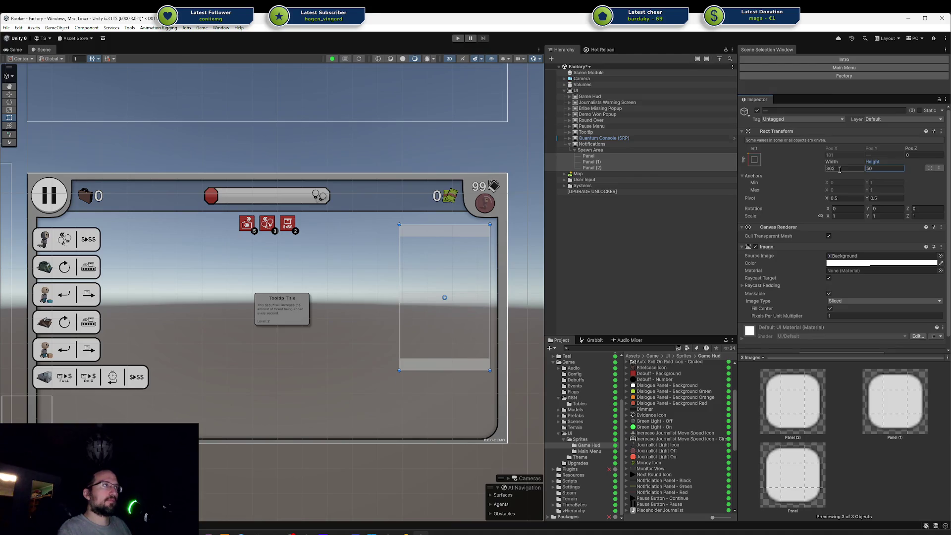
double_click(870, 170)
text(100)
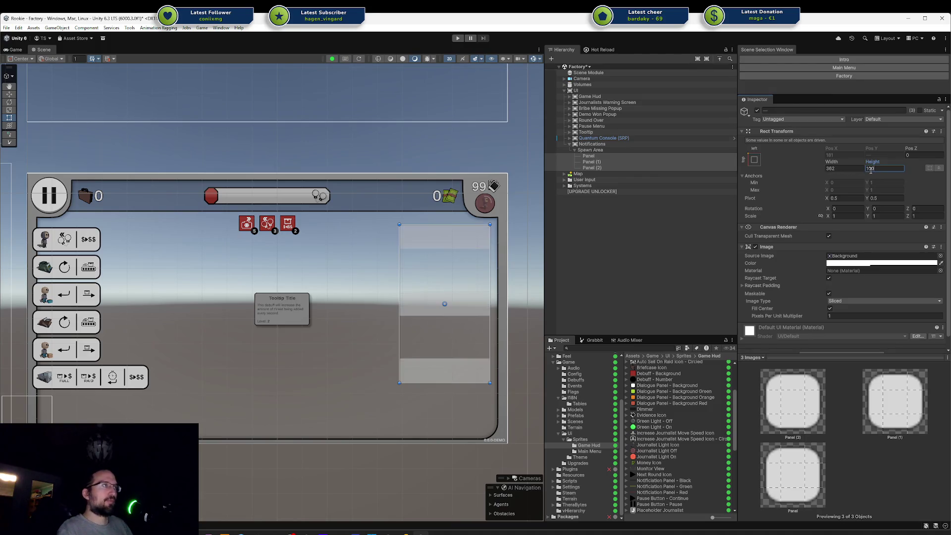
click(608, 151)
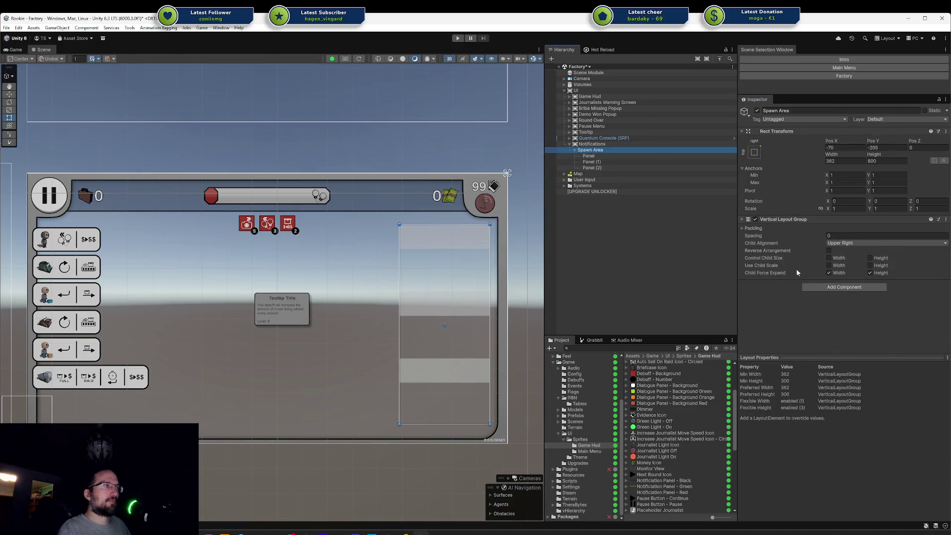
Untick Child Force Expand Height on Spawn Area and view the stacked panels in the Game view
click(871, 273)
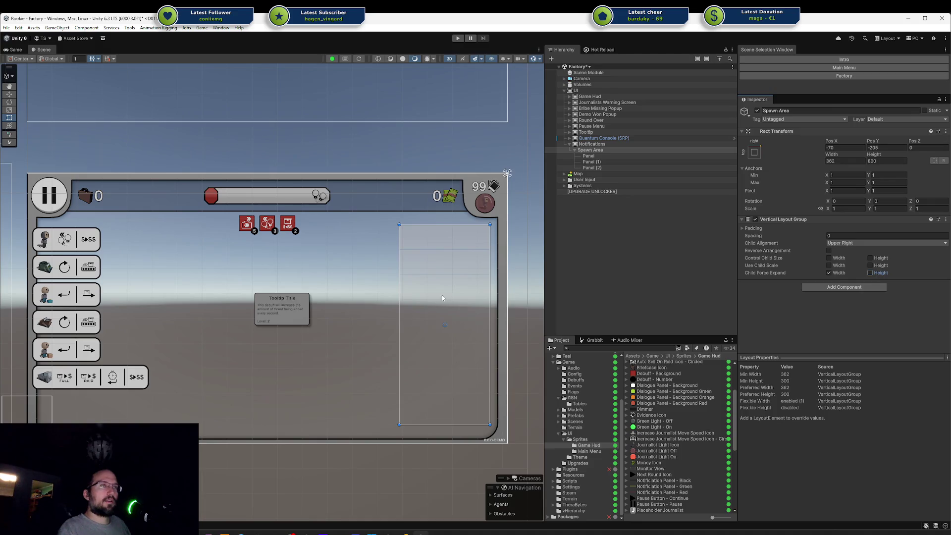
scroll(428, 296, up, 5)
drag(436, 283, 332, 289)
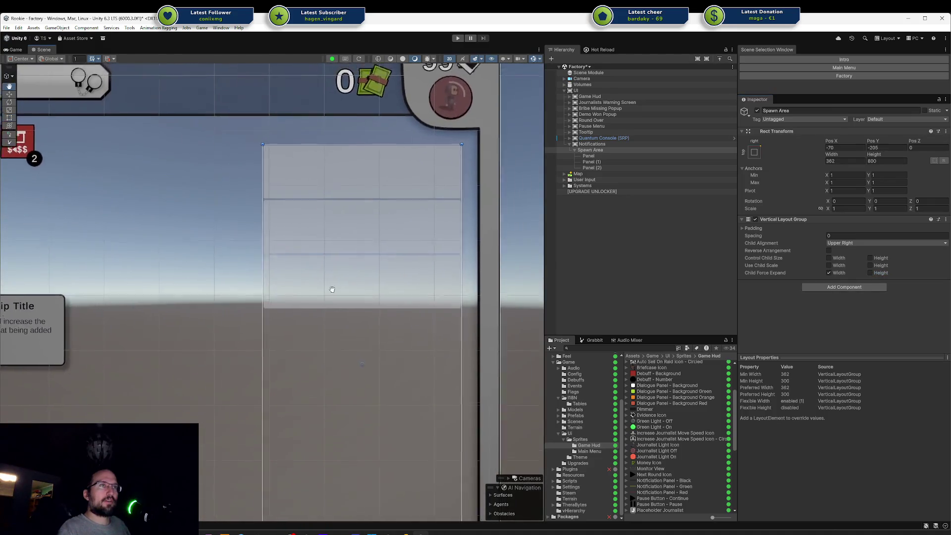
scroll(332, 289, up, 2)
scroll(336, 289, down, 4)
scroll(376, 278, up, 3)
drag(312, 202, 350, 153)
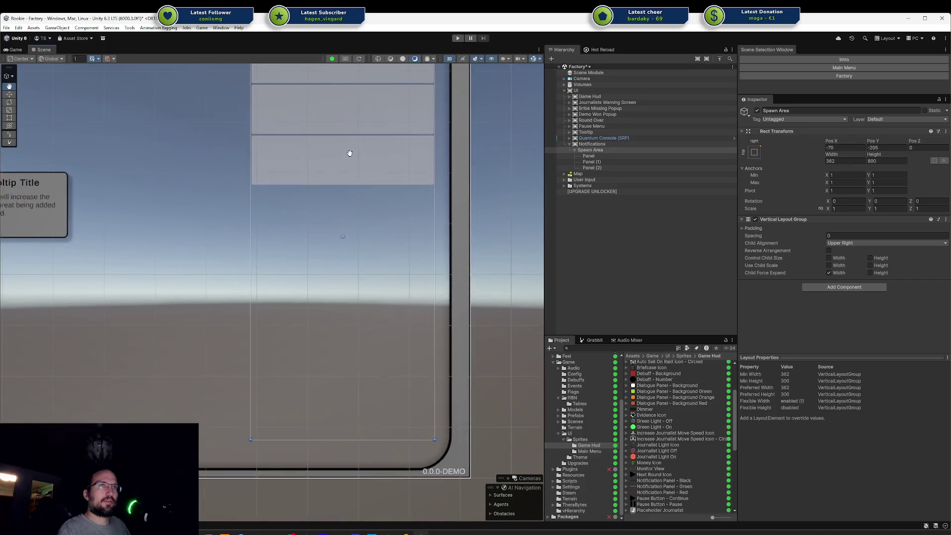
click(15, 49)
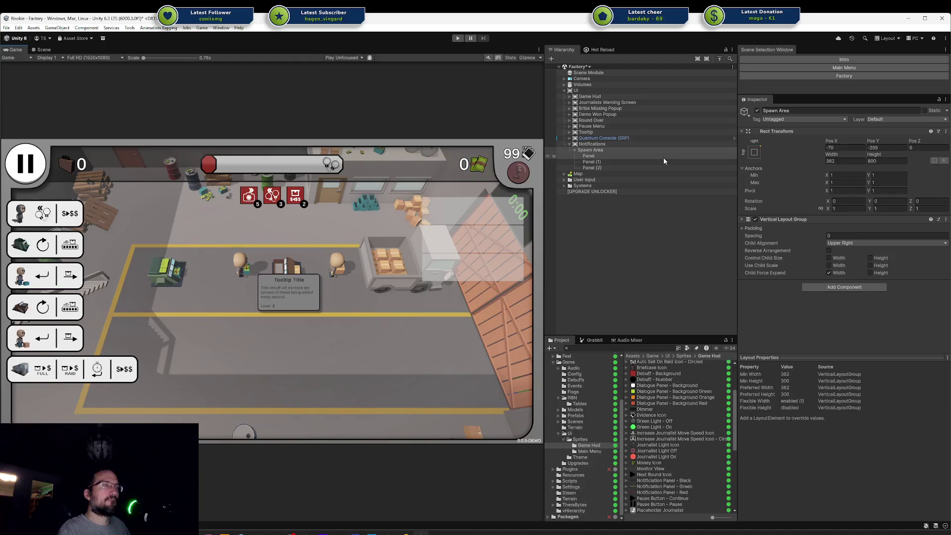
Set the panel Spacing to 10 and move Spawn Area to Pos X -50
click(837, 235)
text(5)
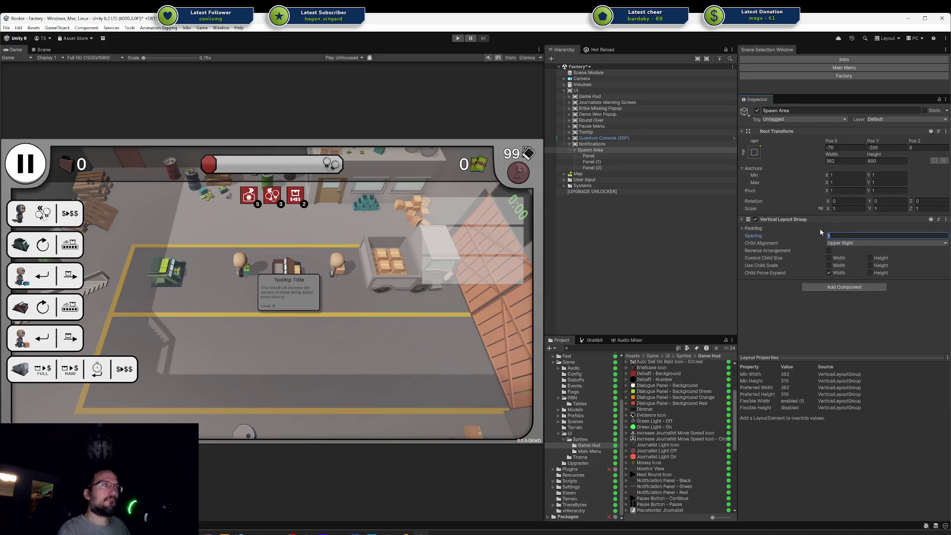
text(10)
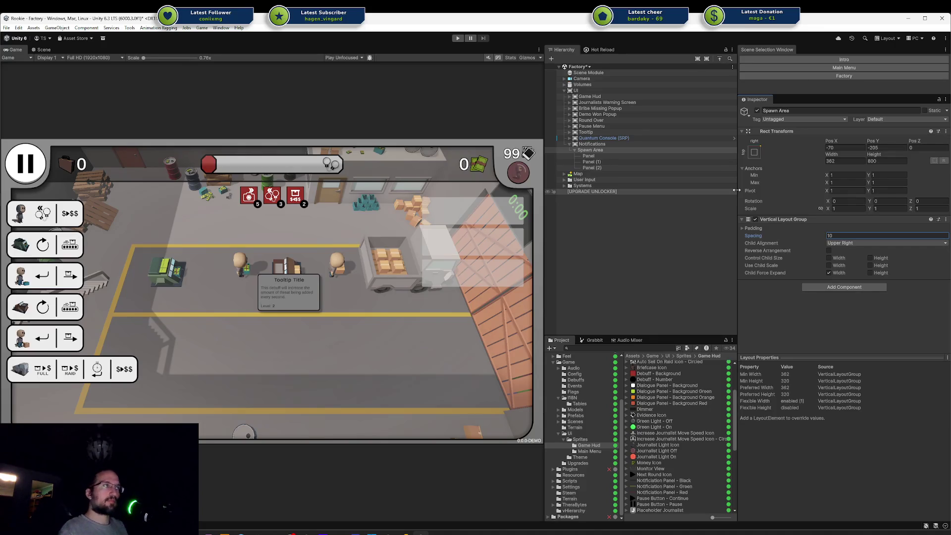
click(834, 147)
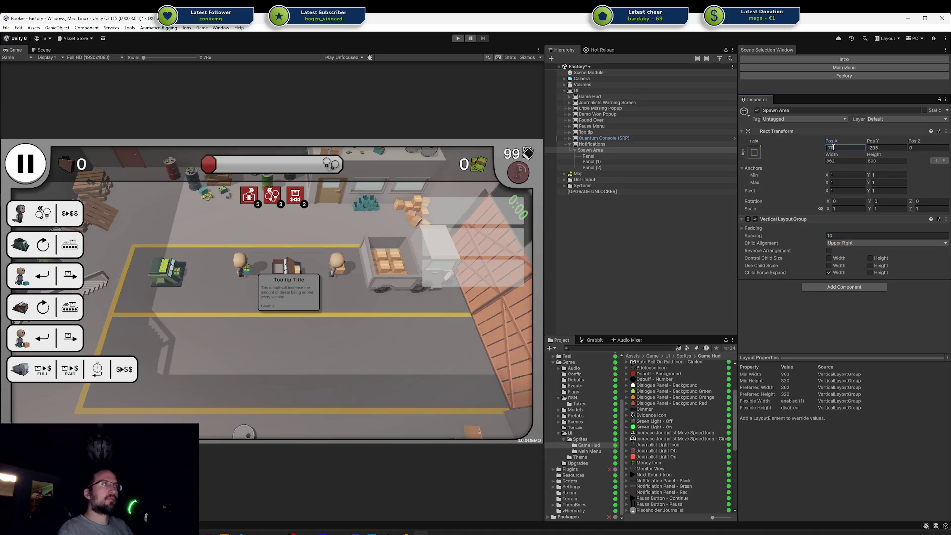
text(-20)
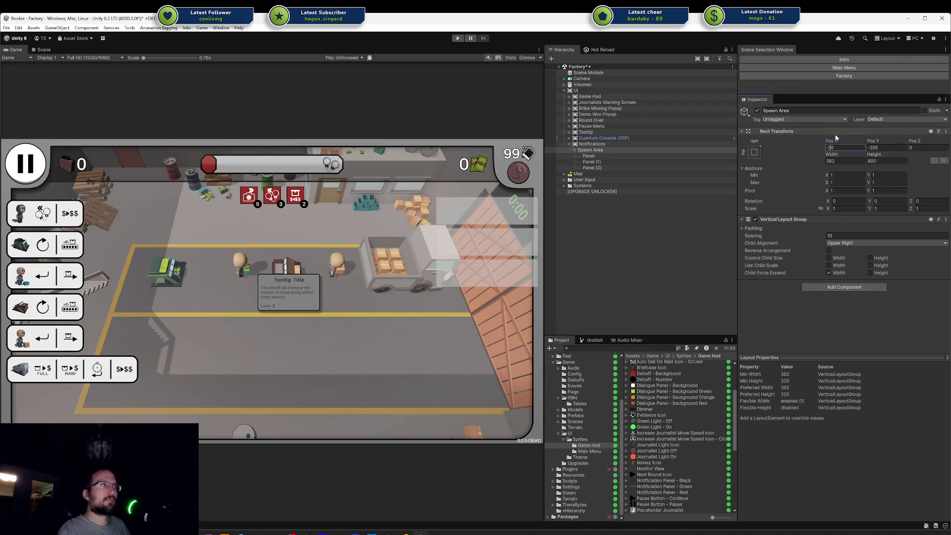
drag(835, 141, 448, 155)
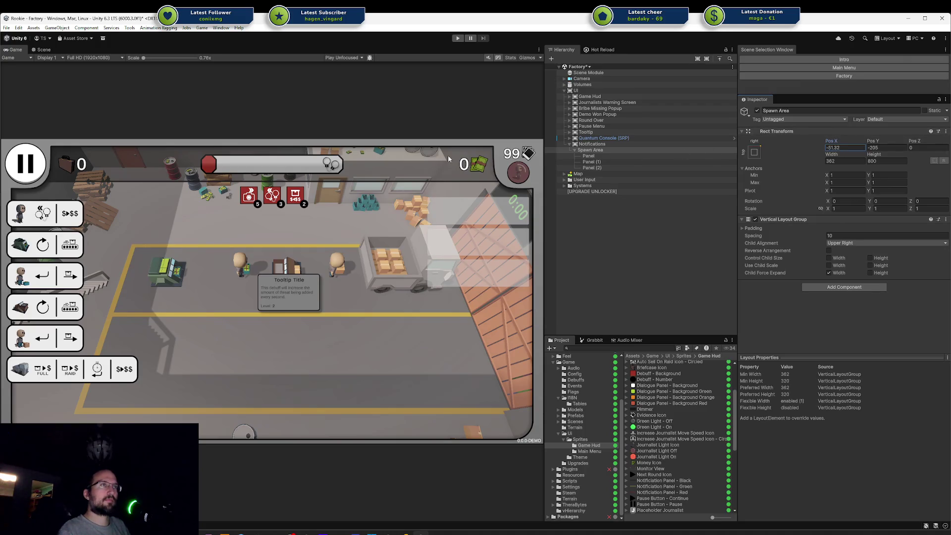
click(848, 149)
key(BackSpace)
key(BackSpace)
key(BackSpace)
text(-50)
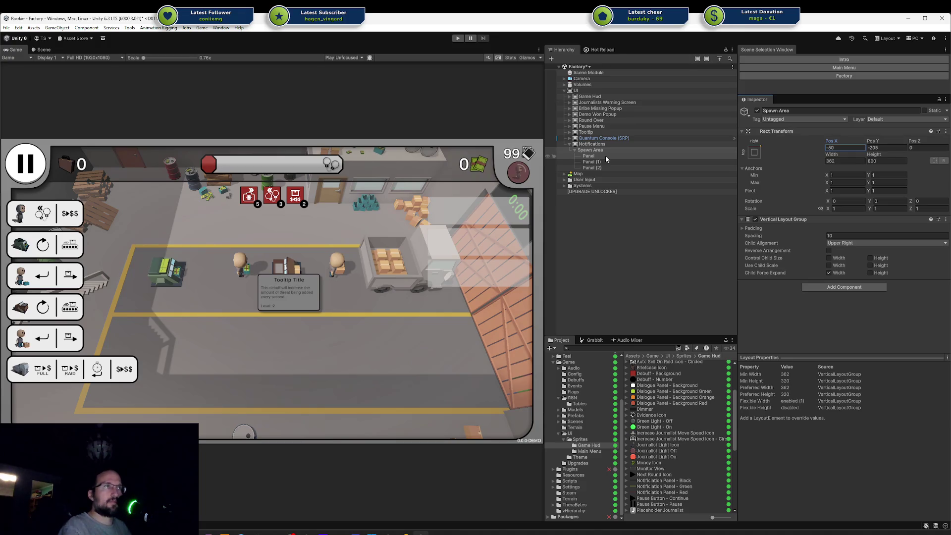
Give the first Panel the black notification sprite at its native size
click(605, 157)
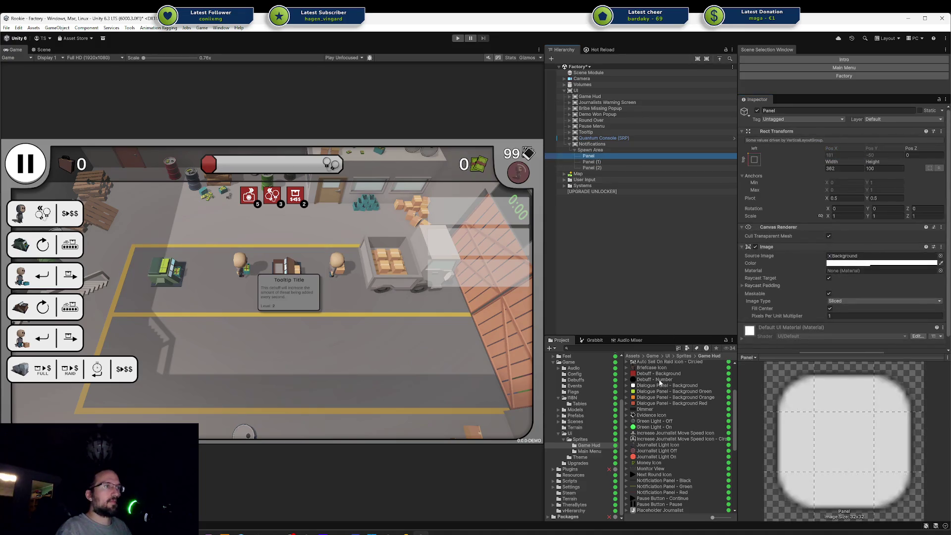
scroll(661, 462, up, 5)
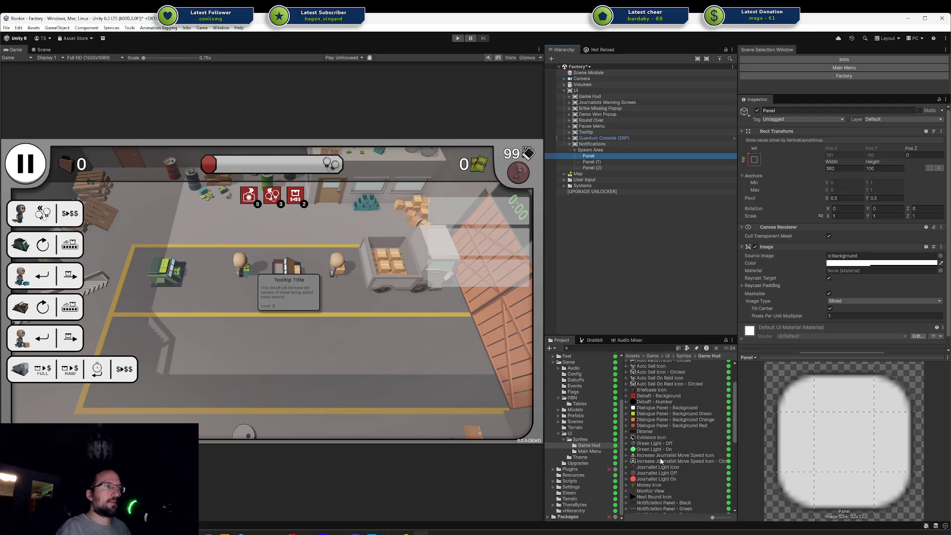
scroll(662, 448, down, 5)
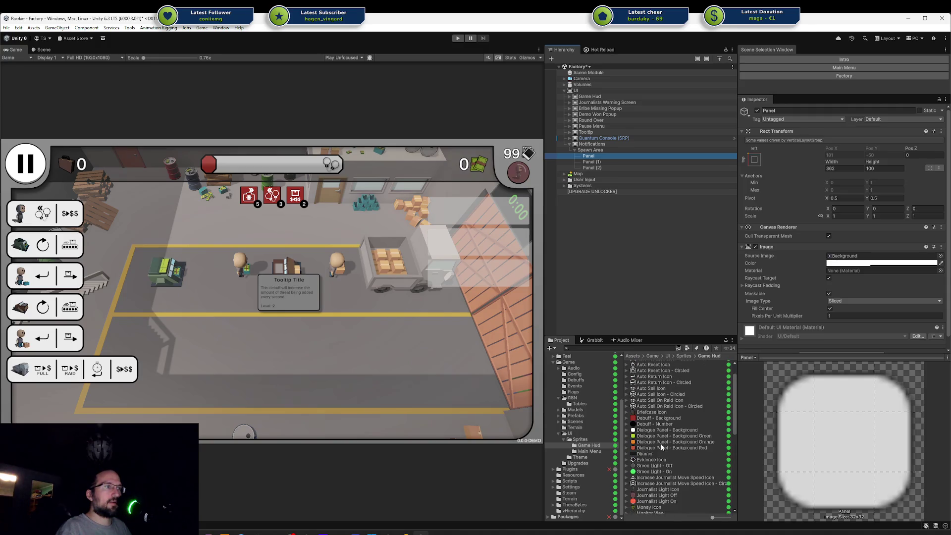
drag(663, 483, 917, 295)
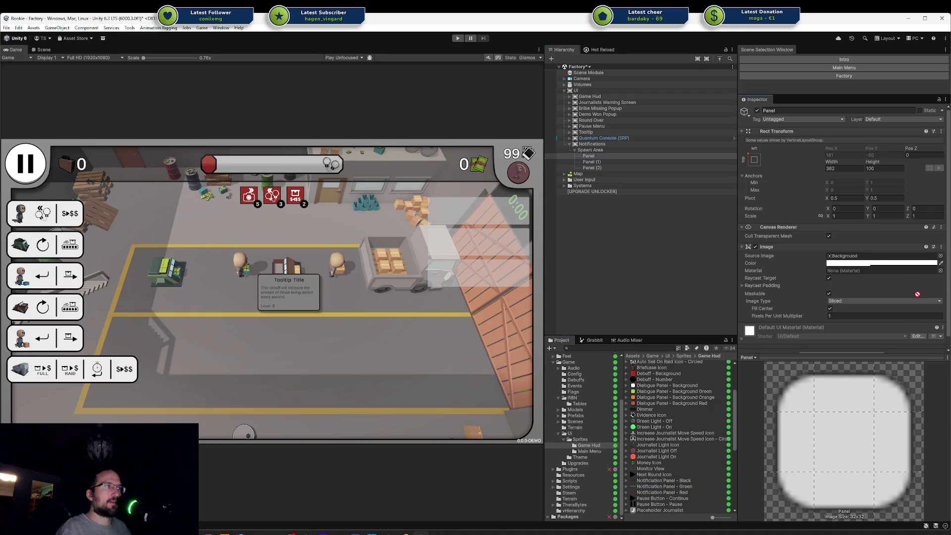
drag(857, 238, 852, 256)
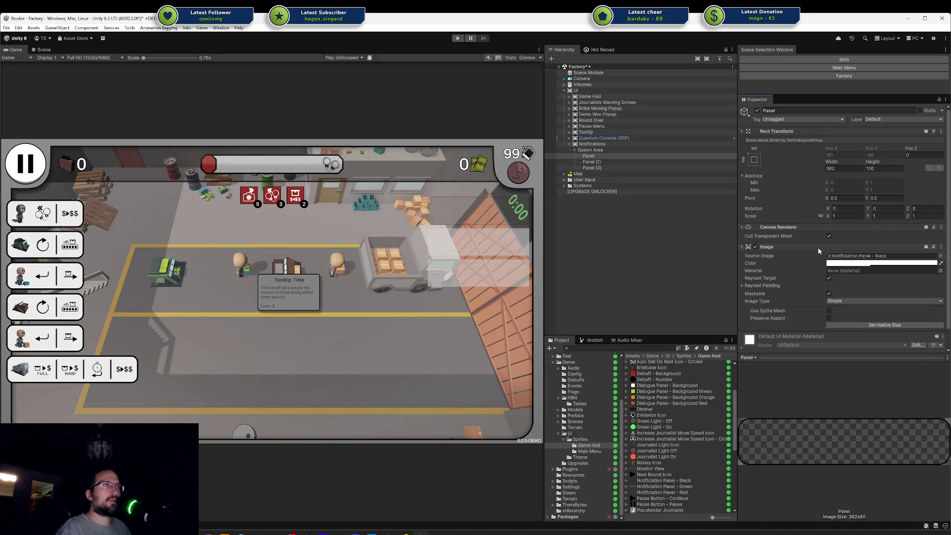
click(854, 322)
Give Panel (1) the green notification sprite at its native size
click(616, 163)
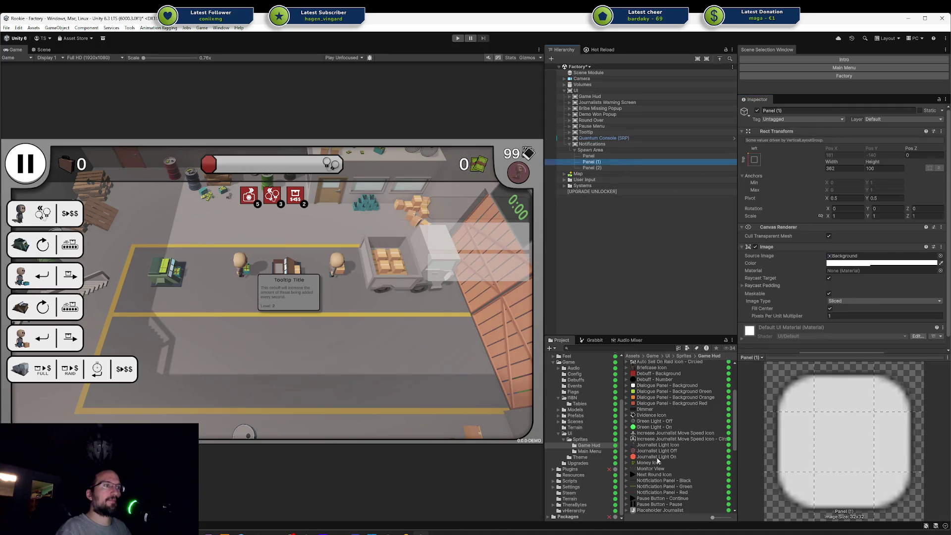
drag(655, 491, 831, 331)
drag(852, 261, 851, 256)
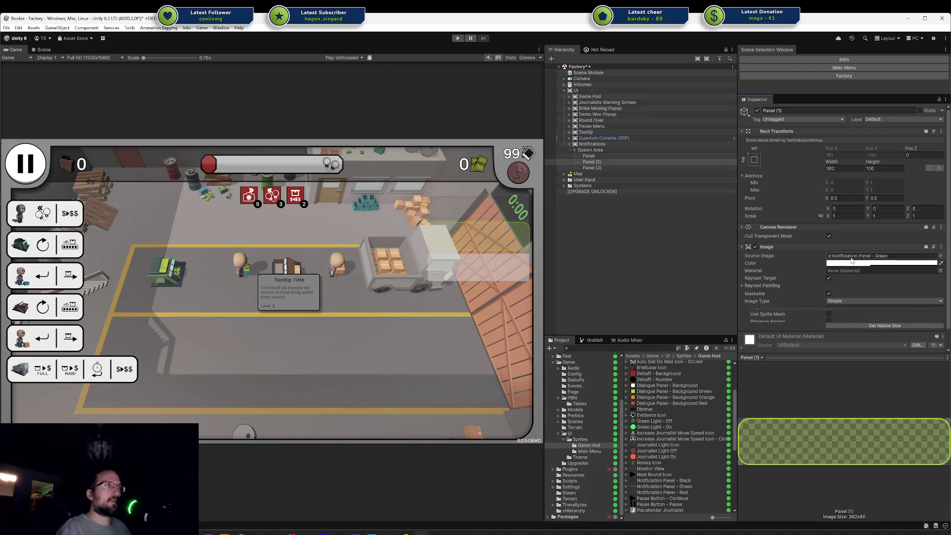
click(856, 322)
Raise the black panel's colour alpha to 100 so it is fully opaque
click(872, 263)
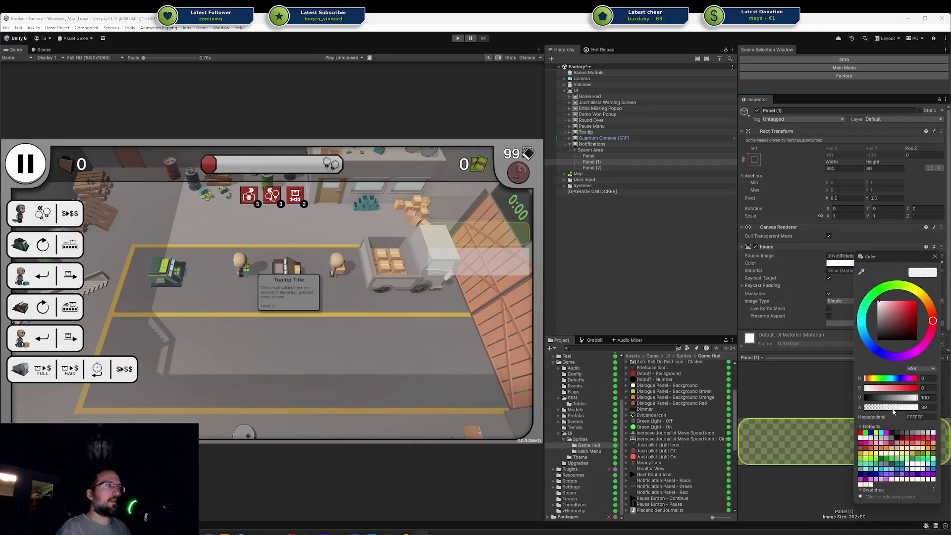
click(588, 156)
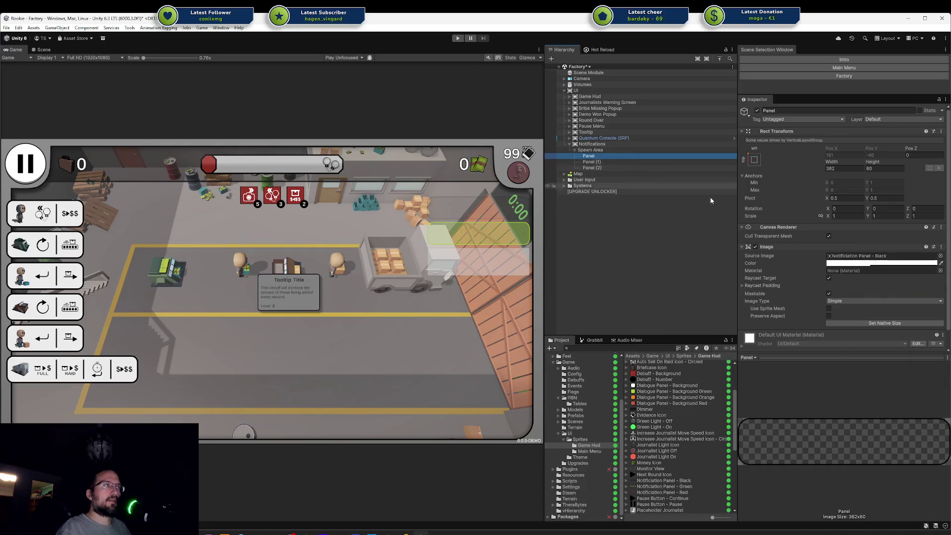
click(879, 264)
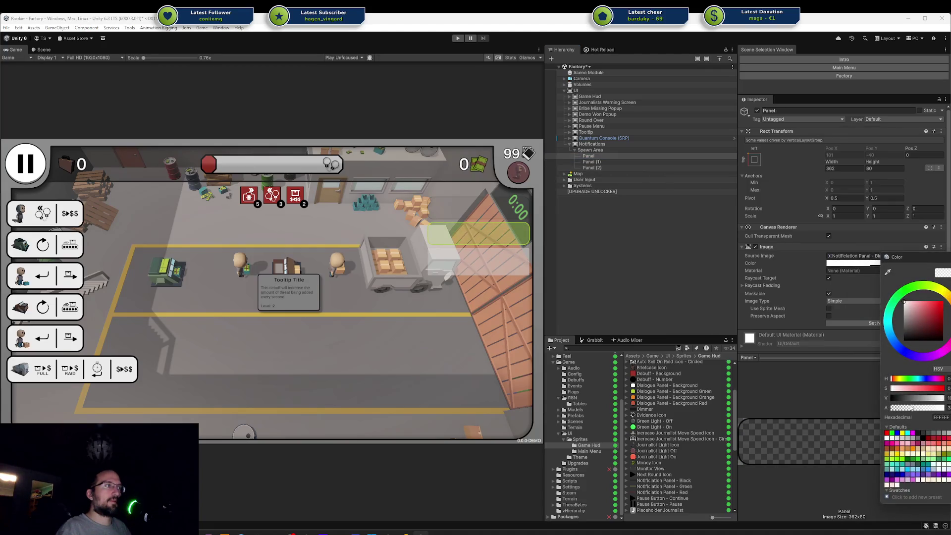
drag(911, 407, 943, 407)
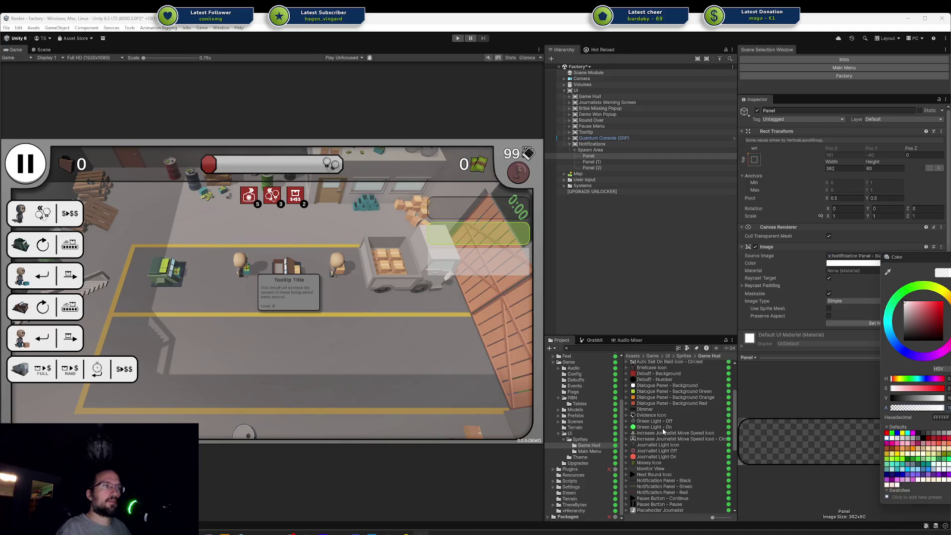
Give Panel (2) the red notification sprite and set its alpha to 100
click(659, 492)
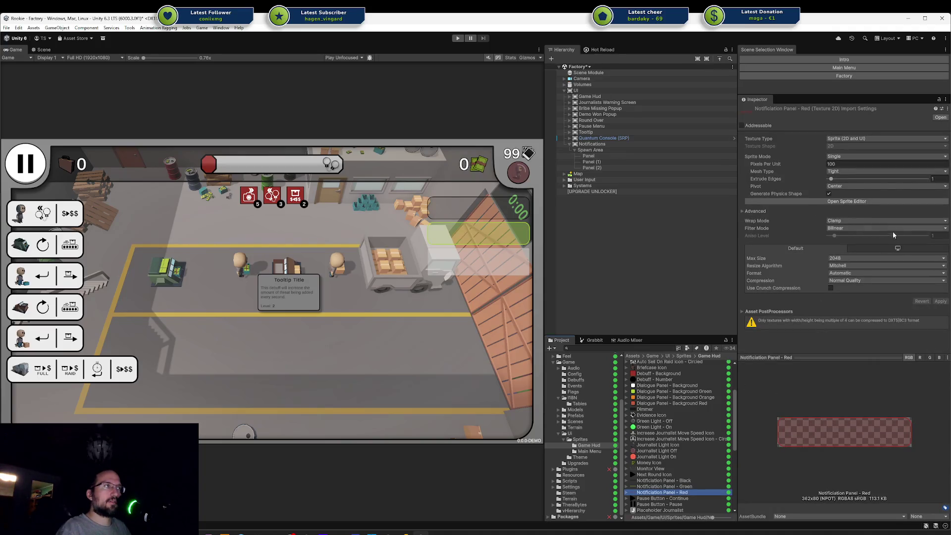
click(612, 167)
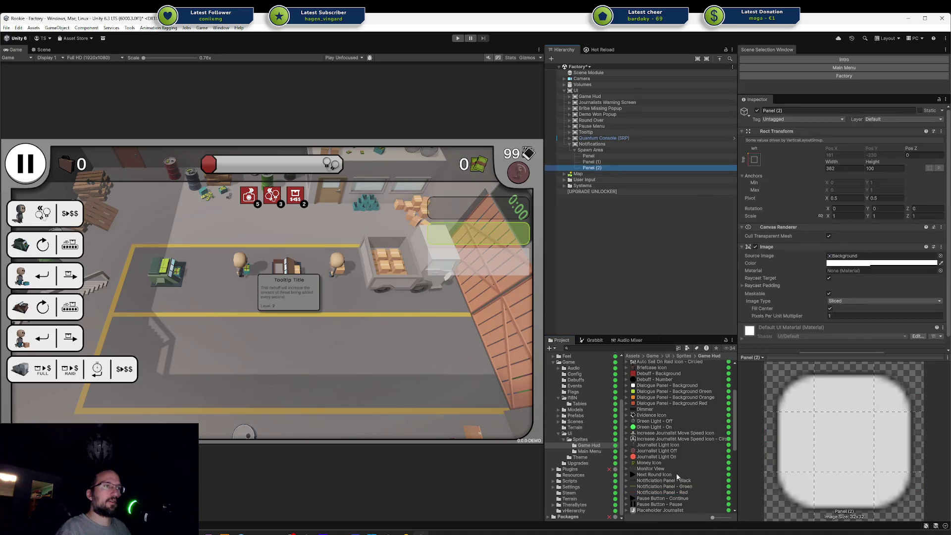
click(795, 428)
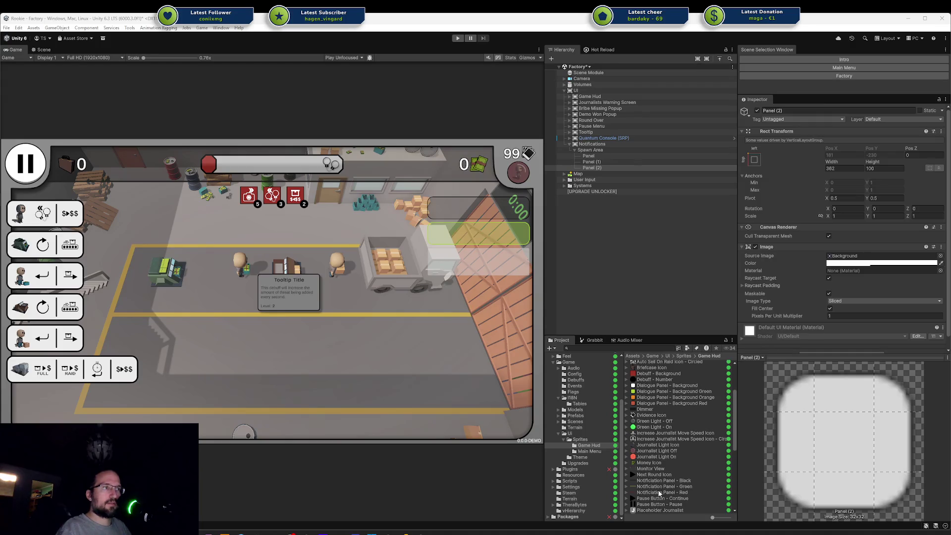
drag(659, 493, 870, 261)
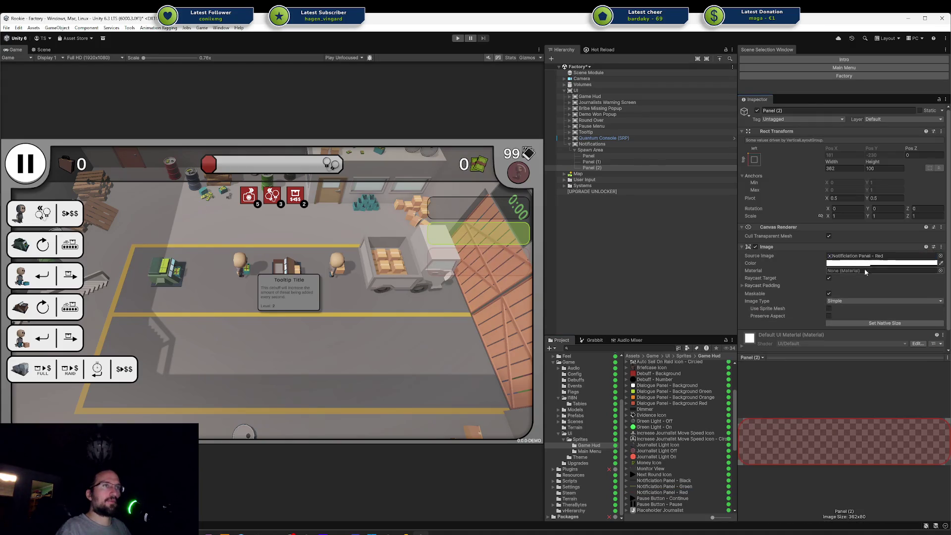
click(872, 263)
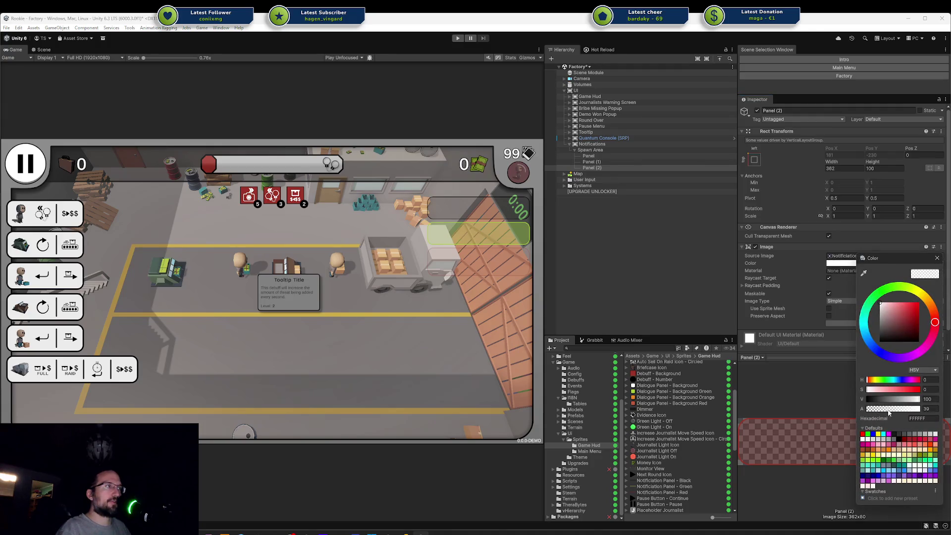
drag(889, 409, 922, 410)
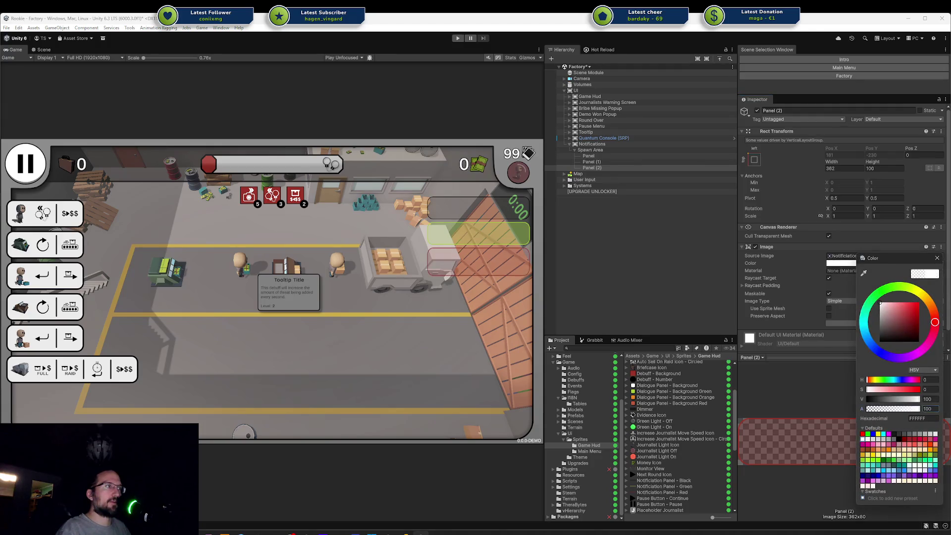
click(767, 358)
key(alt+Tab)
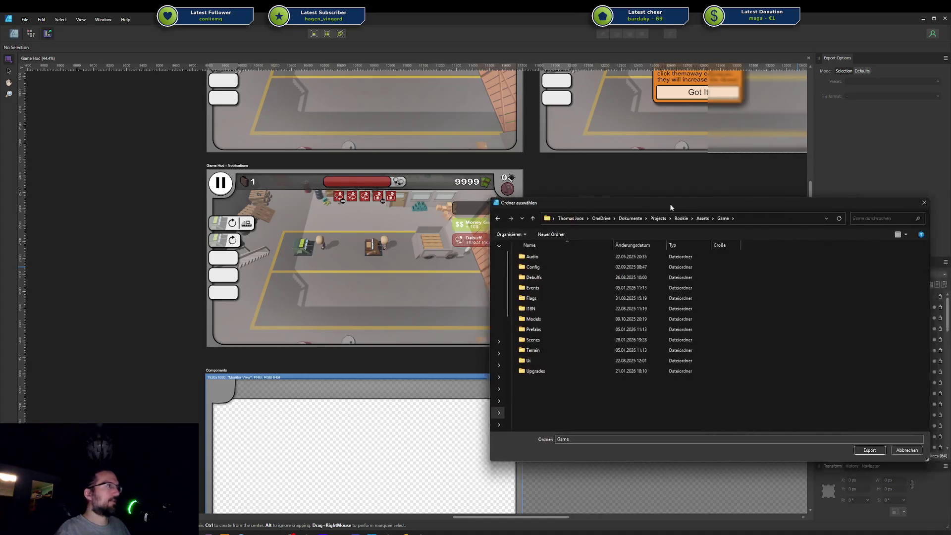
Browse the export folder picker to Assets/Game/Ui/Sprites/Game Hud
double_click(537, 362)
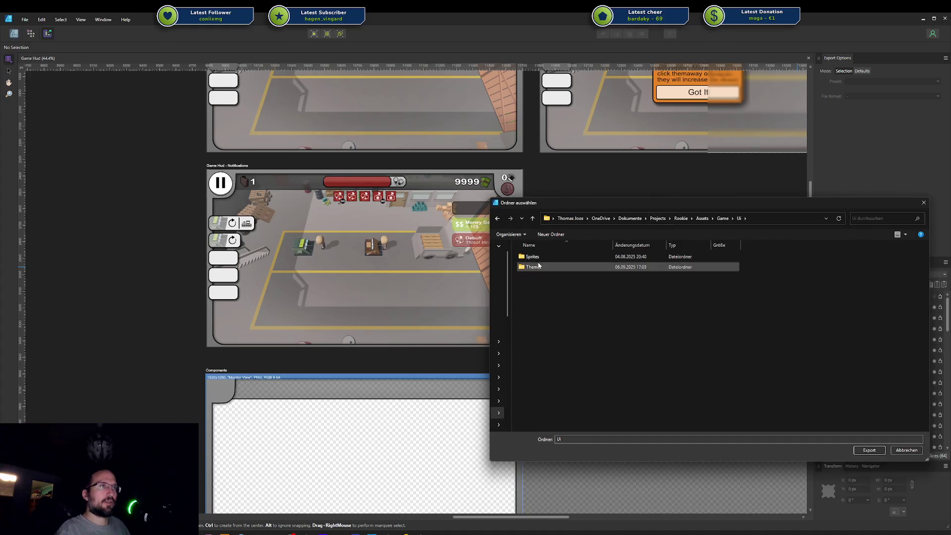
double_click(553, 258)
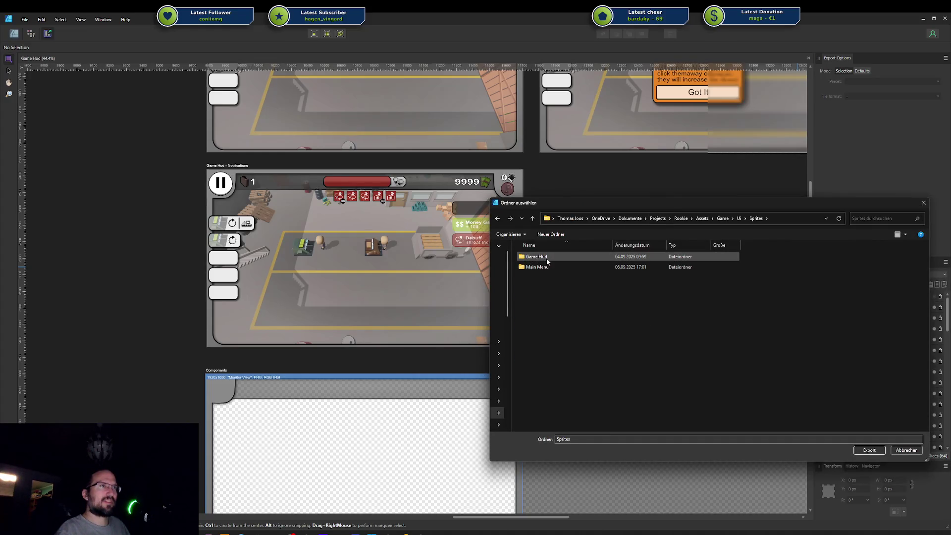
double_click(546, 258)
right_click(679, 320)
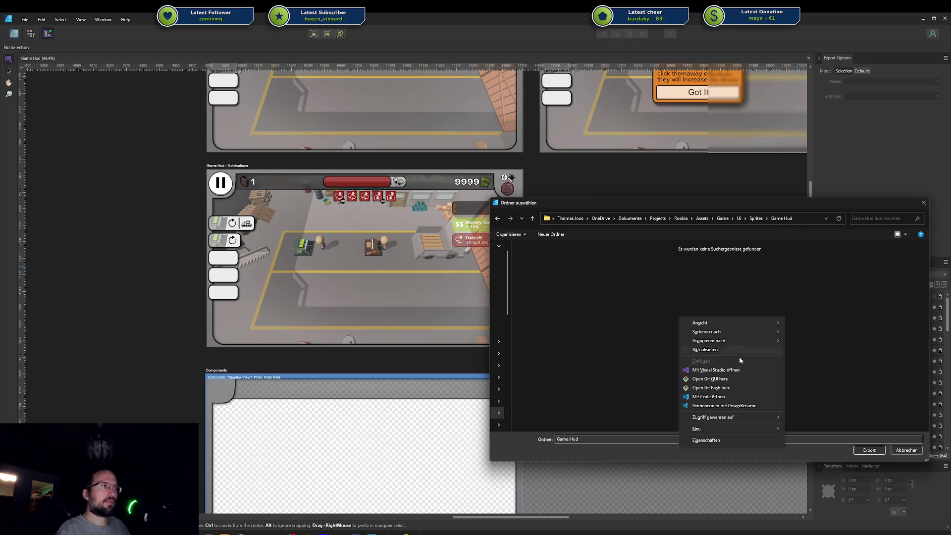
click(787, 296)
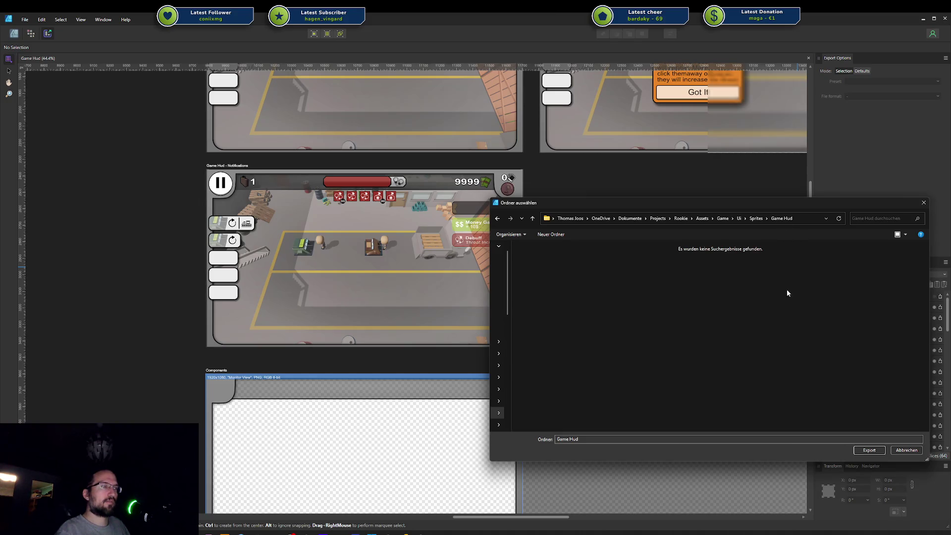
right_click(786, 224)
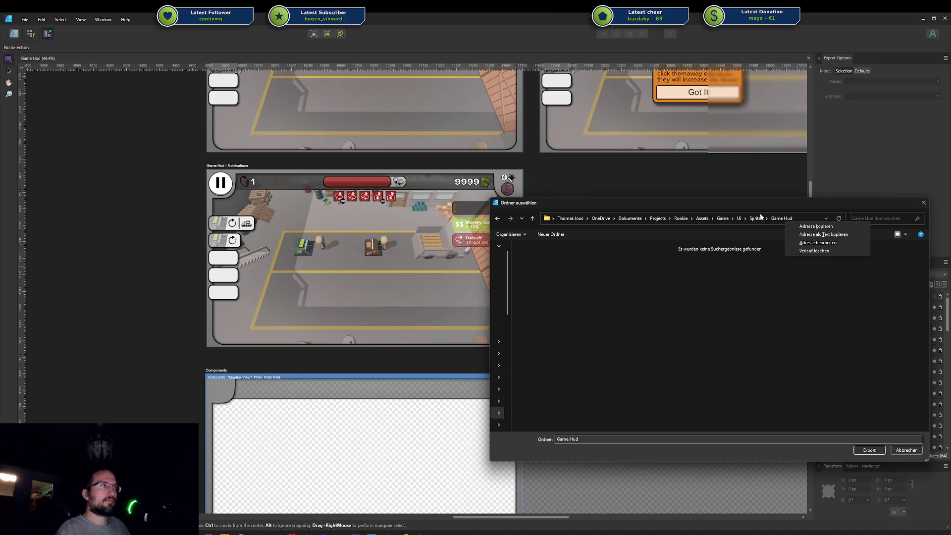
key(Escape)
key(Return)
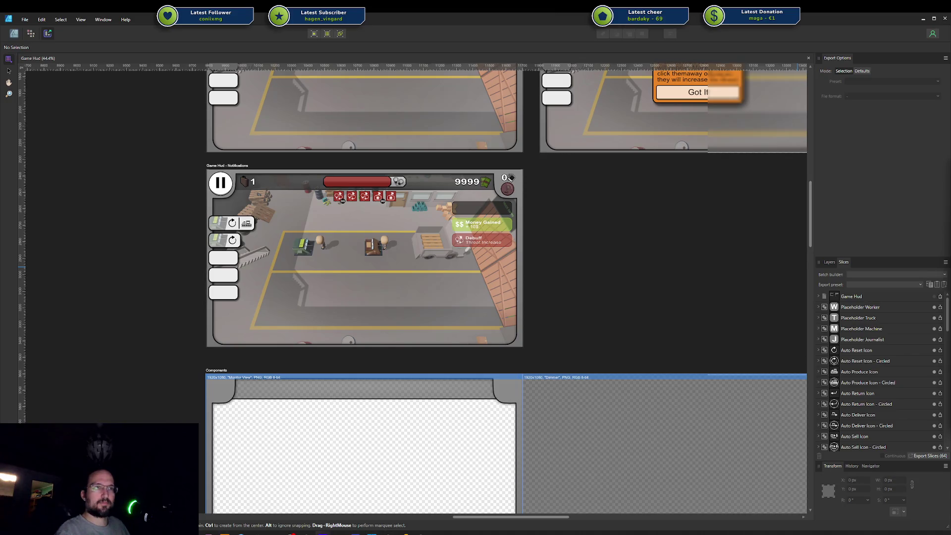
click(421, 532)
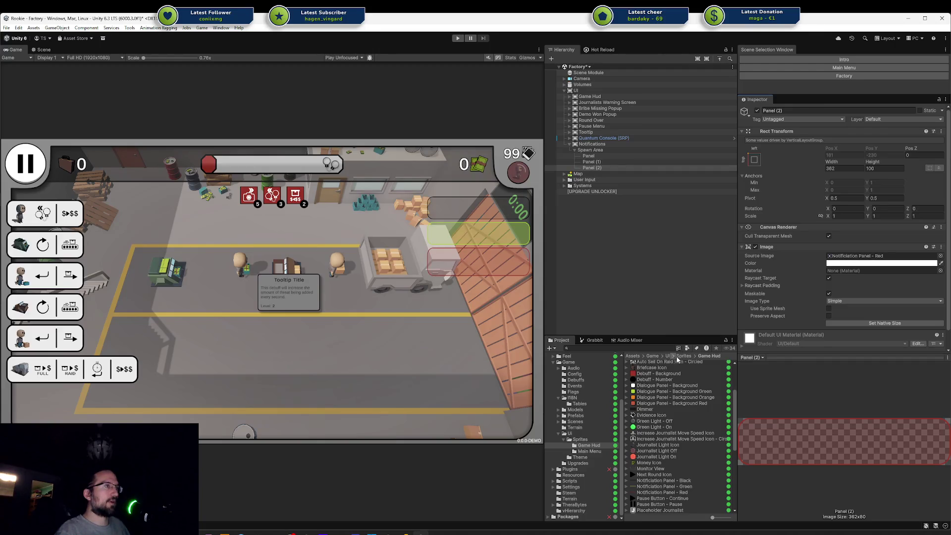
Export the slices into Game Hud, overwriting the existing sprite files
key(alt+Tab)
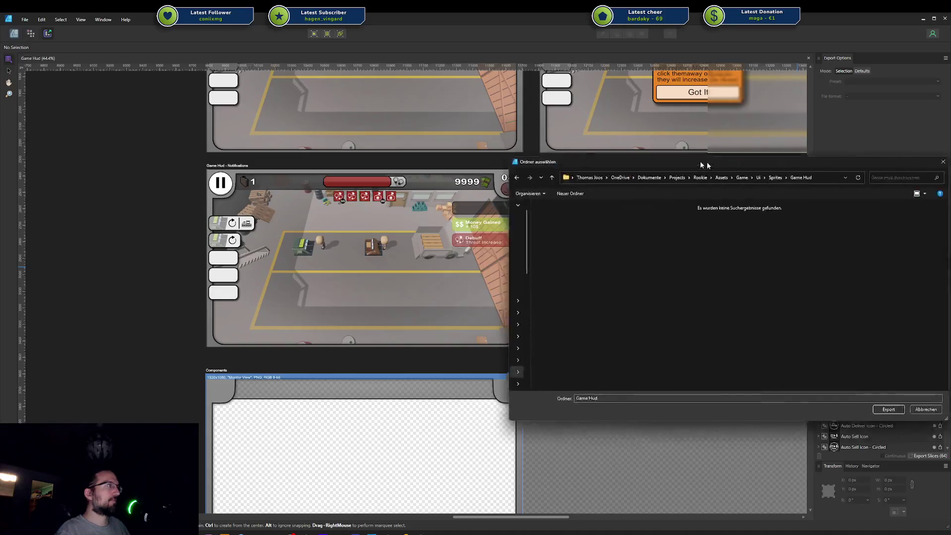
click(842, 405)
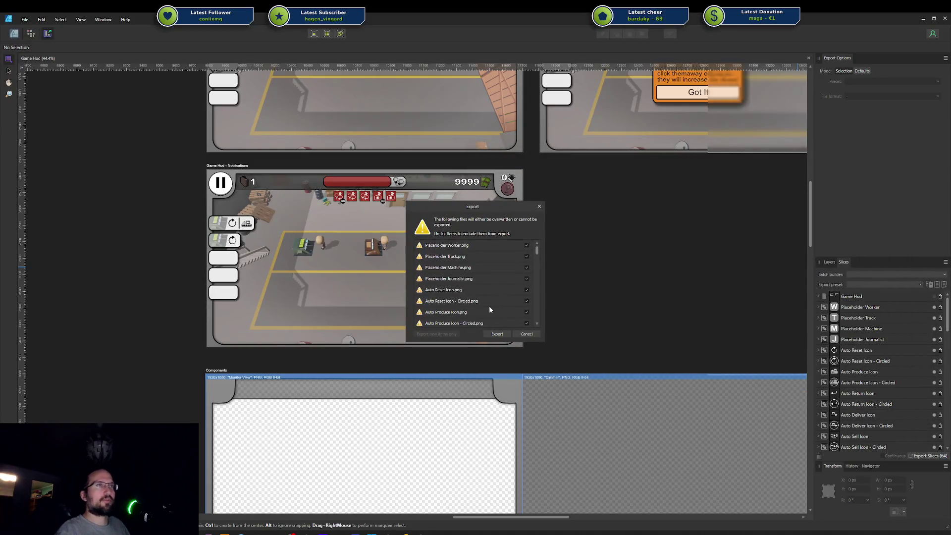
click(498, 334)
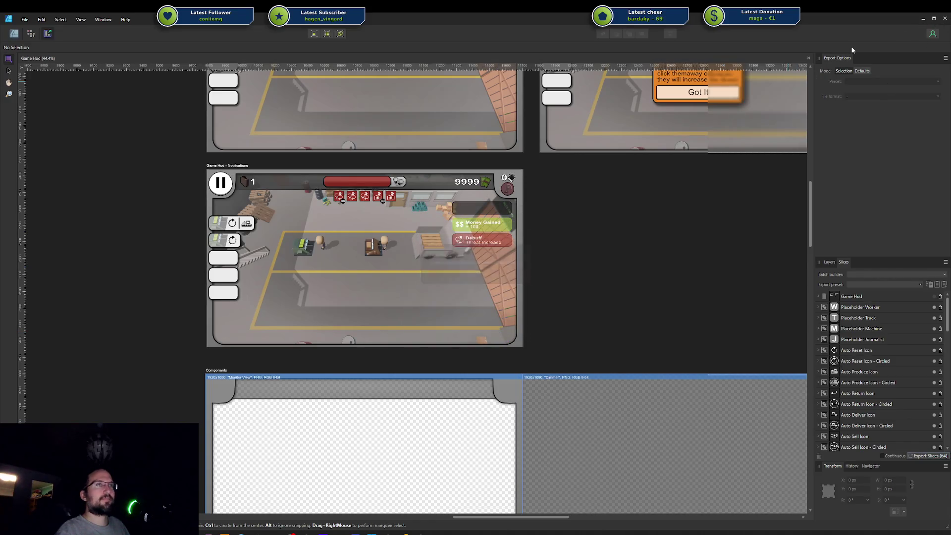
double_click(911, 20)
click(912, 20)
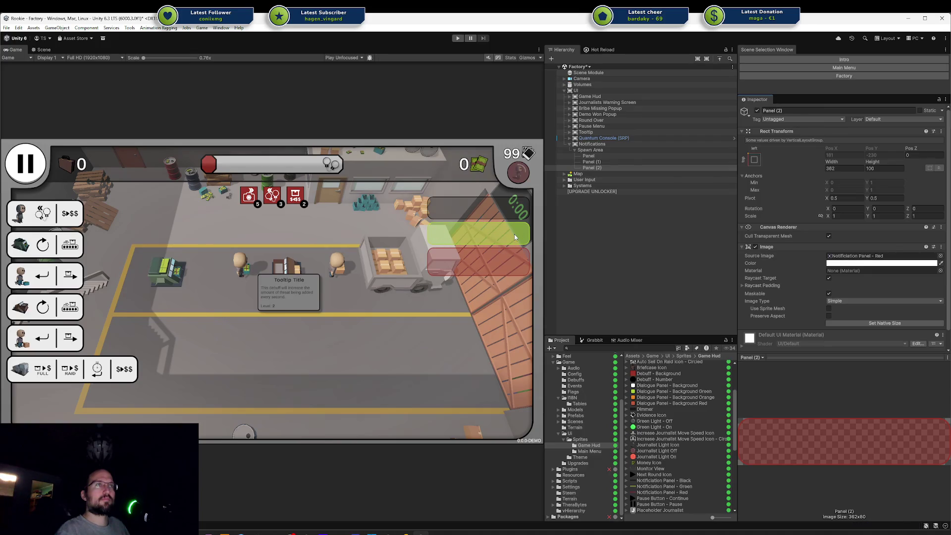
Check the black, green and red panels in the Game view, then switch back toward the Game Hud document
key(alt+Tab)
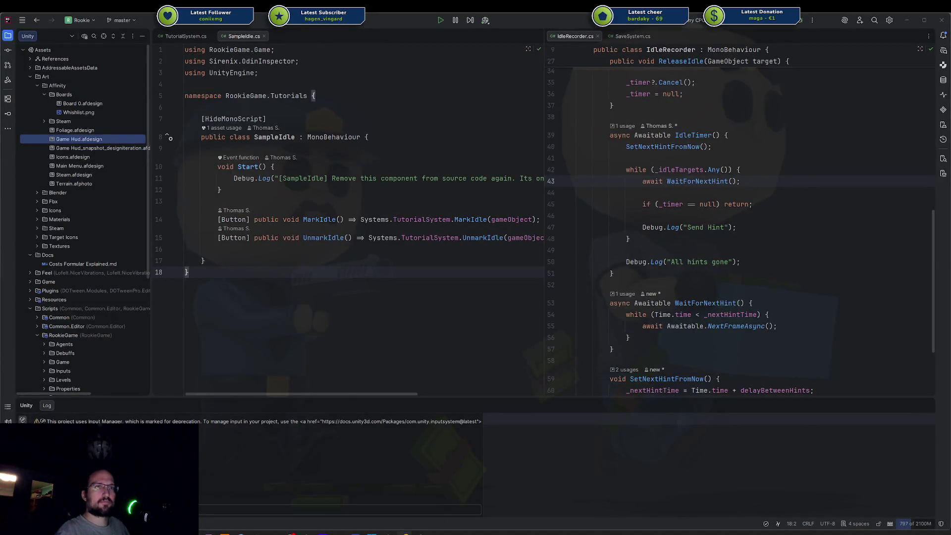
scroll(625, 213, down, 2)
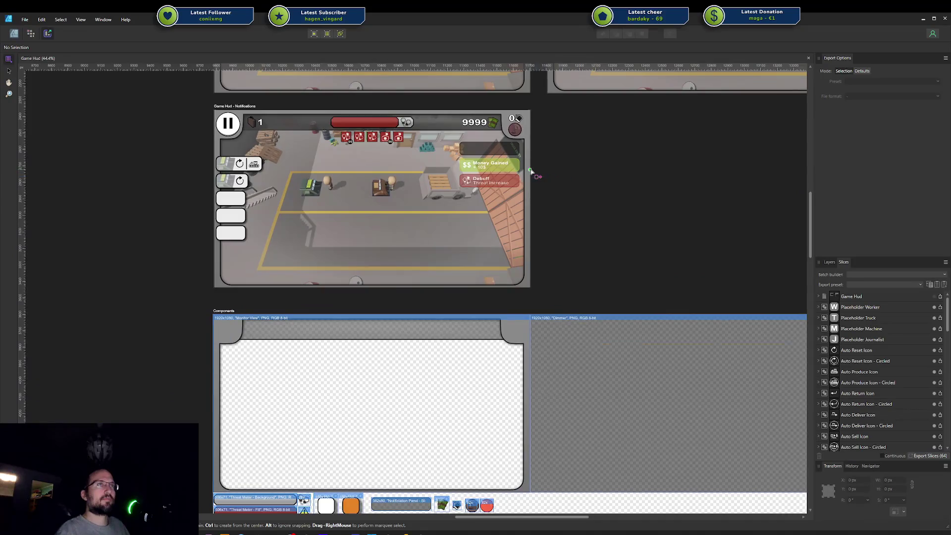
Try a dark green fill at 50% opacity on the Money Gained mockup panel, then restore it
scroll(531, 171, up, 5)
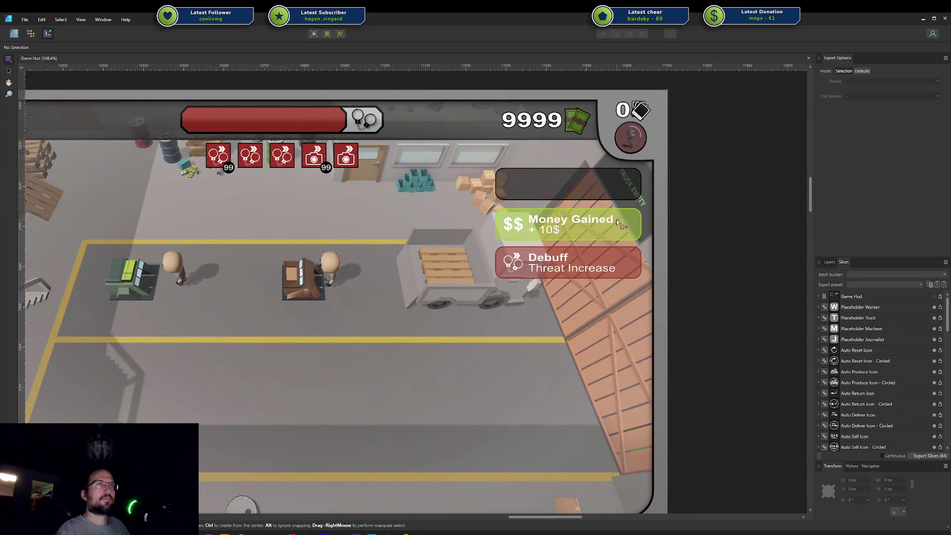
click(13, 33)
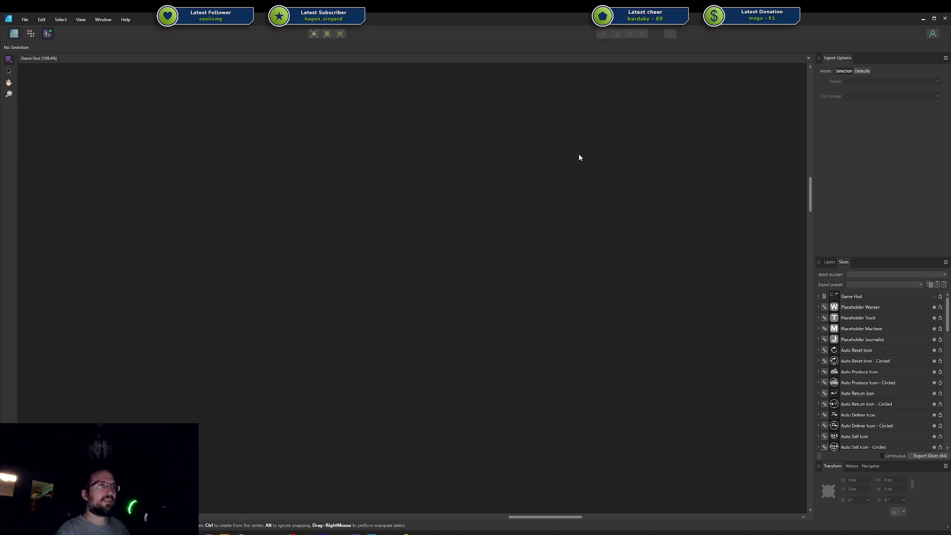
key(ctrl+1)
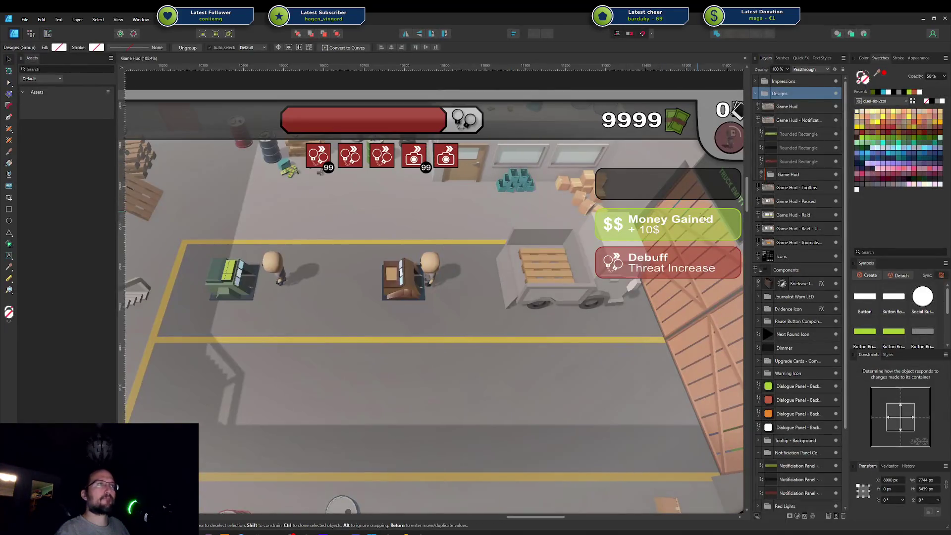
double_click(727, 224)
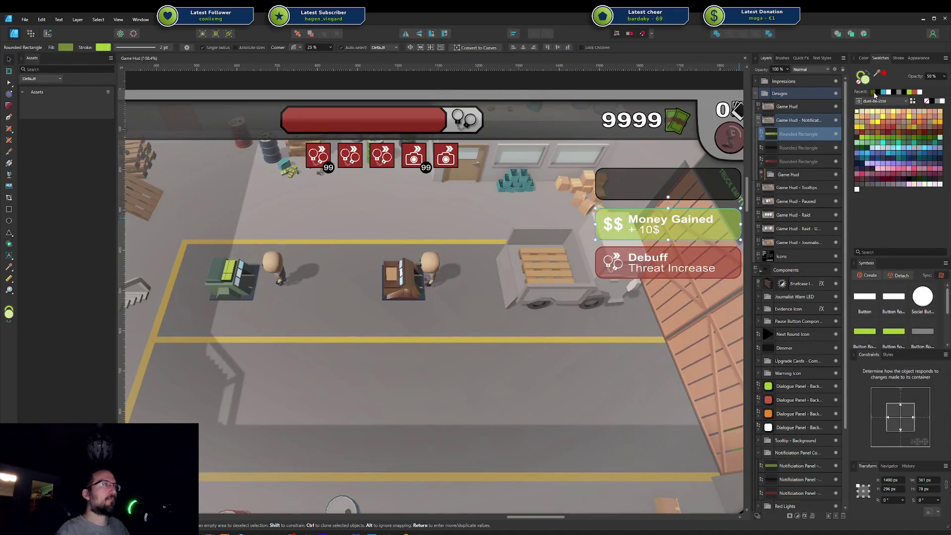
click(874, 93)
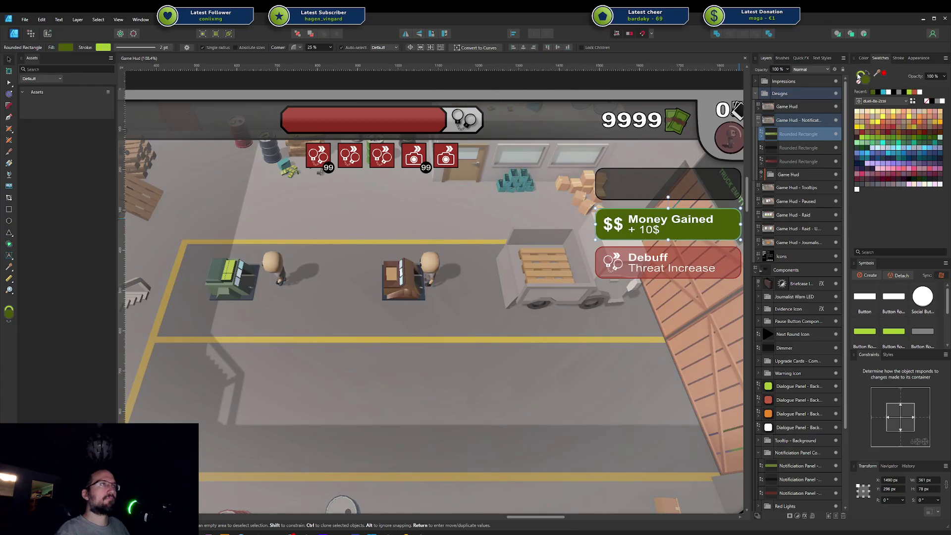
click(930, 76)
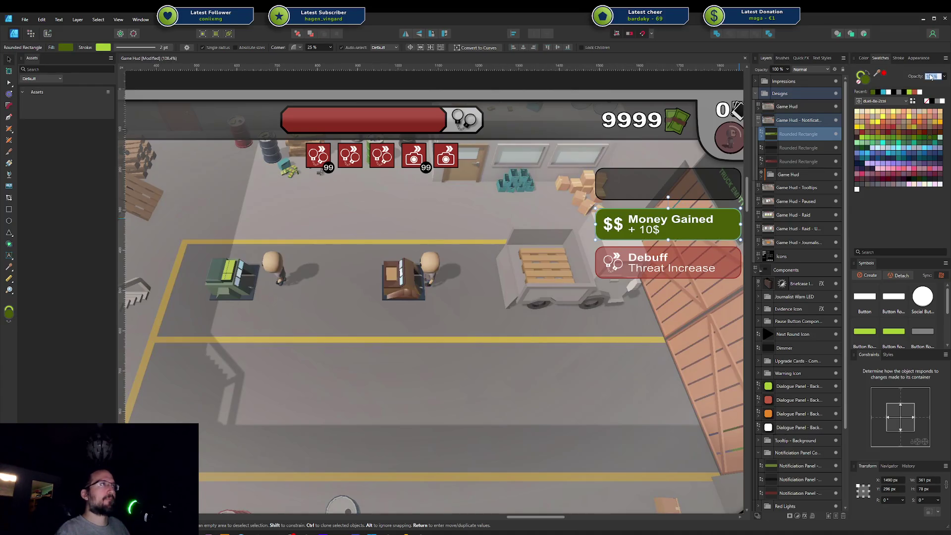
text(50)
key(Return)
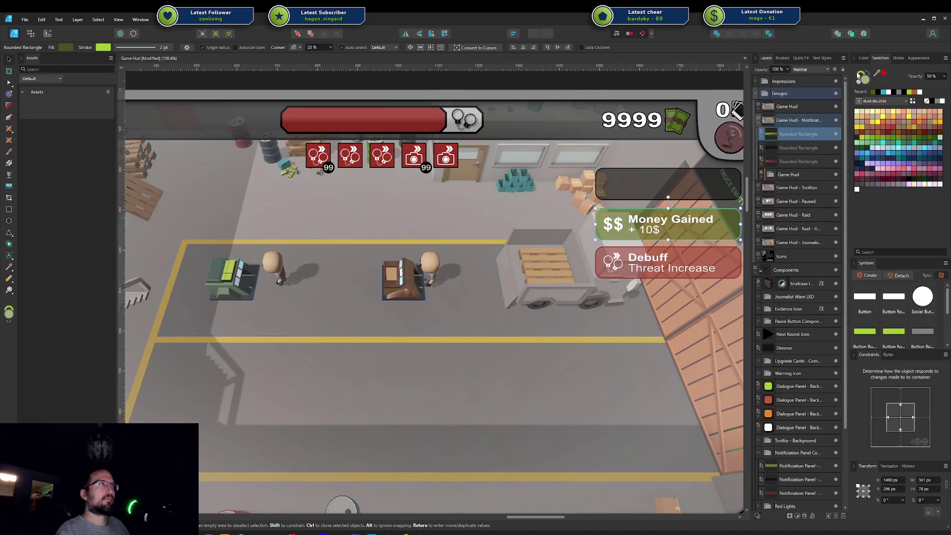
click(874, 93)
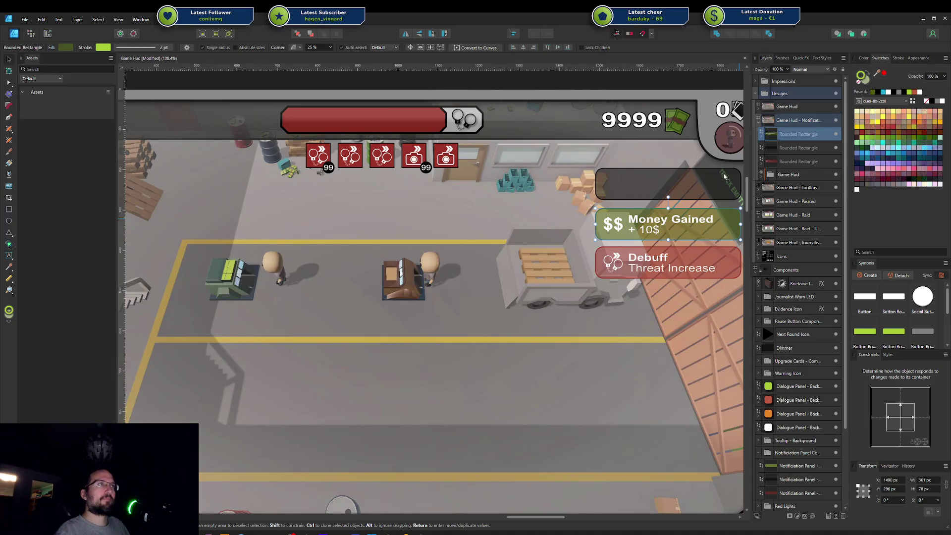
Give the Components green notification panel a dark green outline and fill at 50% opacity, and save
scroll(644, 208, down, 5)
drag(659, 302, 598, 164)
scroll(559, 352, up, 3)
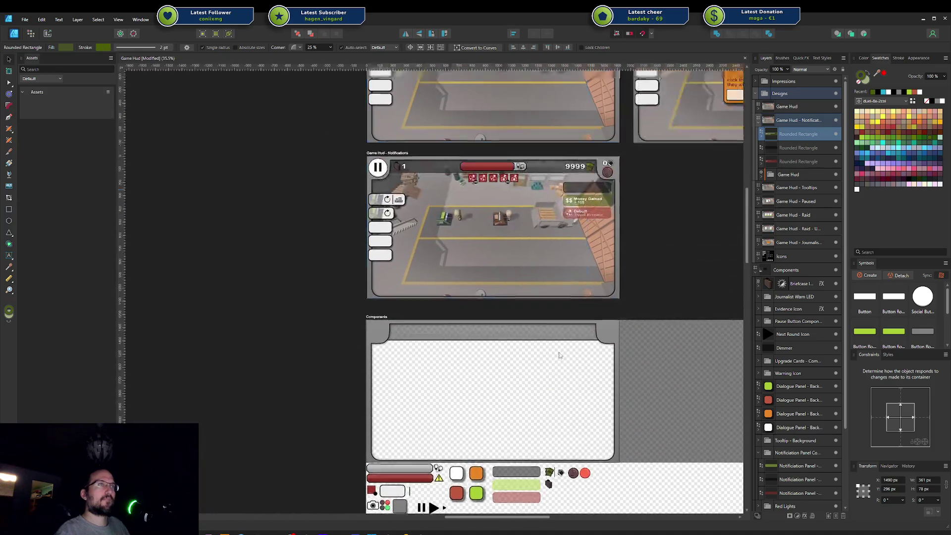
scroll(565, 287, up, 4)
scroll(565, 279, down, 3)
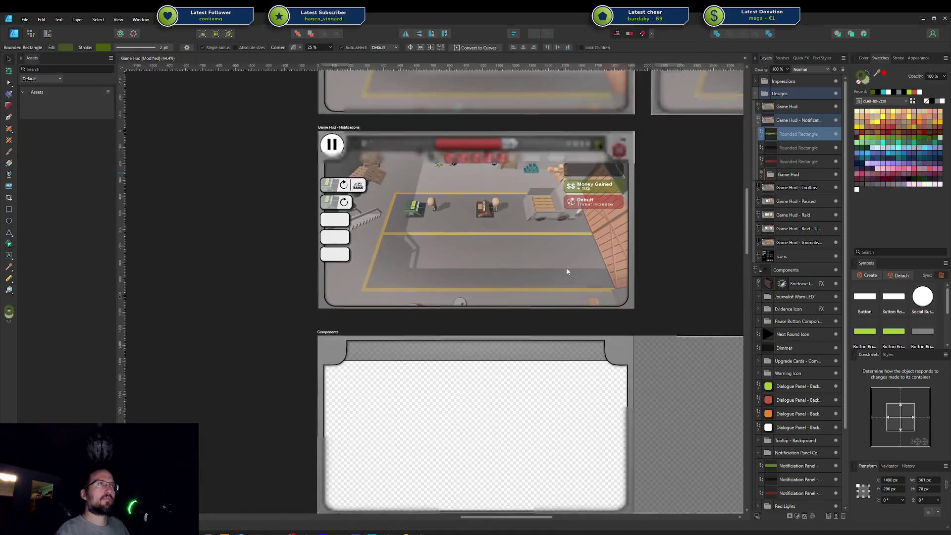
scroll(545, 297, down, 5)
scroll(525, 365, up, 4)
click(525, 365)
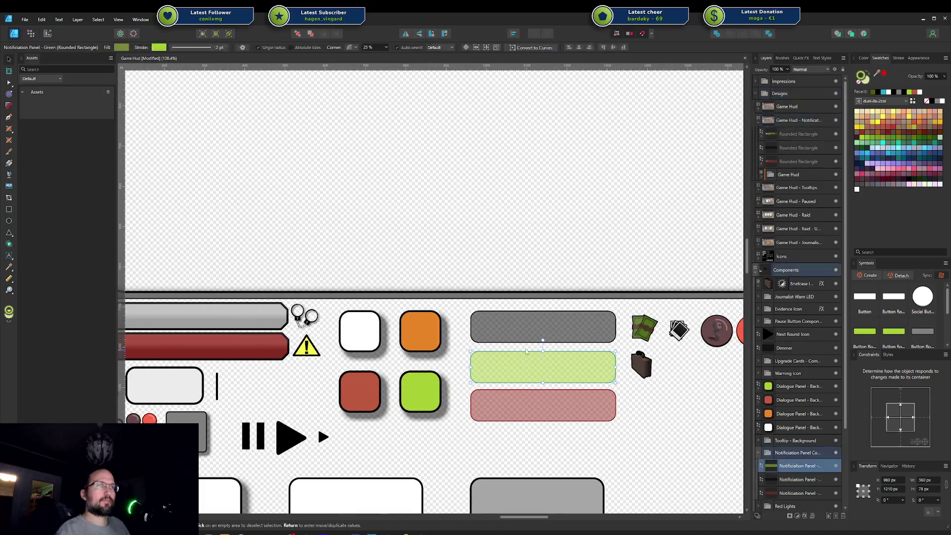
scroll(595, 297, up, 1)
click(875, 93)
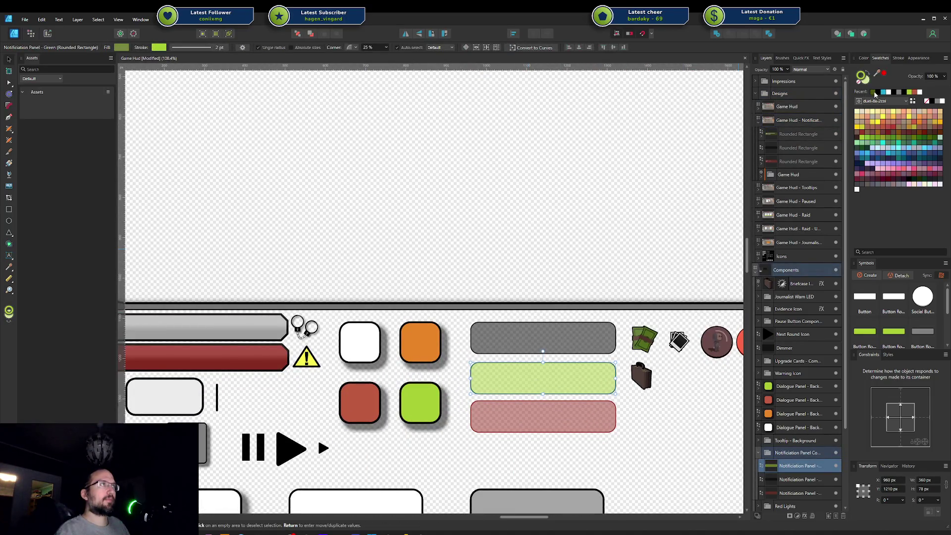
click(872, 92)
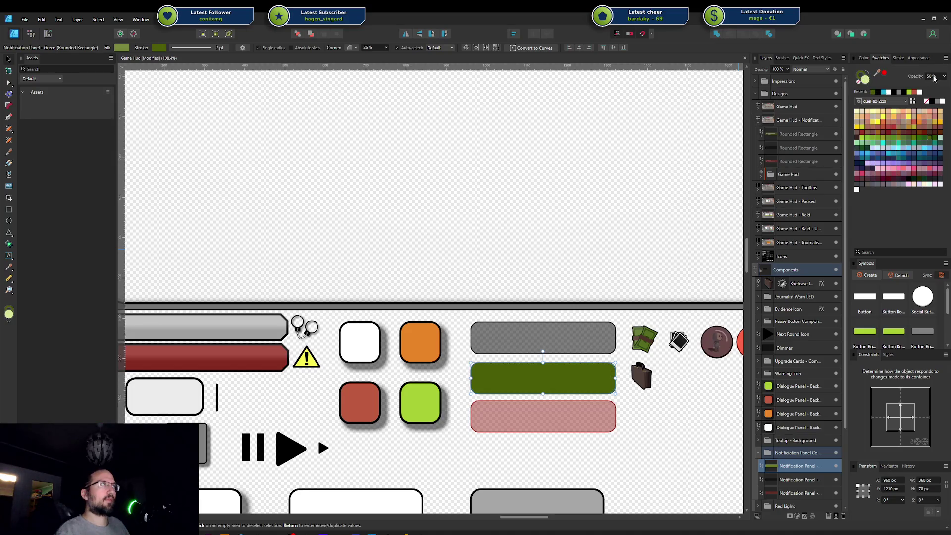
text(50)
key(Return)
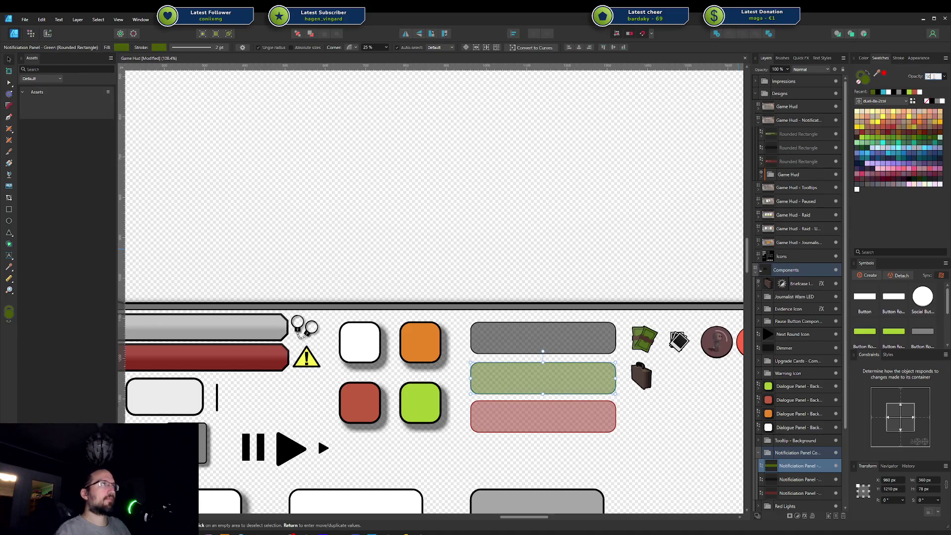
key(ctrl+s)
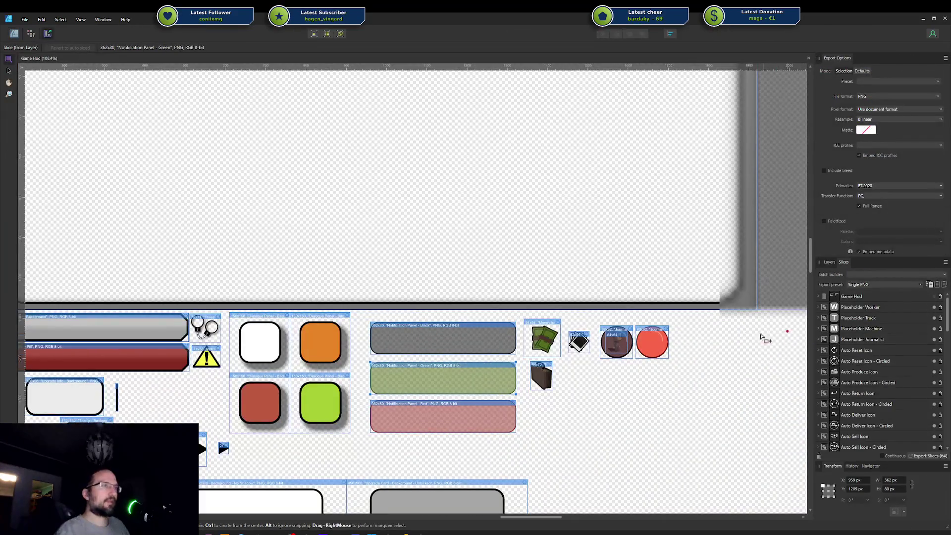
Export all slices to the Game Hud sprite folder, overwrite the old files, and check them in Unity
click(930, 456)
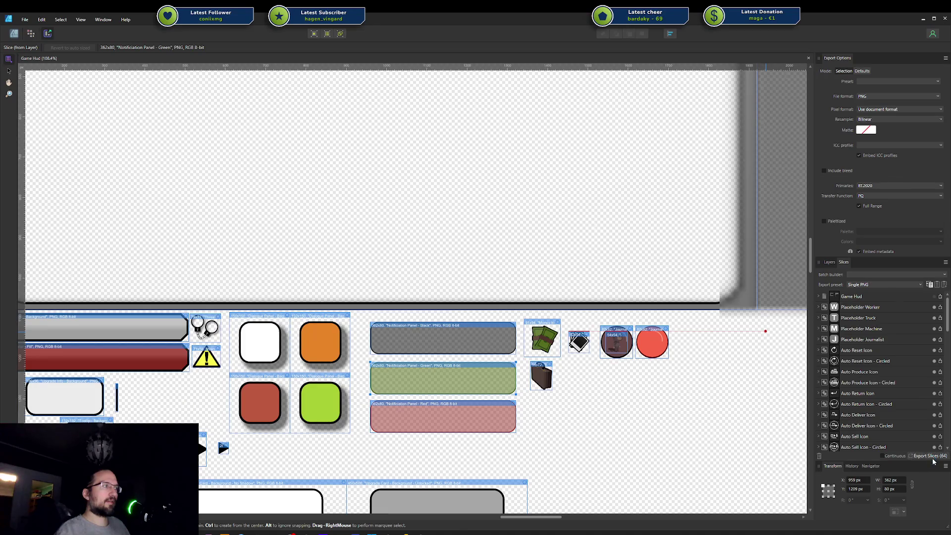
click(835, 404)
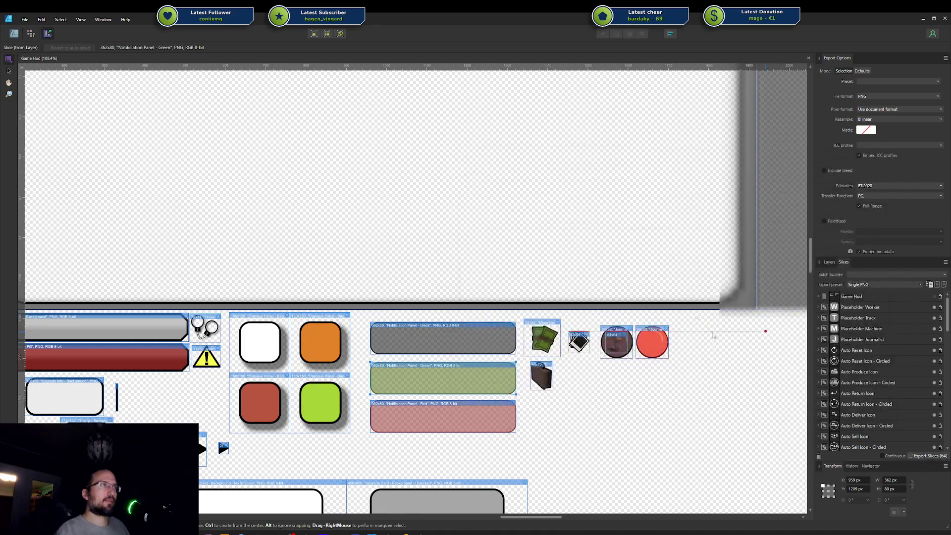
click(497, 334)
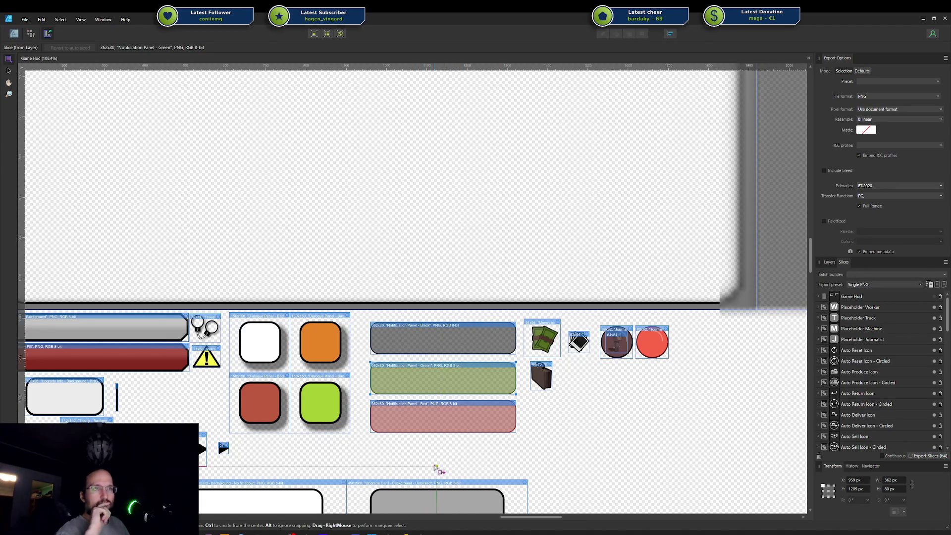
key(alt+Tab)
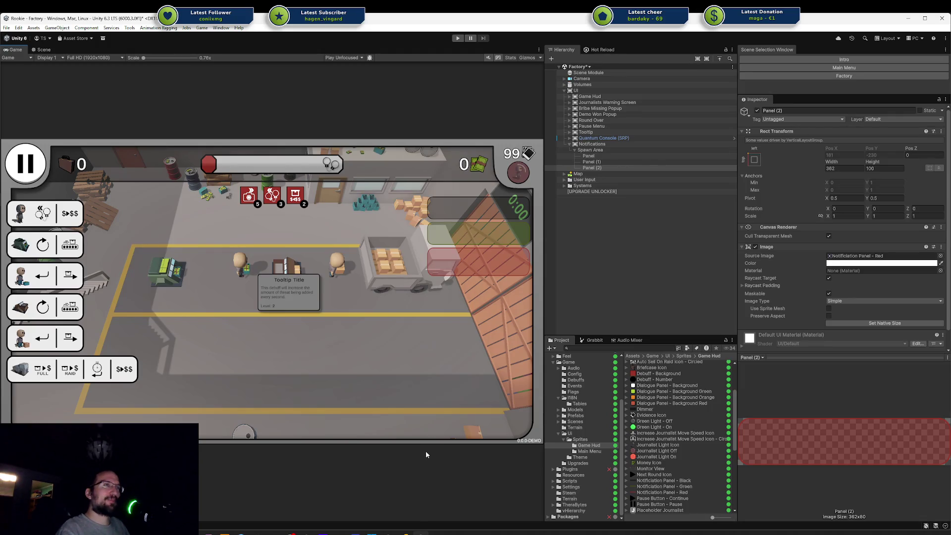
click(406, 531)
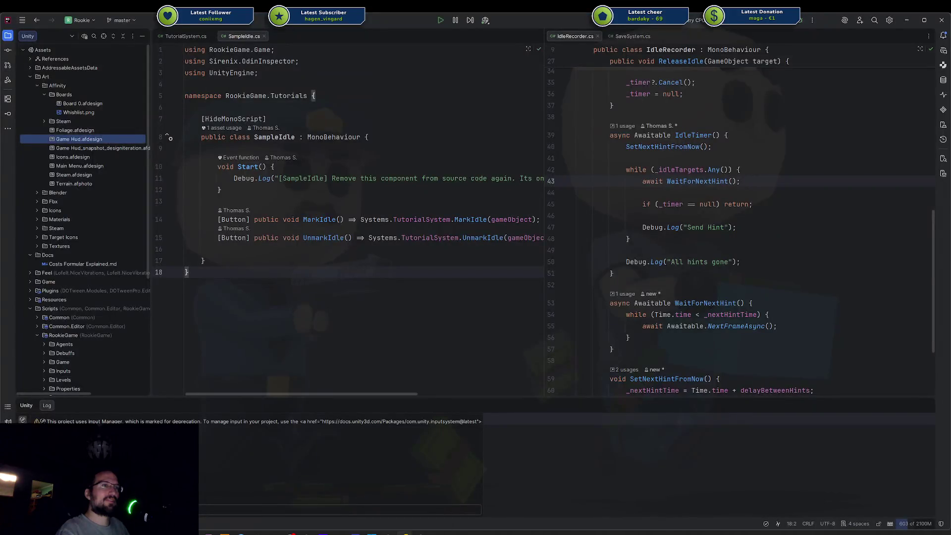
key(alt+Tab)
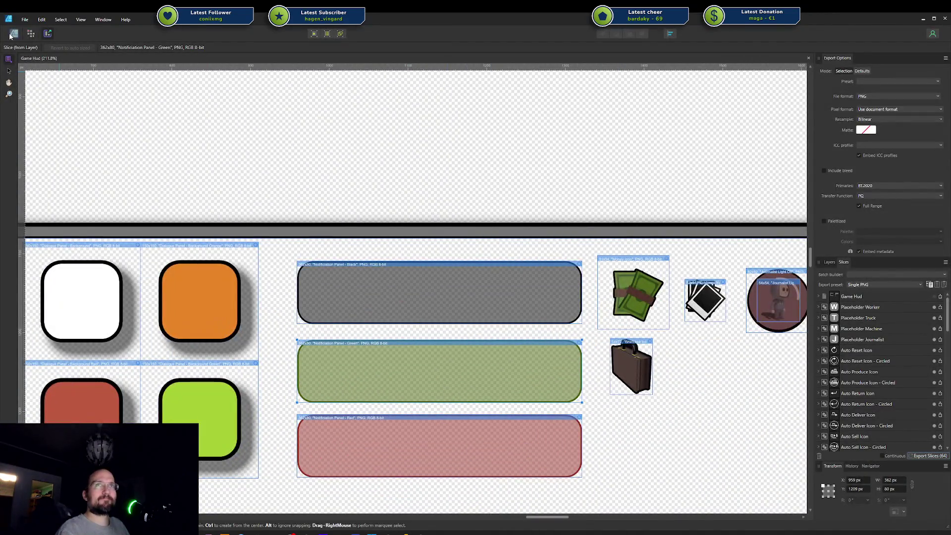
Set the black, green and red panels on the Components sheet to 70% opacity
click(14, 34)
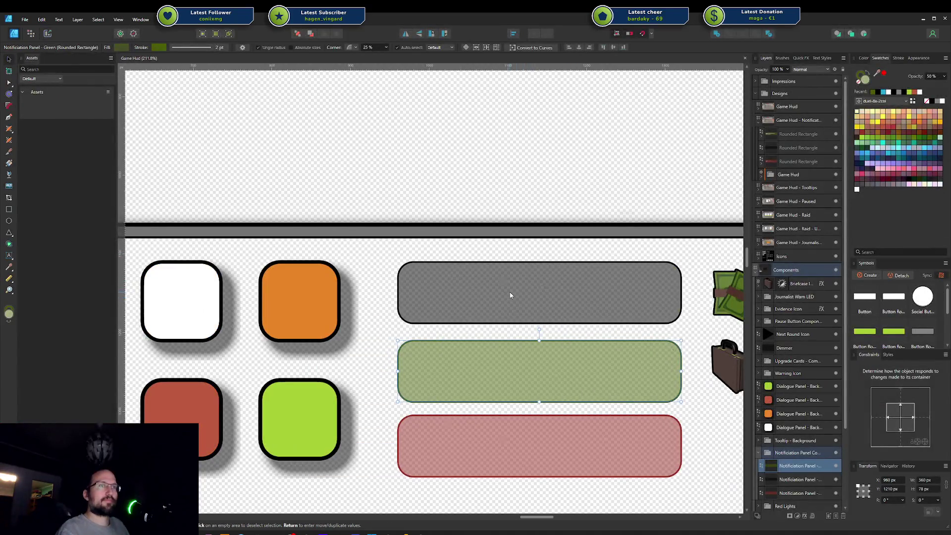
click(511, 295)
click(931, 76)
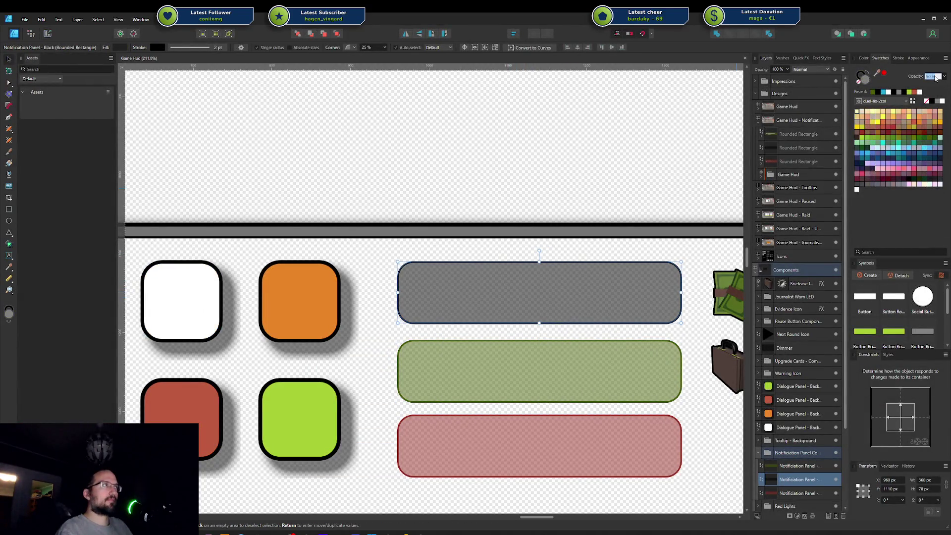
text(70)
key(Return)
click(663, 352)
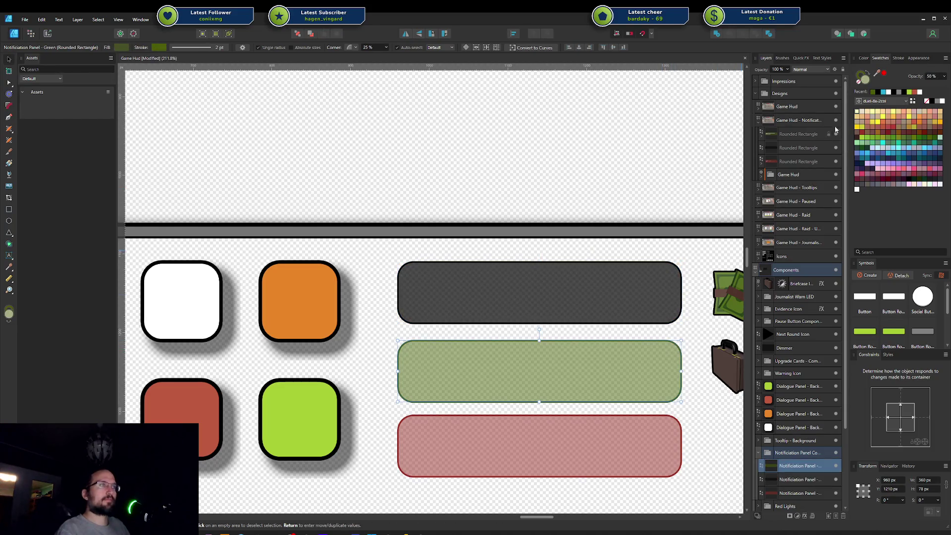
shift+click(597, 430)
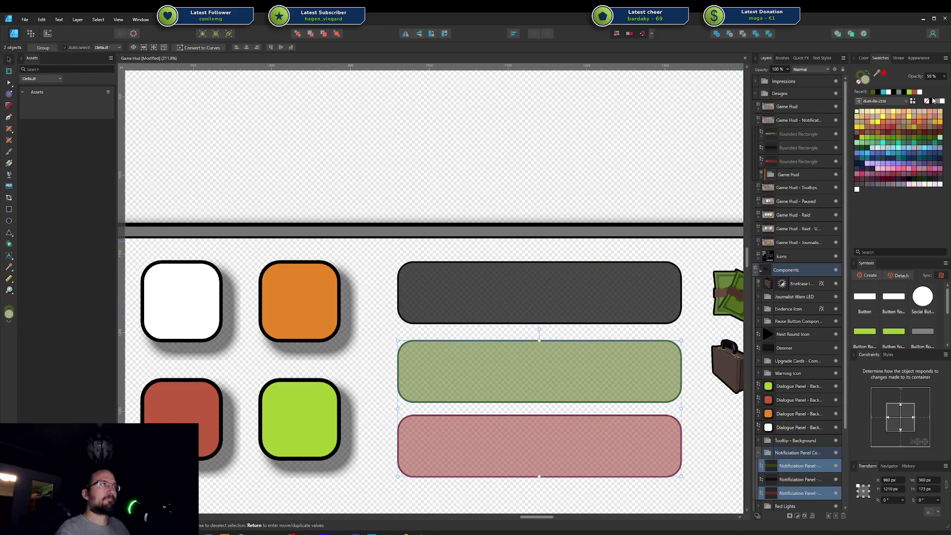
click(932, 76)
text(70)
key(Return)
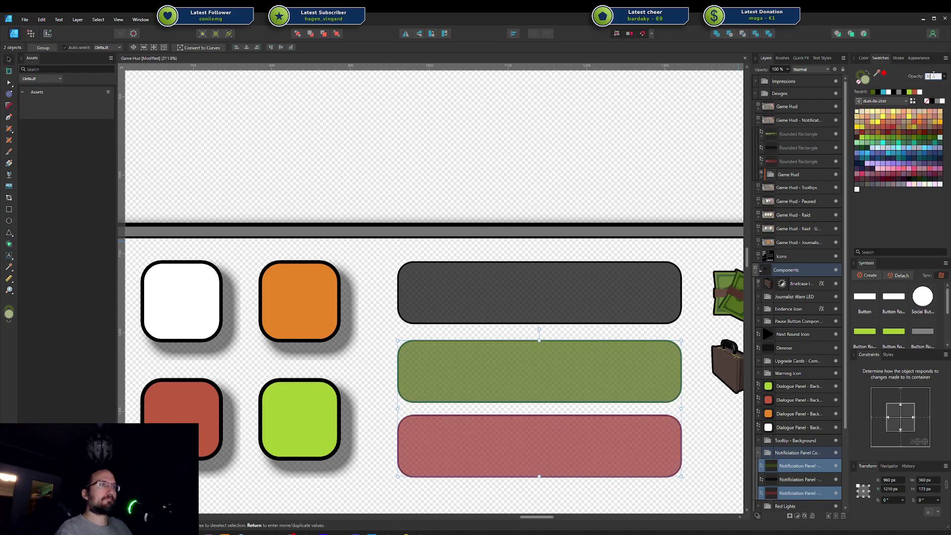
Set the three HUD mockup notification panels to 70% opacity and save the document
scroll(699, 205, down, 5)
scroll(456, 314, up, 3)
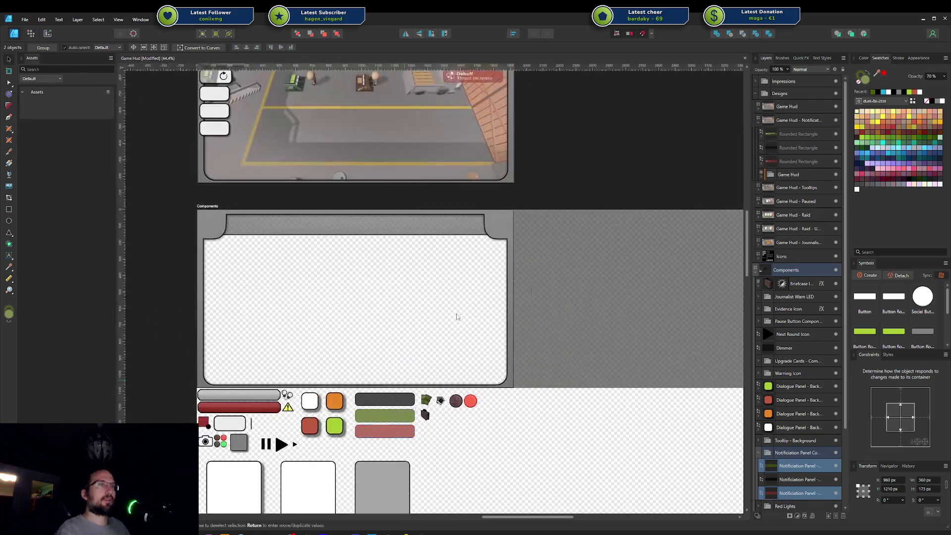
scroll(399, 400, up, 2)
scroll(551, 293, up, 3)
scroll(551, 293, down, 6)
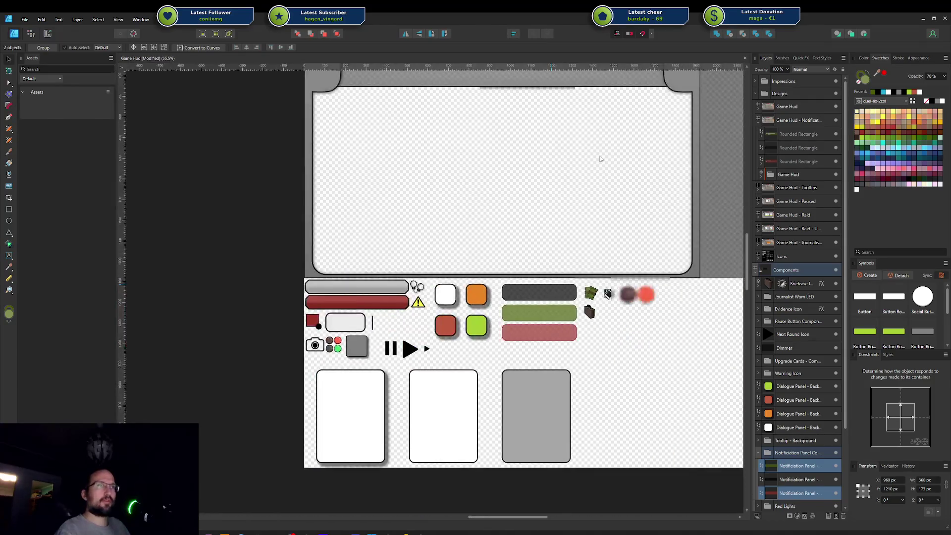
scroll(349, 430, down, 3)
scroll(501, 261, up, 5)
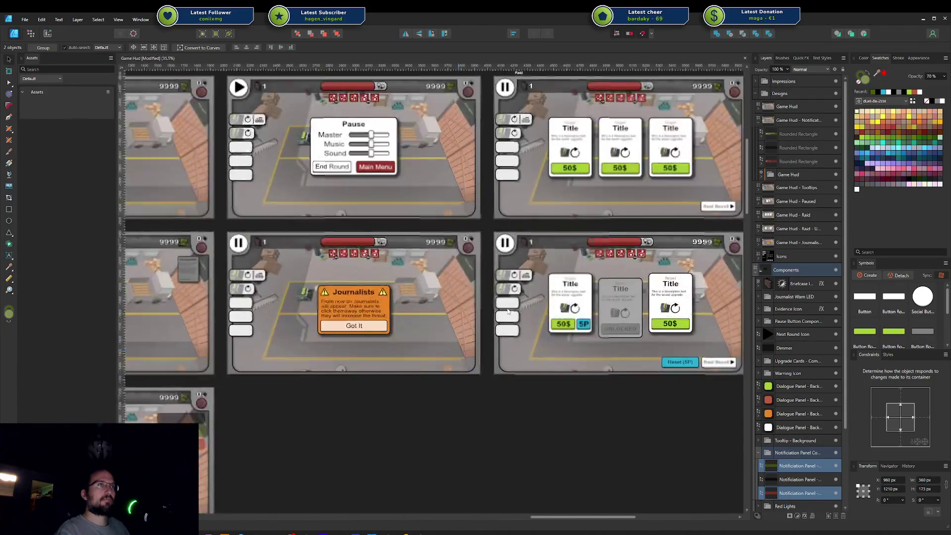
scroll(500, 261, left, 10)
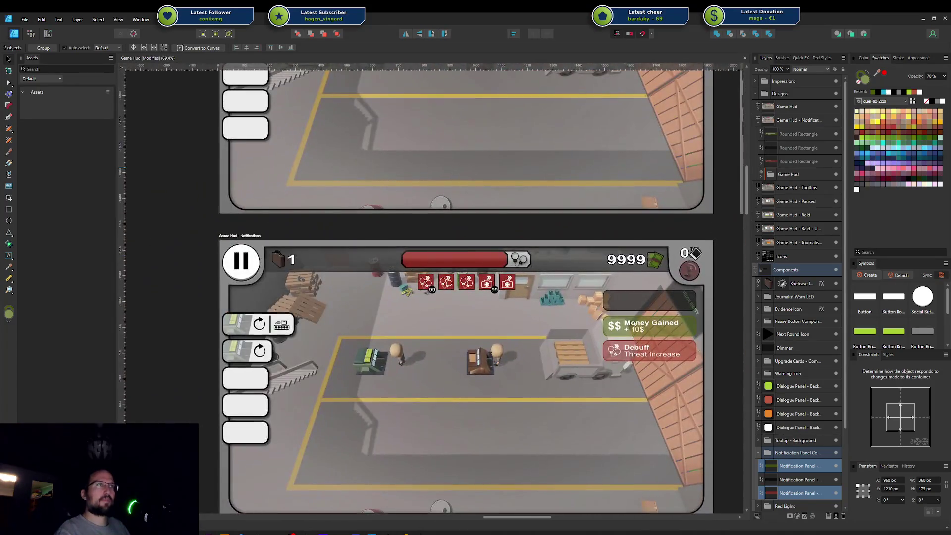
scroll(634, 323, up, 3)
click(604, 257)
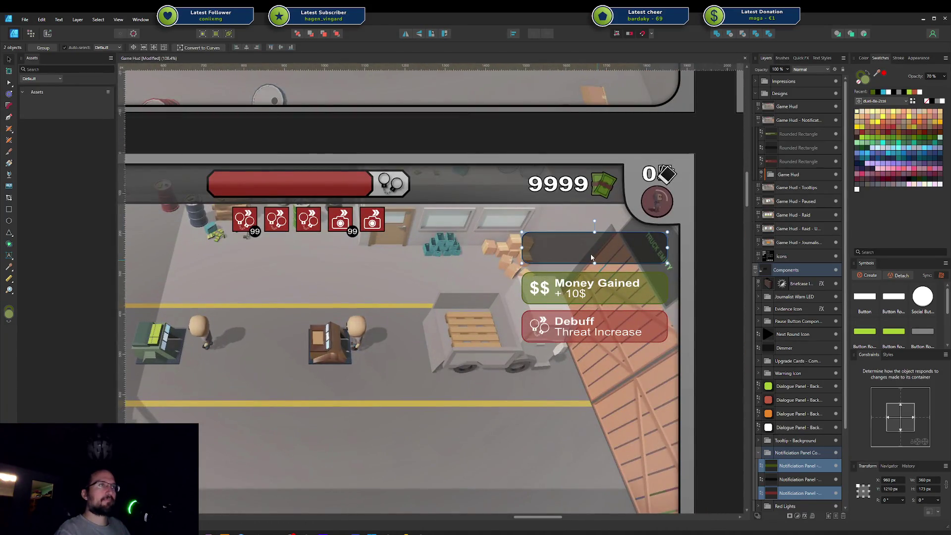
click(796, 133)
shift+click(795, 162)
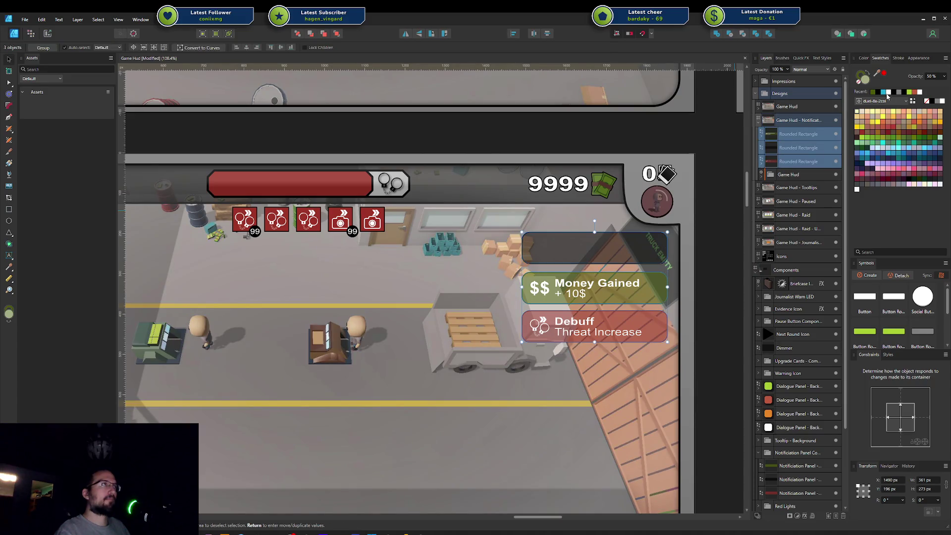
text(70)
key(Return)
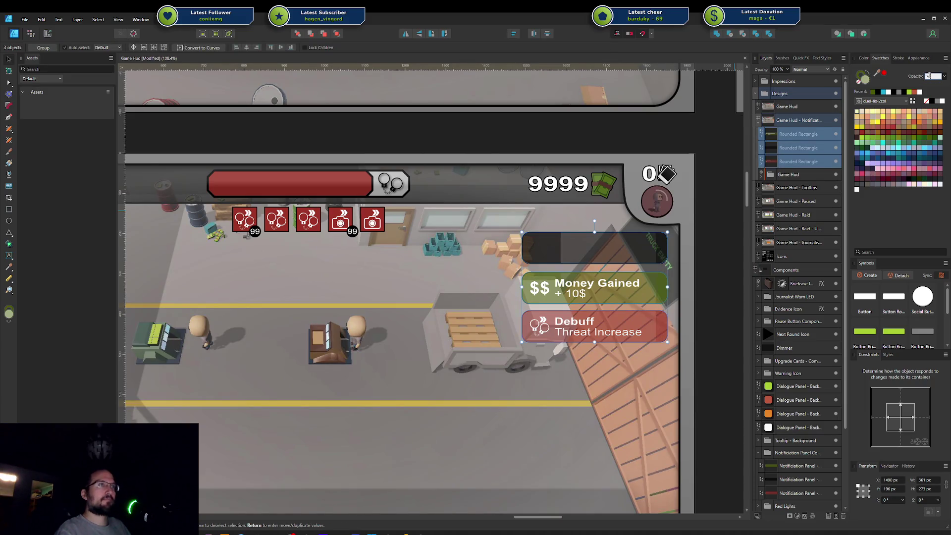
key(ctrl+s)
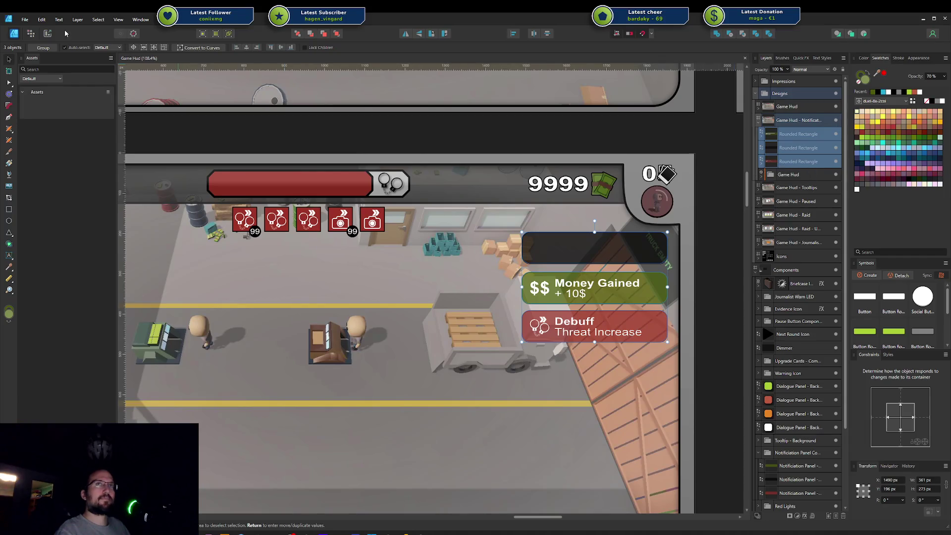
Re-export all slices over the old sprite files and return to the Designer persona
key(ctrl+shift+3)
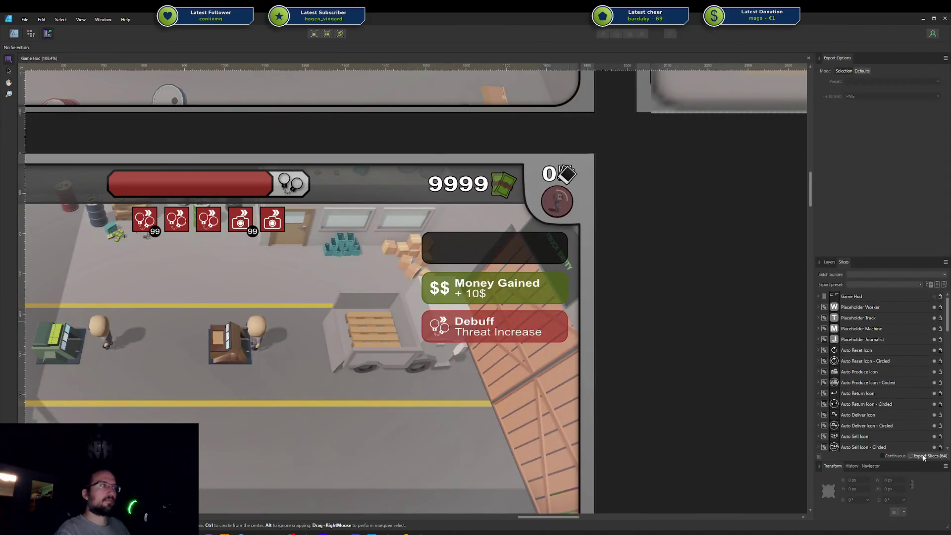
click(924, 455)
click(842, 404)
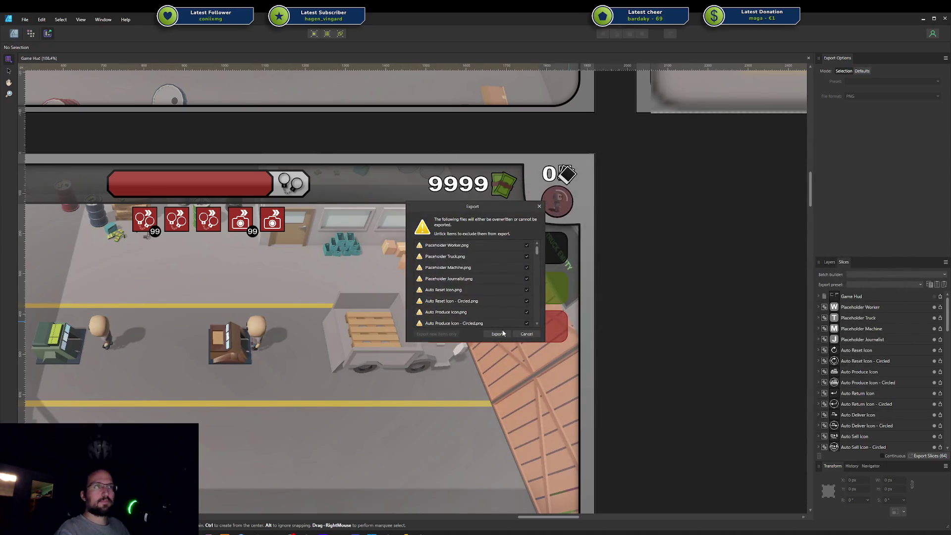
click(497, 334)
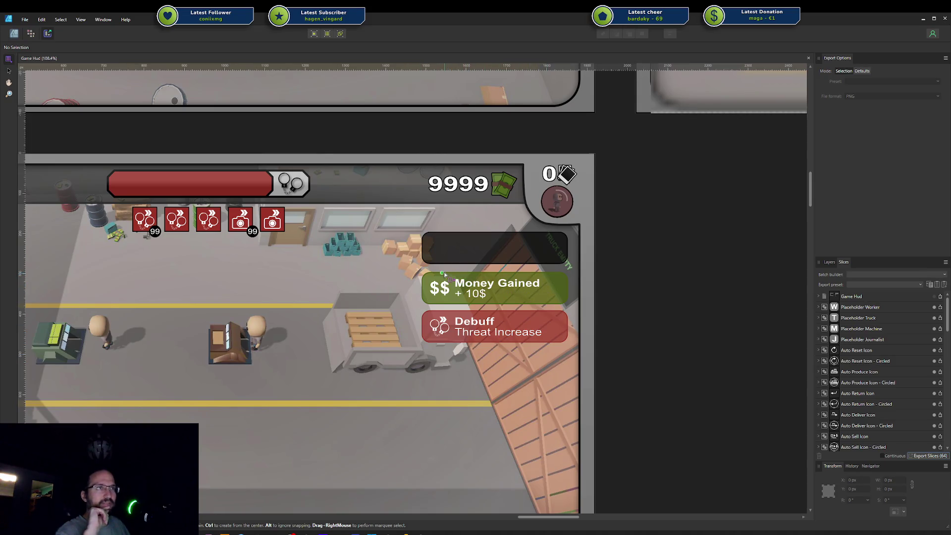
click(19, 37)
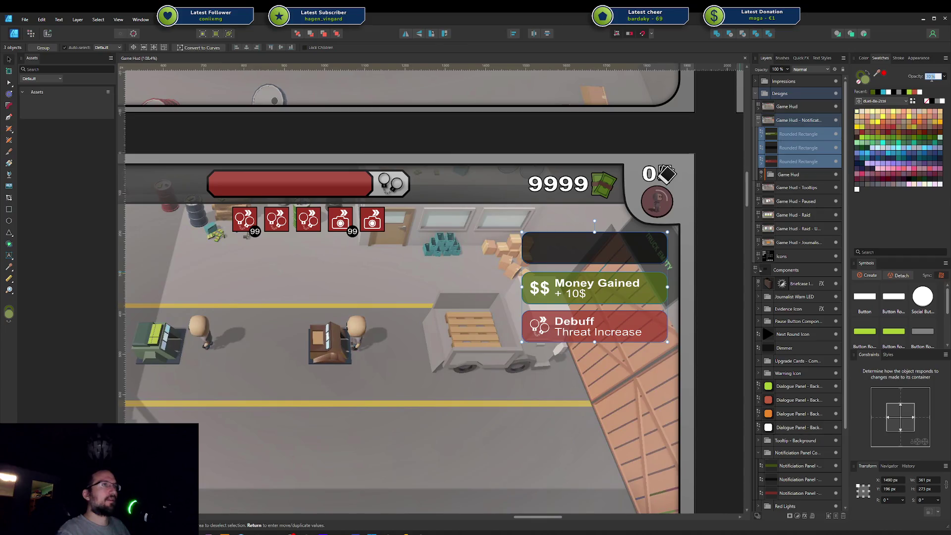
Lower the black, green and red notification panels to 60% opacity
scroll(932, 81, down, 1)
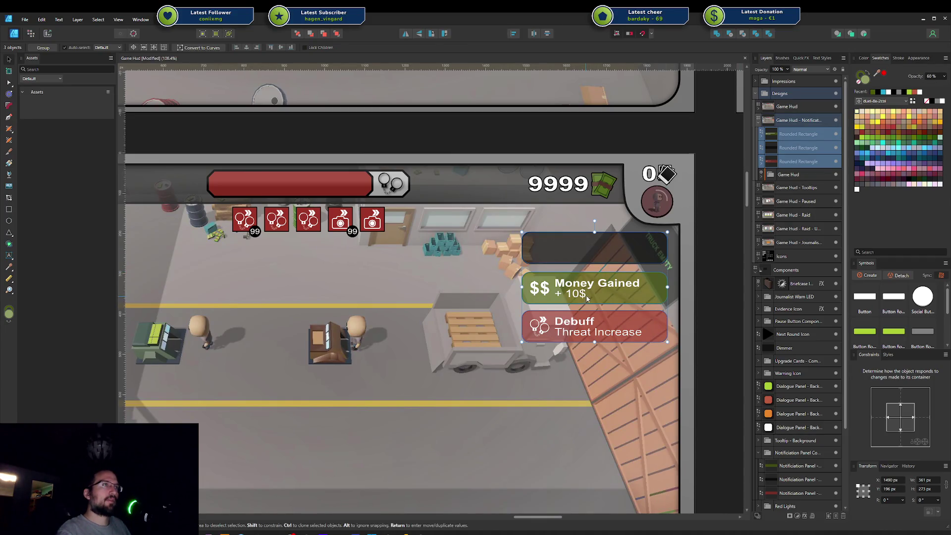
scroll(587, 297, down, 5)
scroll(503, 272, up, 4)
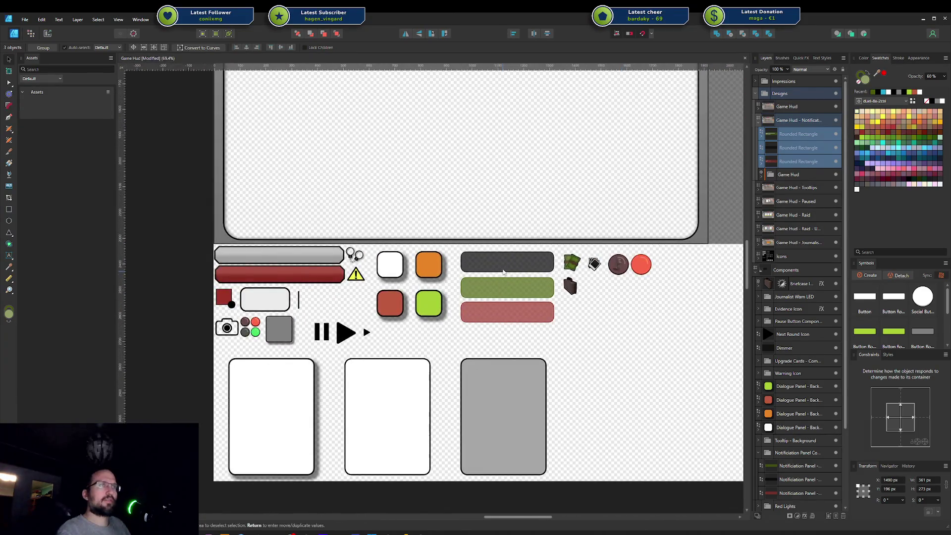
click(502, 268)
shift+click(494, 288)
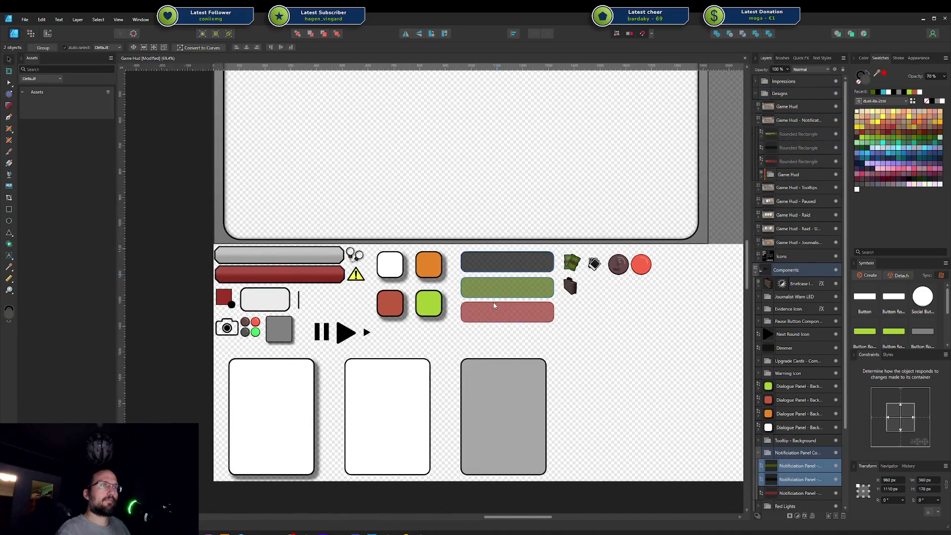
shift+click(496, 315)
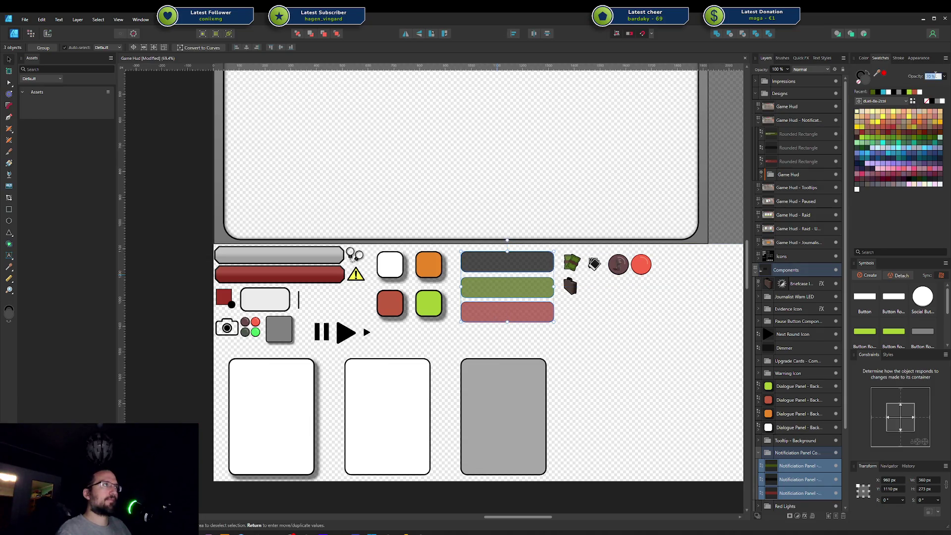
key(6)
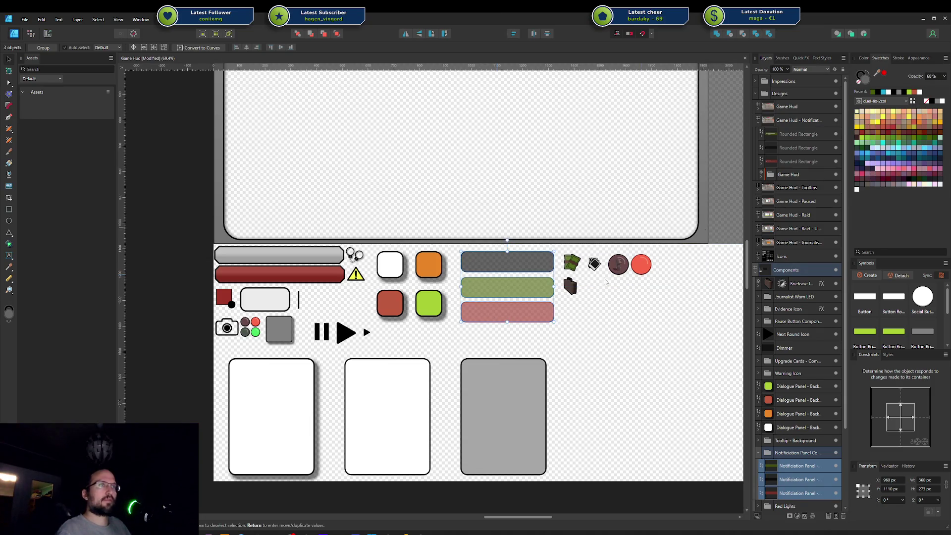
click(637, 315)
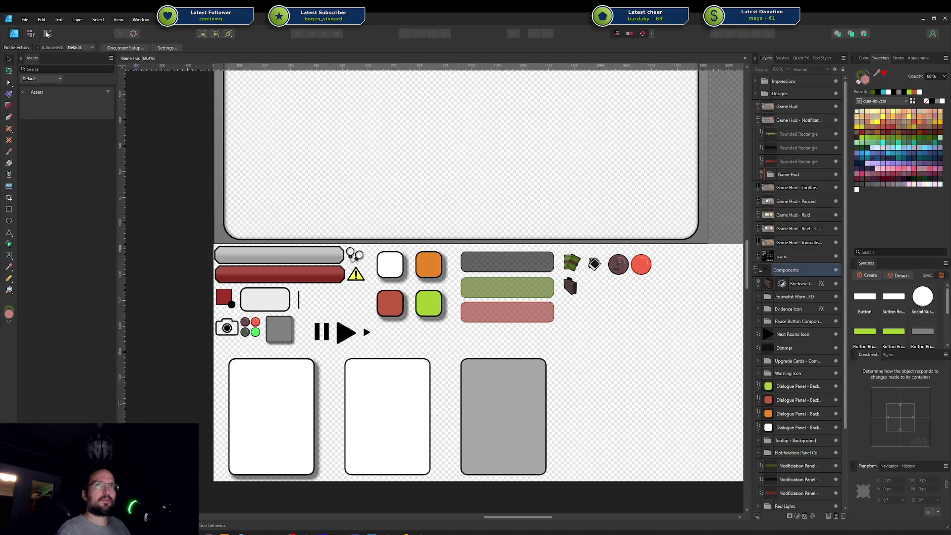
Re-export all slices to the Game Hud folder, overwriting the existing files
click(47, 33)
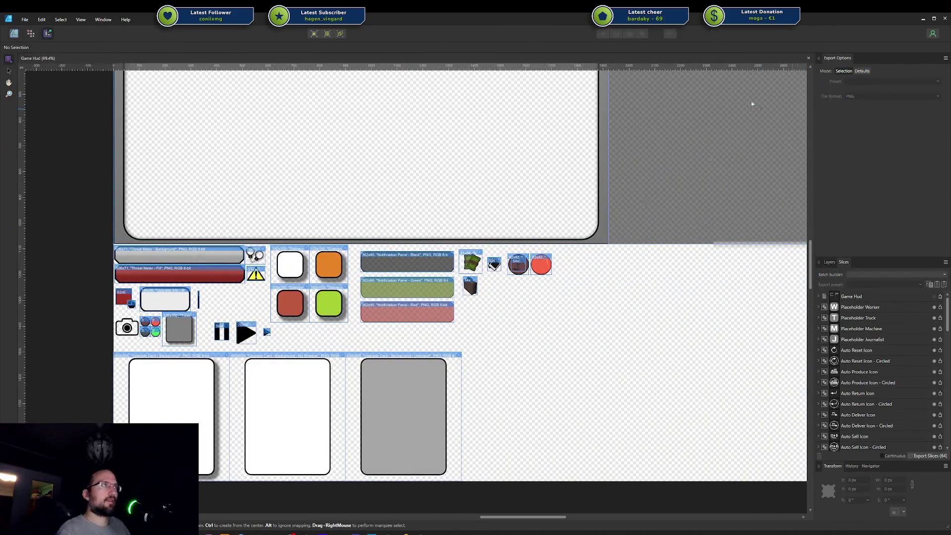
click(927, 456)
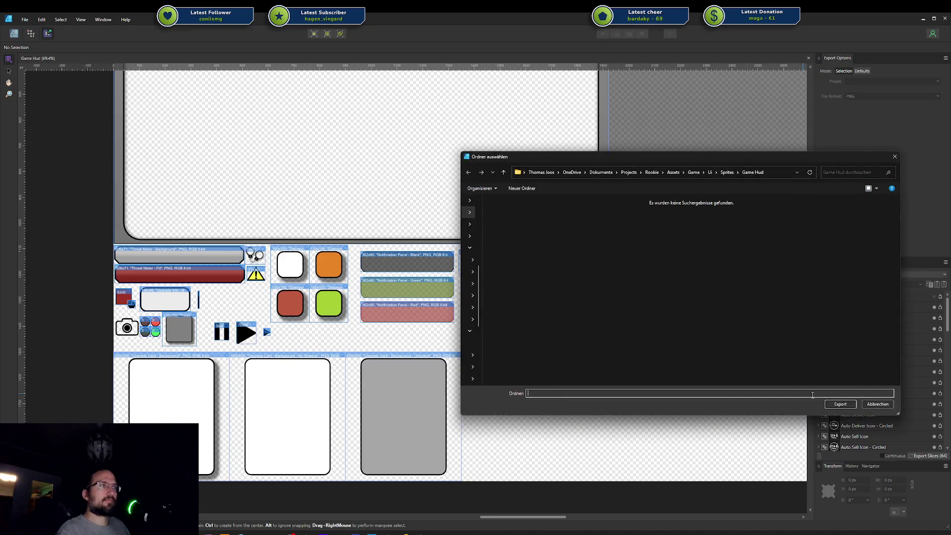
click(841, 404)
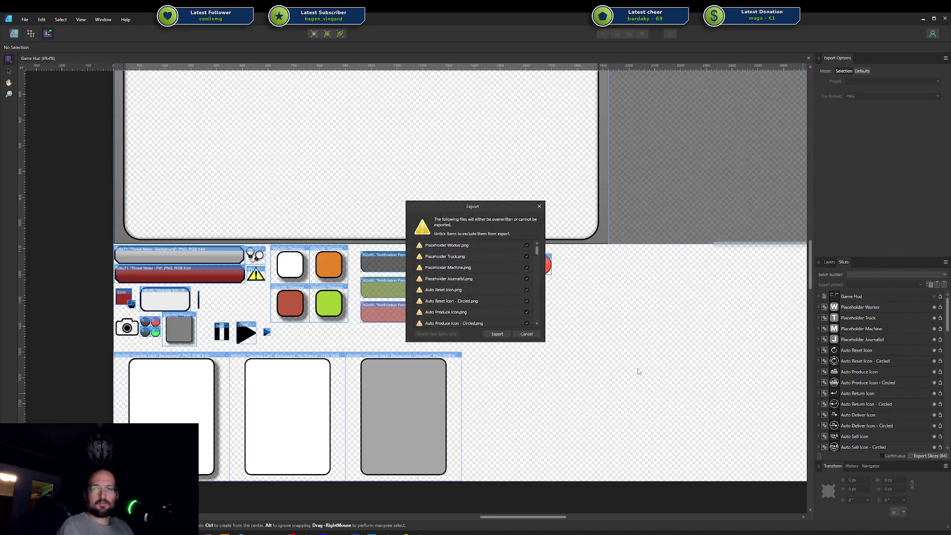
click(496, 333)
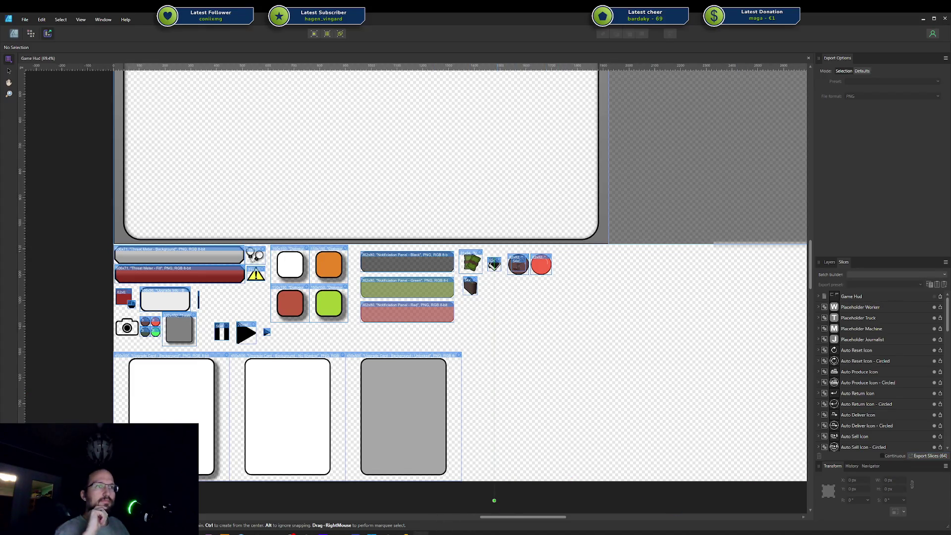
key(alt+Tab)
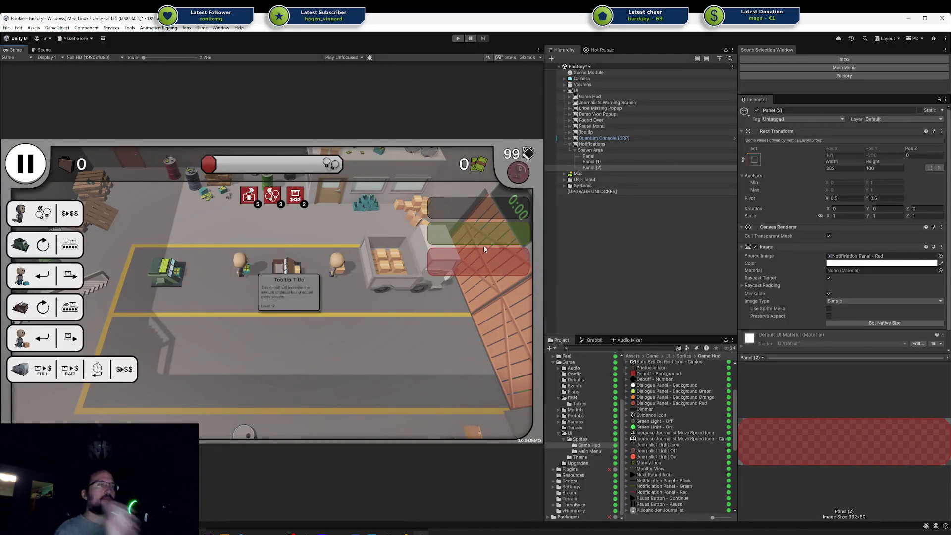
Rename the black Panel object to 'Notification' in the Hierarchy
key(Up)
key(Up)
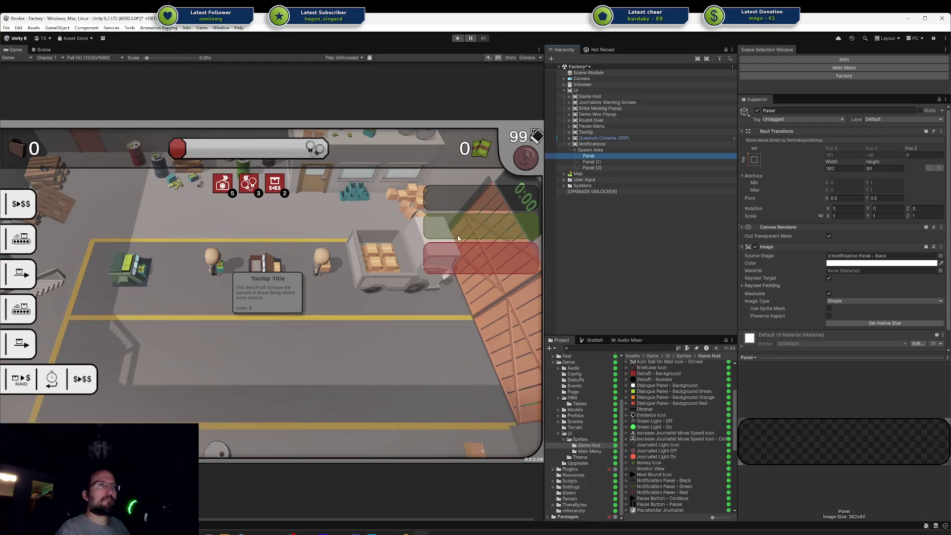
click(43, 50)
scroll(430, 286, up, 3)
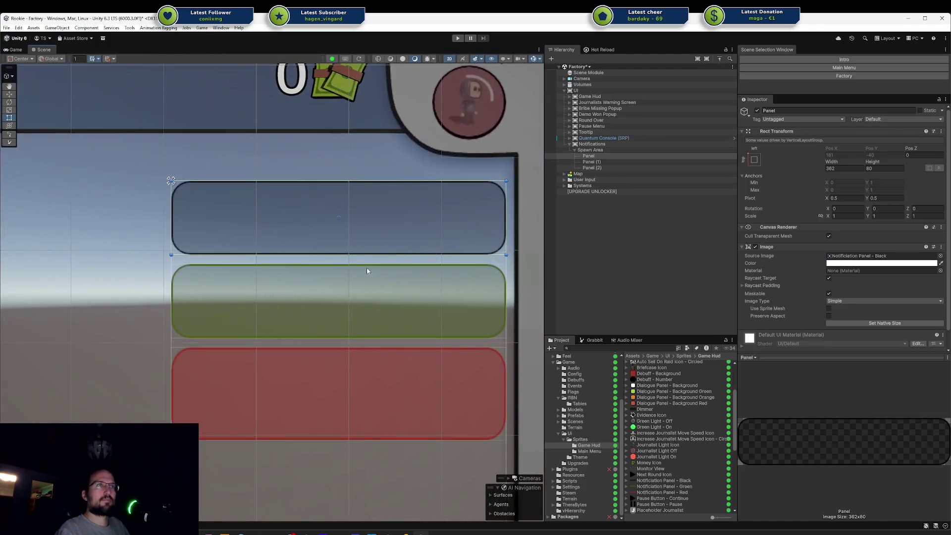
click(605, 199)
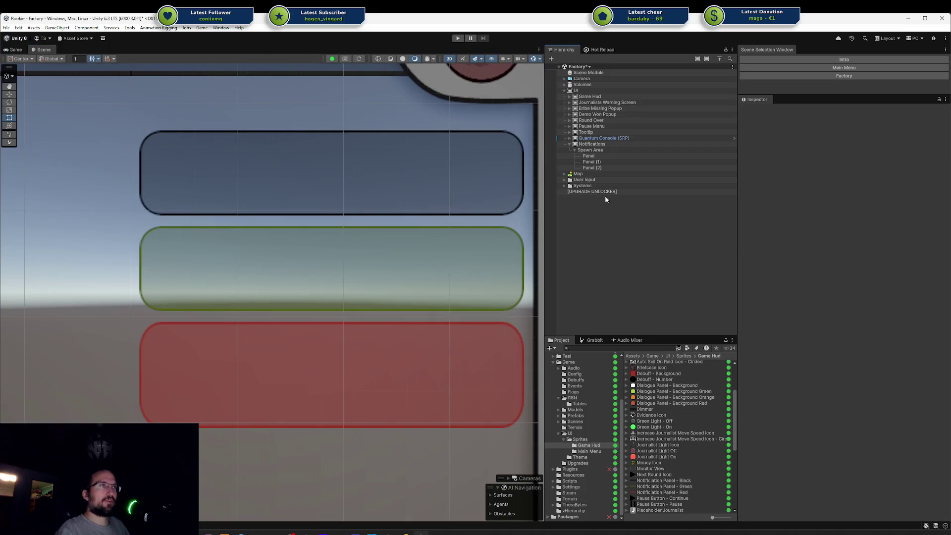
click(602, 156)
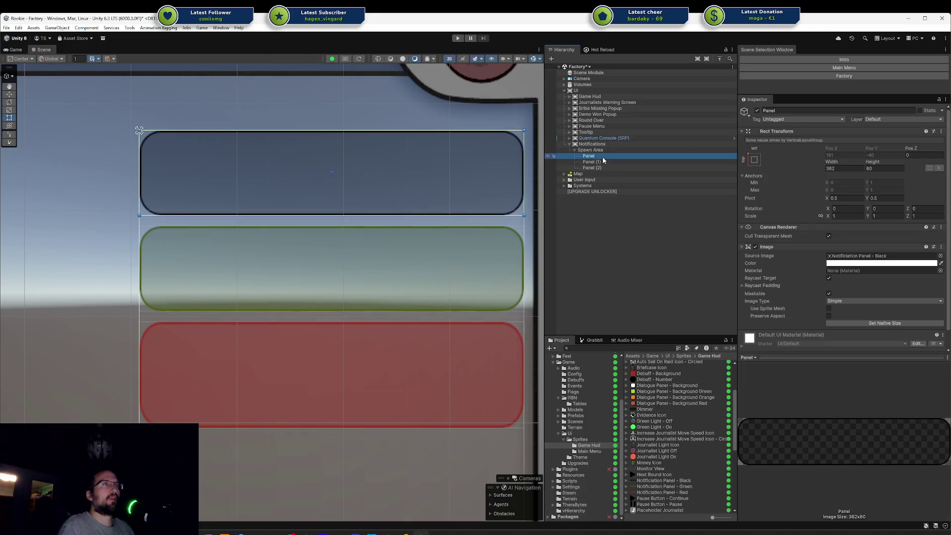
key(F2)
text(Noti)
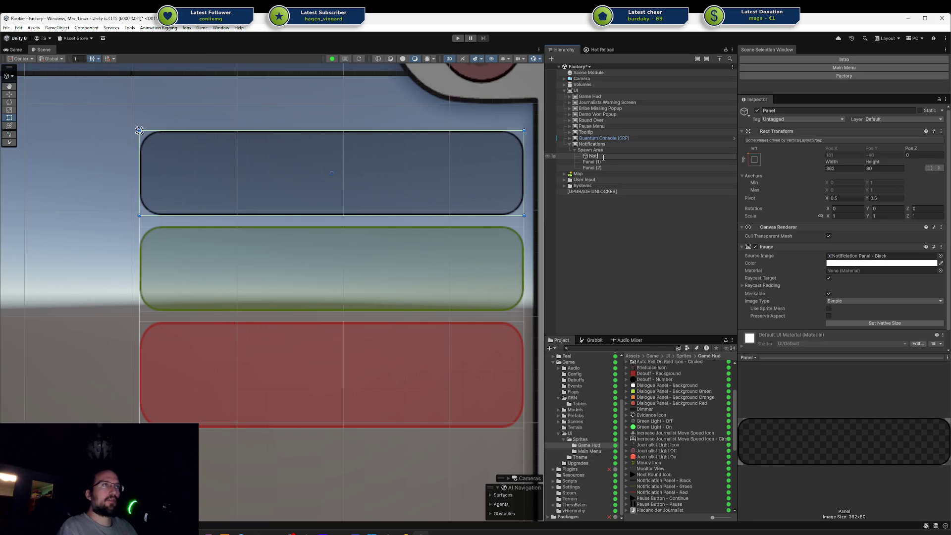
text(fication)
click(604, 161)
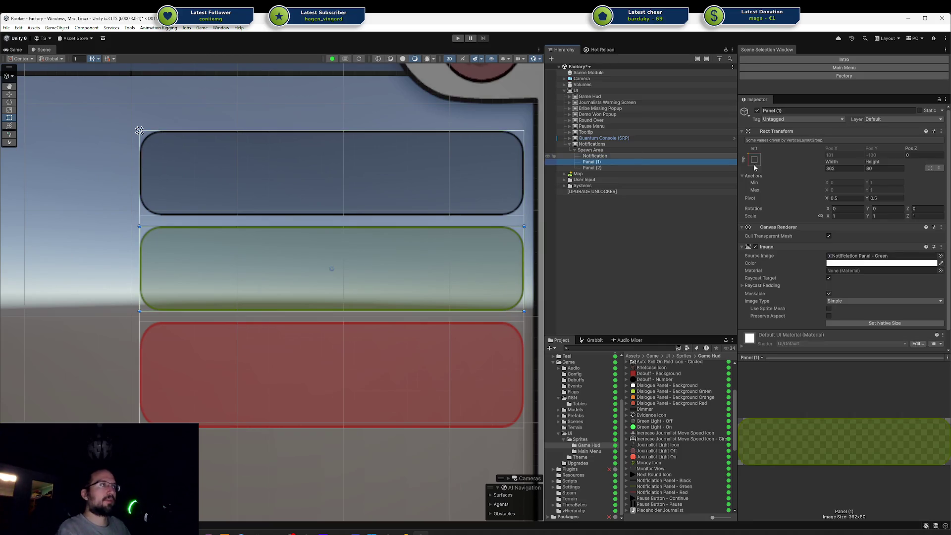
Resize the red Panel (2) to its native 362×80 image size
click(658, 173)
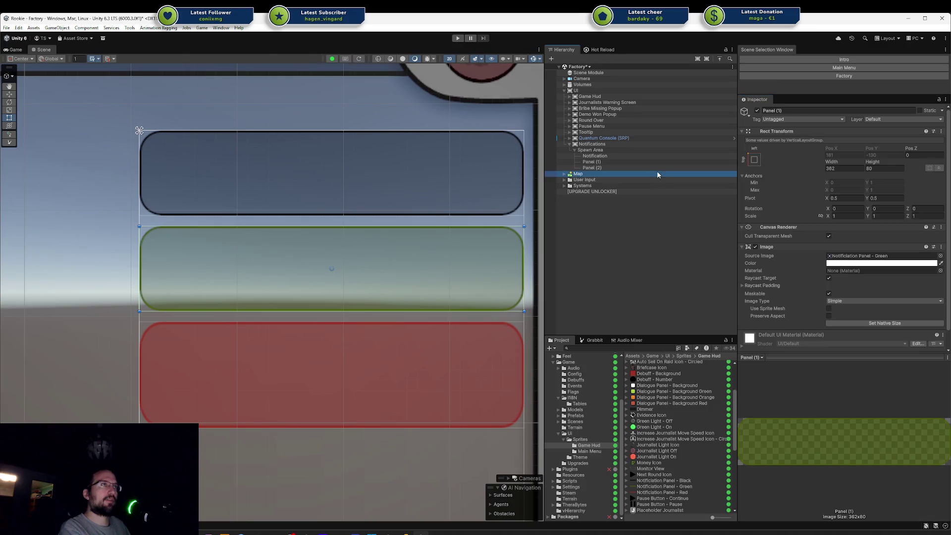
click(626, 167)
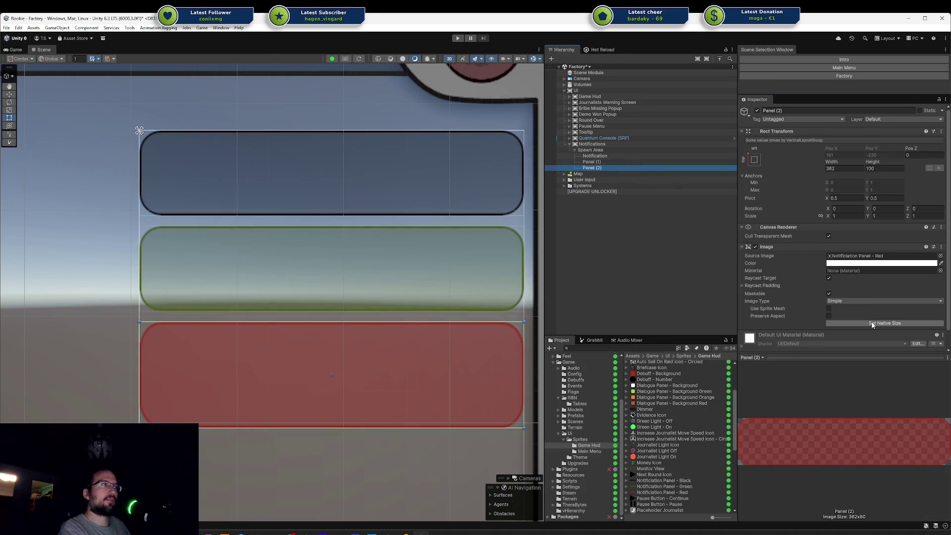
click(872, 323)
click(606, 144)
click(605, 156)
click(610, 149)
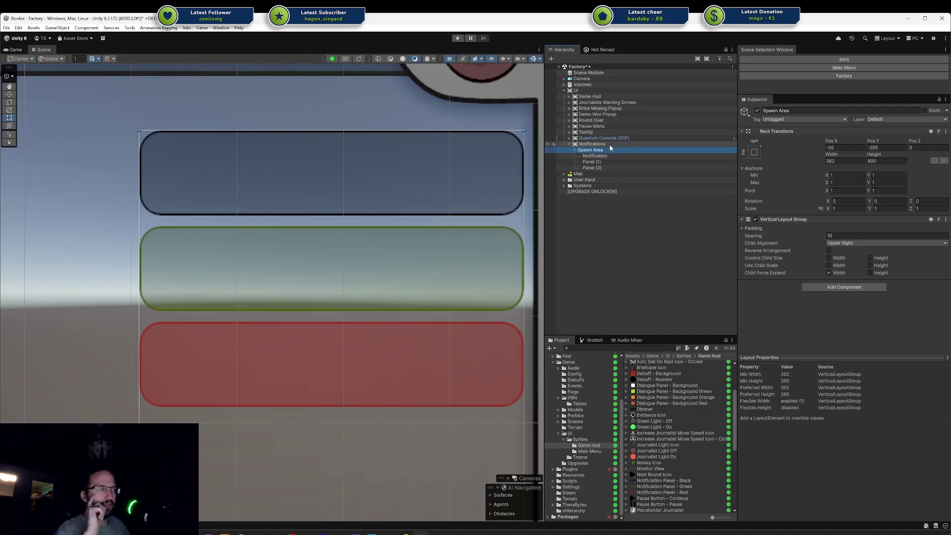
Add a new Image child named Icon under the Notification panel
right_click(609, 148)
click(596, 155)
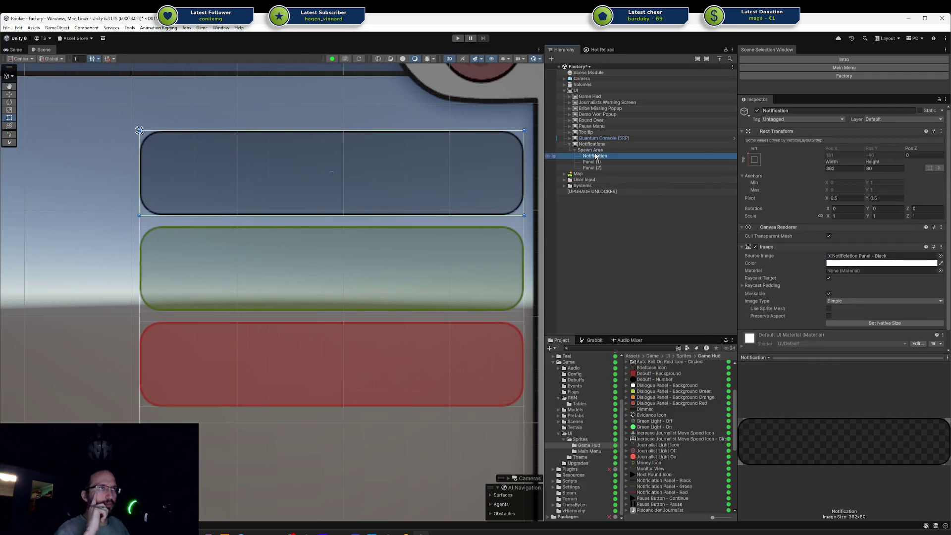
right_click(596, 155)
mouse_move(644, 355)
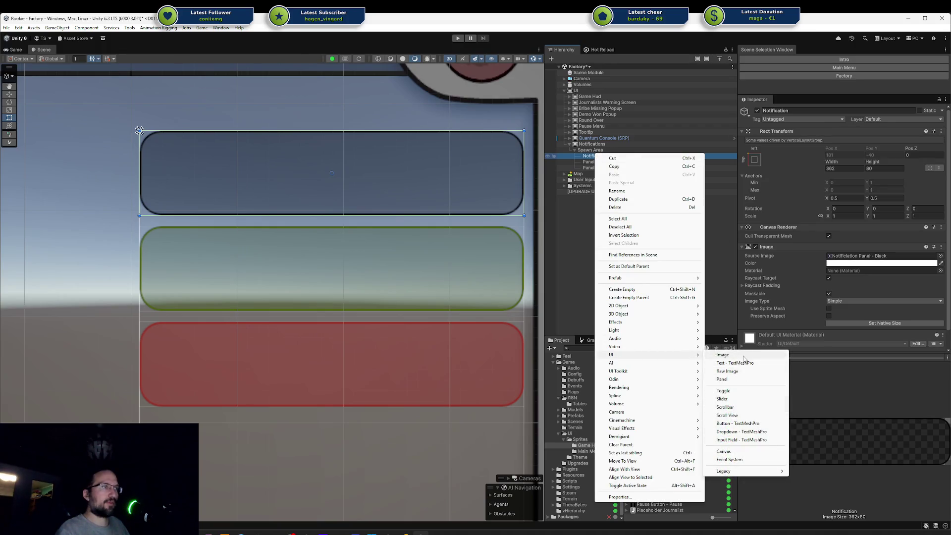
click(723, 354)
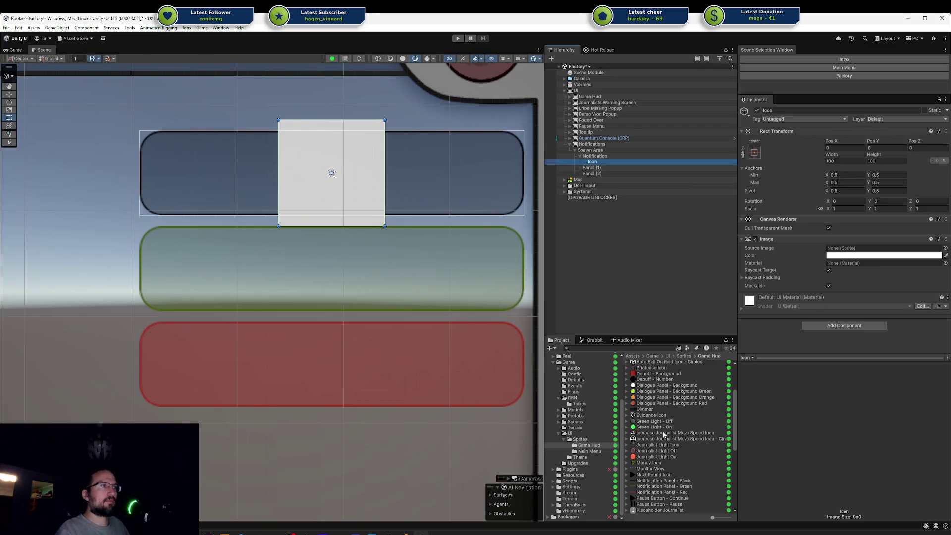
Browse to Assets/Game/Upgrades and show the Worker upgrade group asset in the Inspector
scroll(664, 434, up, 3)
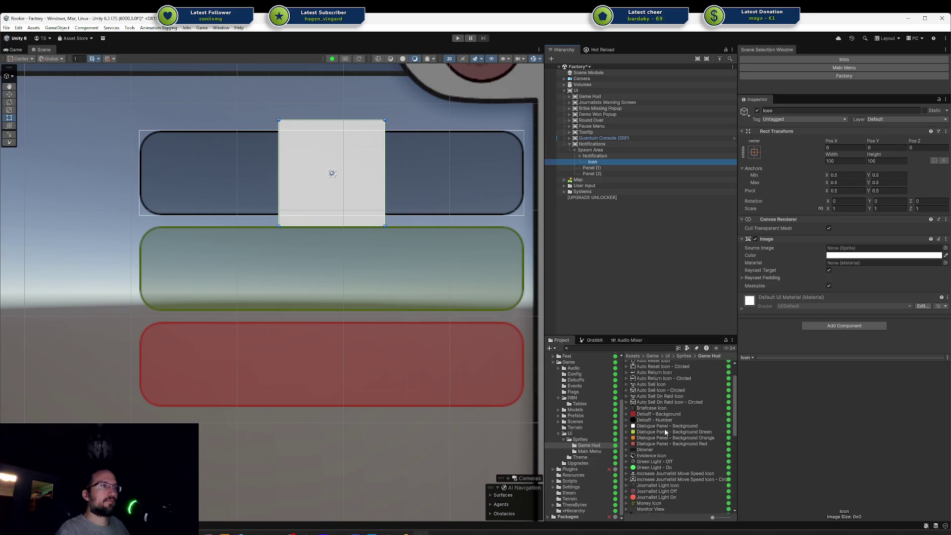
scroll(665, 433, up, 2)
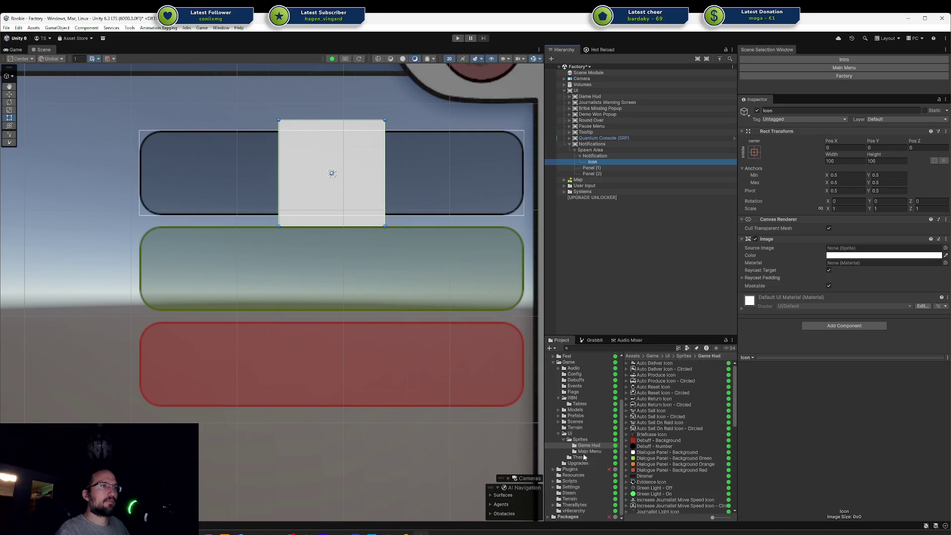
scroll(649, 414, down, 4)
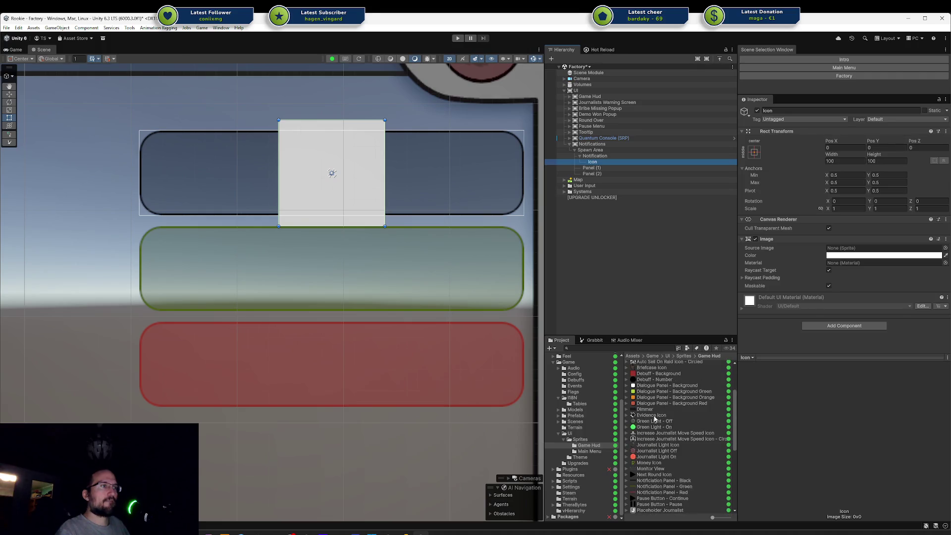
scroll(654, 418, down, 5)
scroll(655, 418, down, 4)
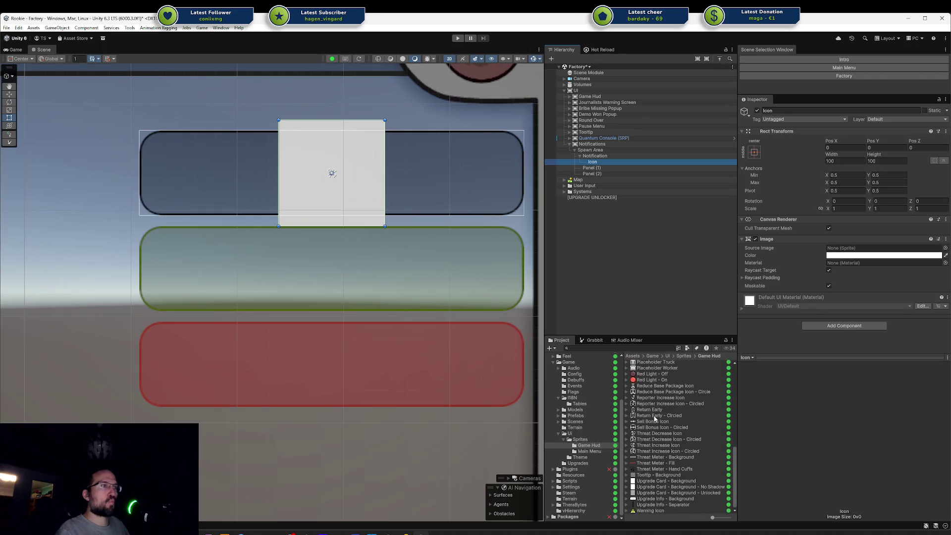
scroll(654, 419, up, 12)
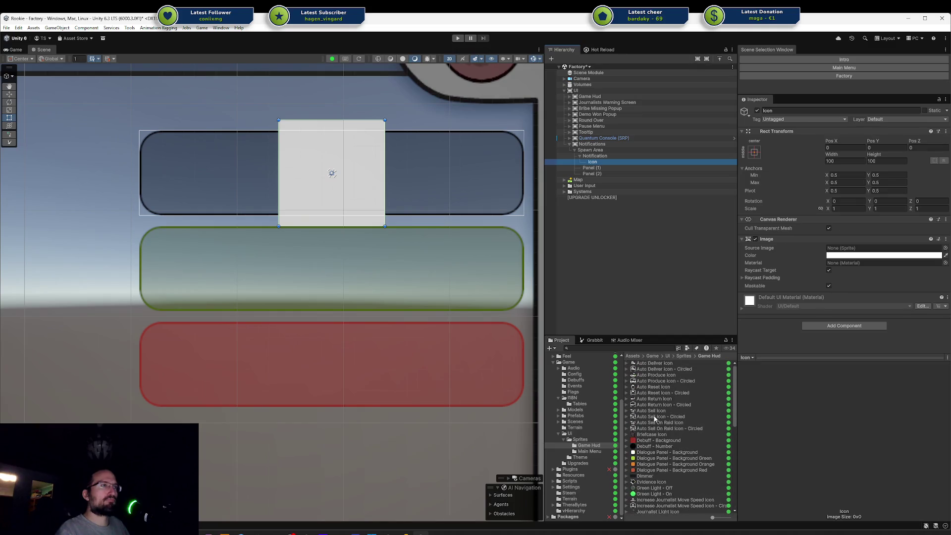
scroll(655, 419, down, 6)
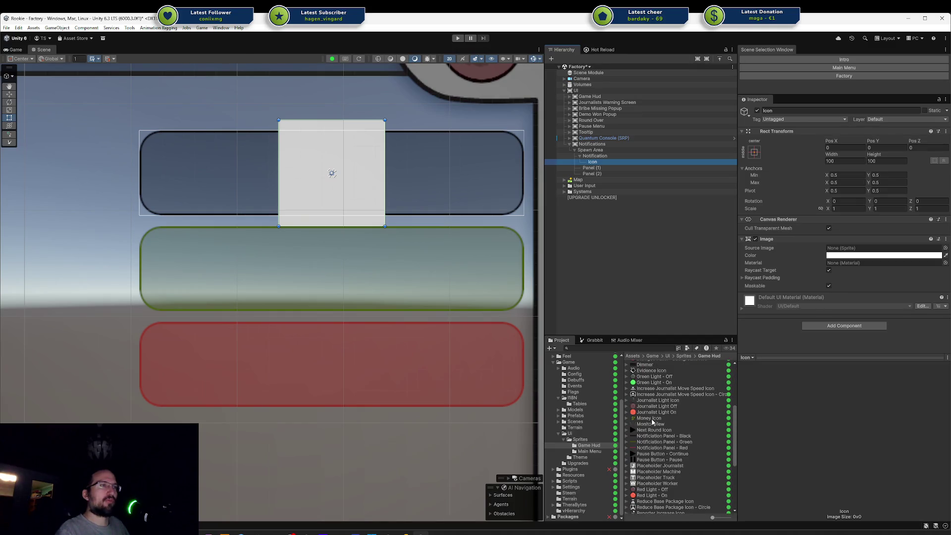
click(578, 439)
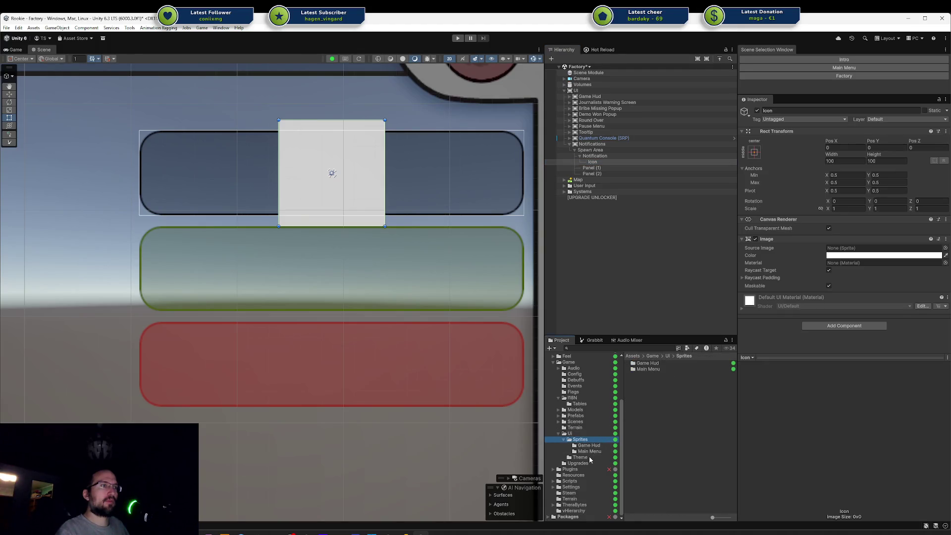
click(586, 463)
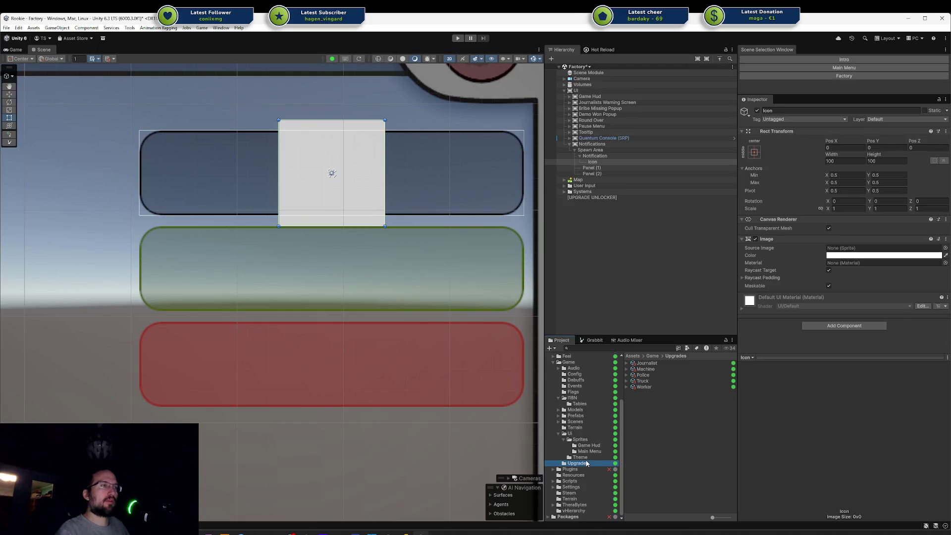
click(644, 390)
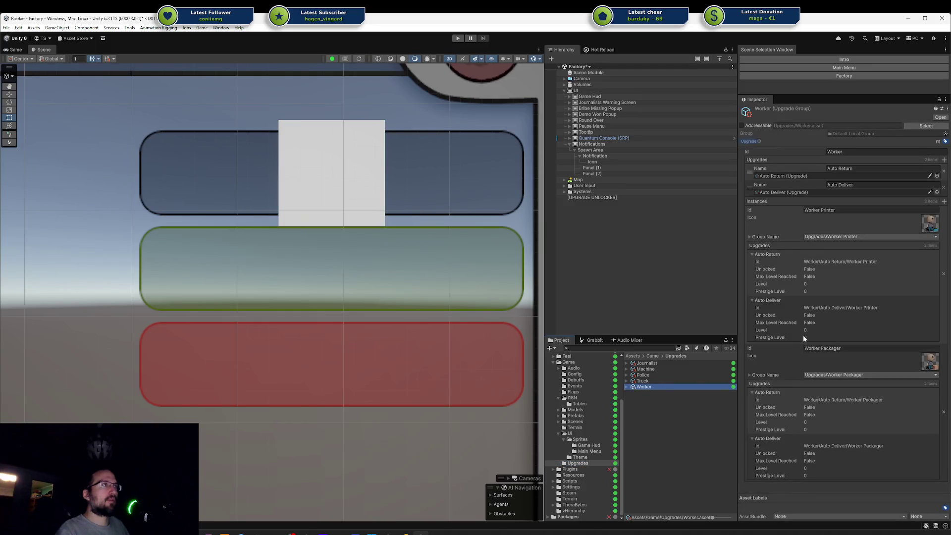
Locate the Worker - Money sprite from the Worker Printer's icon reference
click(928, 227)
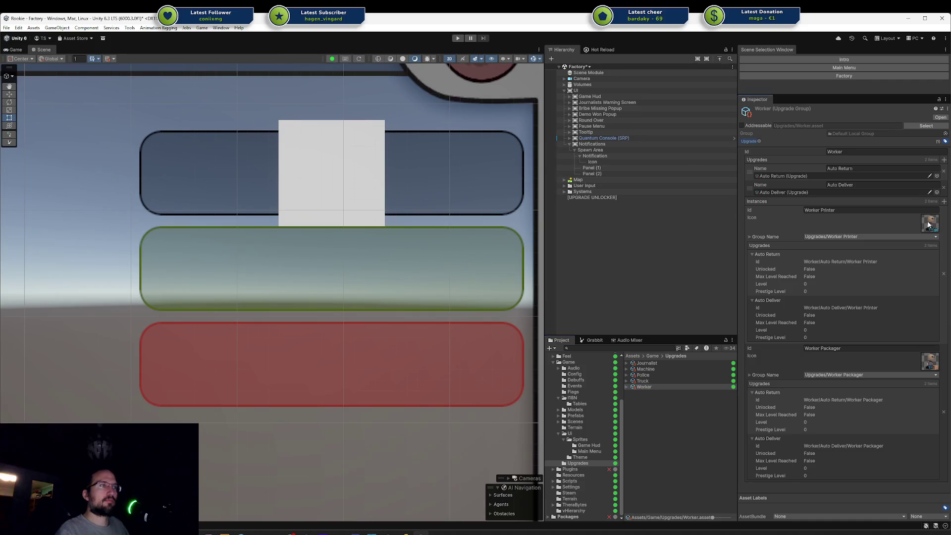
click(928, 224)
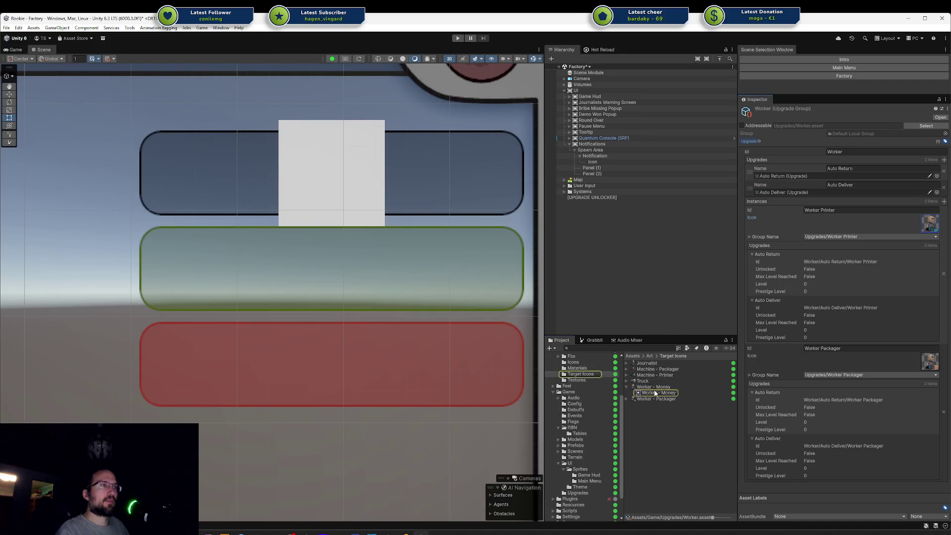
click(639, 388)
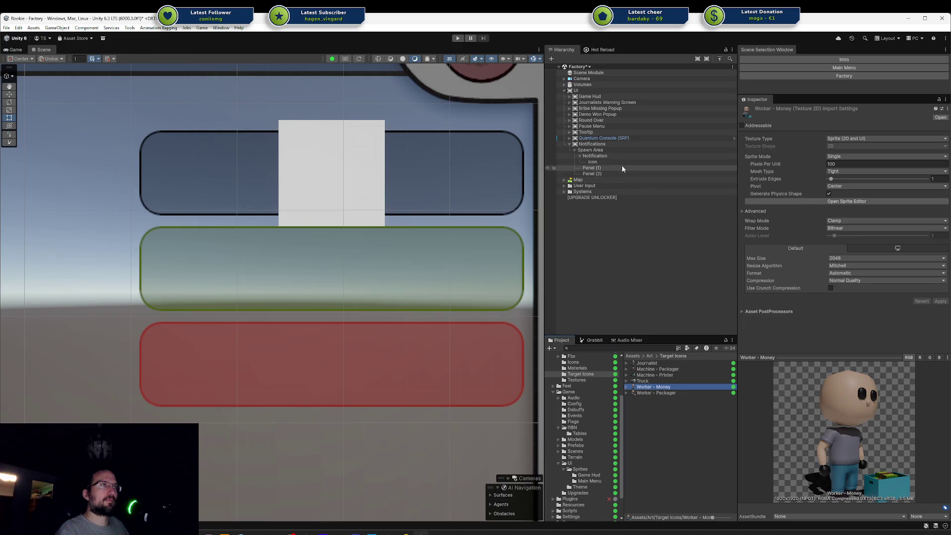
click(597, 157)
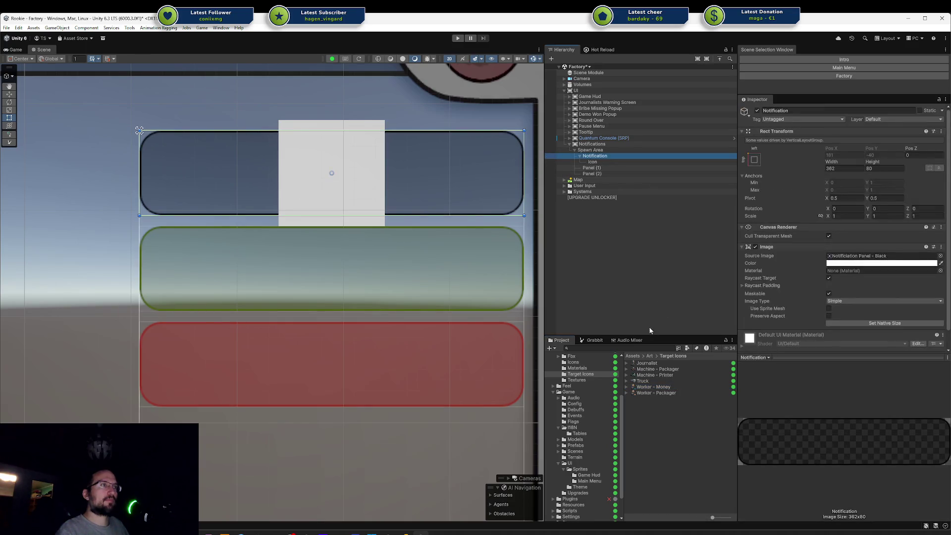
mouse_move(651, 387)
mouse_down()
mouse_move(773, 308)
mouse_move(830, 233)
mouse_move(841, 257)
mouse_up()
key(ctrl+z)
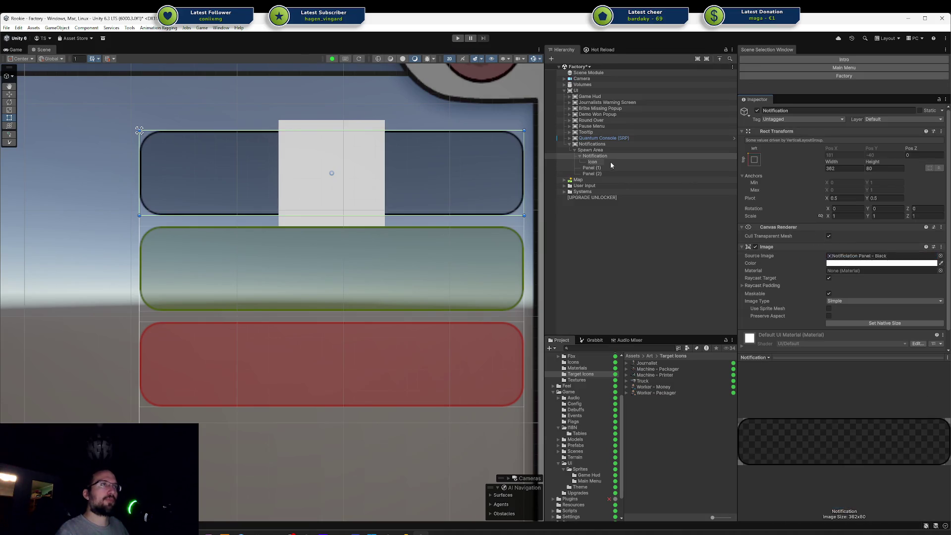
Assign the Worker - Money sprite to the Icon's Source Image
click(610, 161)
drag(649, 389, 842, 251)
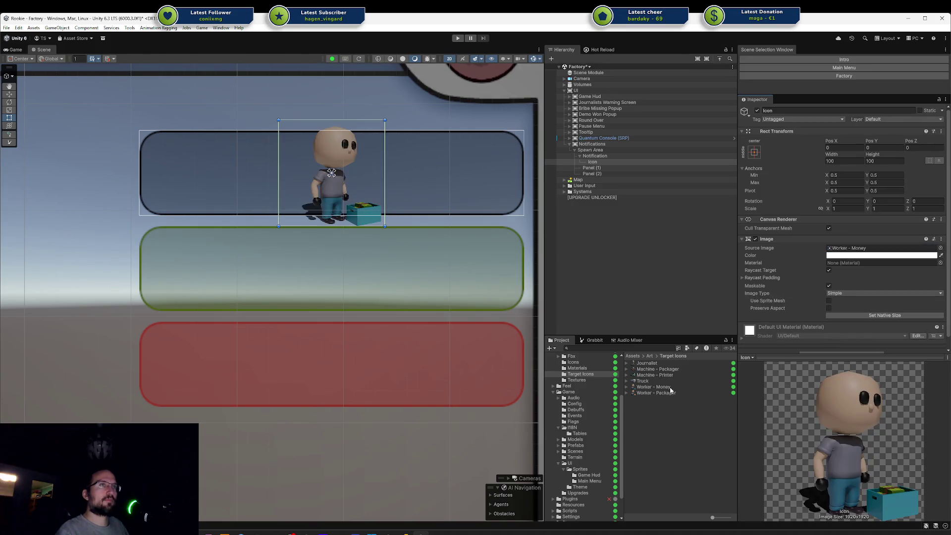
drag(665, 395, 852, 248)
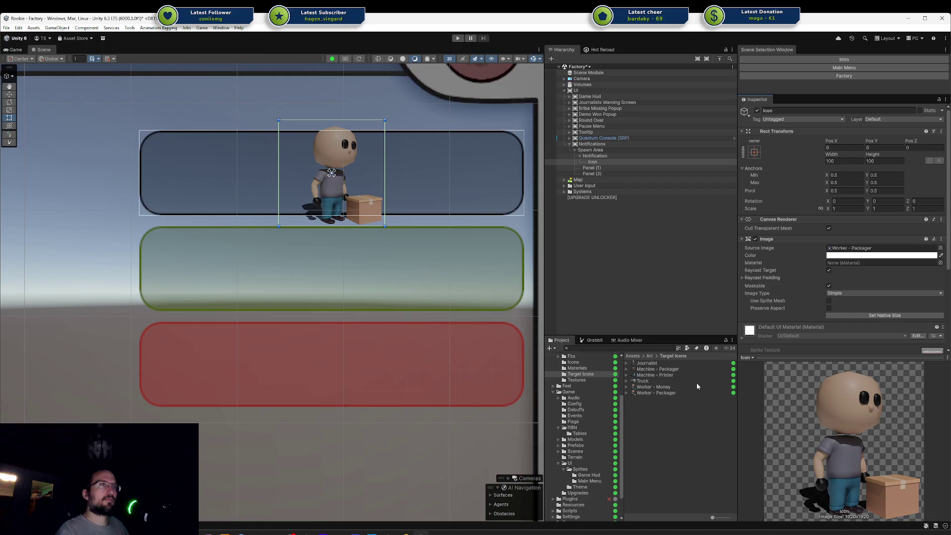
scroll(859, 271, down, 2)
mouse_move(659, 387)
mouse_down()
mouse_move(859, 271)
mouse_move(852, 211)
mouse_move(842, 205)
mouse_up()
Resize the Icon to the sprite's native 1920×1920 size
click(594, 155)
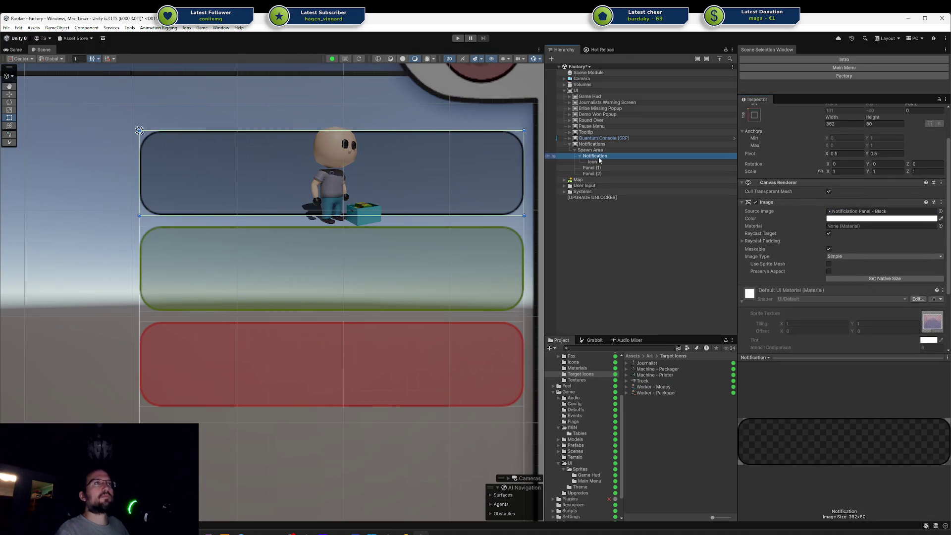
click(592, 161)
click(872, 271)
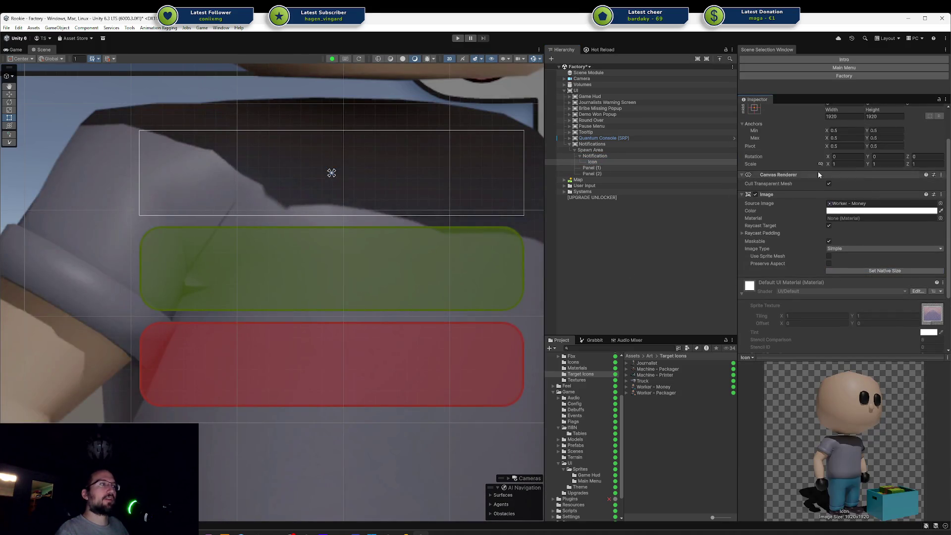
scroll(818, 171, up, 2)
click(843, 160)
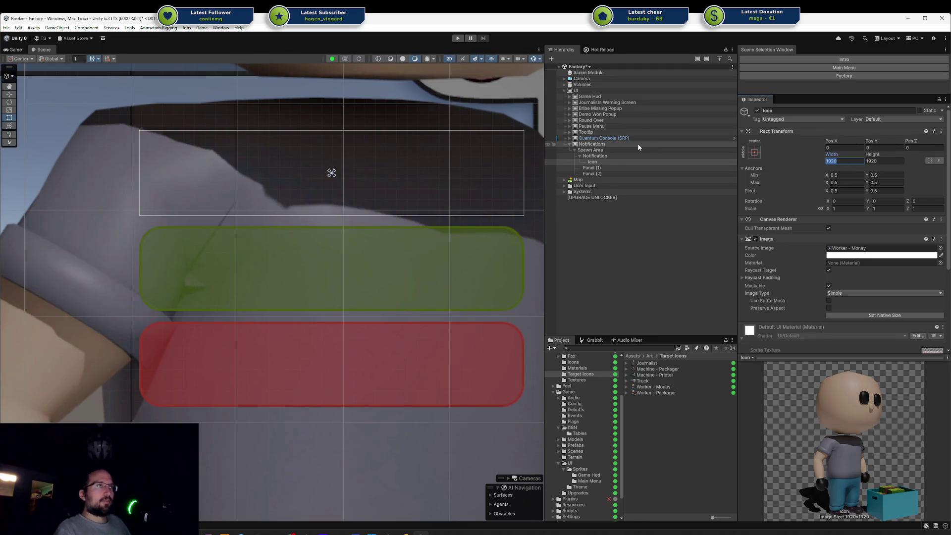
Set the Icon's width and height to 60×60
click(614, 156)
click(614, 161)
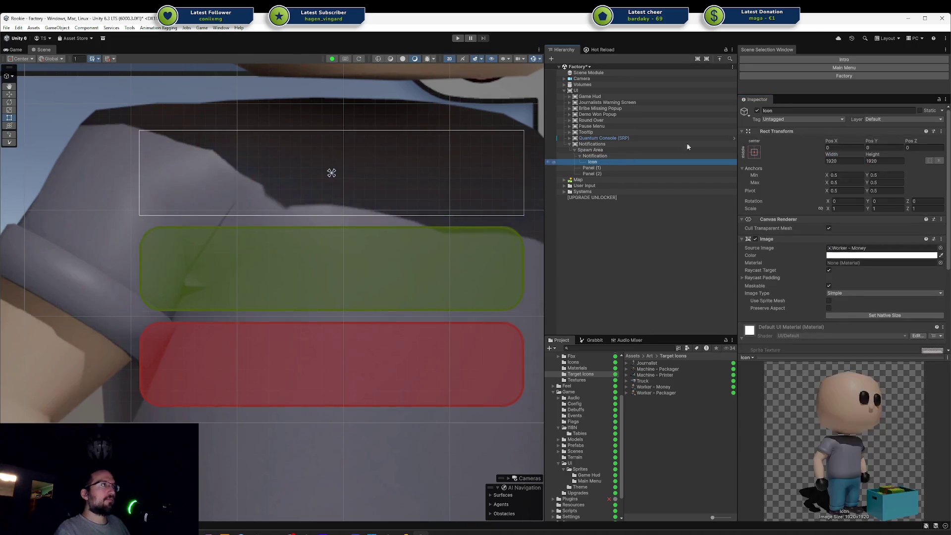
click(834, 160)
text(80)
key(Tab)
text(80)
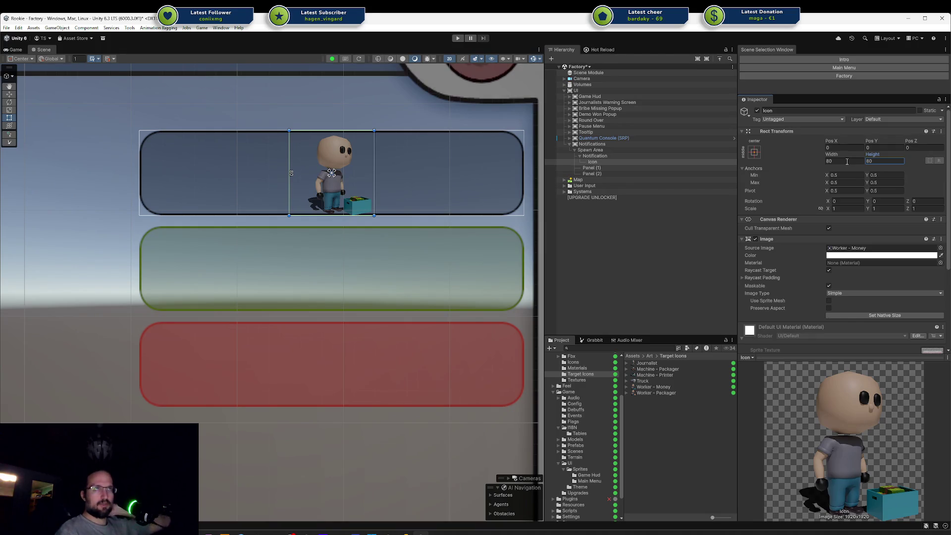
click(847, 164)
text(60)
key(Tab)
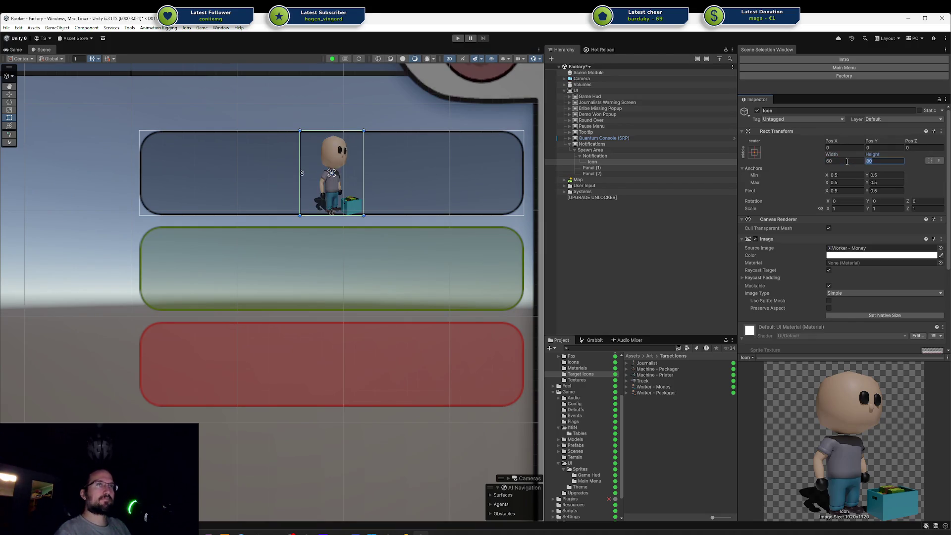
text(60)
Anchor the Icon to the panel's left edge with Pos X 10
click(754, 152)
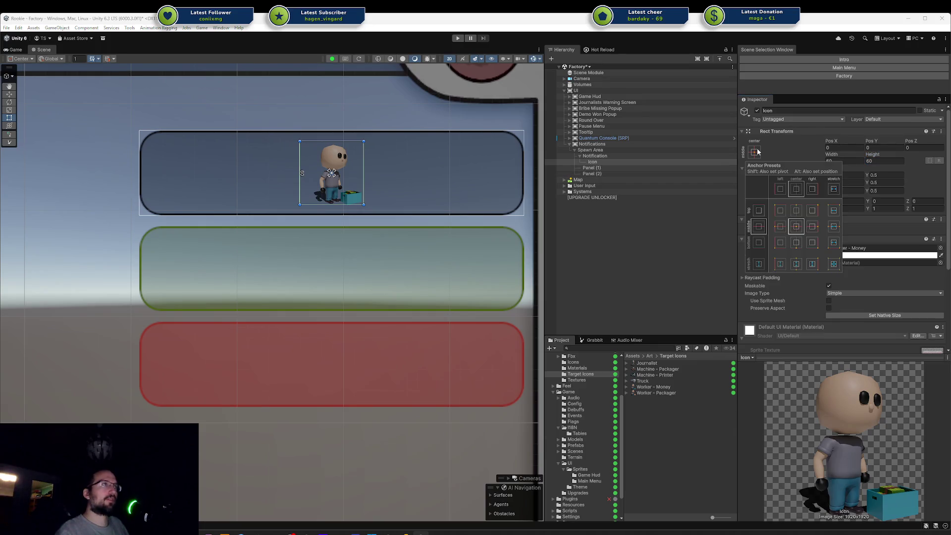
alt+shift+click(777, 226)
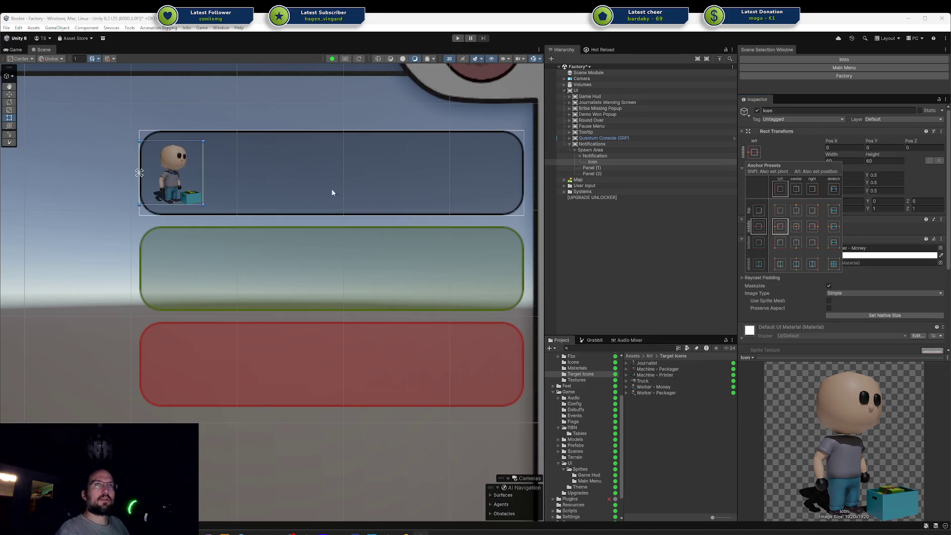
click(183, 179)
drag(182, 179, 189, 180)
click(848, 147)
text(10)
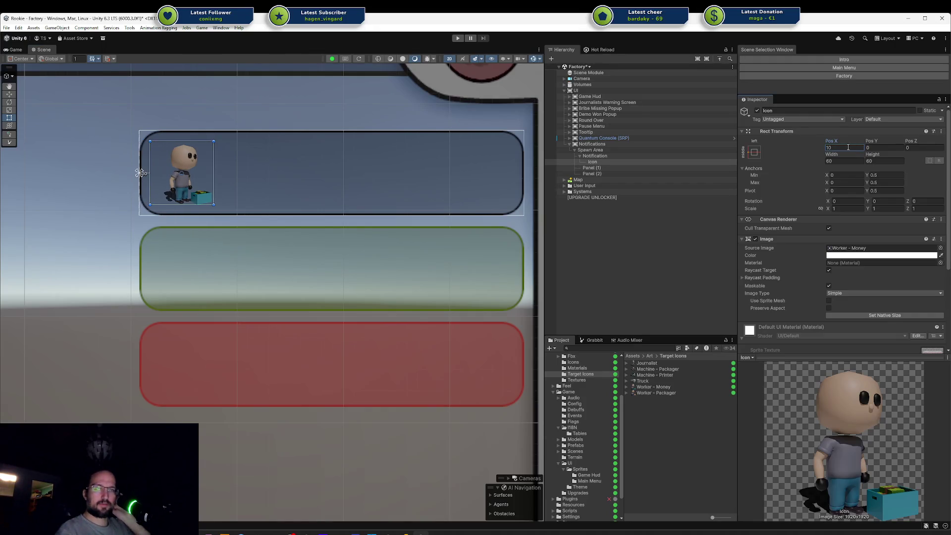
Save the Unity scene
click(313, 177)
key(ctrl+s)
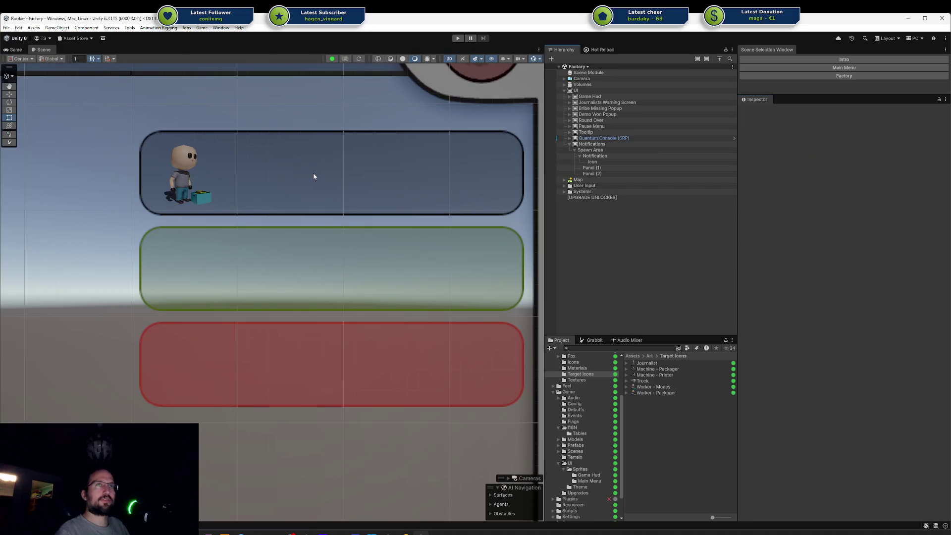
mouse_move(313, 208)
mouse_down()
mouse_move(318, 259)
mouse_move(368, 259)
mouse_up()
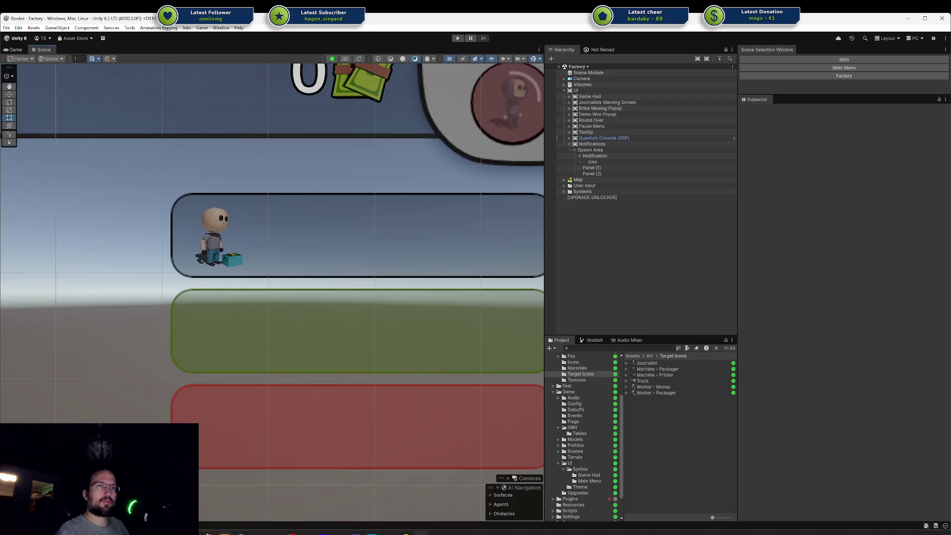
key(alt+Tab)
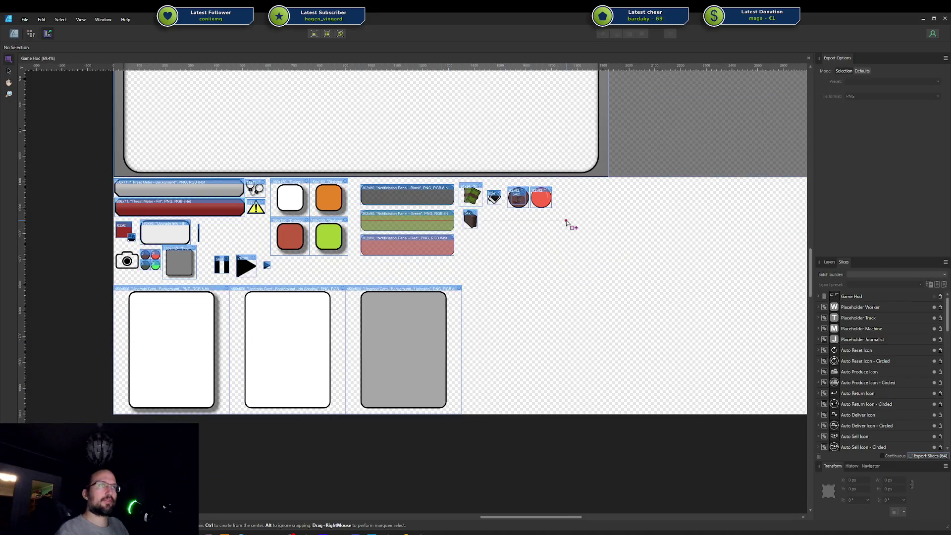
Zoom into the Game Hud - Notifications artboard to review the Money Gained and Debuff mockups
key(ctrl+0)
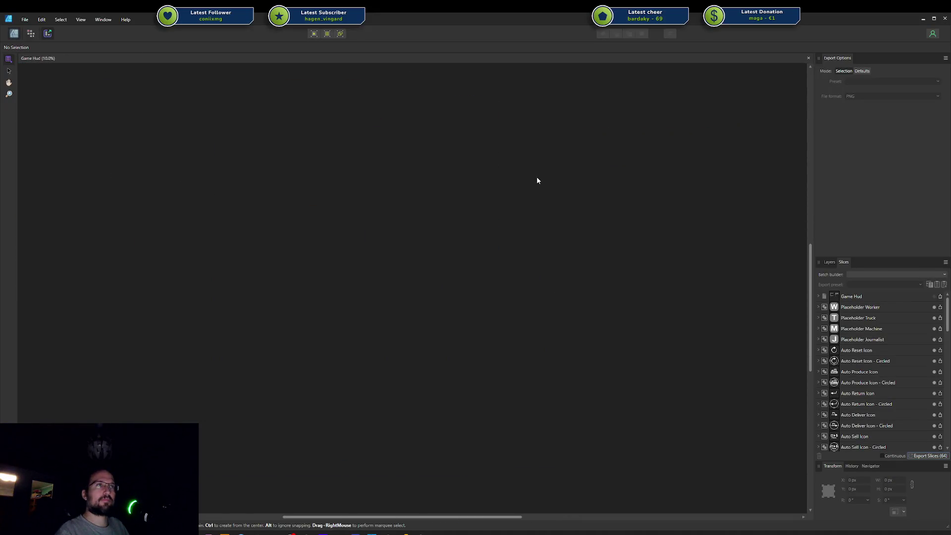
key(ctrl+1)
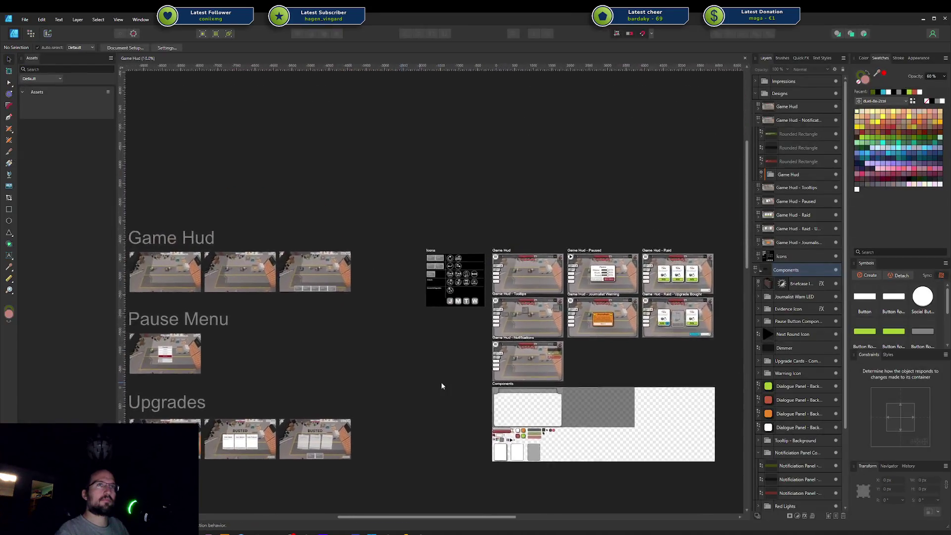
drag(473, 382, 388, 366)
scroll(661, 321, up, 3)
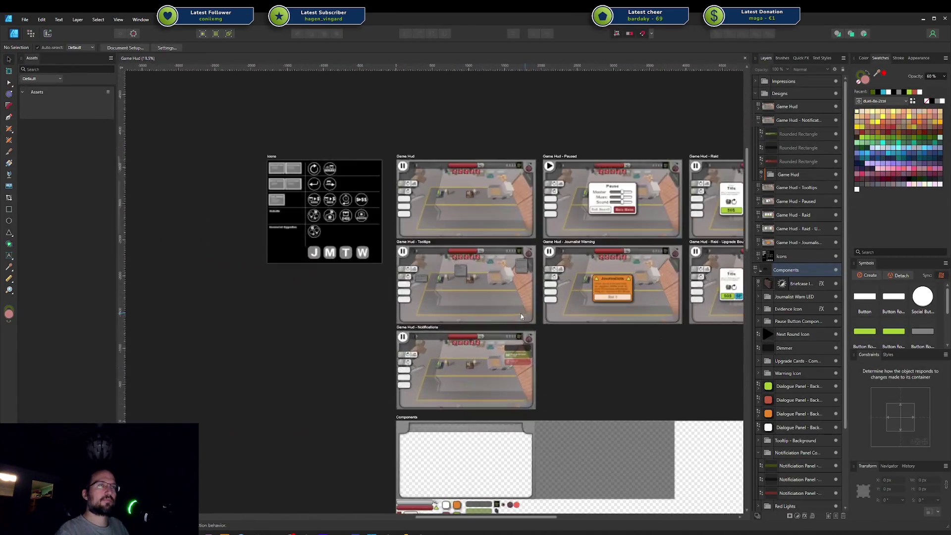
scroll(505, 313, up, 5)
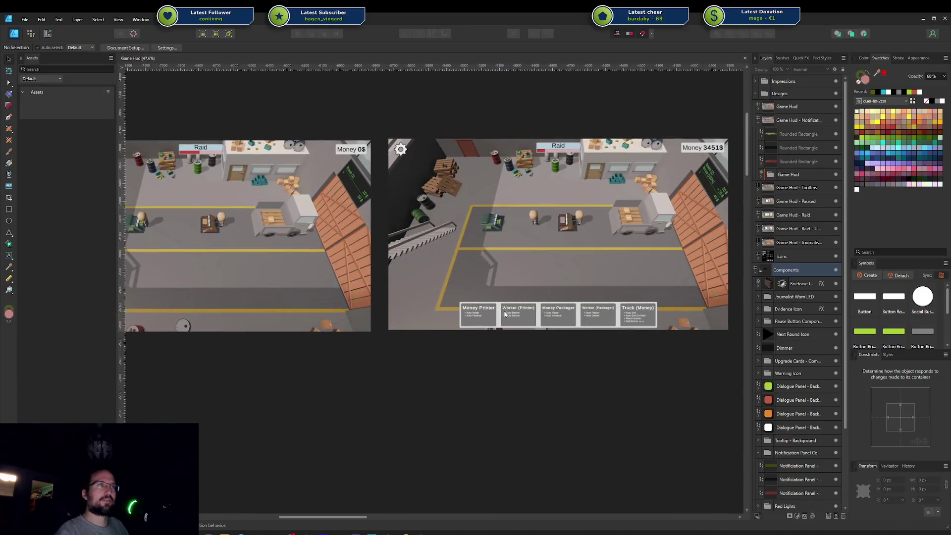
scroll(631, 361, down, 3)
drag(630, 361, 245, 261)
scroll(245, 261, right, 6)
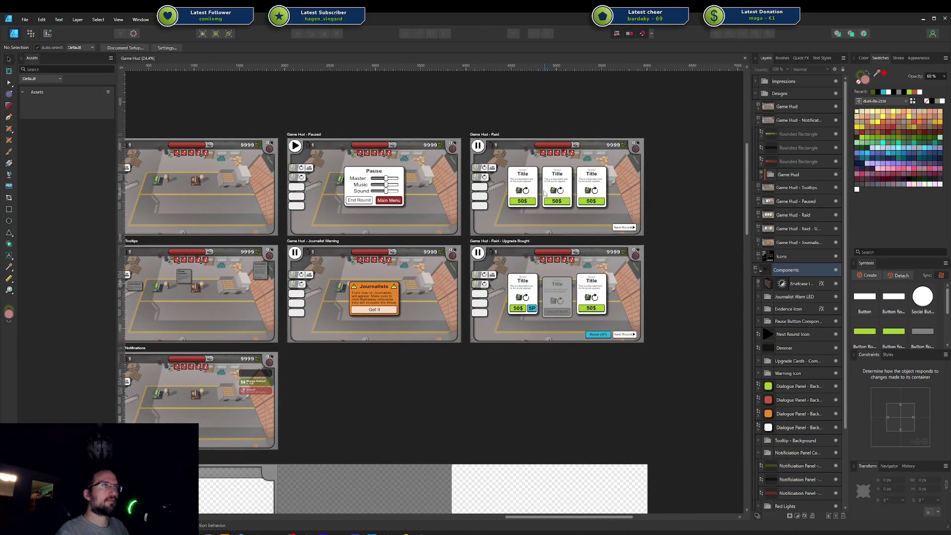
scroll(305, 377, up, 4)
drag(304, 376, 563, 322)
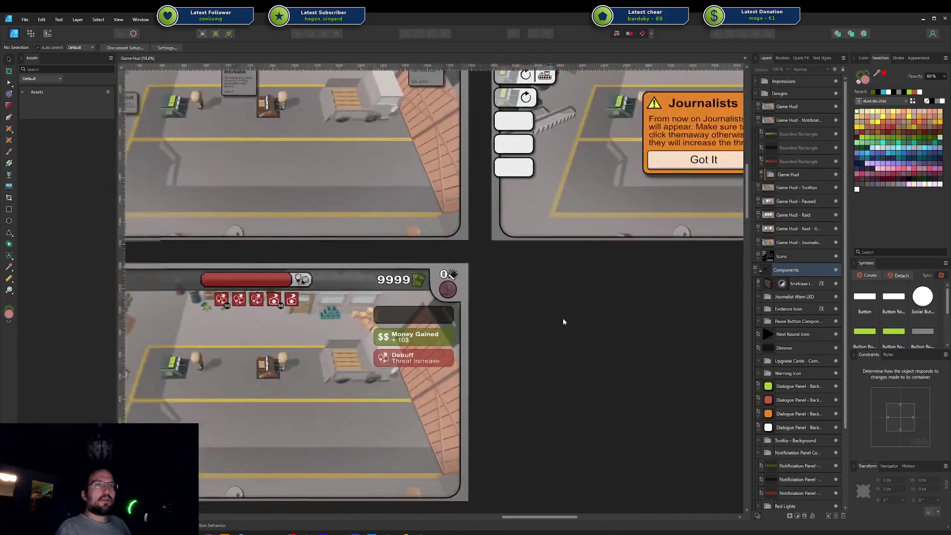
scroll(444, 342, up, 7)
drag(335, 327, 458, 289)
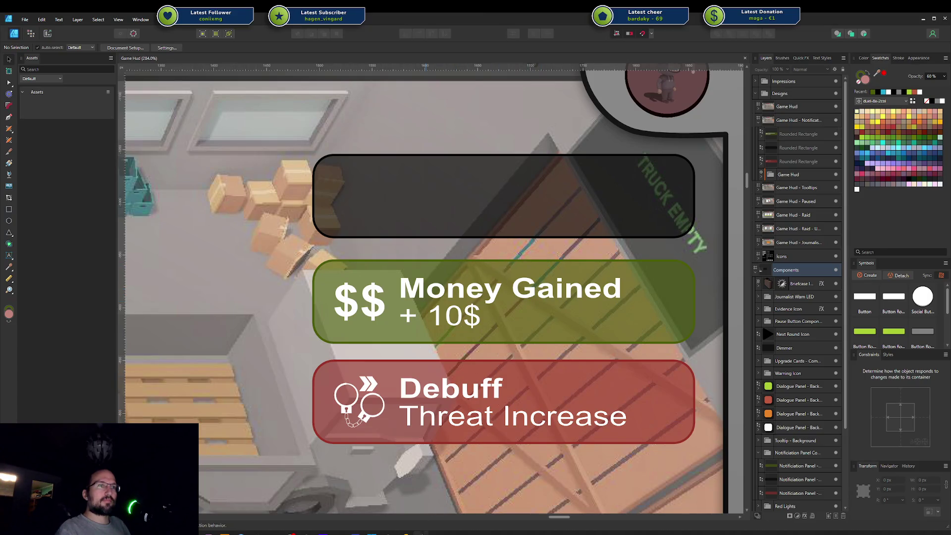
click(405, 533)
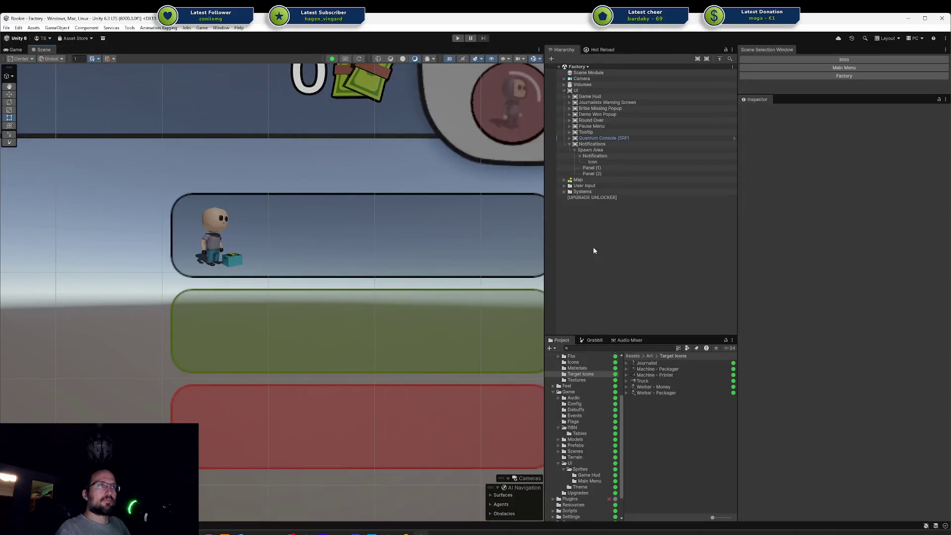
Add a Text - TextMeshPro object under Notification and frame it in the Scene view
scroll(397, 235, down, 2)
click(623, 162)
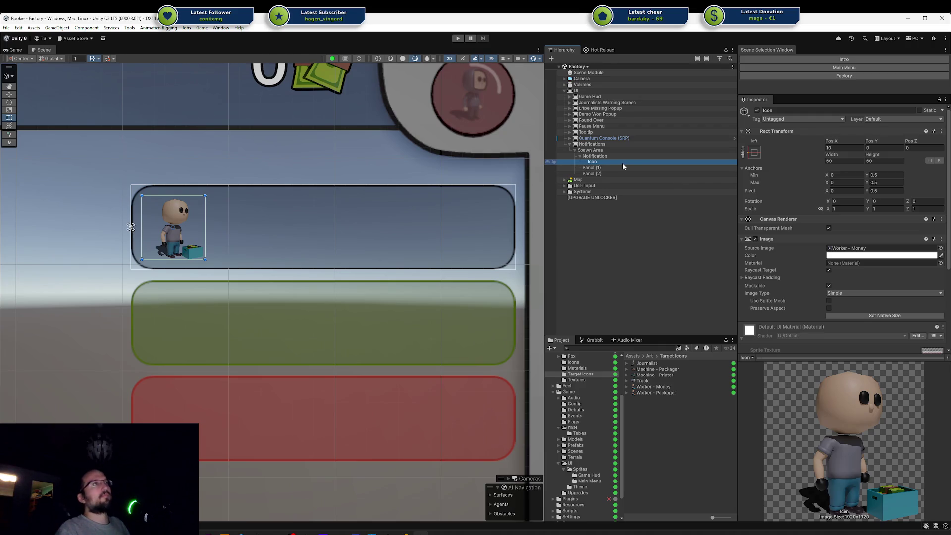
click(597, 156)
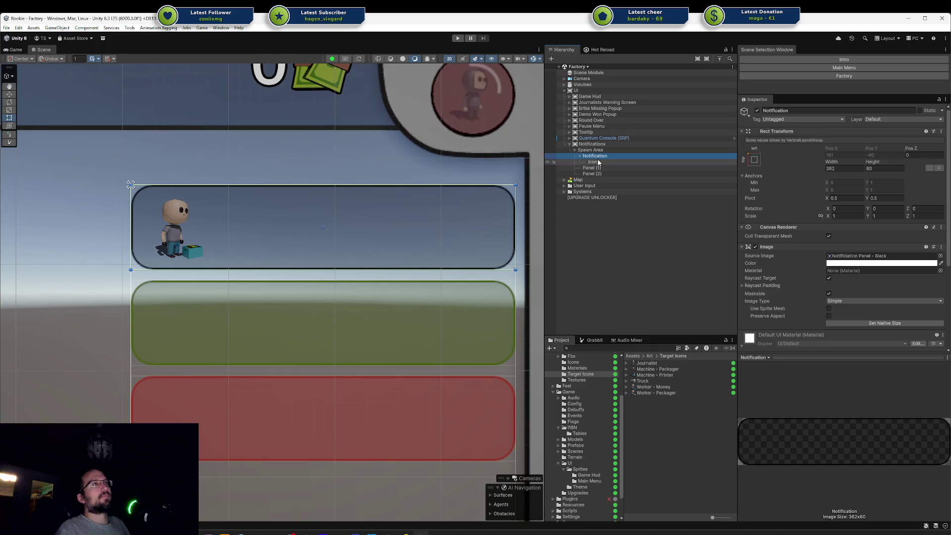
right_click(599, 157)
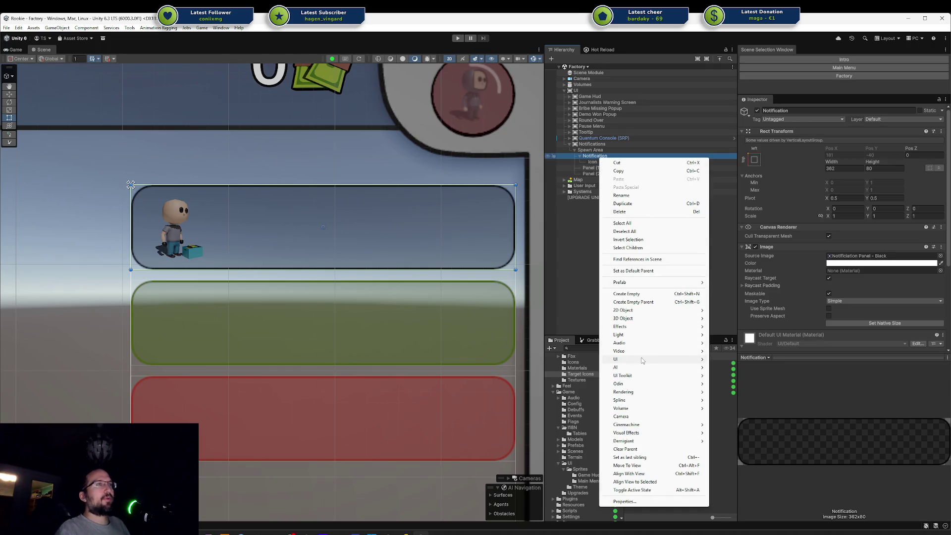
mouse_move(642, 361)
click(758, 368)
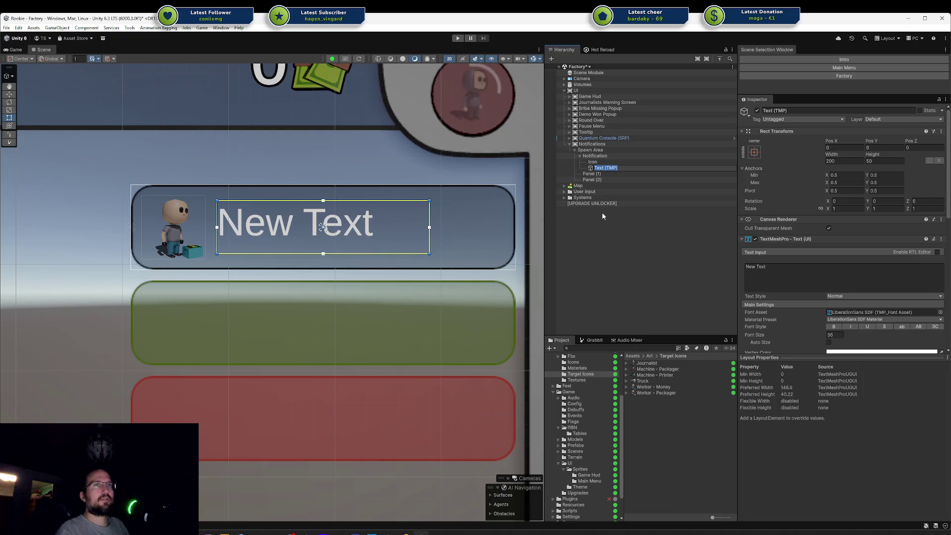
click(616, 162)
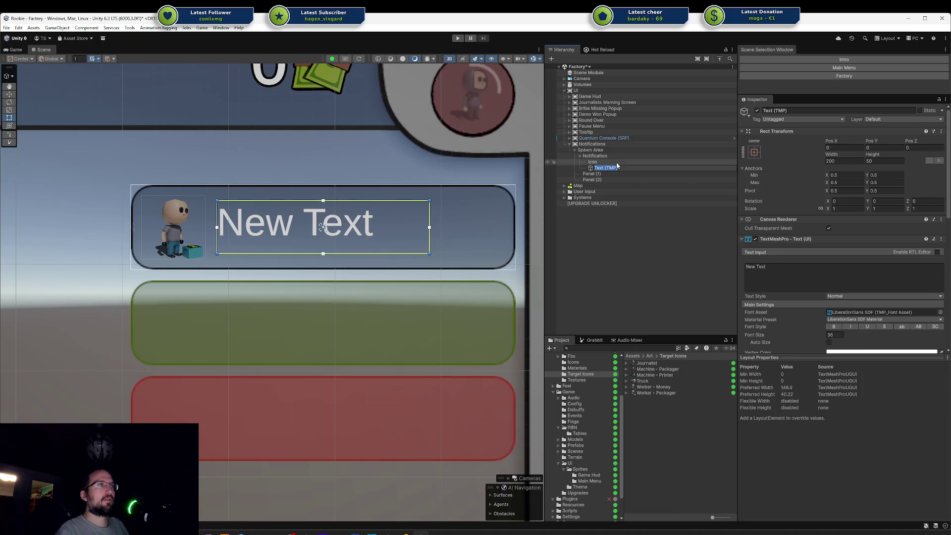
click(605, 161)
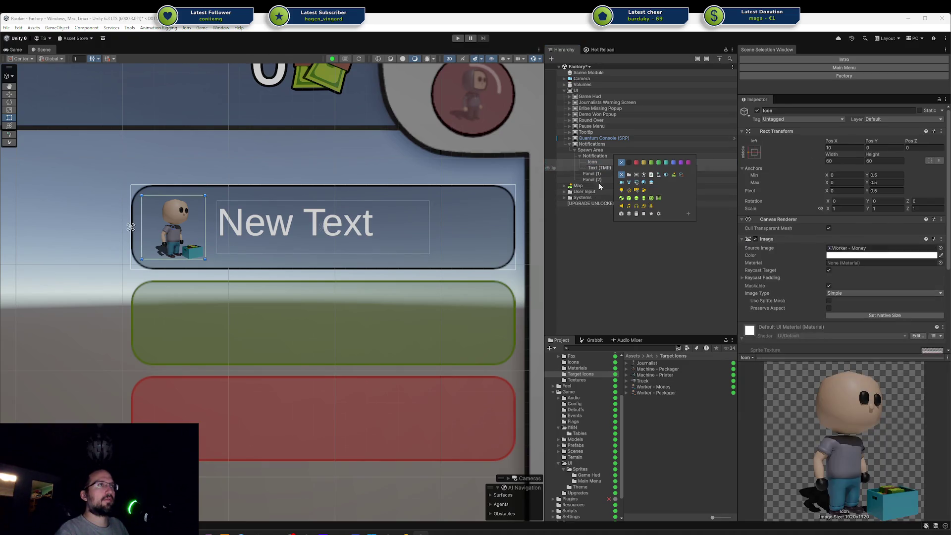
click(613, 168)
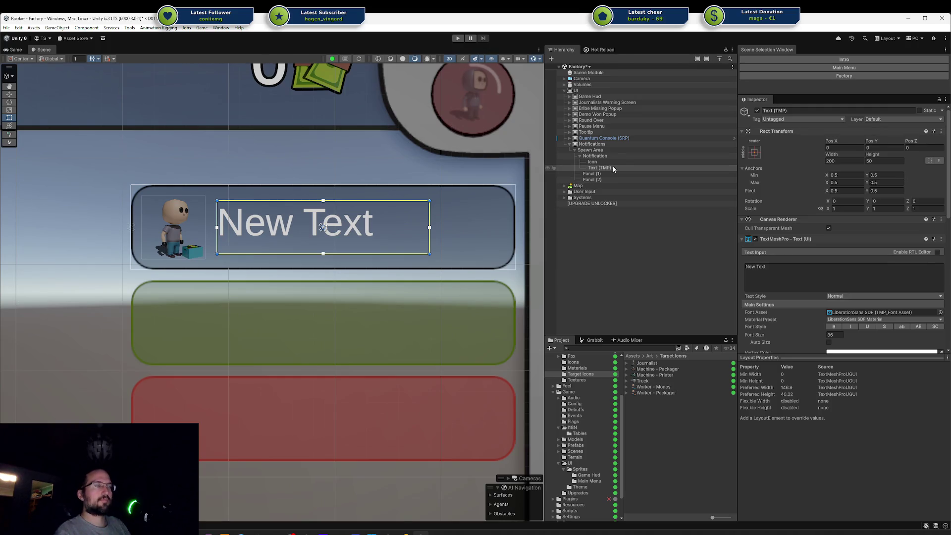
click(620, 162)
double_click(610, 166)
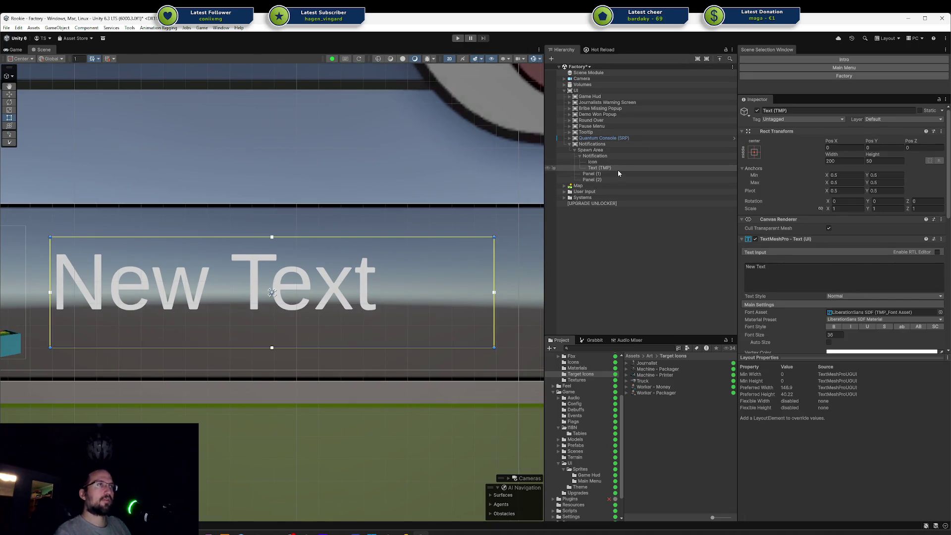
click(834, 110)
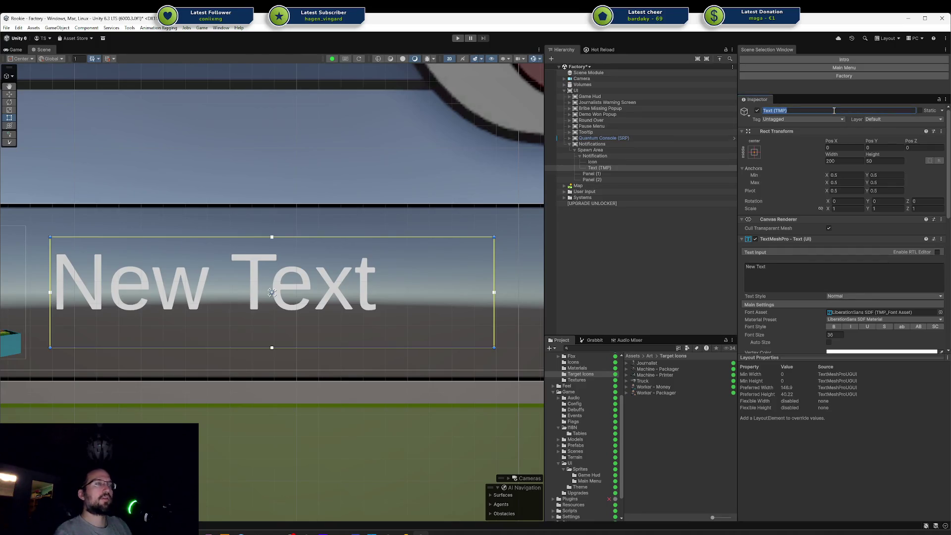
Rename the object to 'Text' and apply the stretch-both anchor preset
text(Text)
scroll(312, 206, down, 5)
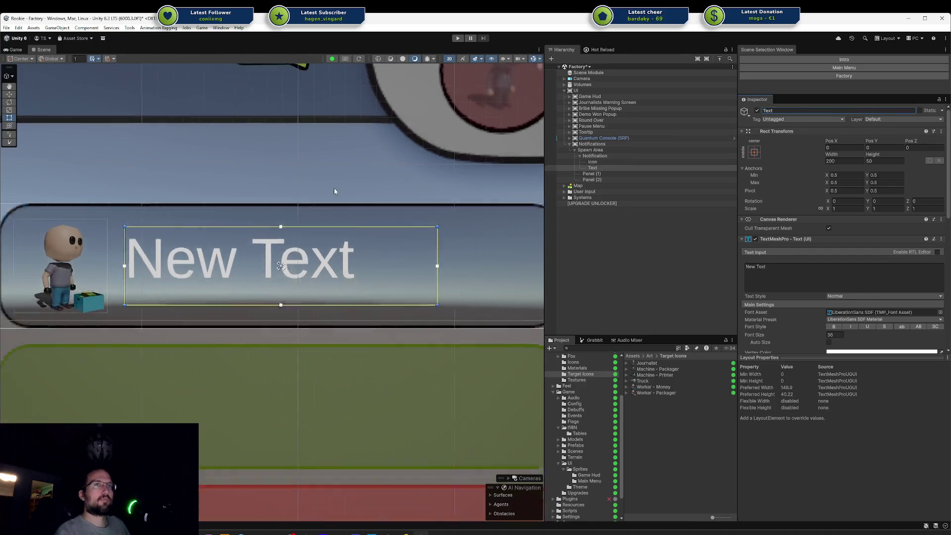
click(755, 152)
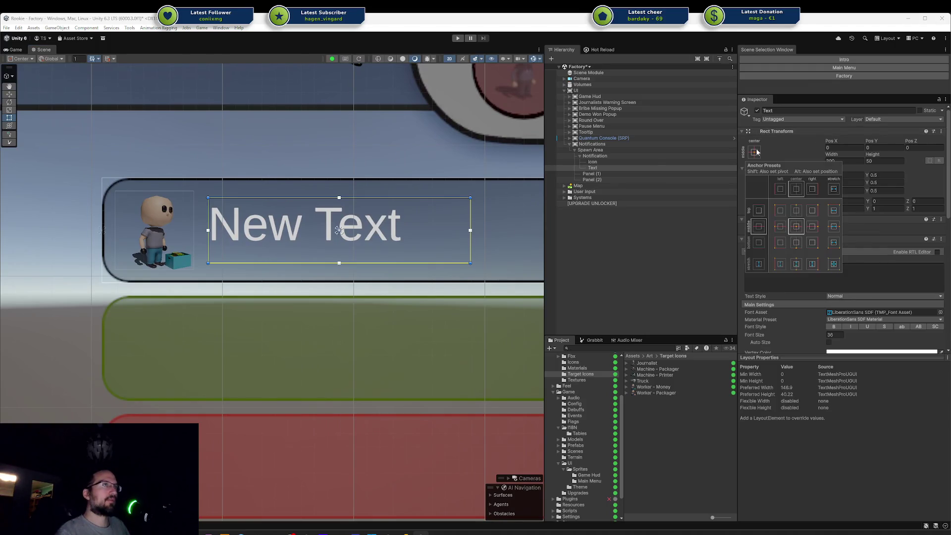
alt+click(834, 228)
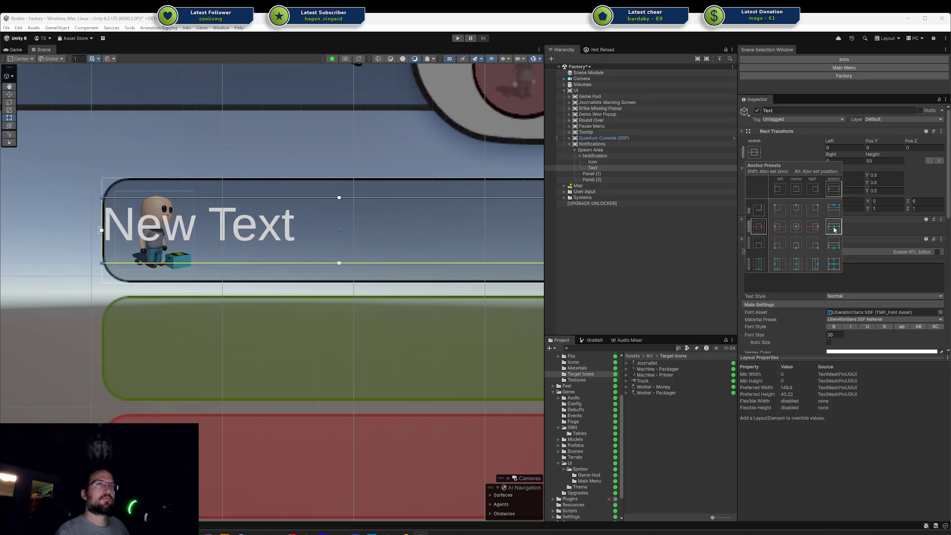
alt+click(836, 266)
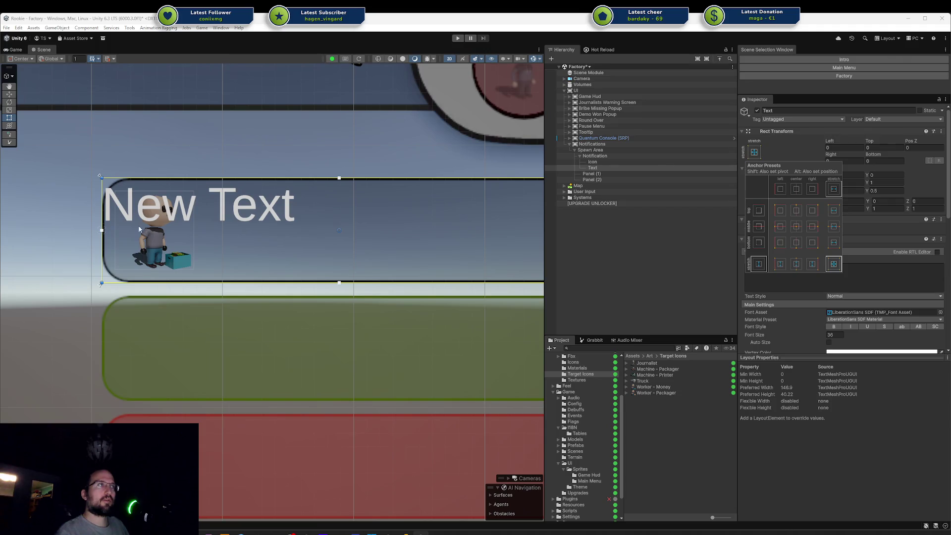
Inset the text 80 on the left and 10 on the other sides
click(841, 147)
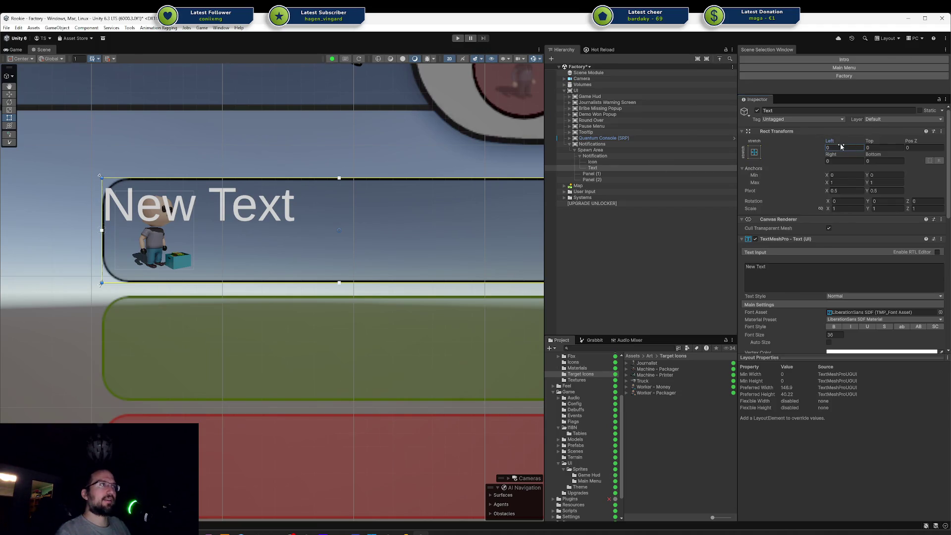
text(80)
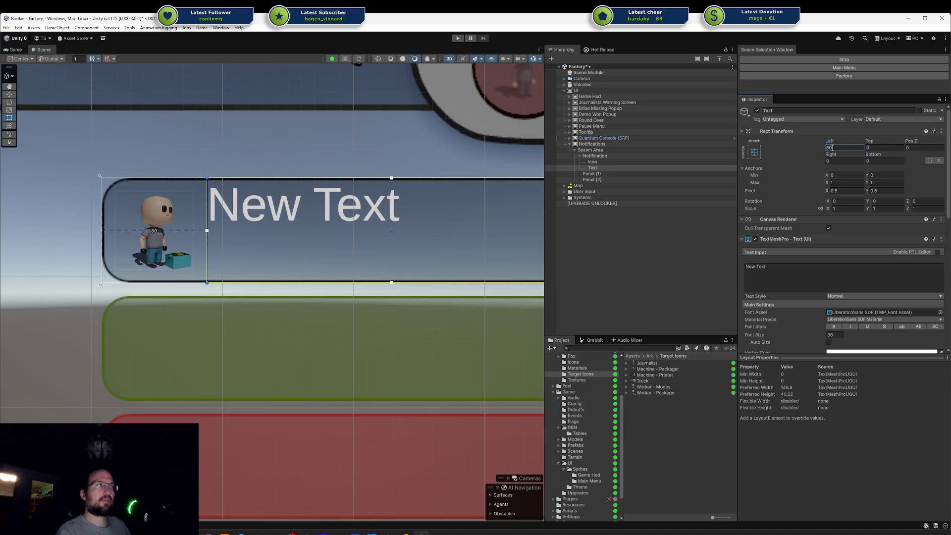
click(876, 147)
text(10)
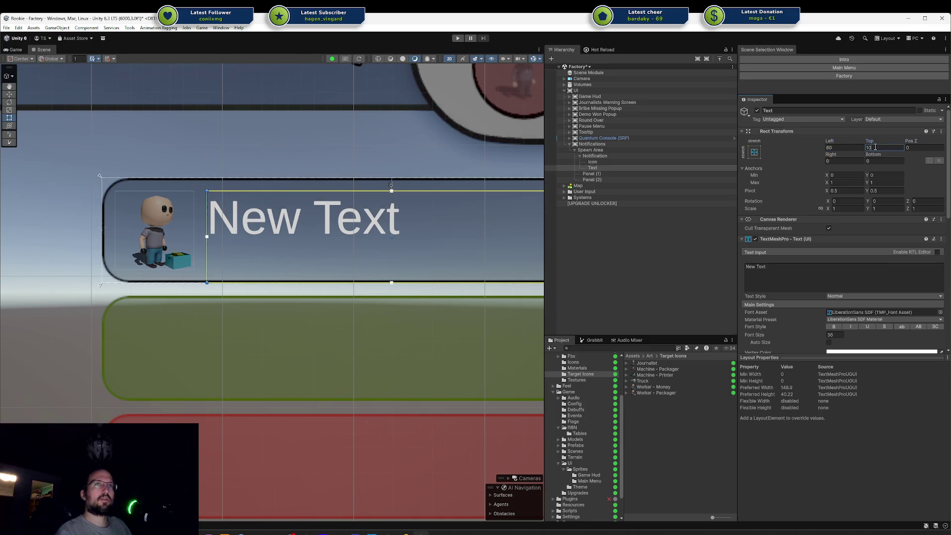
key(Tab)
text(0)
key(Tab)
text(10)
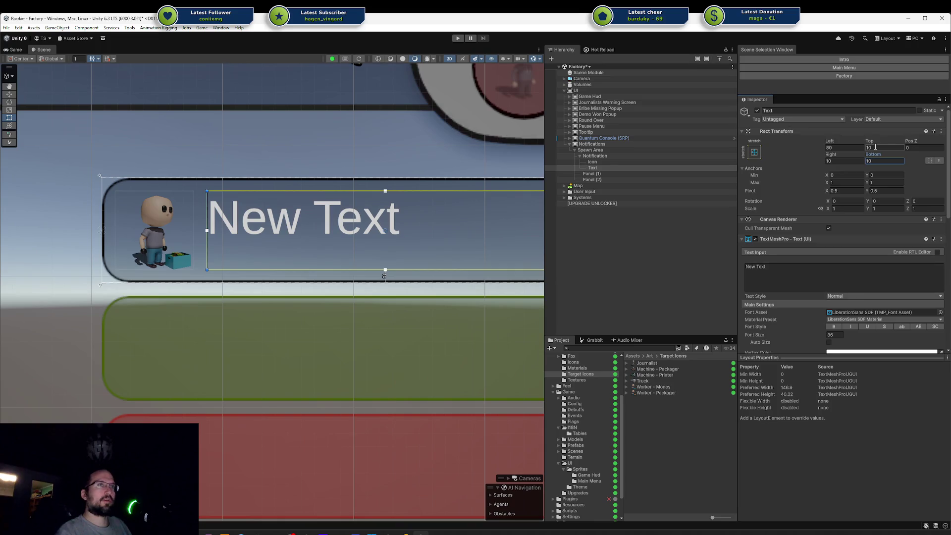
scroll(443, 241, down, 3)
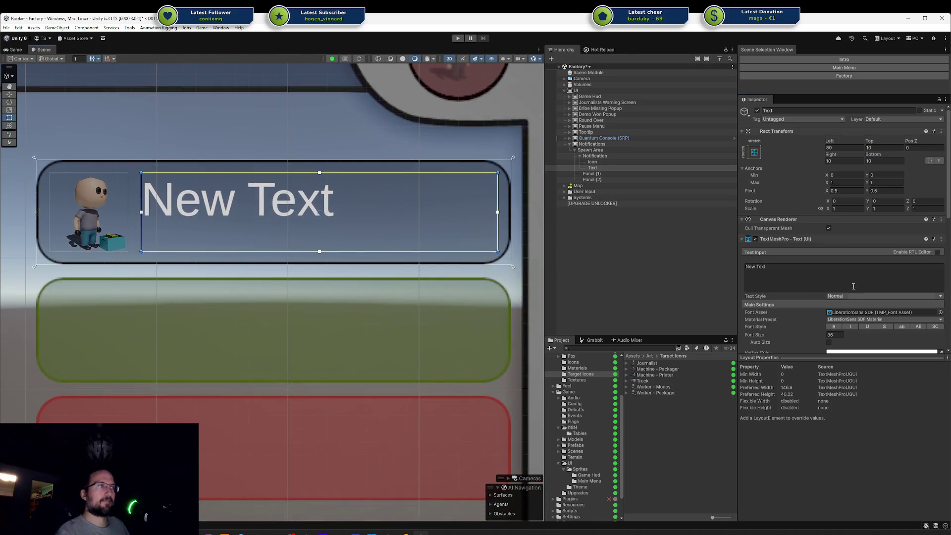
click(844, 280)
Enter '<b>Money Gained</b> +10' as the text and set the font size to 25
text(<B)
key(BackSpace)
text(b>)
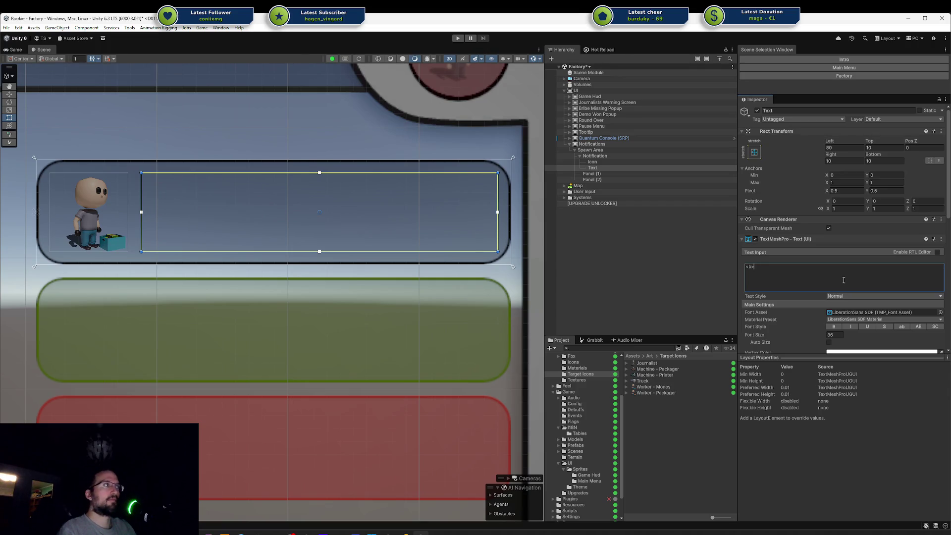
text(Money Gained)
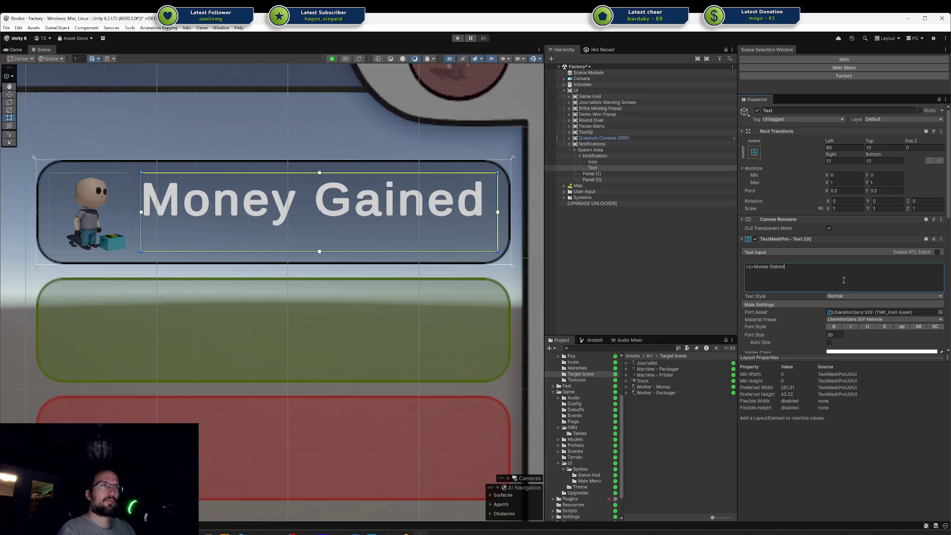
text(</b> )
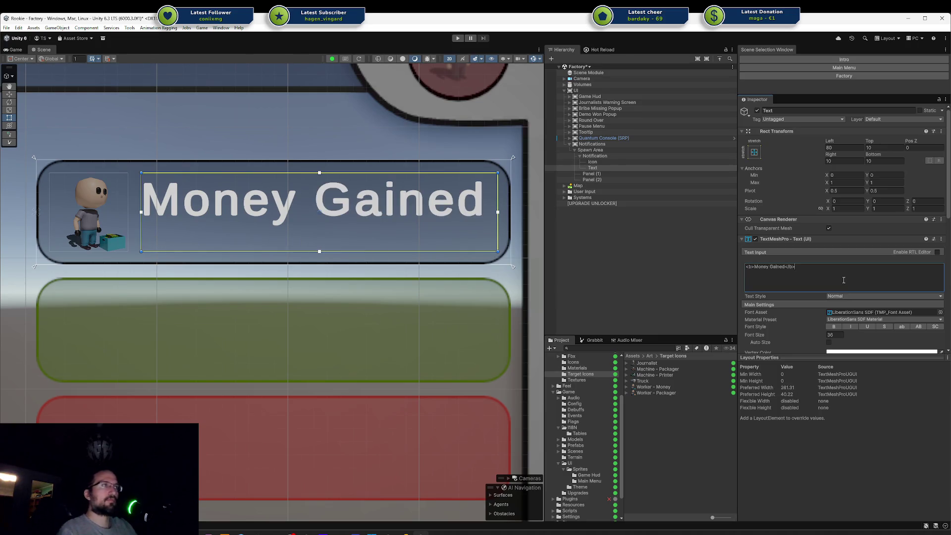
text(+10)
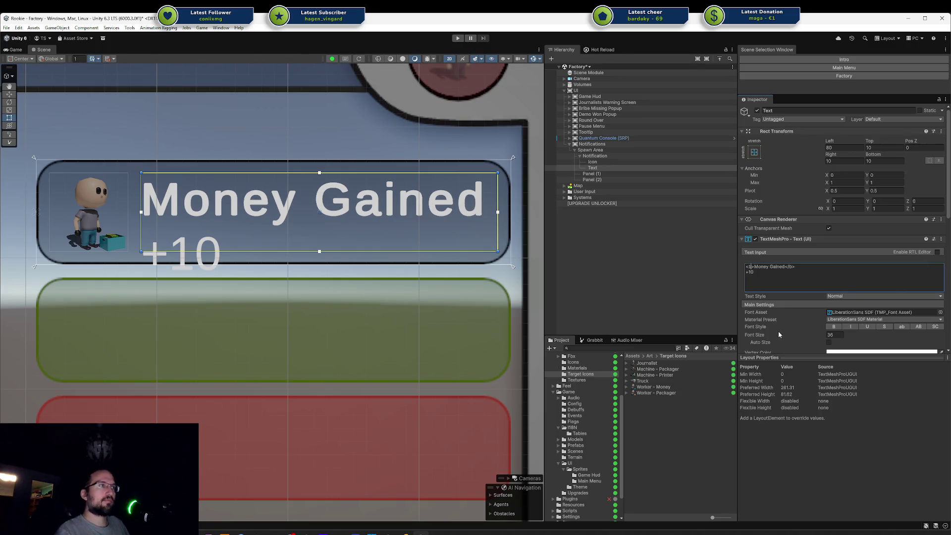
drag(778, 333, 664, 333)
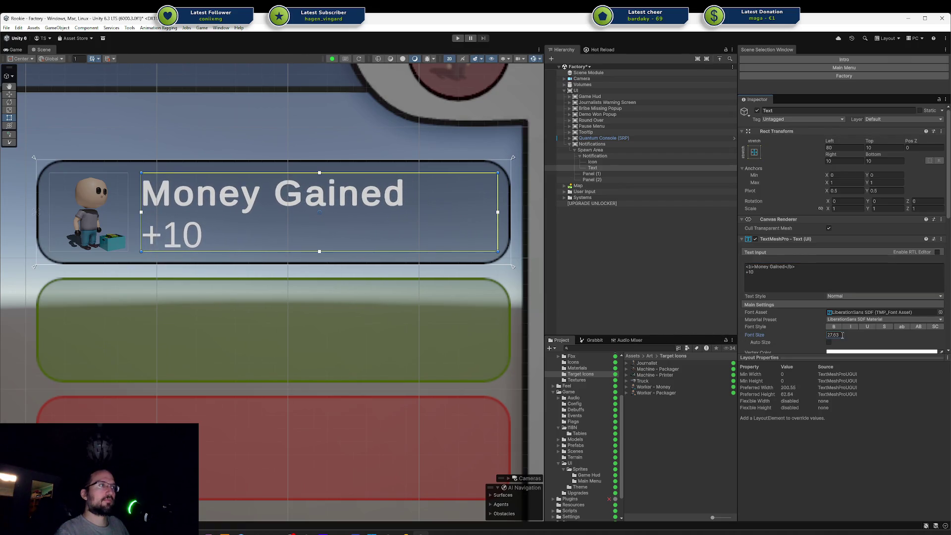
click(841, 335)
text(25)
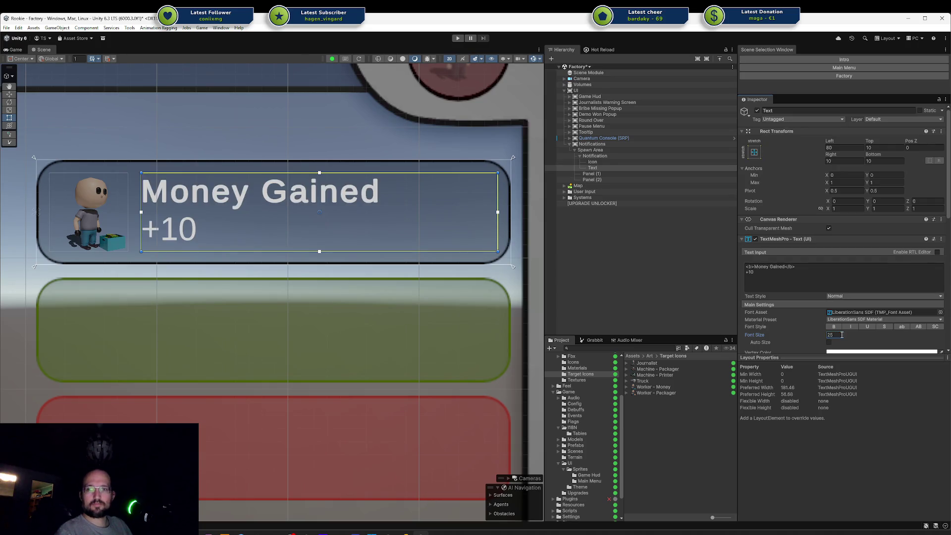
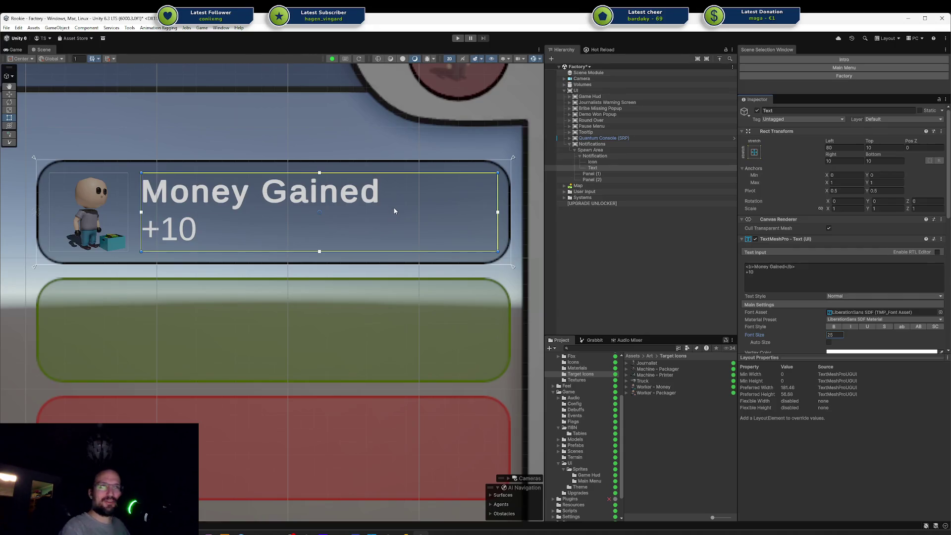
Select the notification's Text object in the Hierarchy
scroll(396, 208, down, 4)
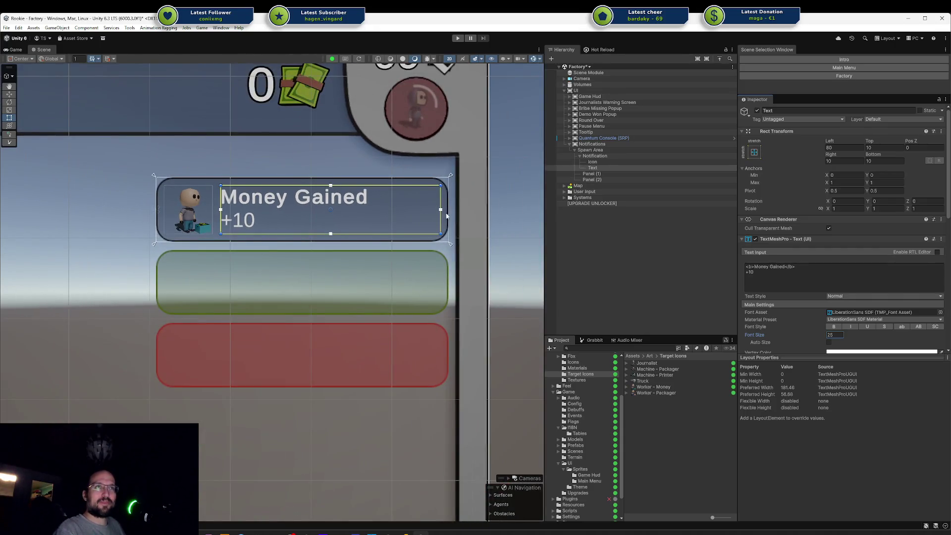
click(490, 215)
scroll(395, 231, down, 4)
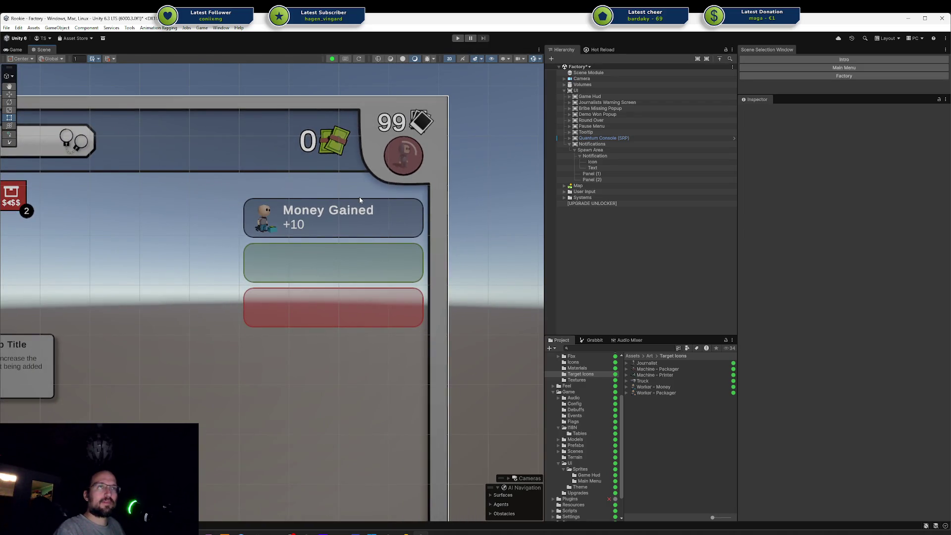
click(669, 169)
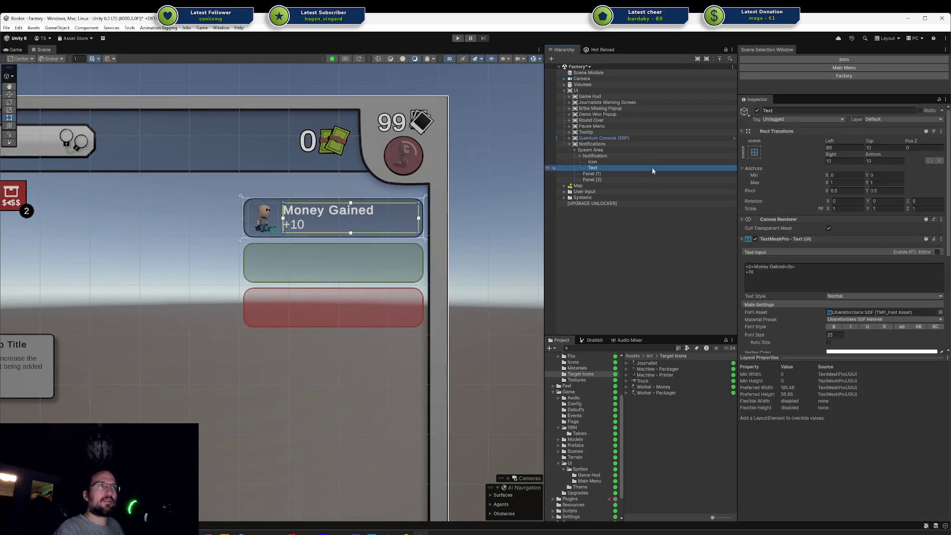
Replace the 'Money Gained +10' message with 'Worker is Idle'
click(806, 268)
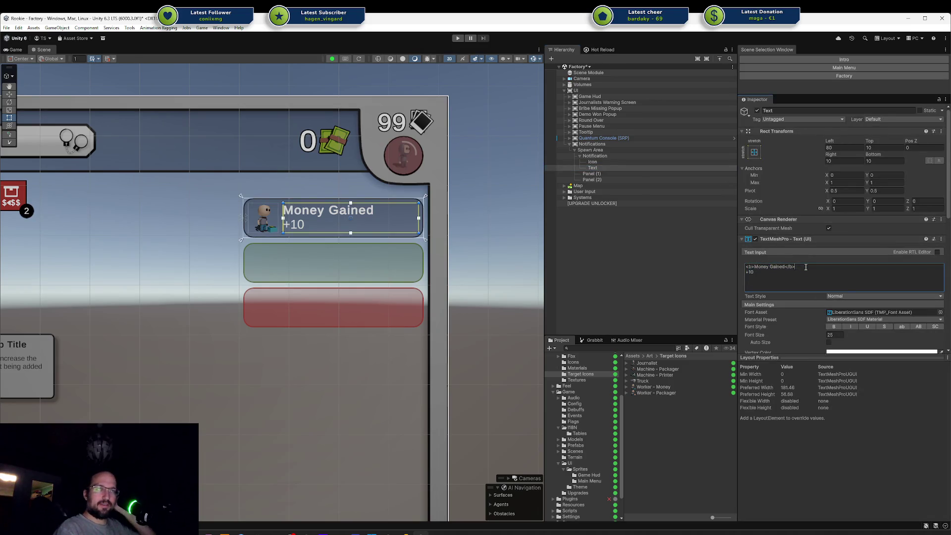
key(Down)
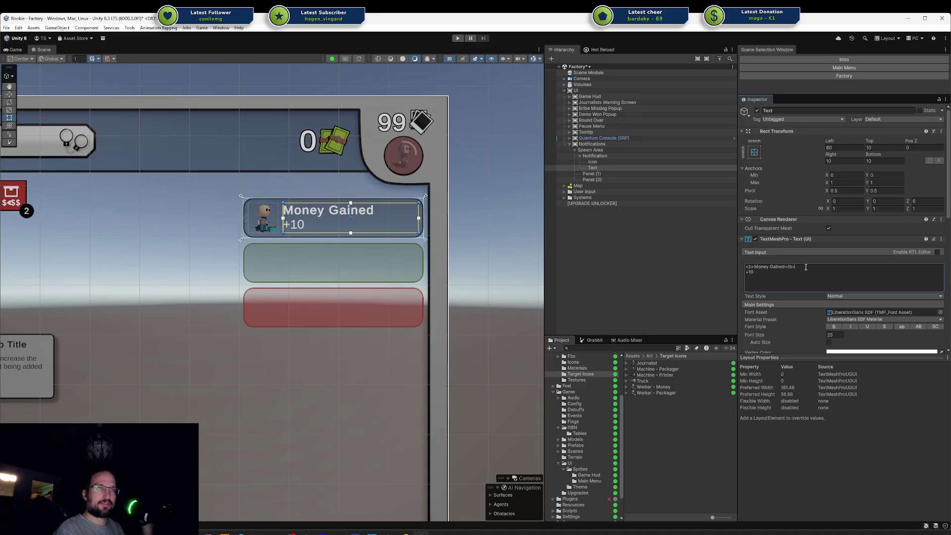
key(ctrl+a)
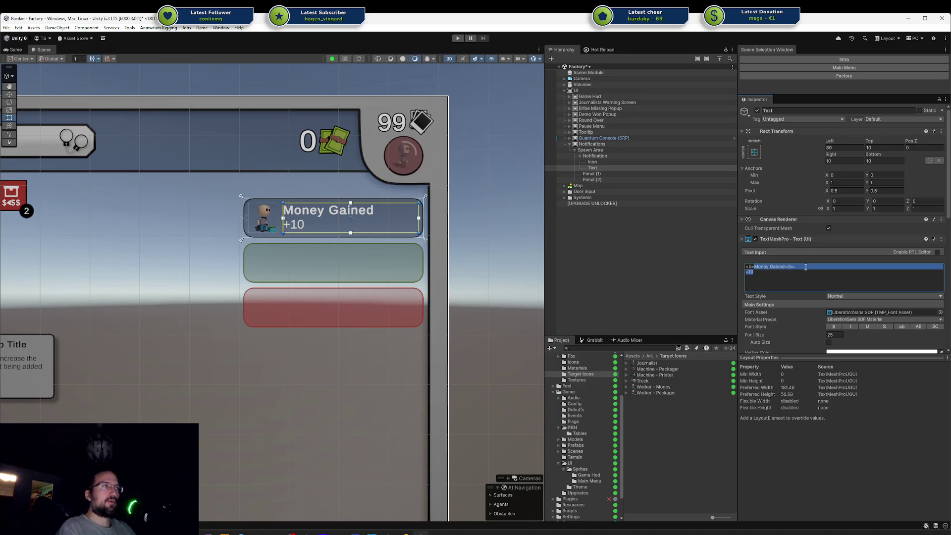
key(BackSpace)
text(Worker)
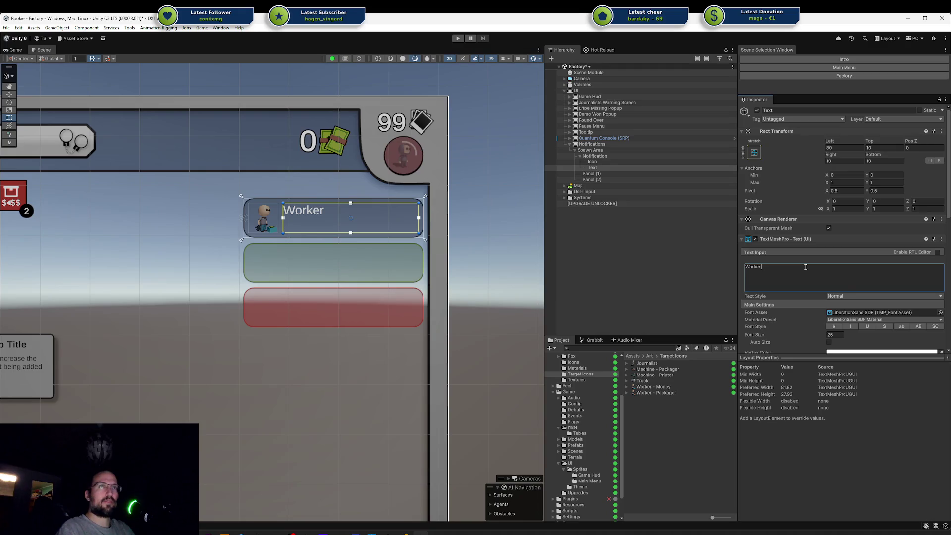
text( Id)
key(BackSpace)
key(BackSpace)
key(BackSpace)
text(is Idel)
key(BackSpace)
key(BackSpace)
text(l)
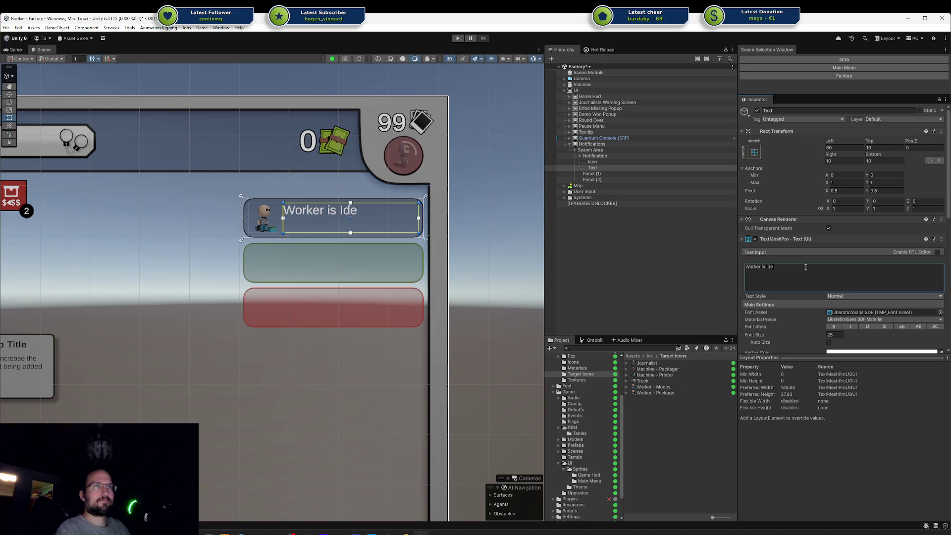
key(BackSpace)
text(le)
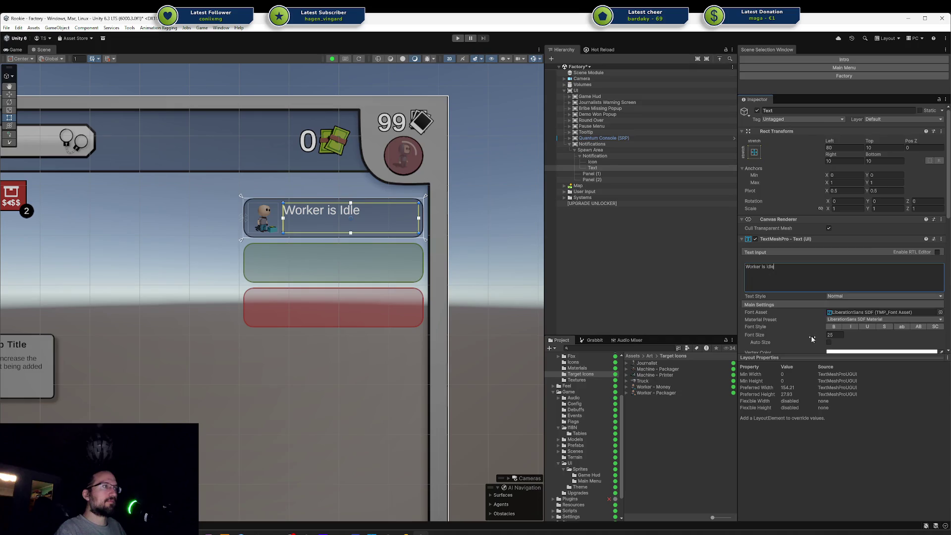
scroll(879, 332, down, 3)
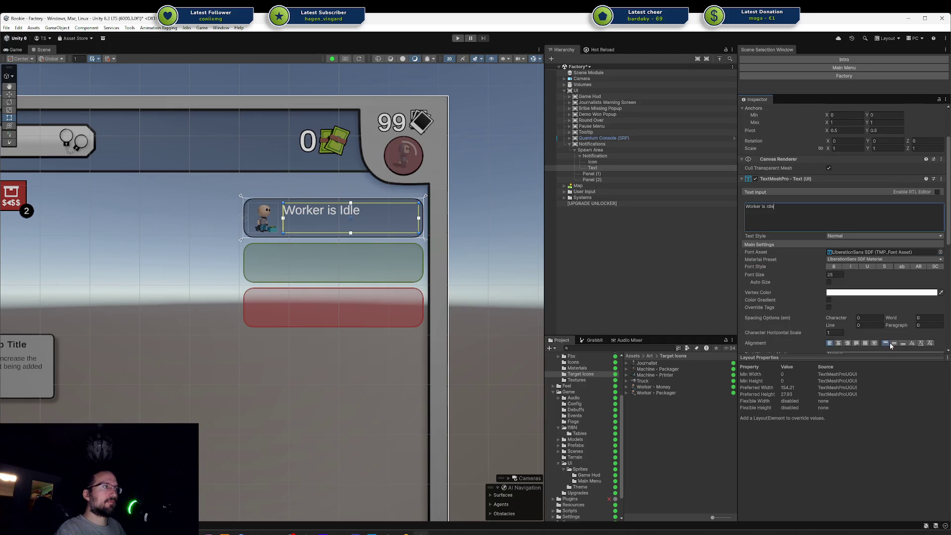
click(699, 254)
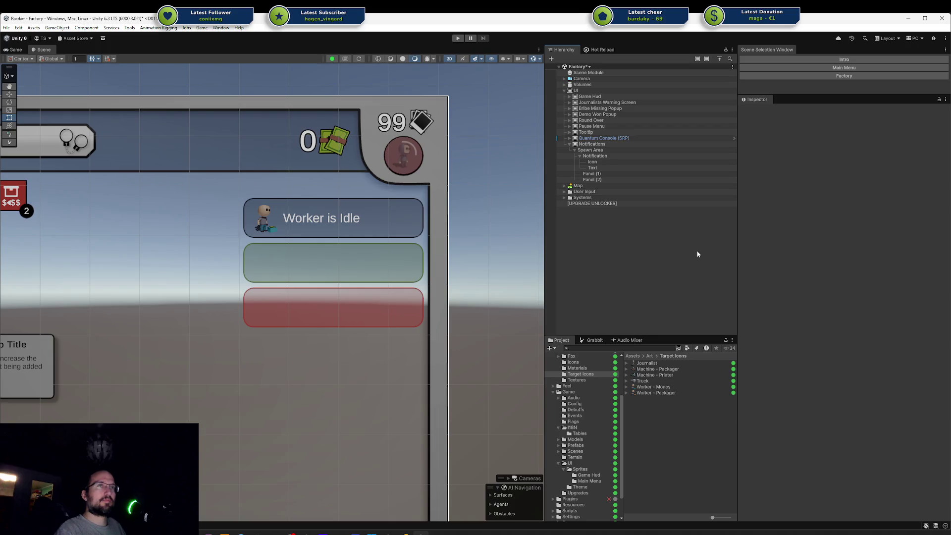
drag(425, 232, 533, 237)
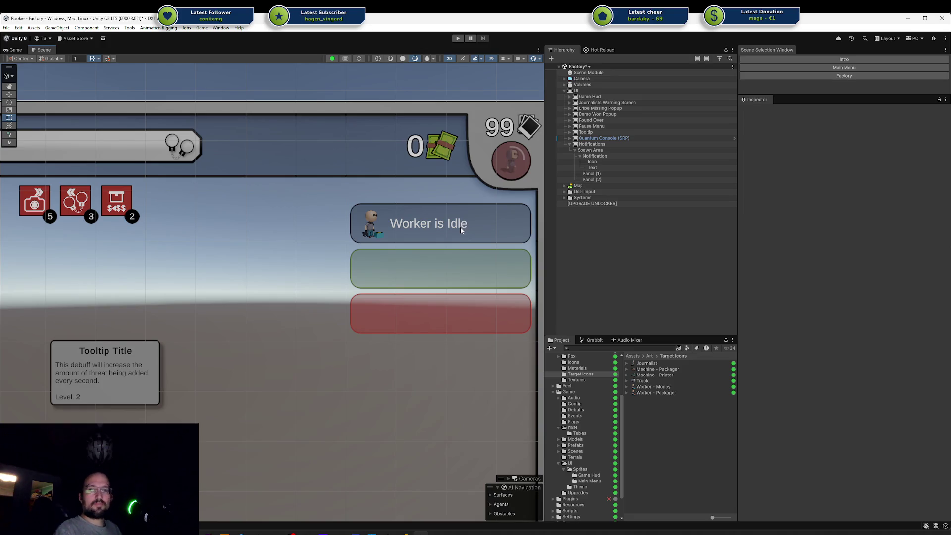
key(alt+Tab)
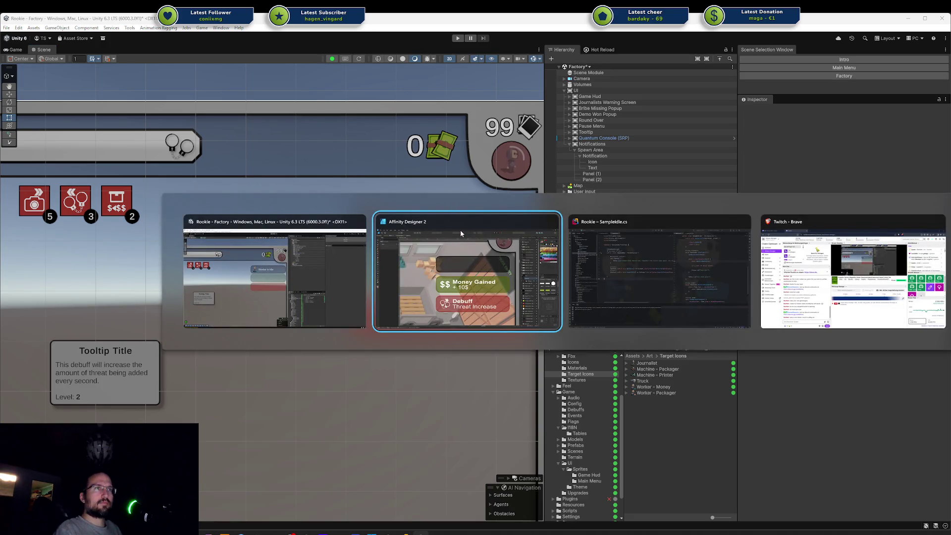
key(Escape)
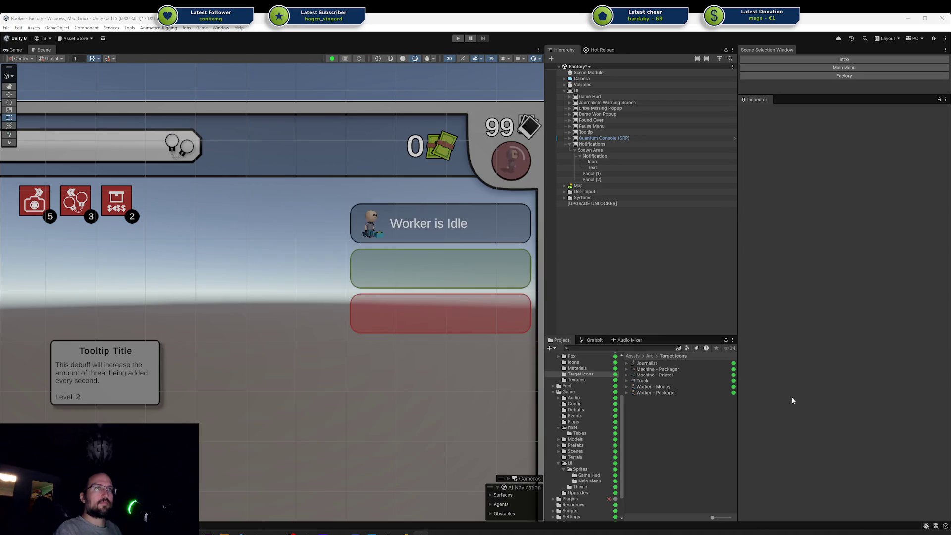
mouse_move(463, 285)
mouse_down()
mouse_move(412, 316)
mouse_move(414, 365)
mouse_move(436, 387)
mouse_move(406, 381)
mouse_up()
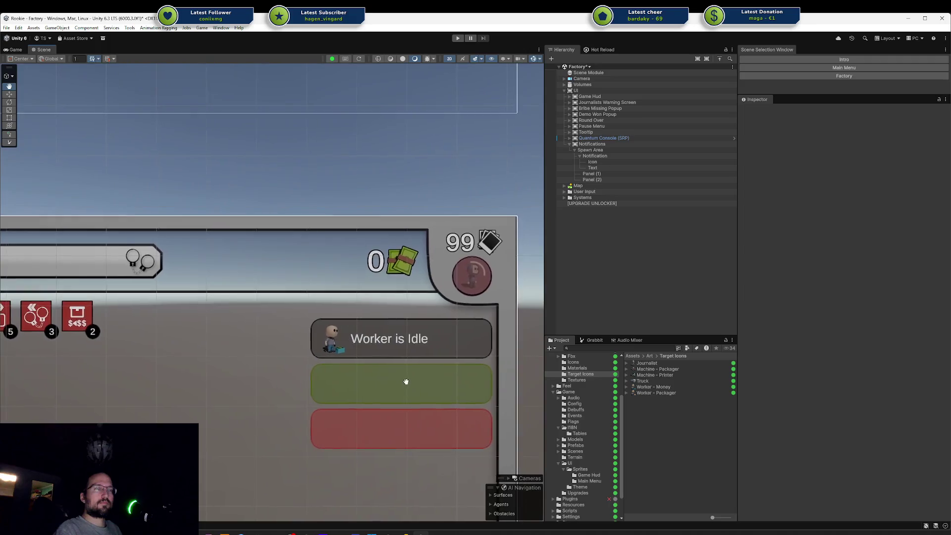
click(614, 168)
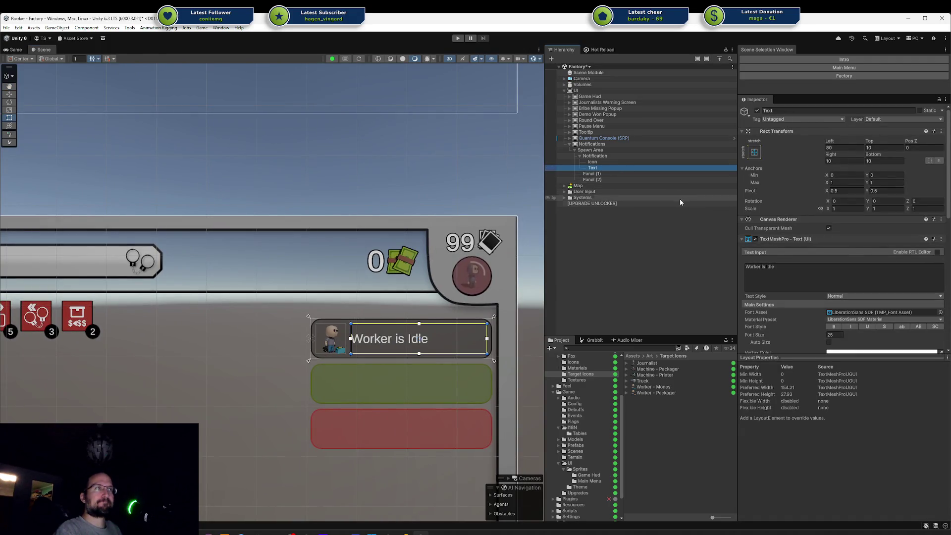
mouse_move(835, 144)
mouse_down()
mouse_move(823, 144)
mouse_move(926, 144)
mouse_move(894, 145)
mouse_up()
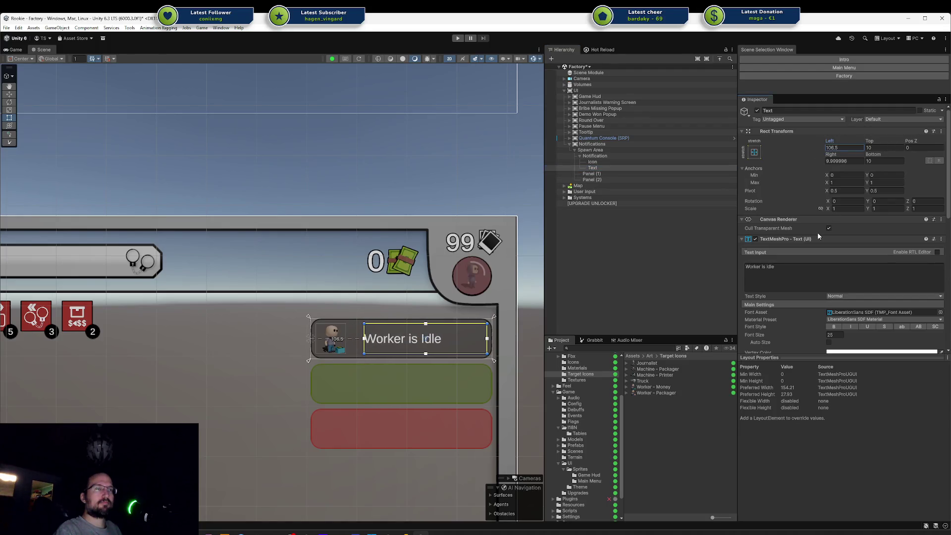
key(ctrl+z)
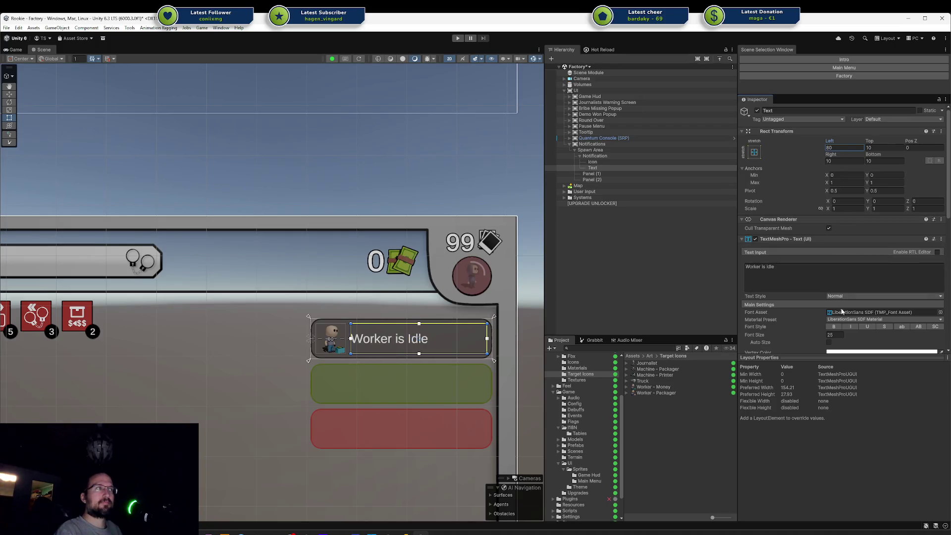
scroll(845, 324, down, 3)
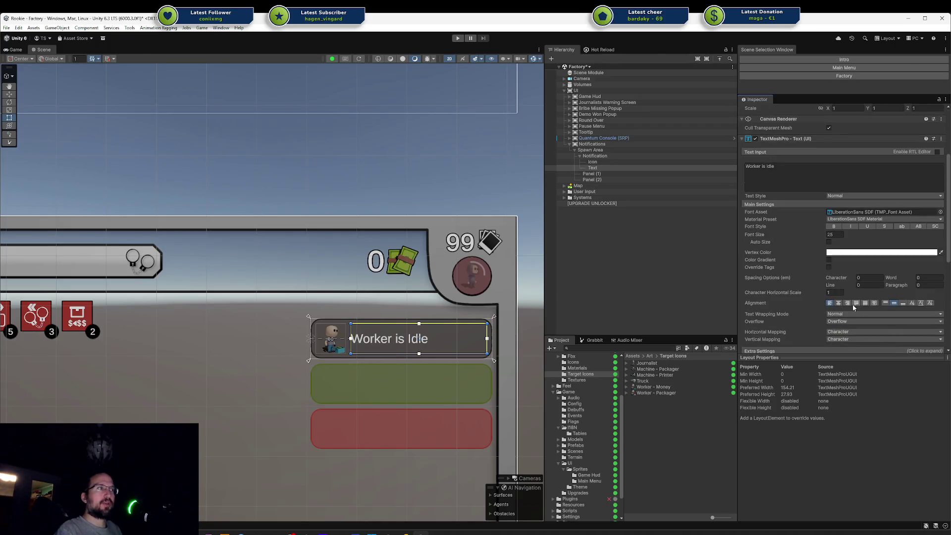
click(848, 304)
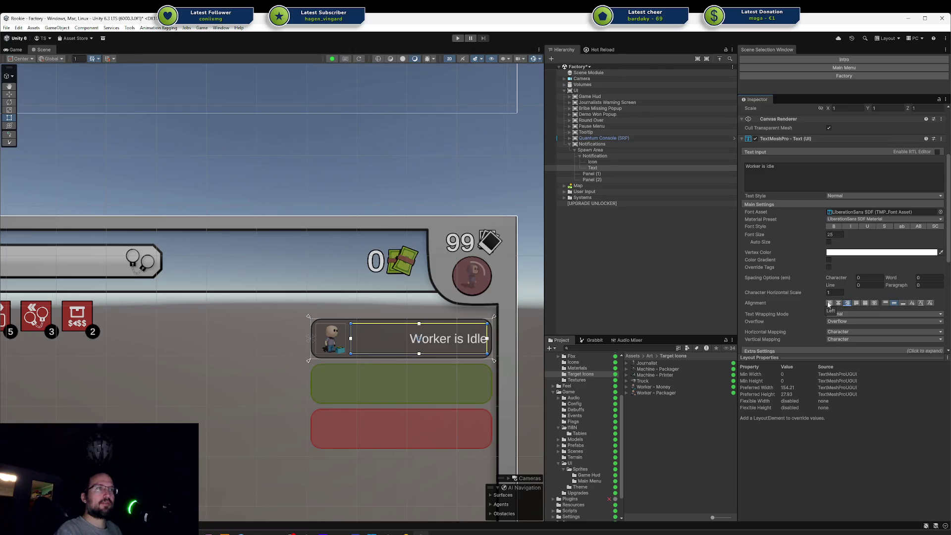
click(829, 304)
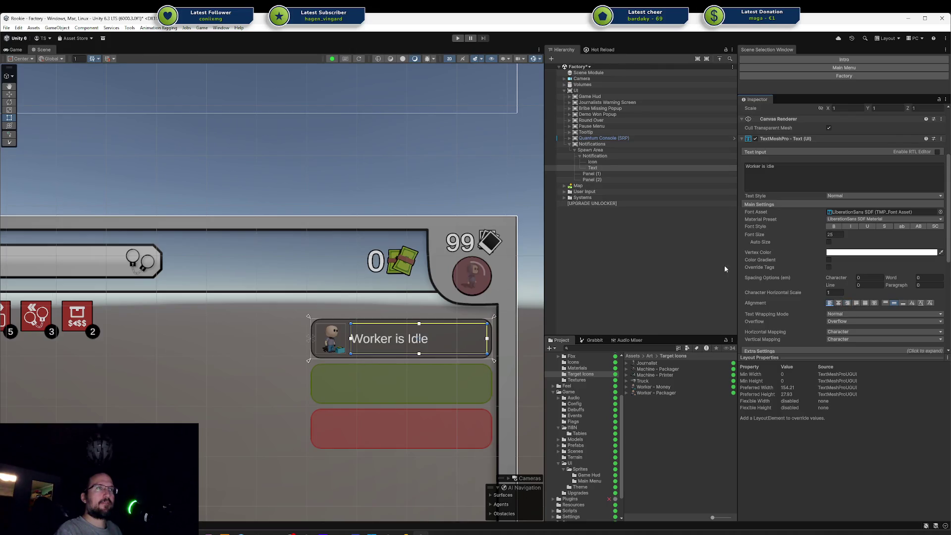
click(593, 162)
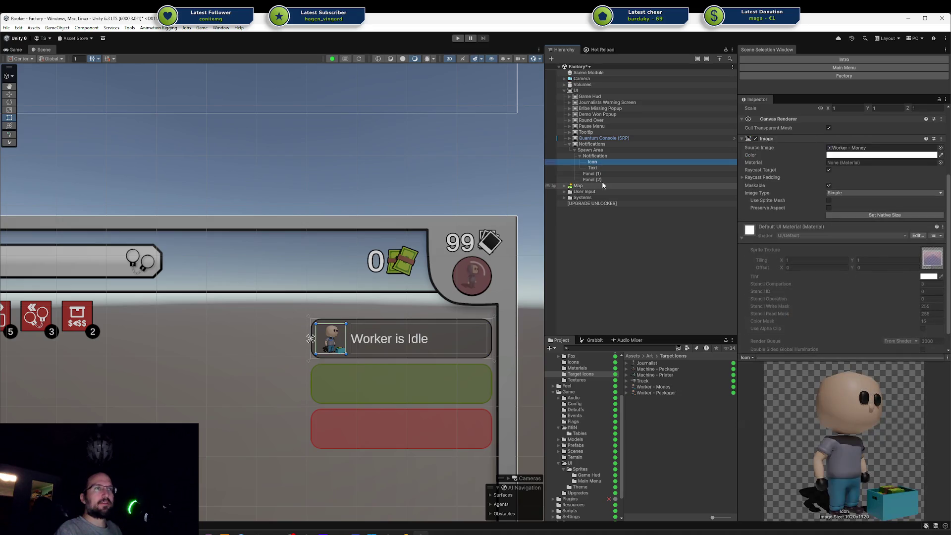
click(602, 168)
Duplicate the Notification panel and anchor the copy's icon to the panel's right edge
click(597, 157)
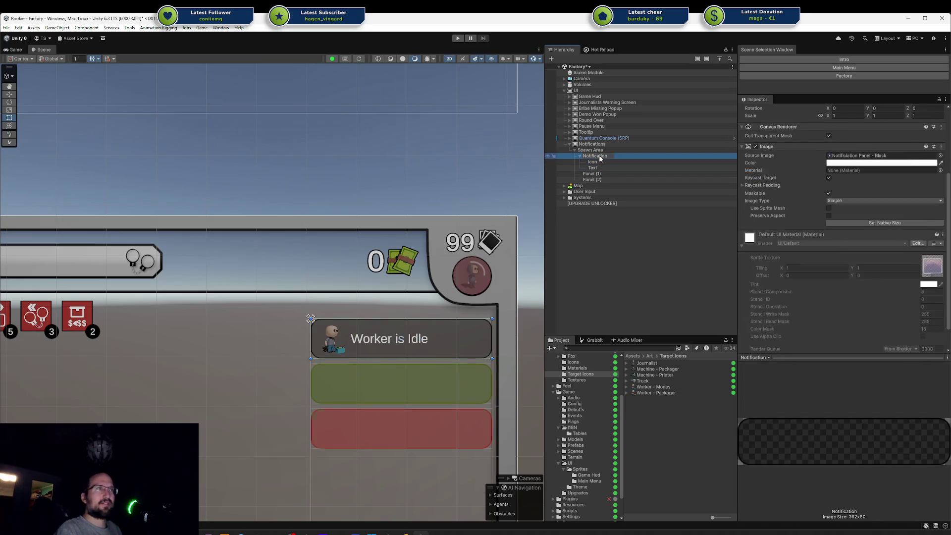
key(ctrl+d)
click(580, 173)
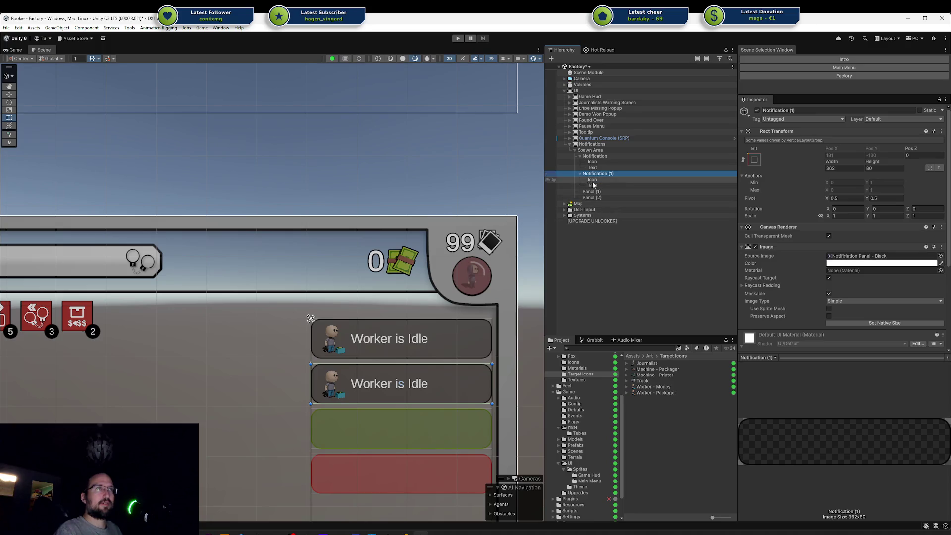
click(636, 180)
click(755, 153)
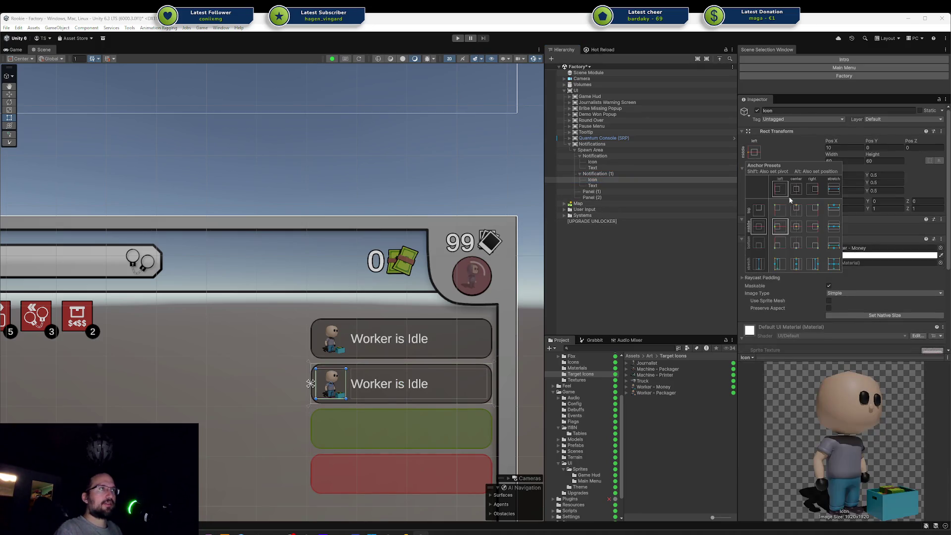
alt+shift+click(813, 230)
click(839, 149)
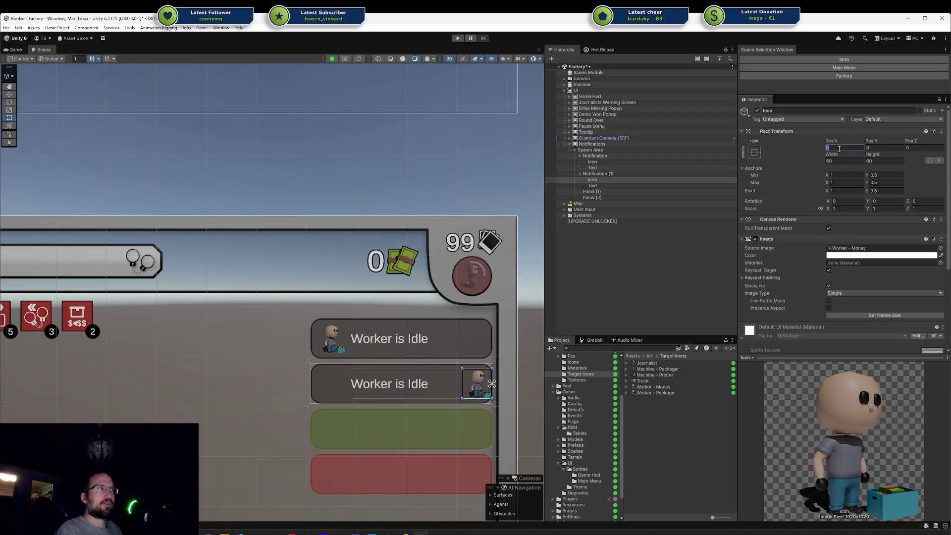
text(10)
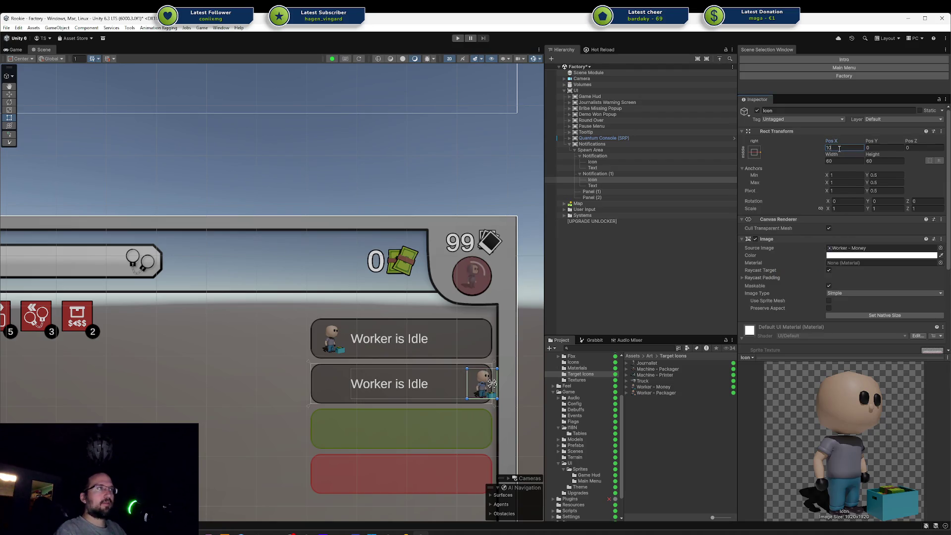
text(-)
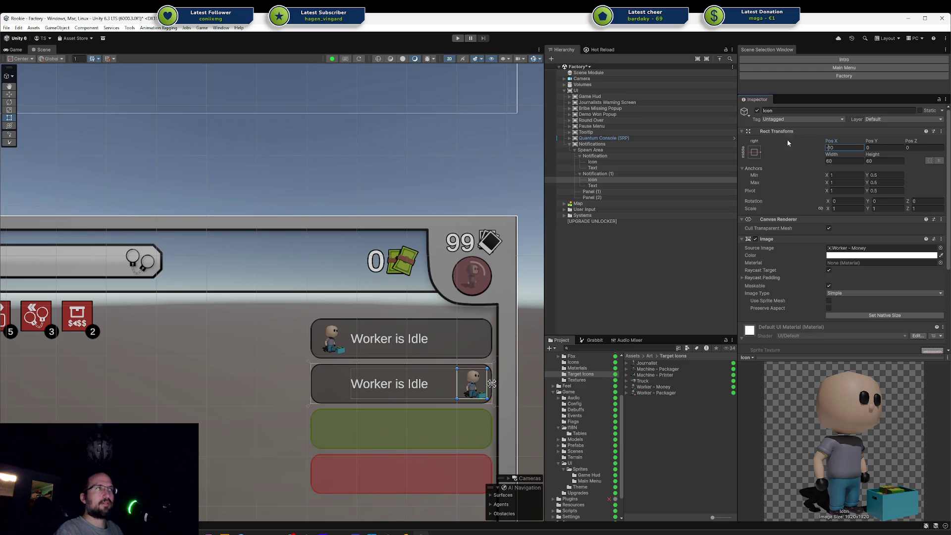
Set the copied text's Rect Transform Left to 10 and Right to 80
click(614, 185)
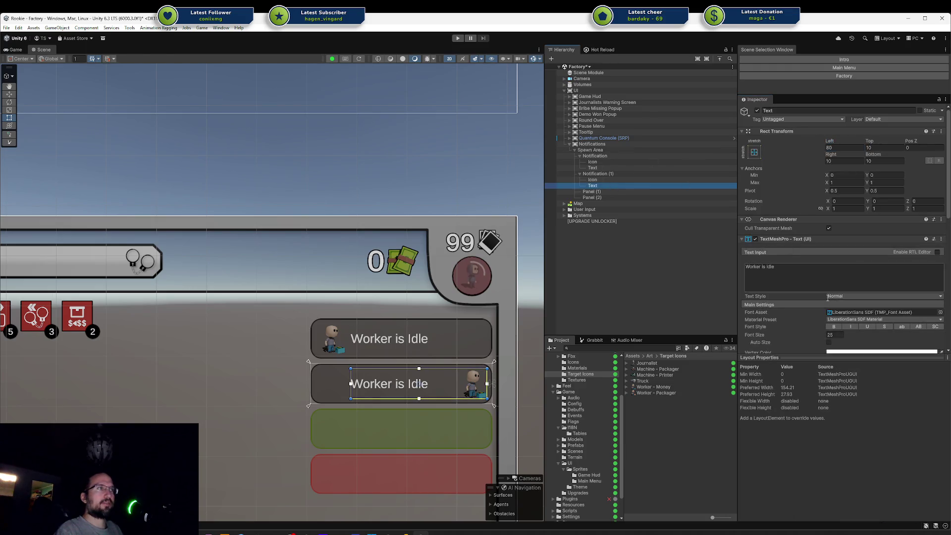
scroll(856, 228, down, 2)
scroll(858, 241, up, 2)
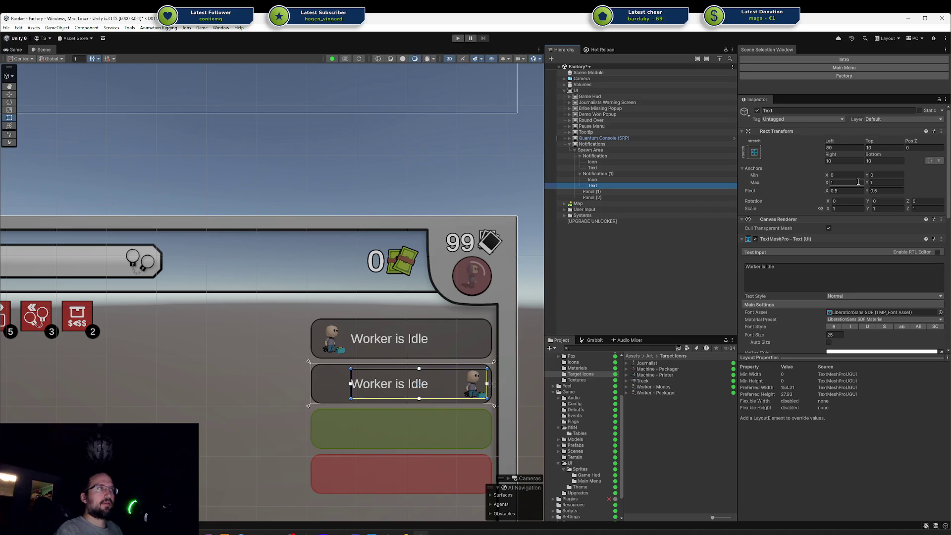
click(841, 147)
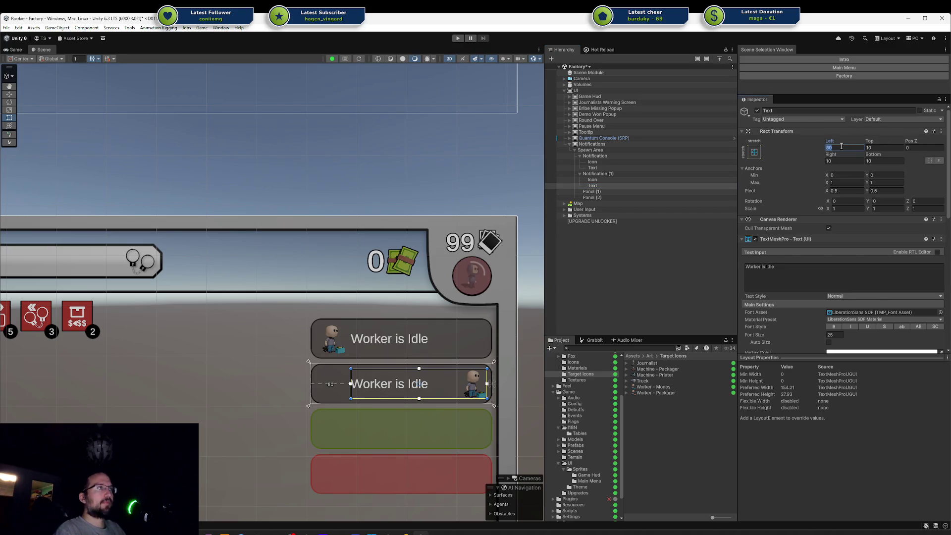
text(10)
key(Tab)
key(Tab)
key(Tab)
text(80)
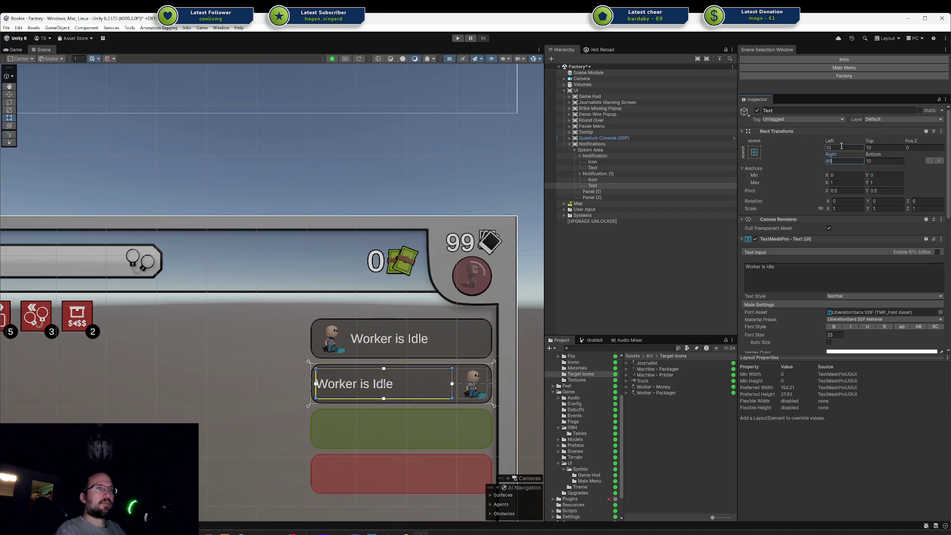
key(Return)
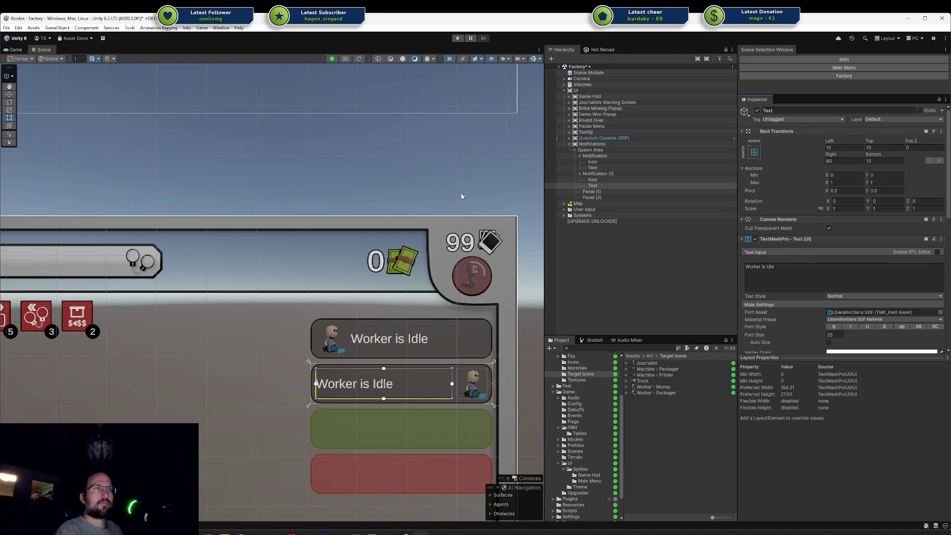
click(424, 175)
scroll(457, 274, up, 3)
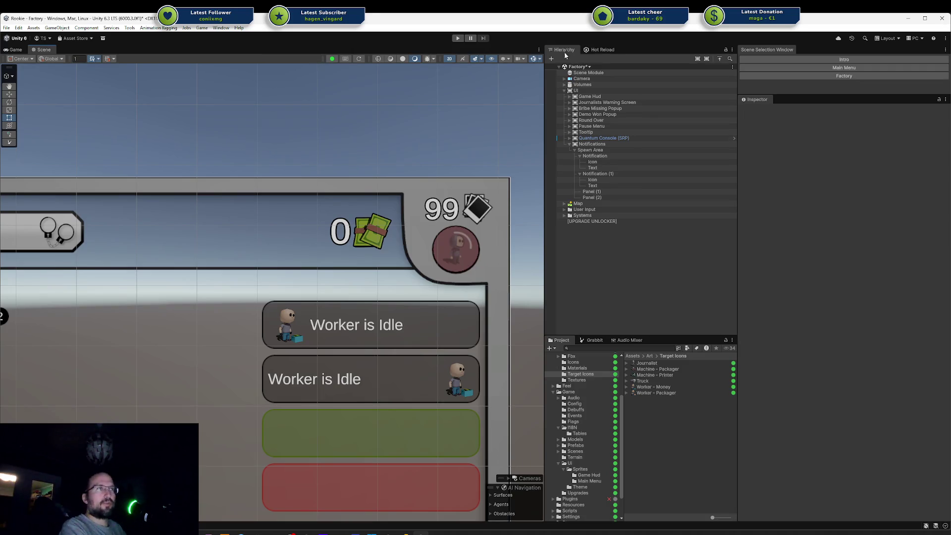
Delete Notification (1) and set the remaining text's Left margin to 100
click(601, 172)
key(Delete)
click(601, 162)
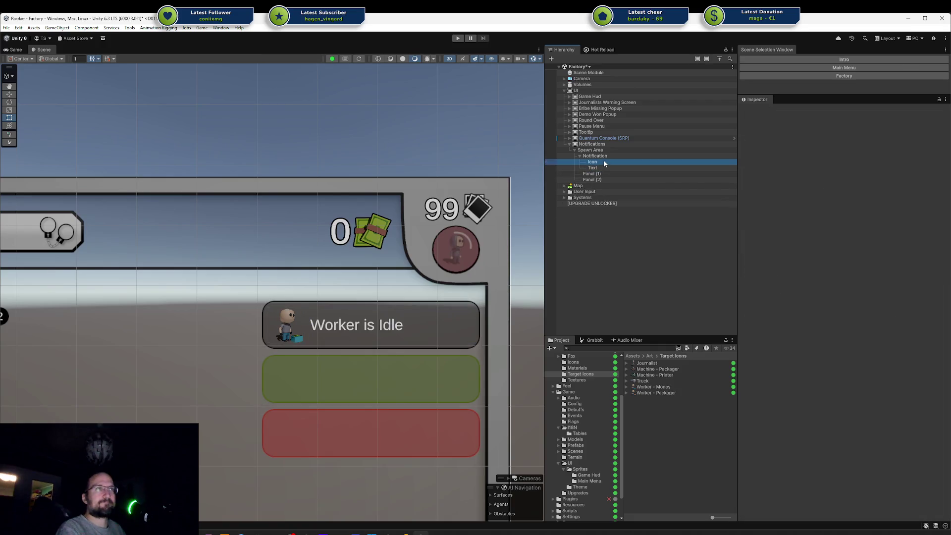
click(604, 167)
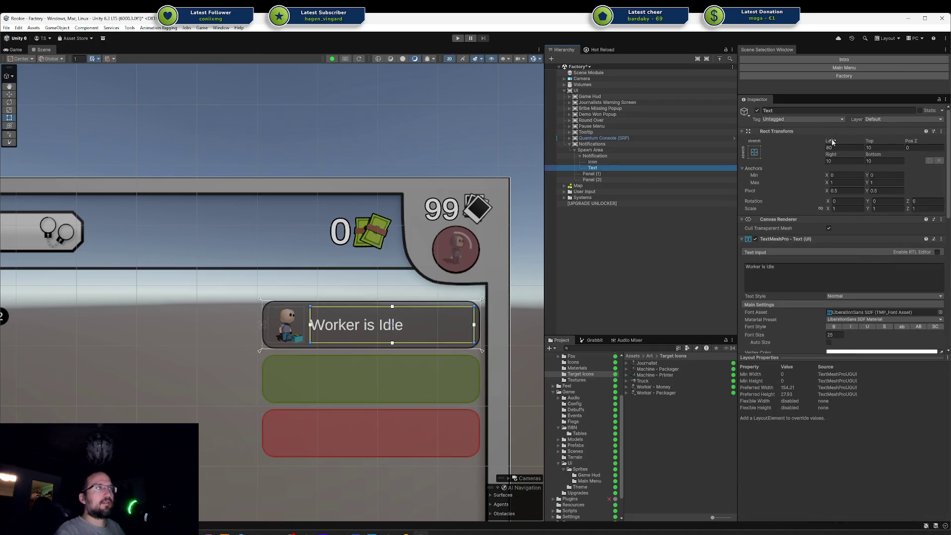
drag(832, 143, 847, 147)
key(BackSpace)
key(BackSpace)
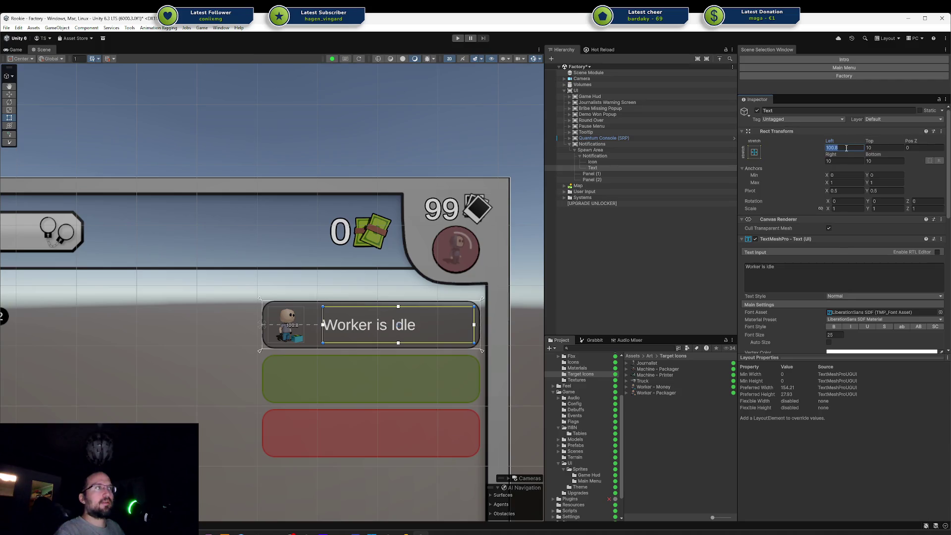
text(100)
key(Return)
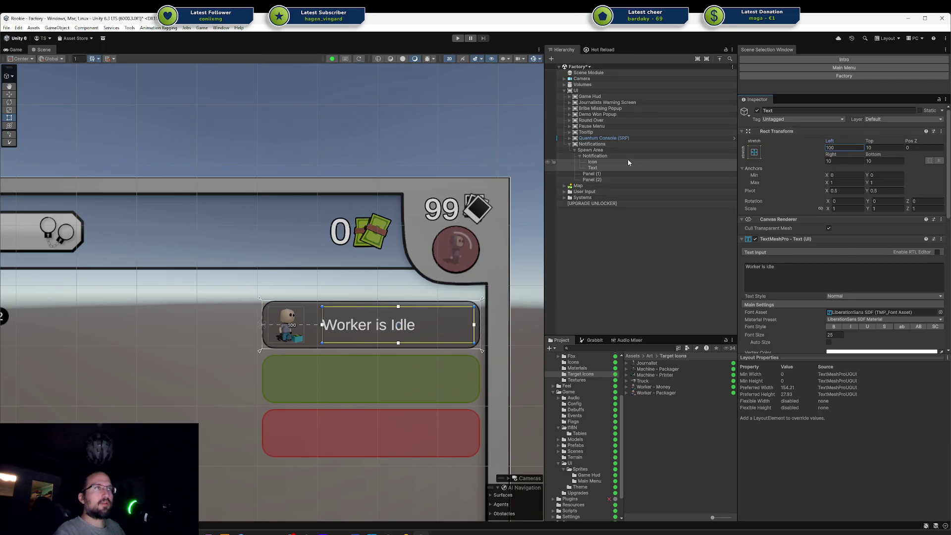
Set the icon's Pos X to 20 and view the HUD in the Game view
click(627, 160)
click(841, 148)
text(20)
click(642, 249)
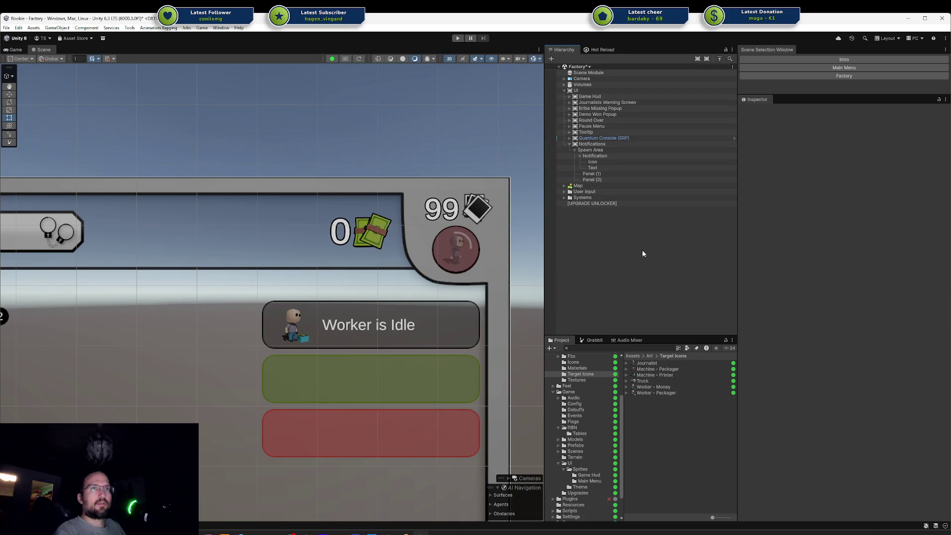
mouse_move(369, 201)
mouse_down()
mouse_move(365, 146)
mouse_move(437, 100)
mouse_move(347, 145)
mouse_move(358, 191)
mouse_move(366, 184)
mouse_up()
scroll(370, 181, down, 5)
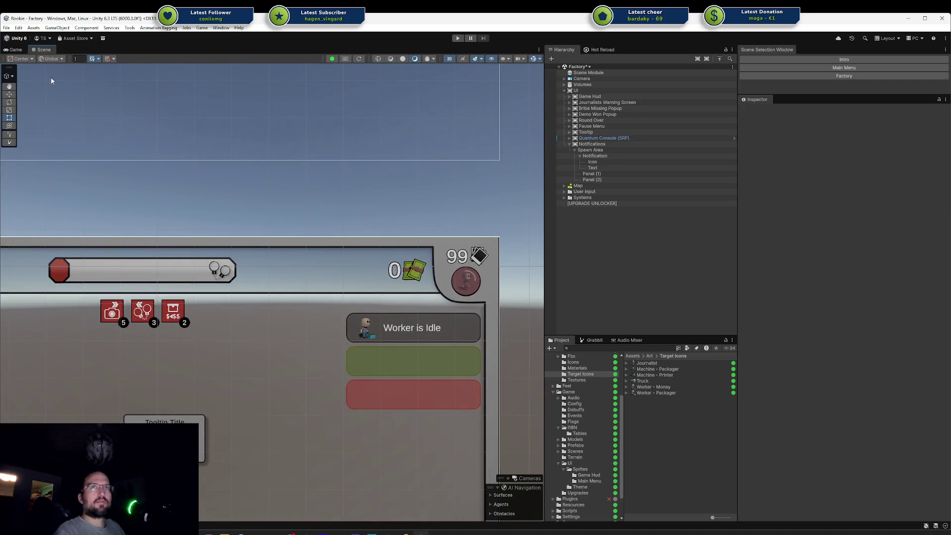
click(15, 50)
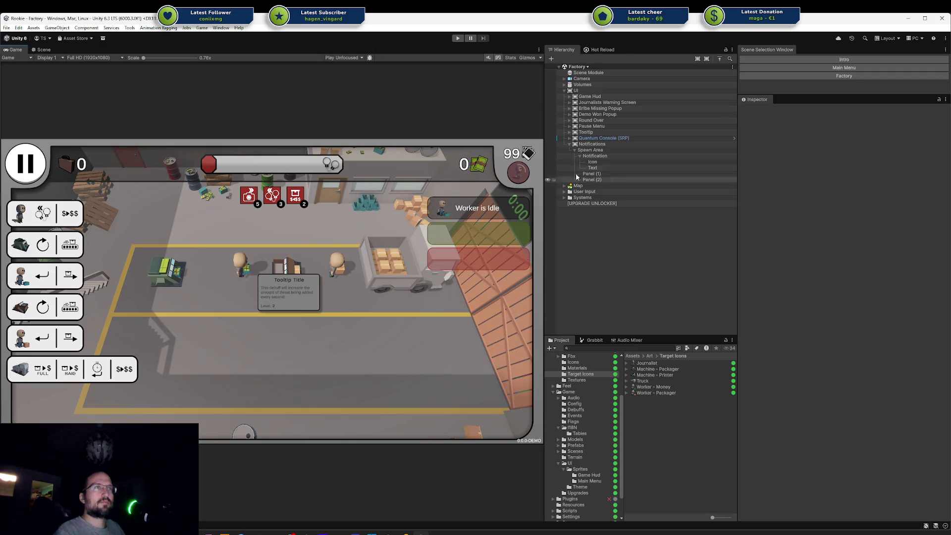
Set the icon's Pos X back to 10 and save the scene
click(644, 162)
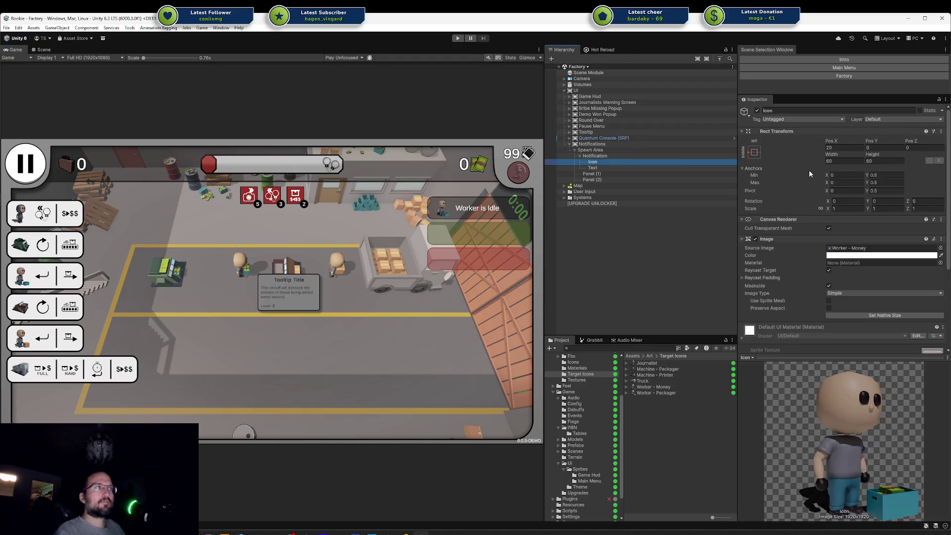
click(839, 147)
text(10)
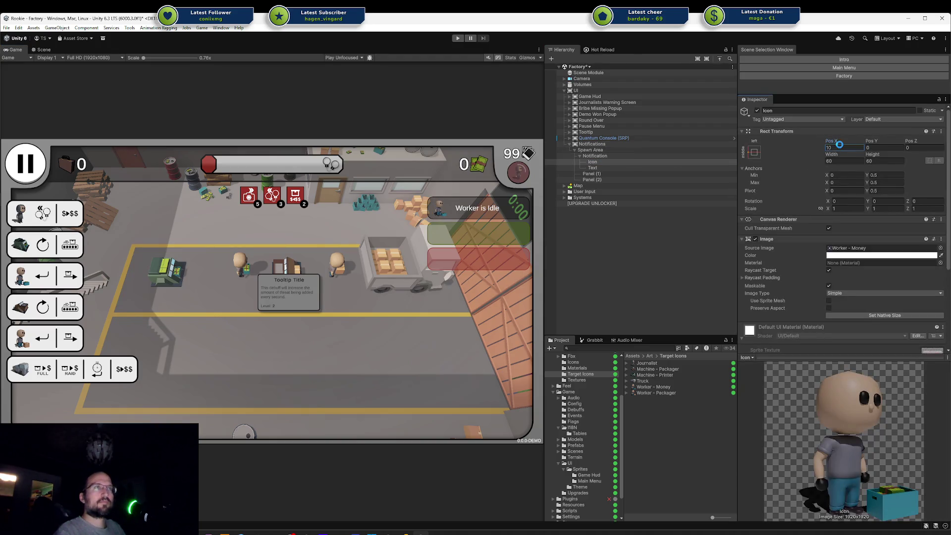
key(ctrl+s)
Set the text's Left margin back to 80
click(592, 167)
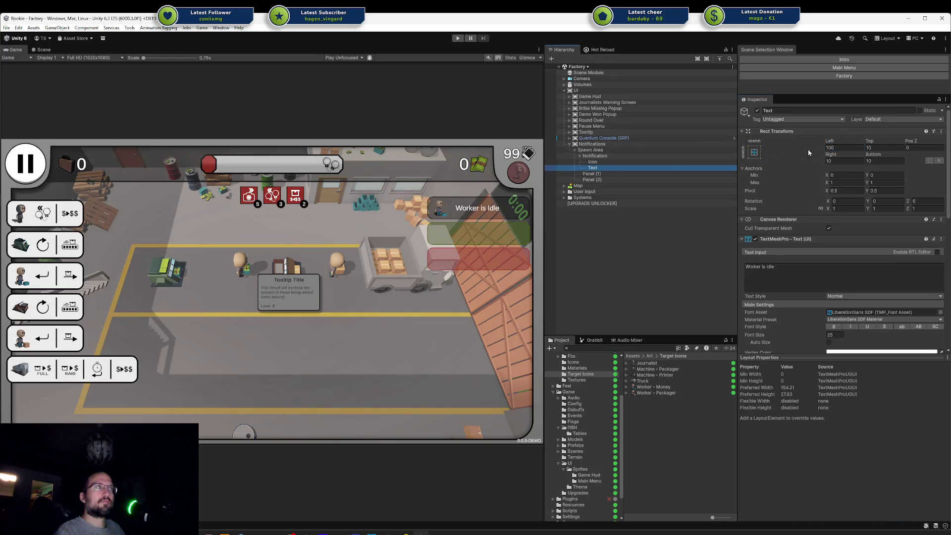
click(851, 148)
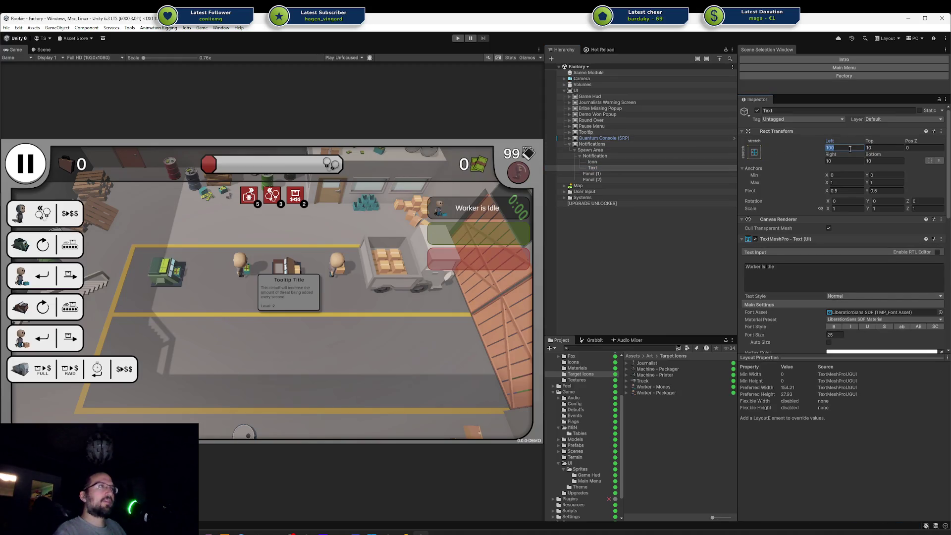
text(80)
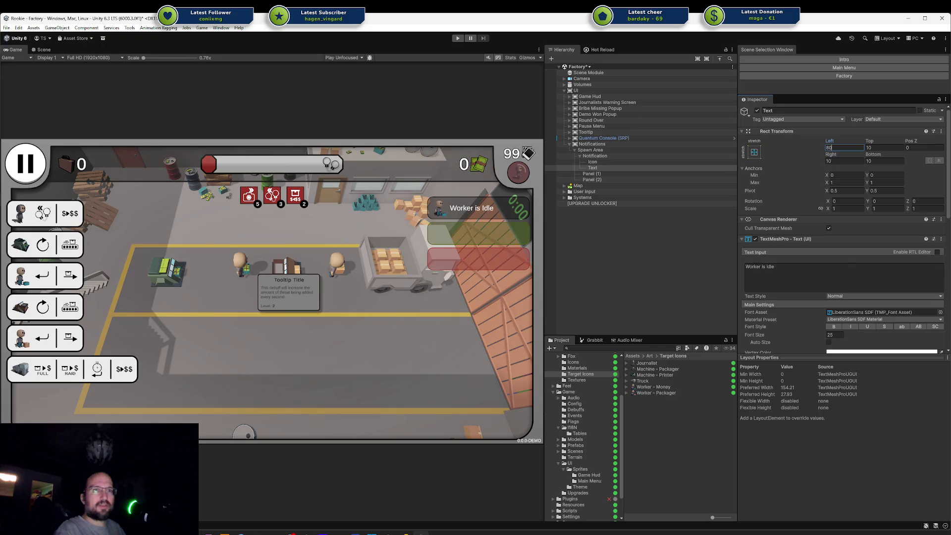
Review the notification mockup in Affinity Designer and return to Unity
key(alt+Tab)
scroll(431, 364, down, 5)
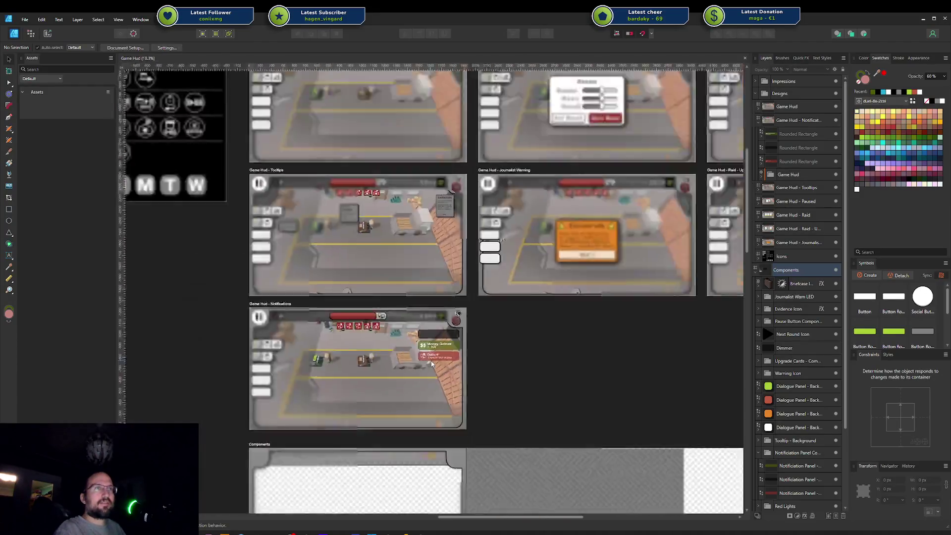
scroll(531, 355, down, 2)
scroll(531, 355, up, 6)
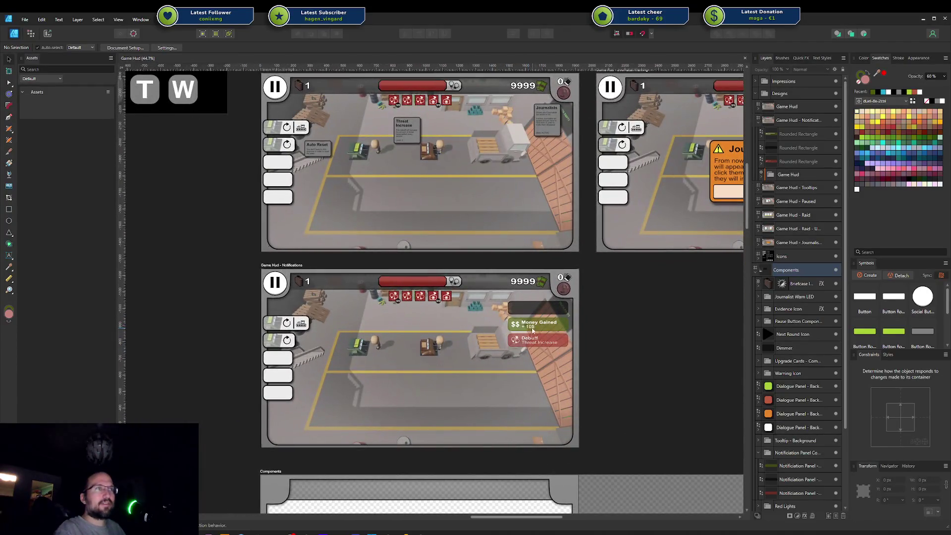
key(alt+Tab)
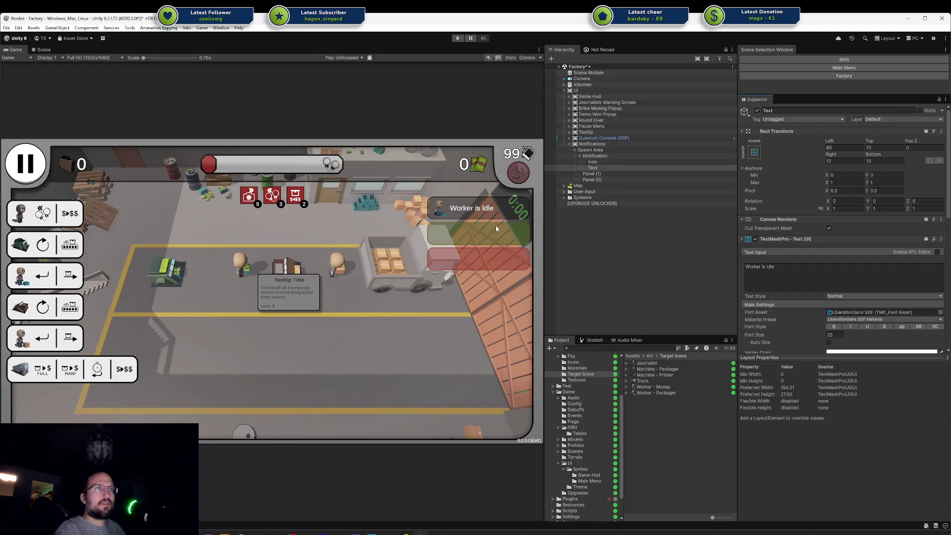
Open Sprites > Game Hud and select the Black, Green and Red Notification Panel sprites
click(590, 480)
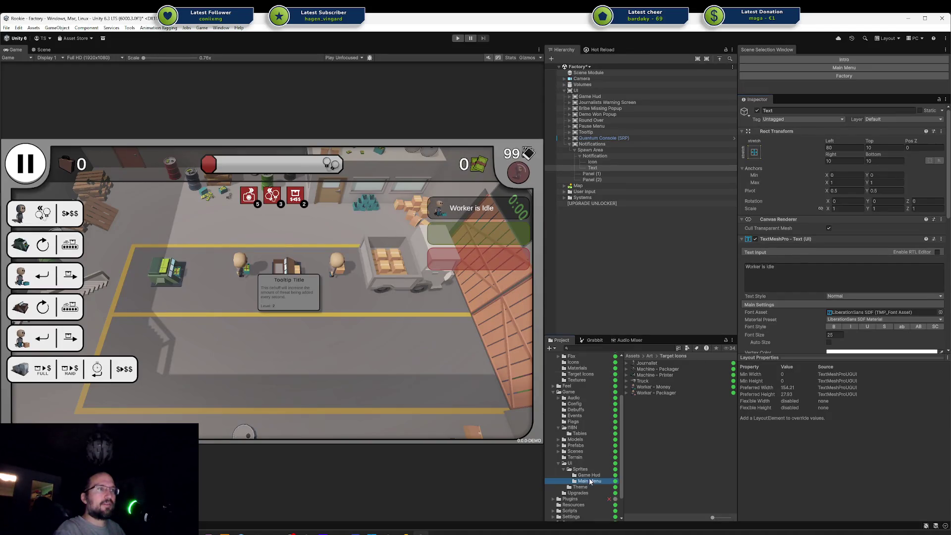
click(589, 475)
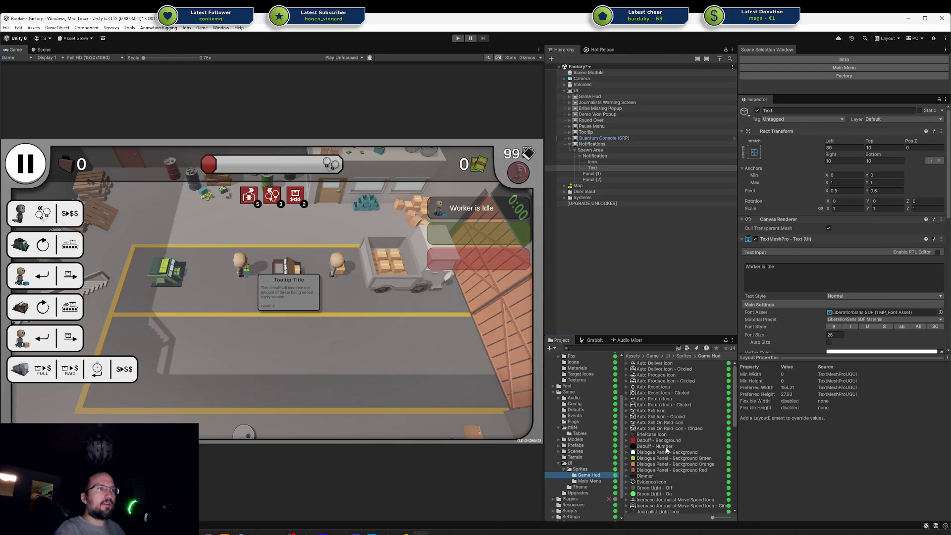
scroll(659, 428, down, 5)
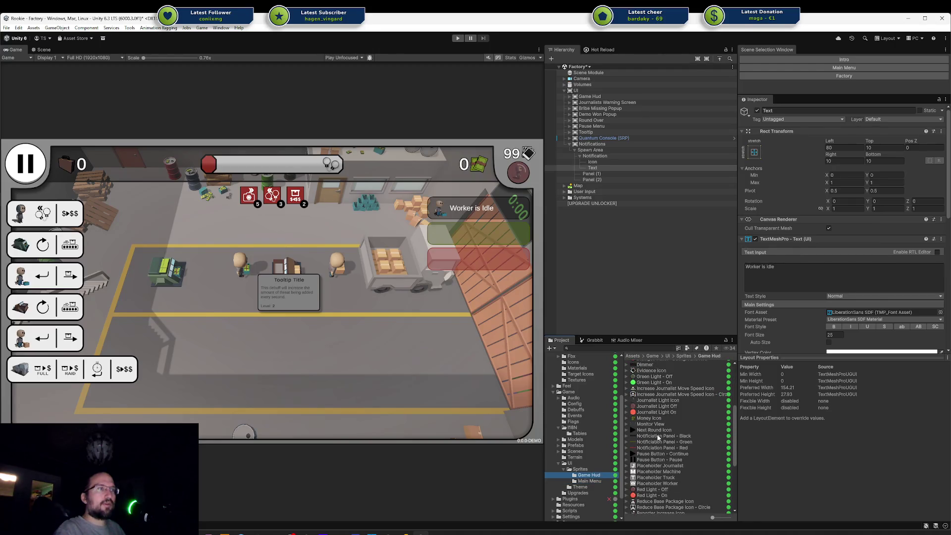
click(659, 436)
shift+click(655, 448)
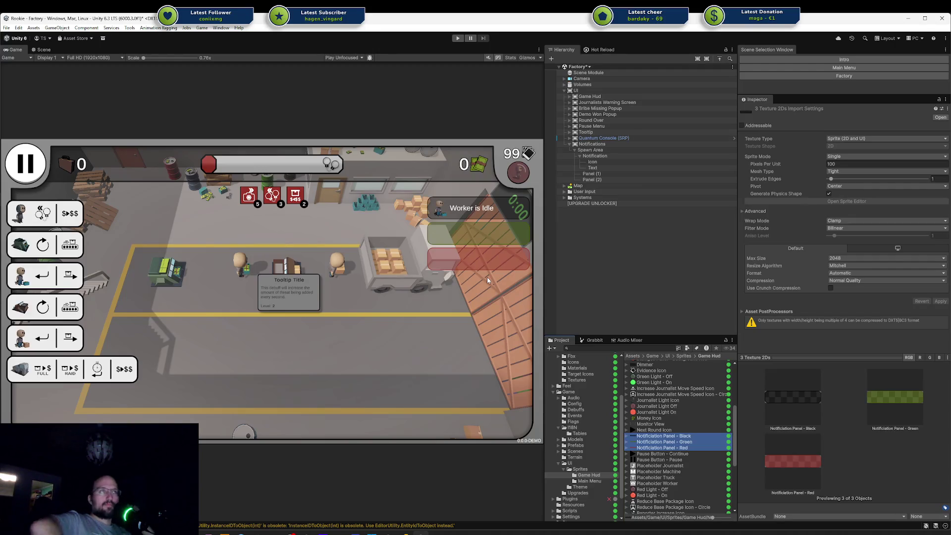
click(622, 167)
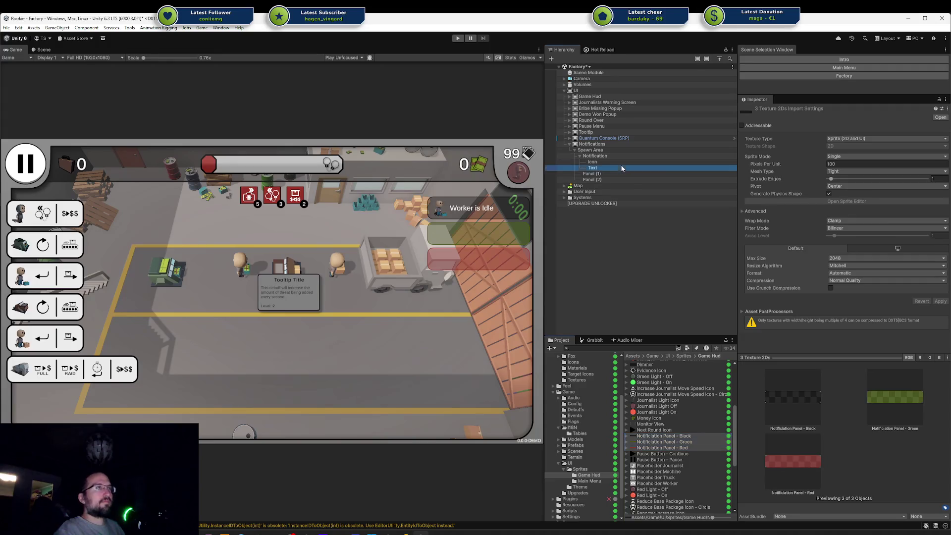
Insert a bold 'Idle Warning' title line above the message
click(798, 273)
key(Home)
key(Return)
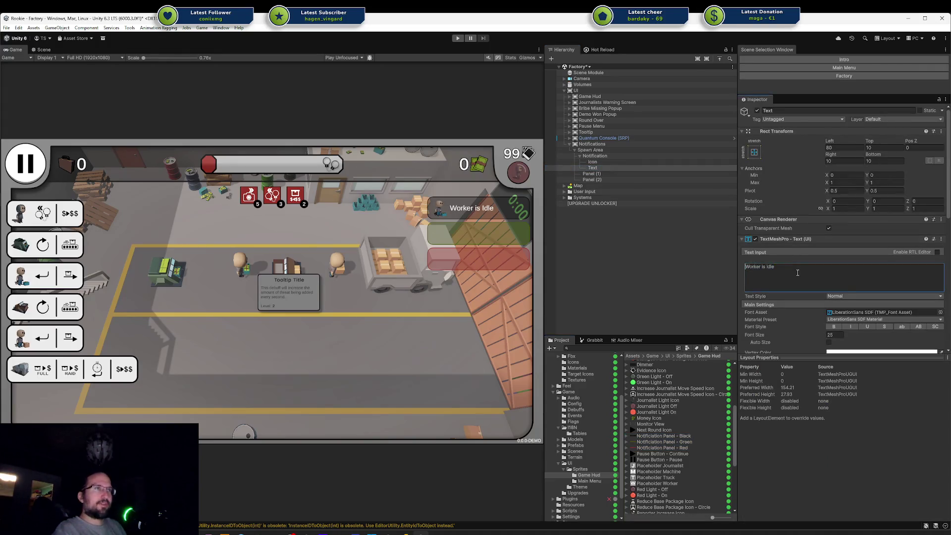
text(b>)
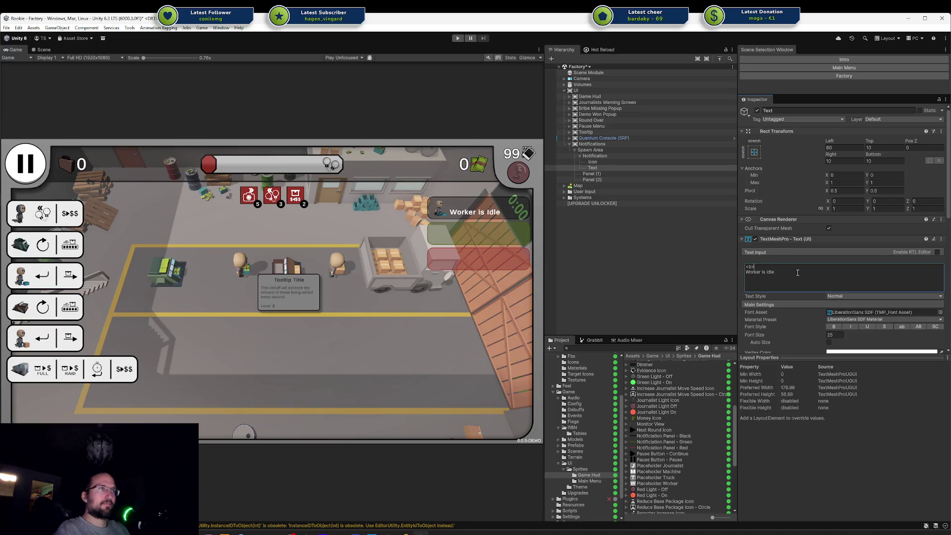
text(Idle Warnin)
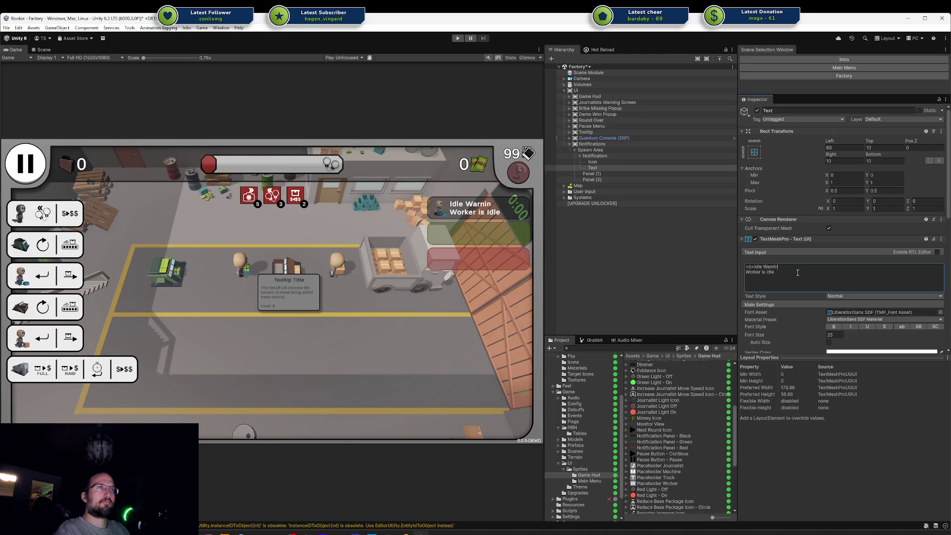
text(g</b>)
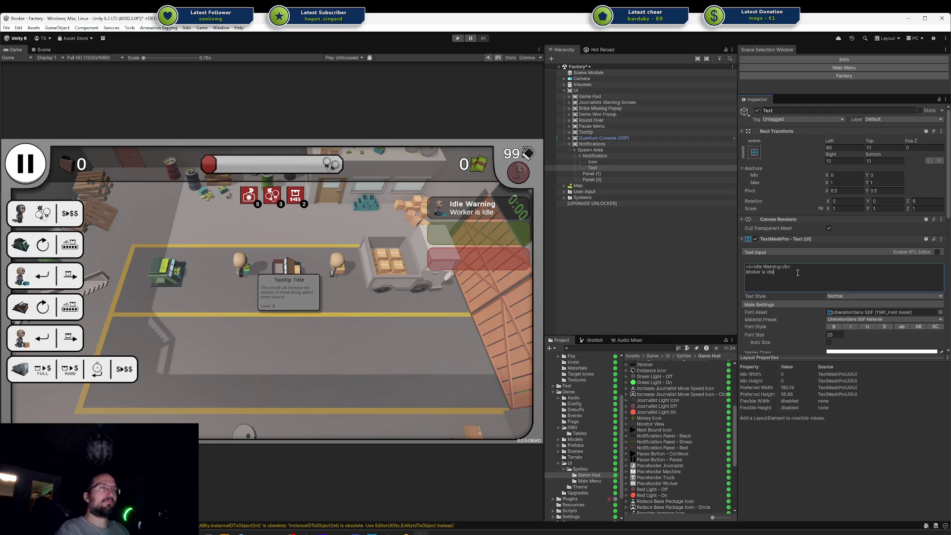
Rewrite the second line as 'Click your Worker!' and save the scene
key(ctrl+BackSpace)
key(ctrl+BackSpace)
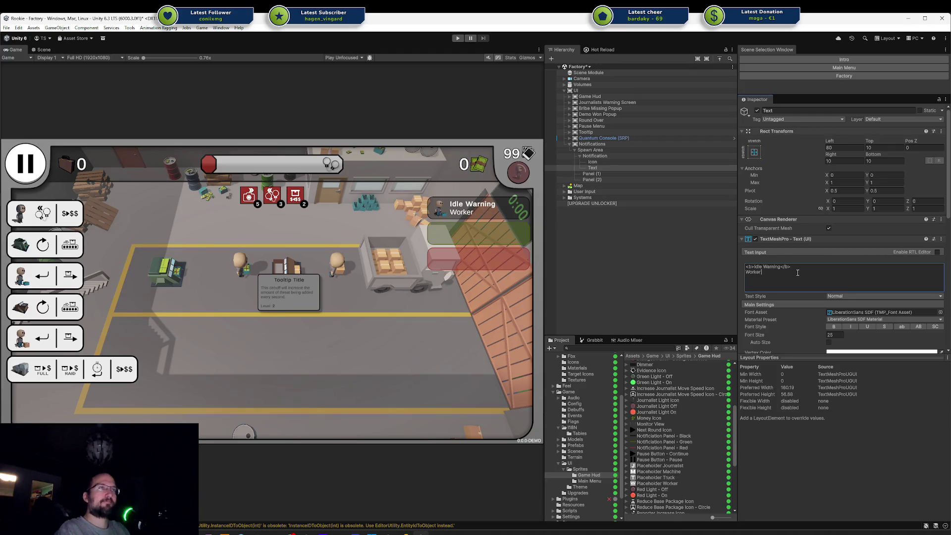
text(wants work)
text(to)
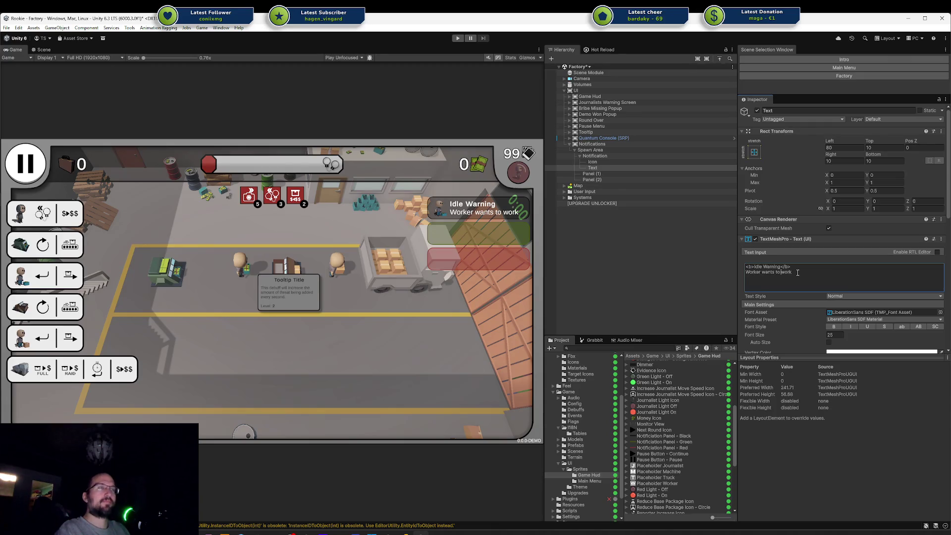
key(ctrl+BackSpace)
key(ctrl+BackSpace)
key(ctrl+BackSpace)
key(ctrl+Delete)
text(click)
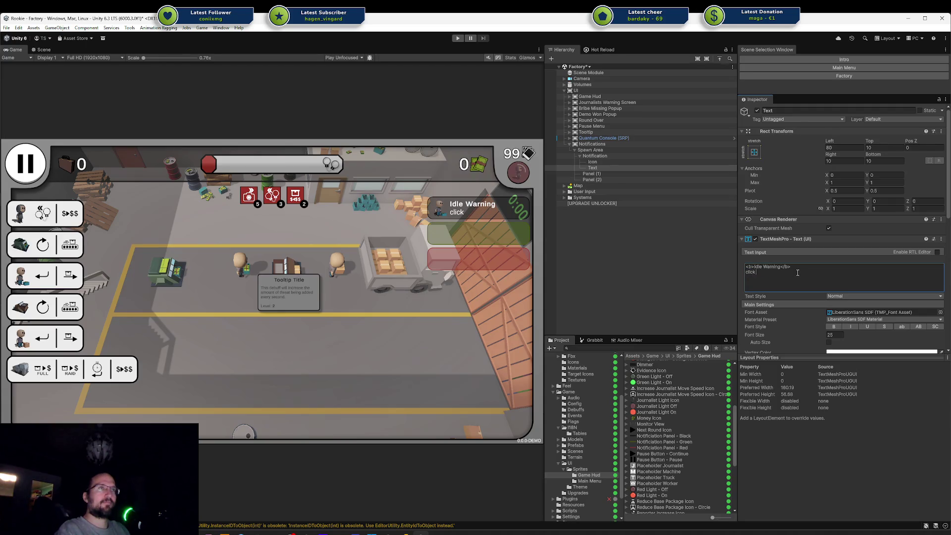
key(ctrl+BackSpace)
text(Click the W)
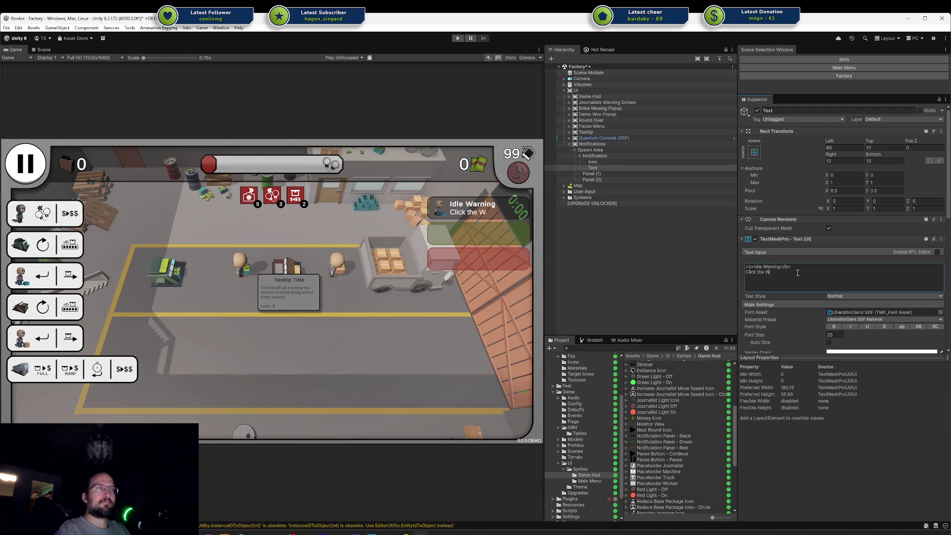
key(BackSpace)
key(BackSpace)
key(BackSpace)
text(our worker!)
key(ctrl+BackSpace)
text(Worker!)
key(Up)
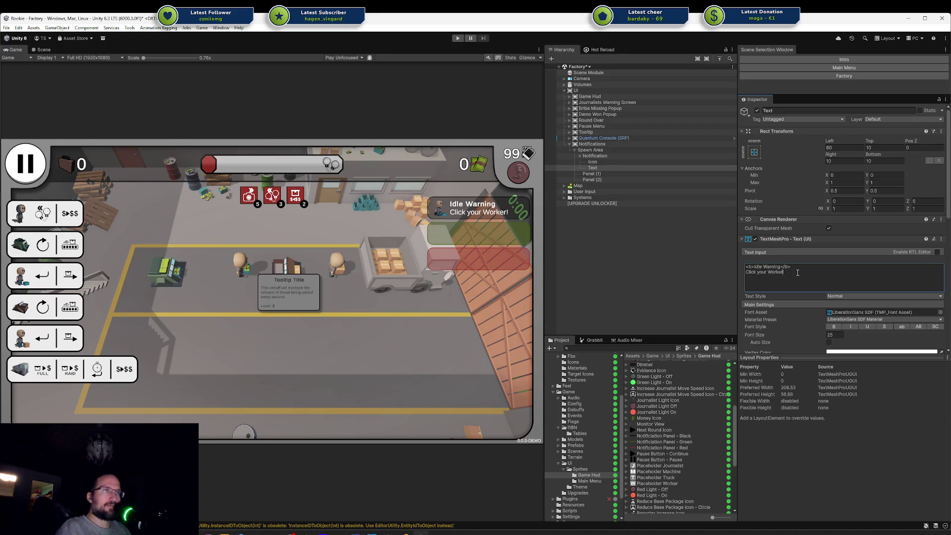
key(ctrl+s)
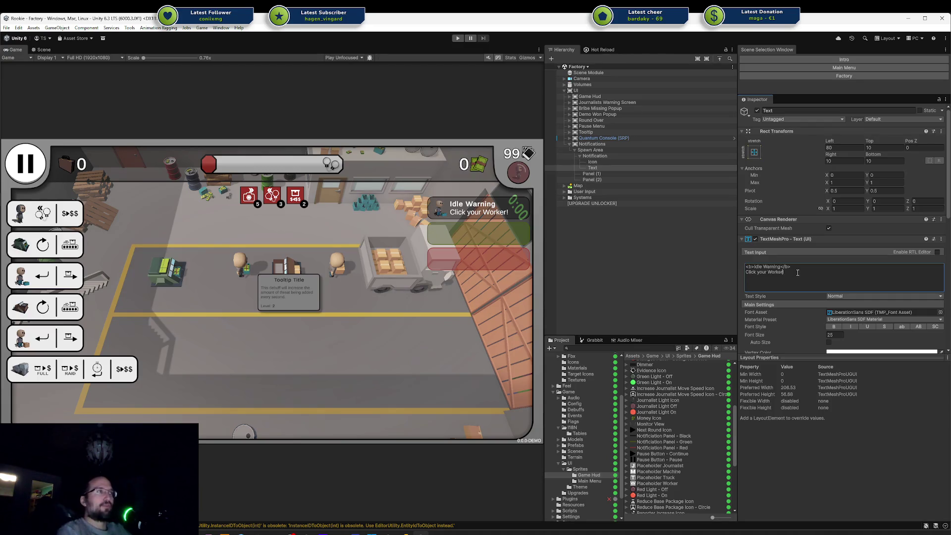
Try underline tags on the title, remove them, and start a size tag for line two
key(Home)
text(<u>)
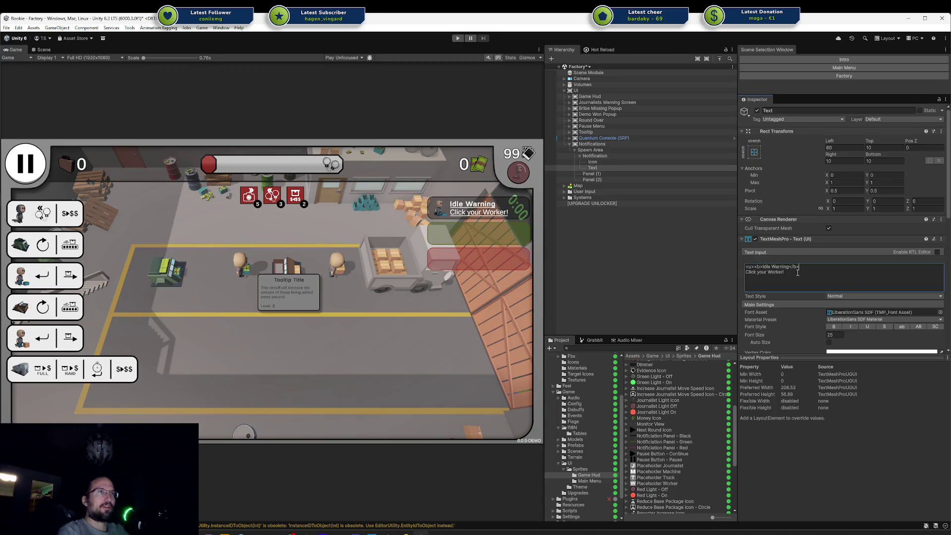
text(</u>)
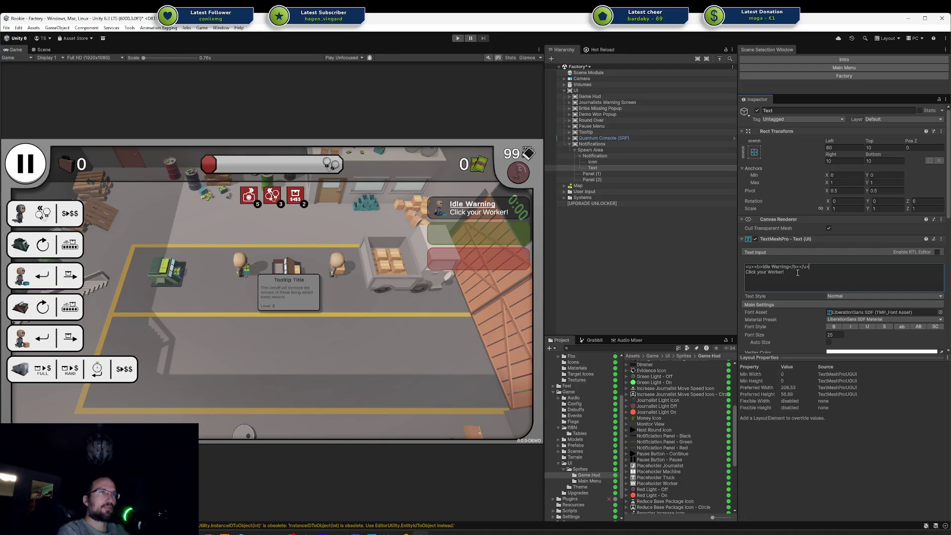
key(BackSpace)
key(BackSpace)
key(BackSpace)
key(Home)
key(Delete)
key(Delete)
key(Delete)
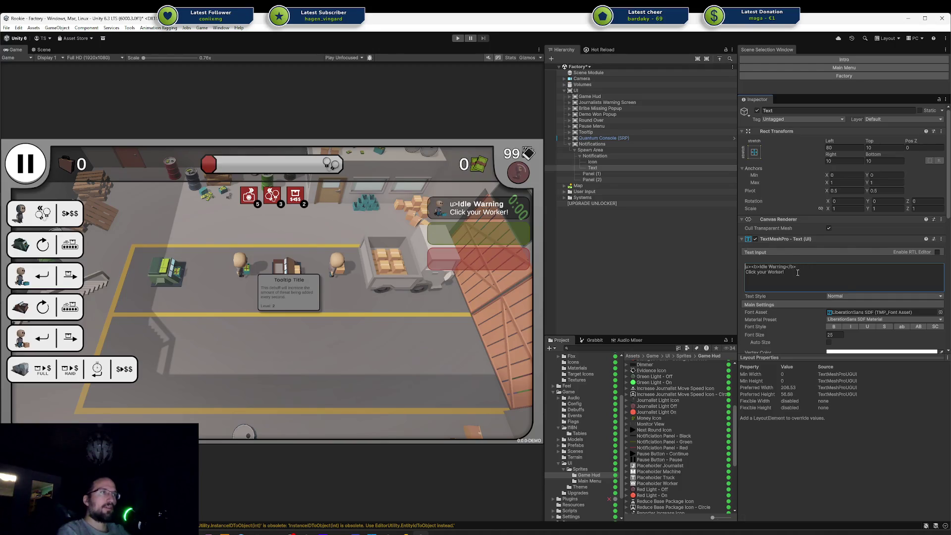
text(</b> )
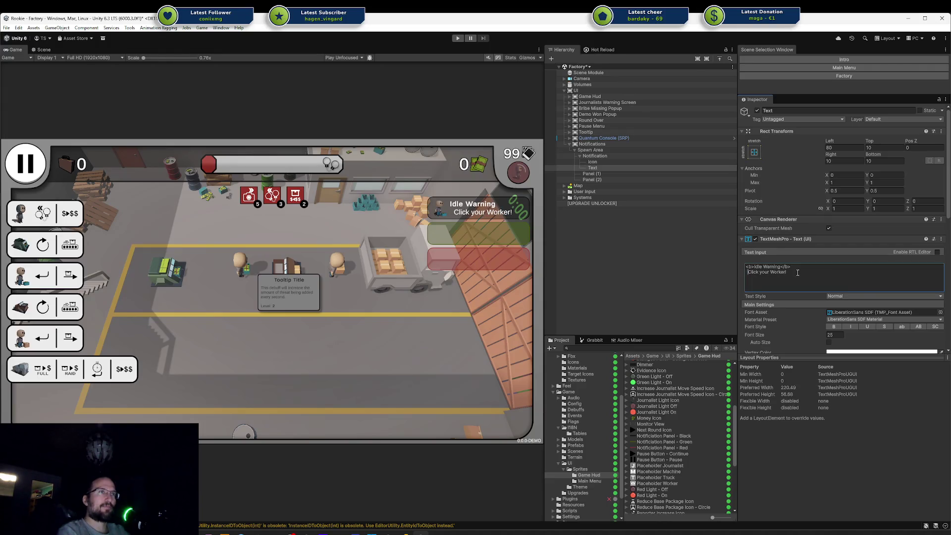
text(->)
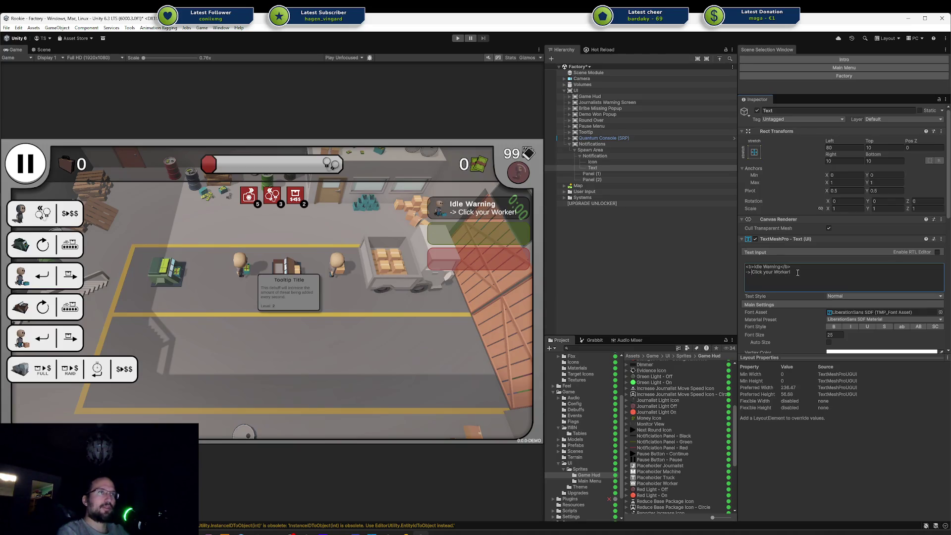
key(BackSpace)
key(BackSpace)
key(BackSpace)
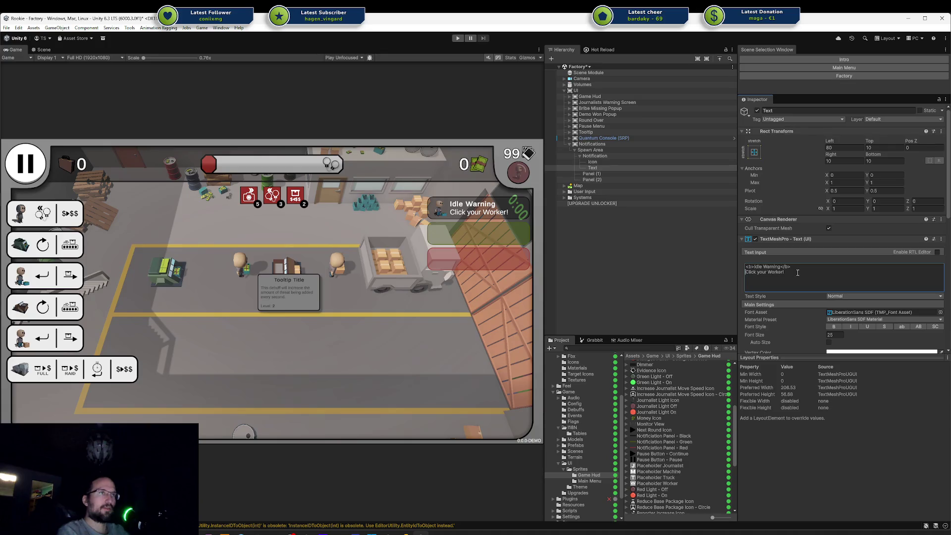
text(<font)
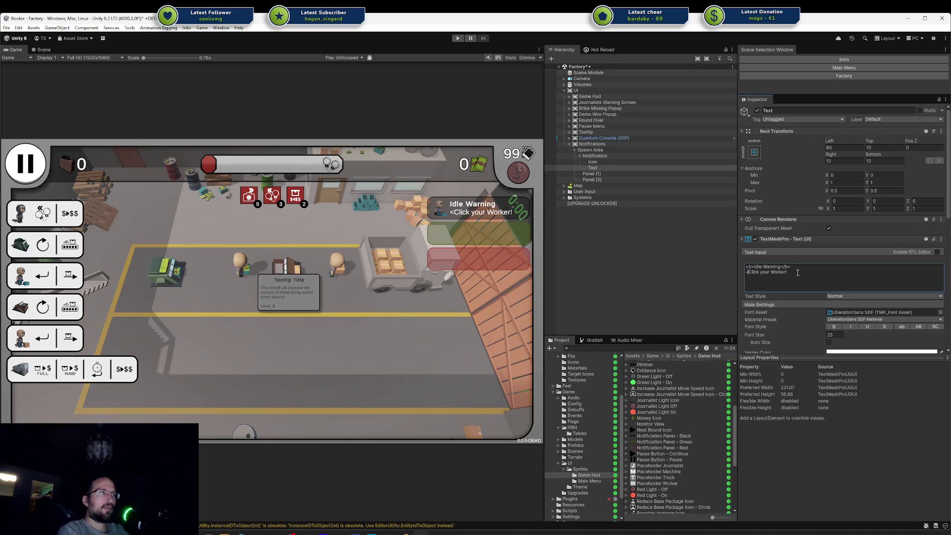
text( size=-10)
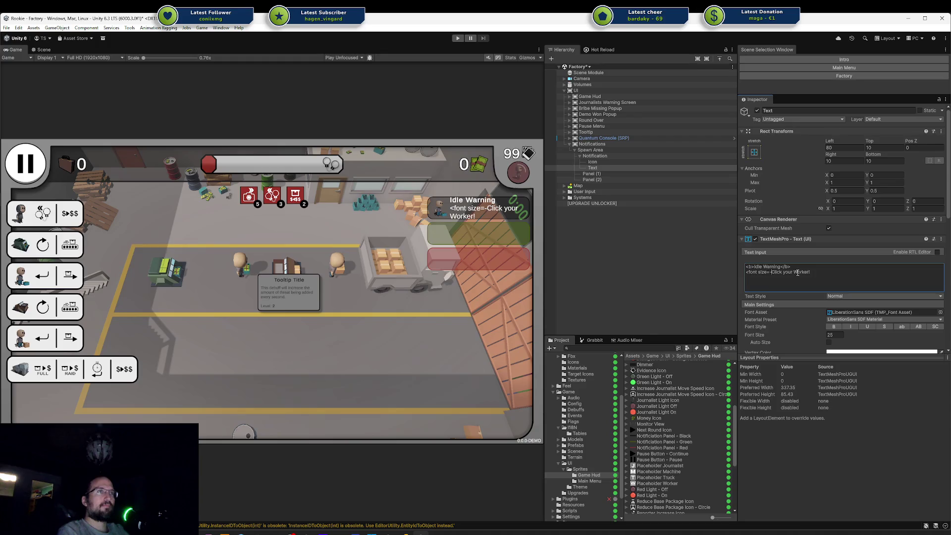
Set the second line's size tag to 20 after testing sizes 25 and 18
key(BackSpace)
key(BackSpace)
key(BackSpace)
text(25>)
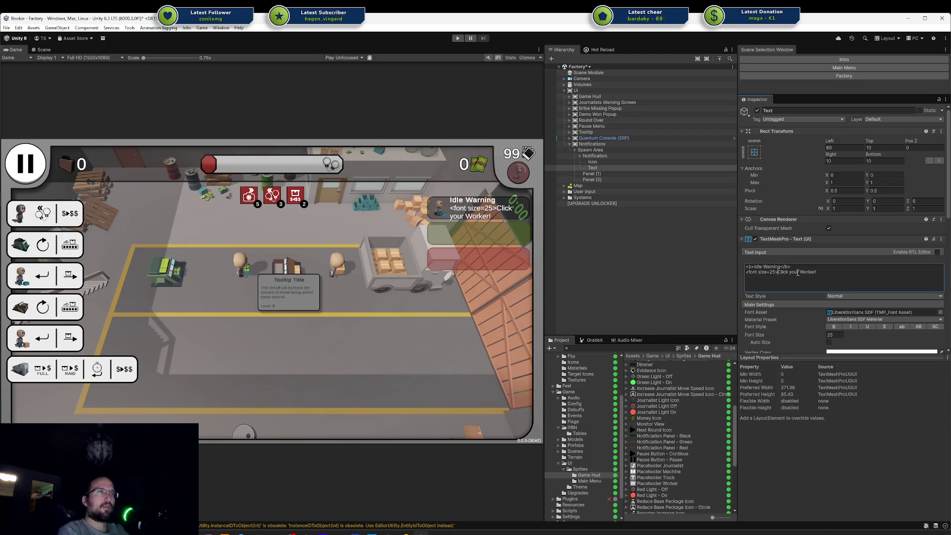
key(Delete)
key(Delete)
key(Delete)
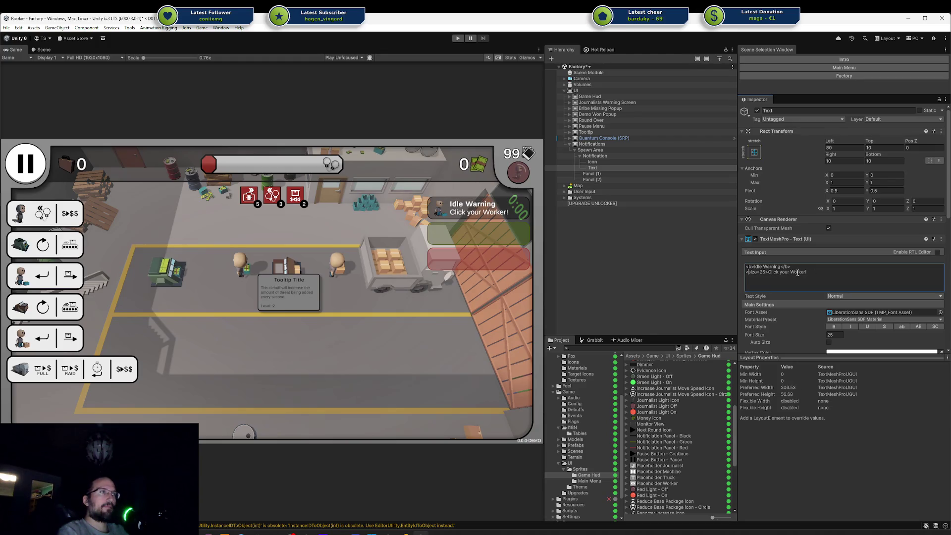
key(Right)
key(Right)
key(Right)
text(20)
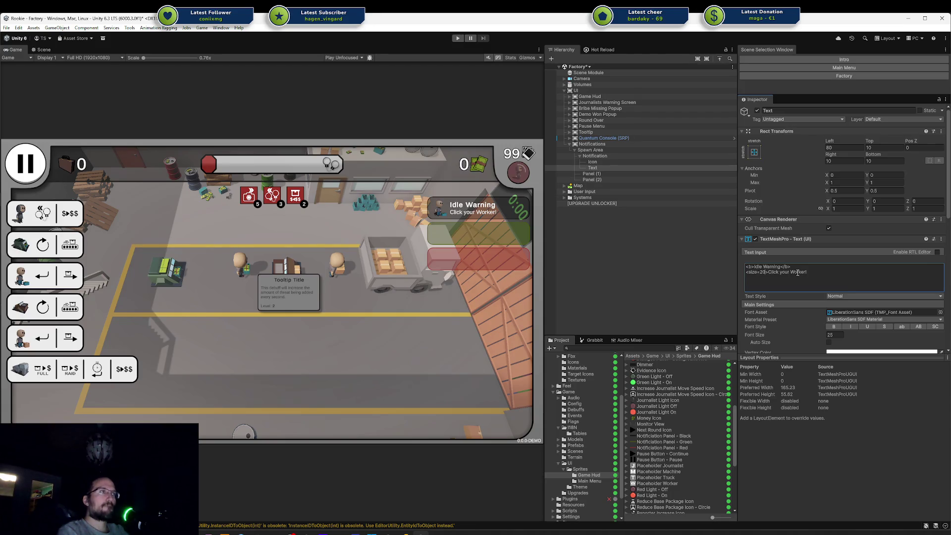
key(BackSpace)
key(BackSpace)
text(18)
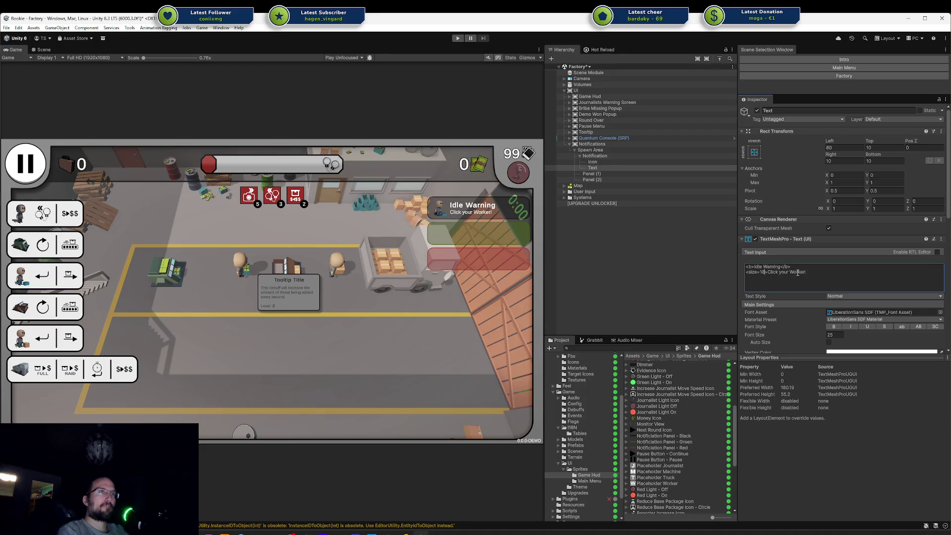
key(BackSpace)
key(BackSpace)
text(20)
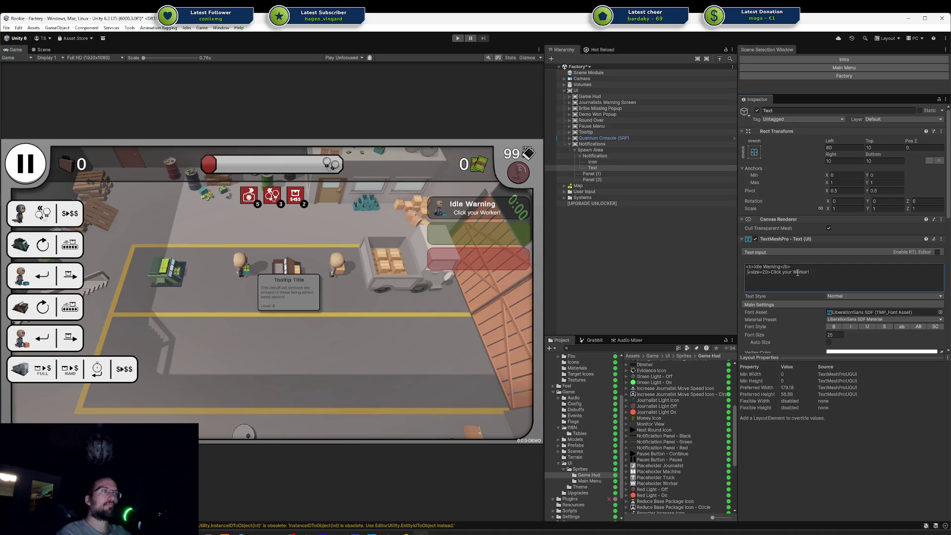
Right-align the 'Click your Worker!' line with an <align=right> tag
key(Delete)
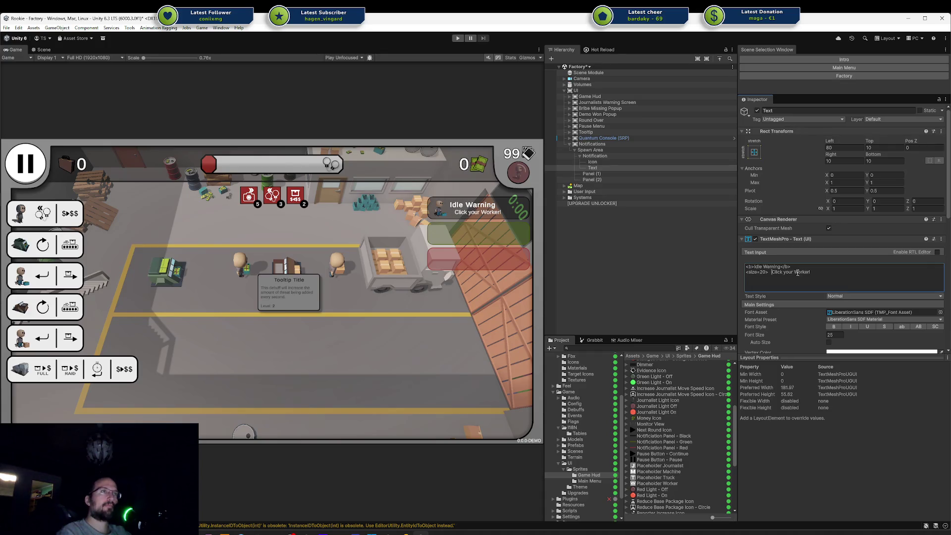
key(BackSpace)
key(BackSpace)
text(<align=right>)
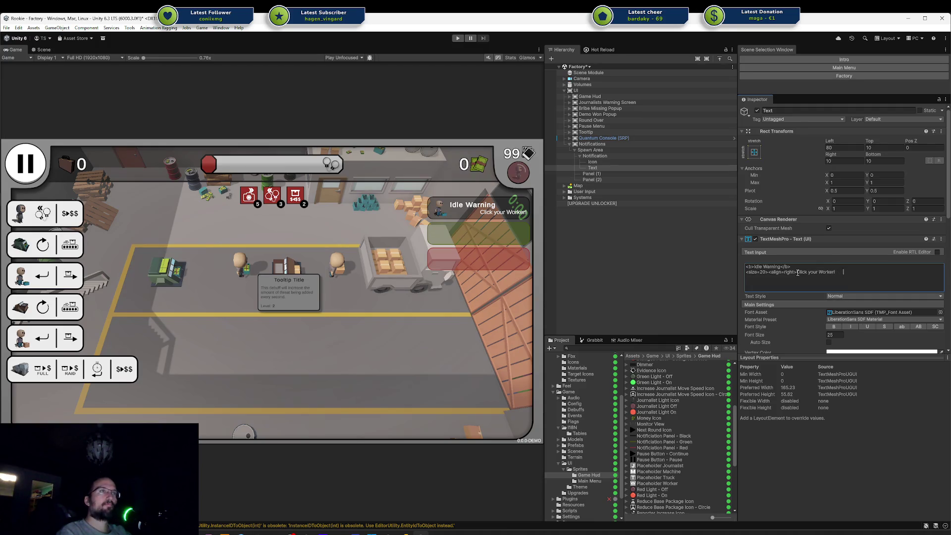
key(BackSpace)
key(BackSpace)
key(BackSpace)
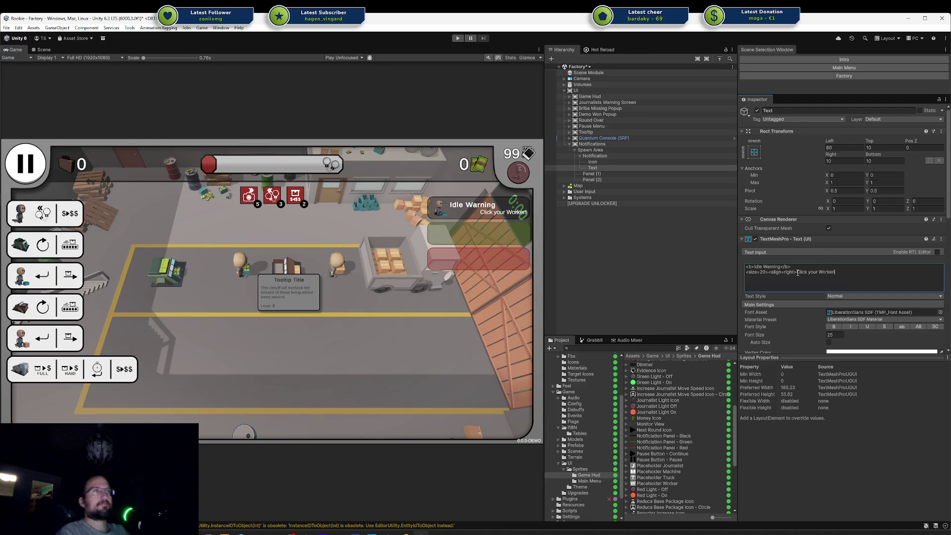
click(839, 159)
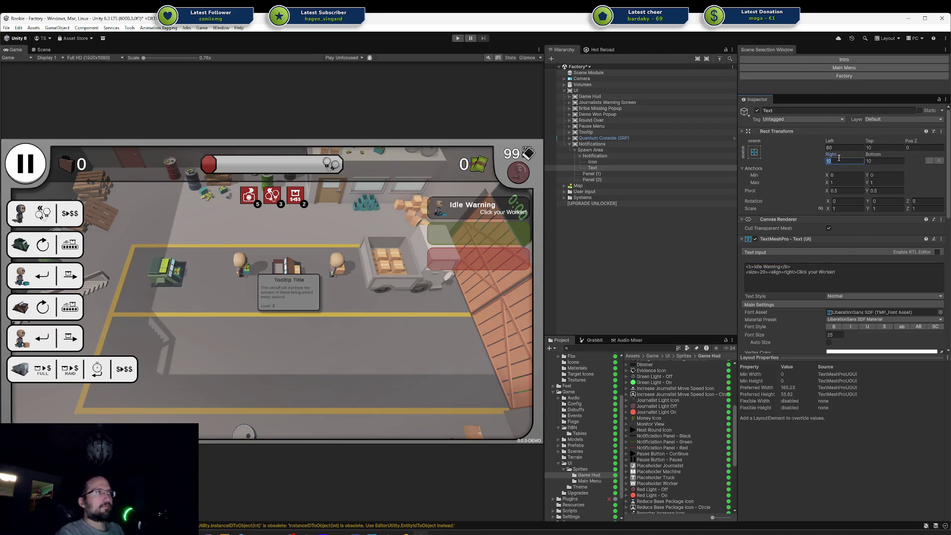
Try centre alignment, then strip the align tags so the Idle Warning text is left-aligned
text(20)
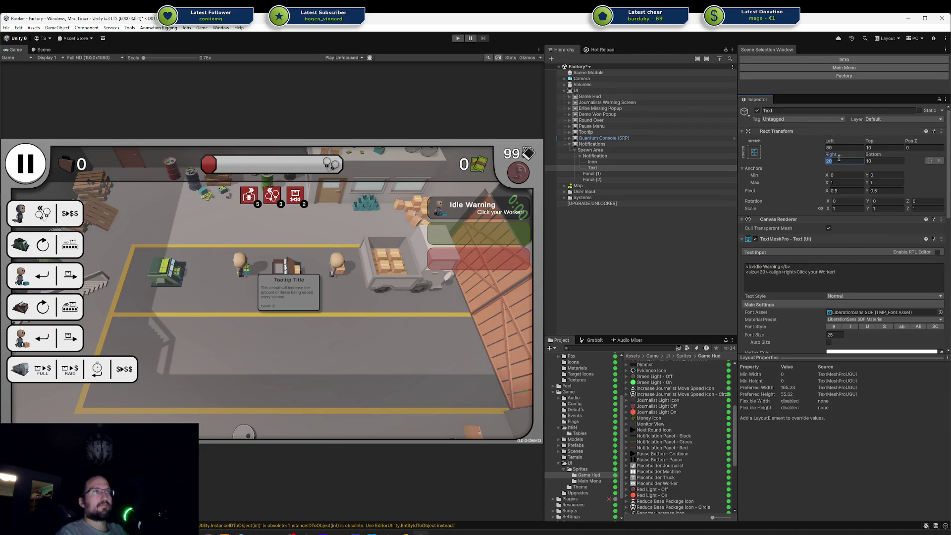
text(50)
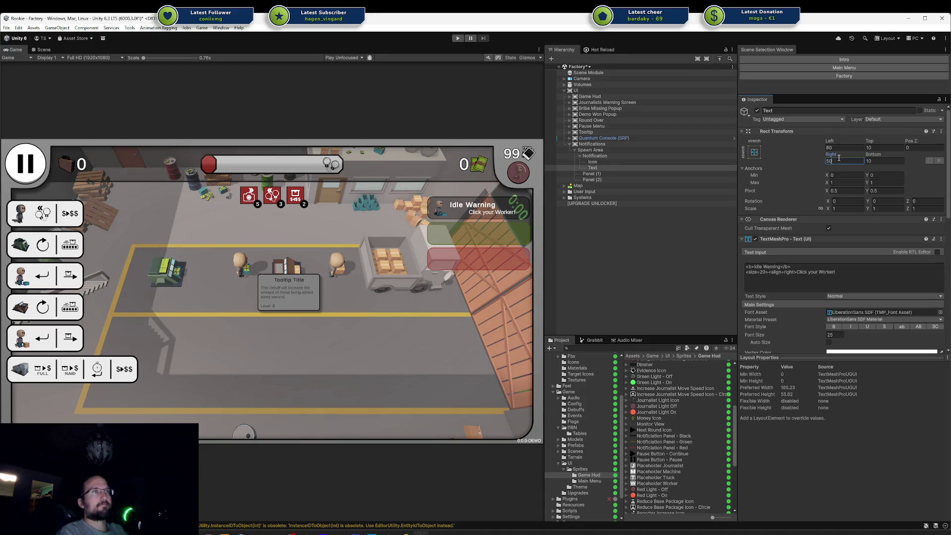
text(20)
click(916, 288)
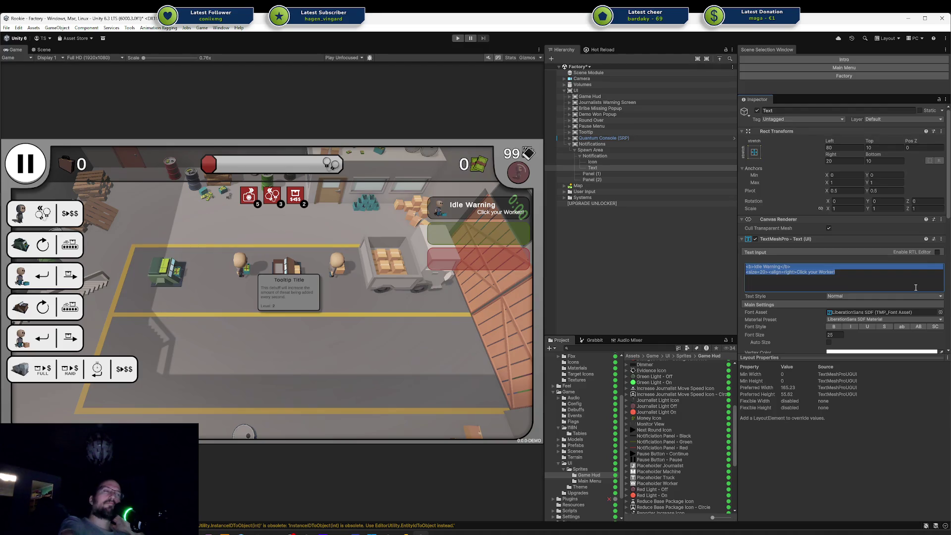
click(915, 287)
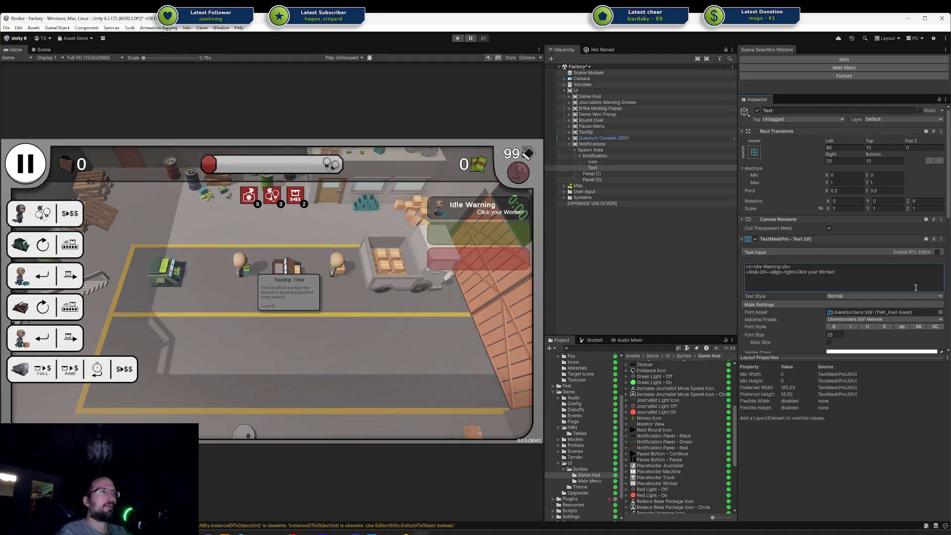
key(ctrl+Delete)
text(center)
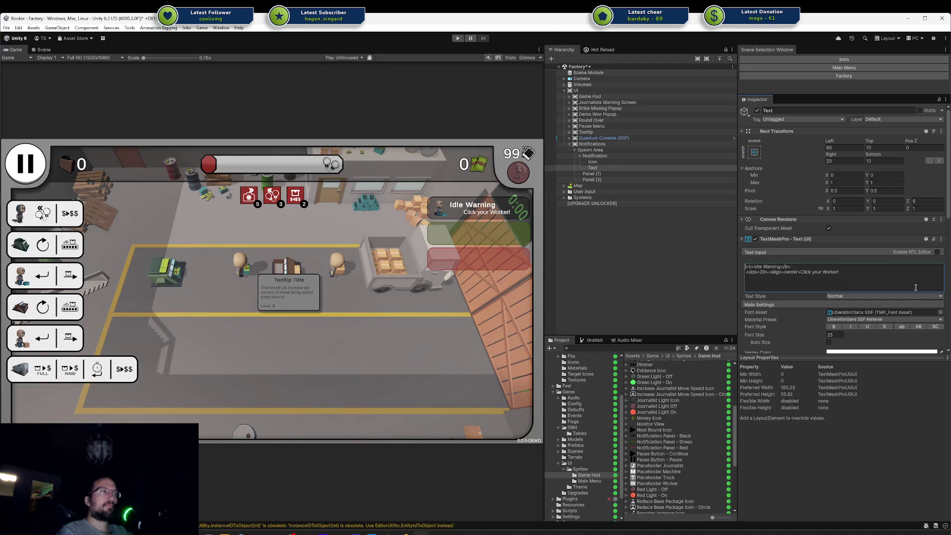
text(<align=center)
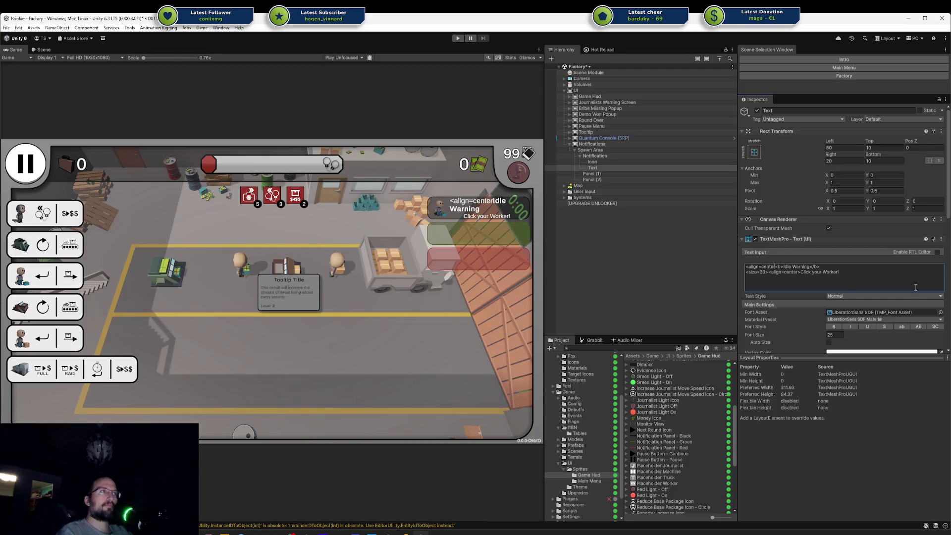
text(>)
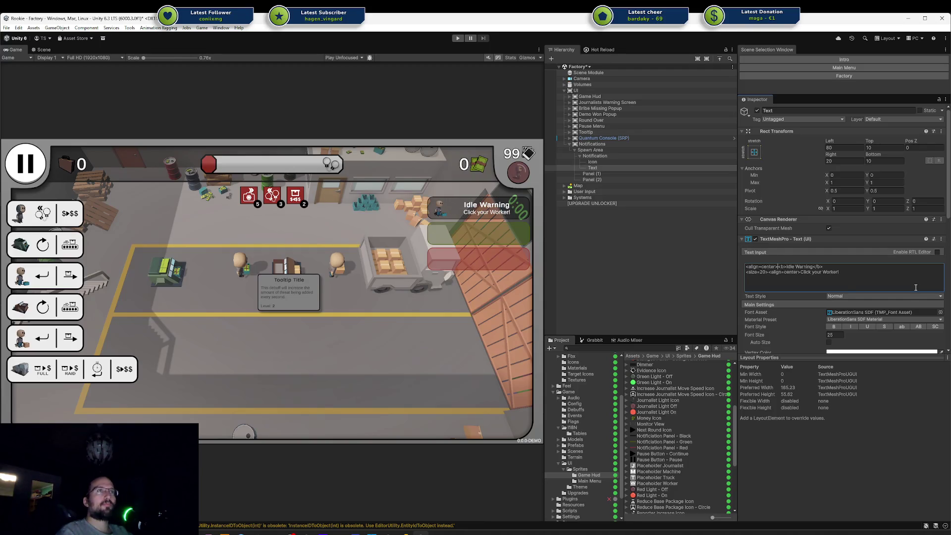
key(ctrl+z)
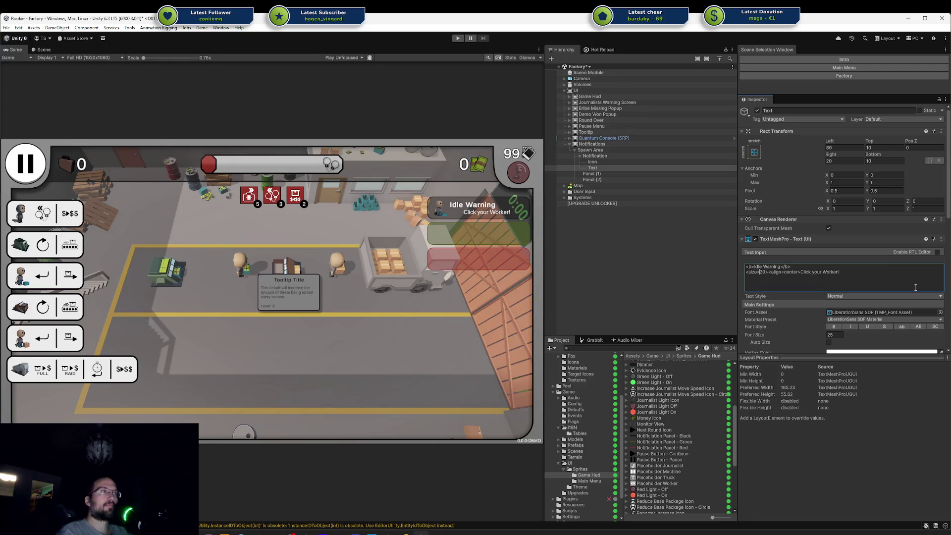
key(Delete)
key(Delete)
key(Delete)
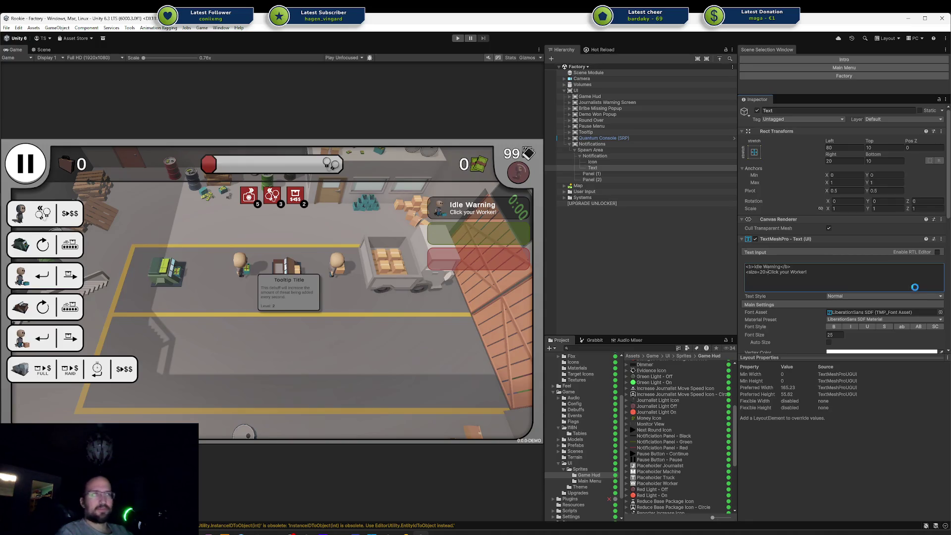
Delete the green and red placeholder panels, Panel (1) and Panel (2)
click(653, 156)
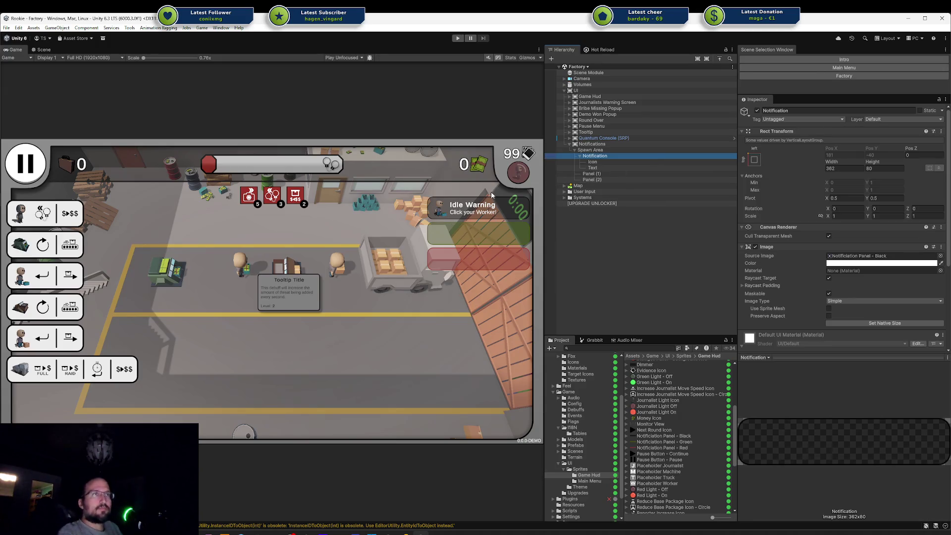
scroll(831, 176, down, 2)
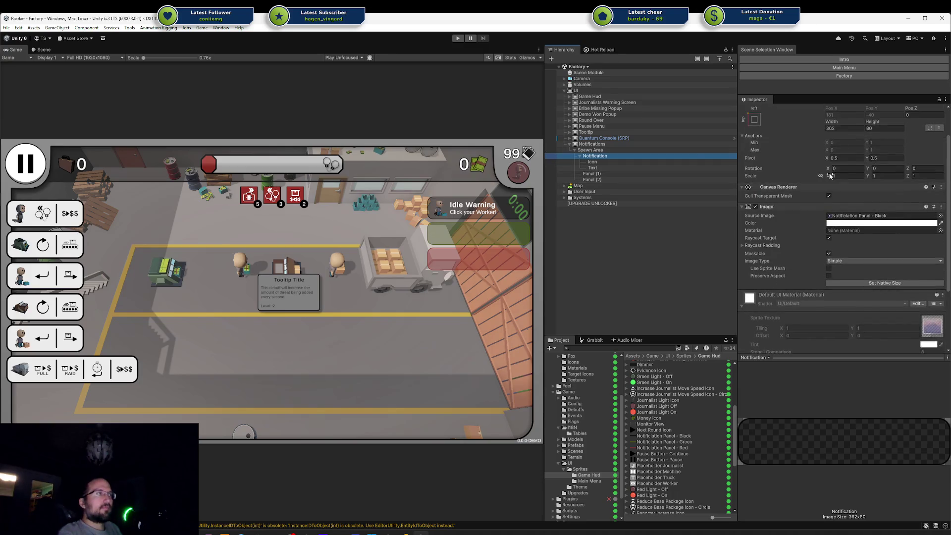
scroll(793, 262, down, 1)
click(747, 283)
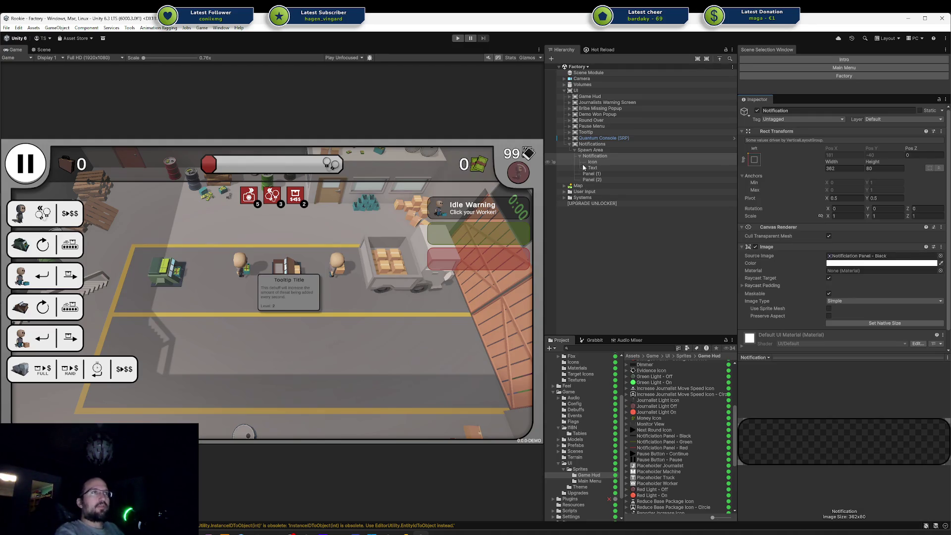
click(579, 156)
click(589, 162)
shift+click(591, 168)
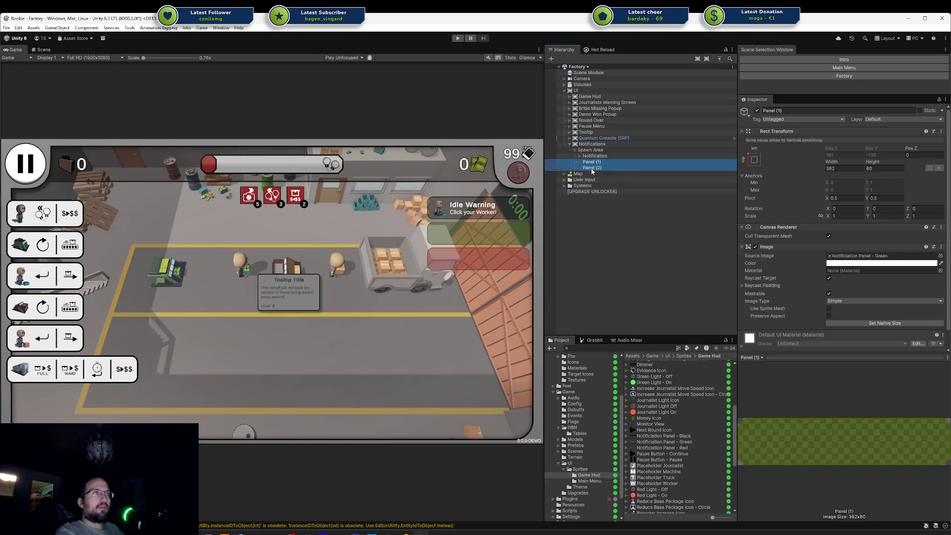
key(Delete)
click(592, 156)
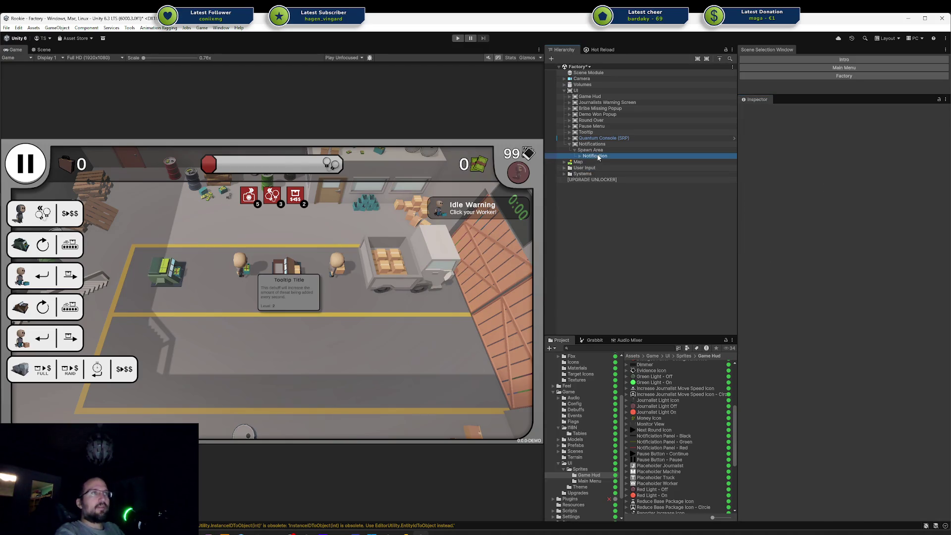
Duplicate the notification twice and give the copies the Green and Red panel sprites
key(ctrl+d)
key(ctrl+d)
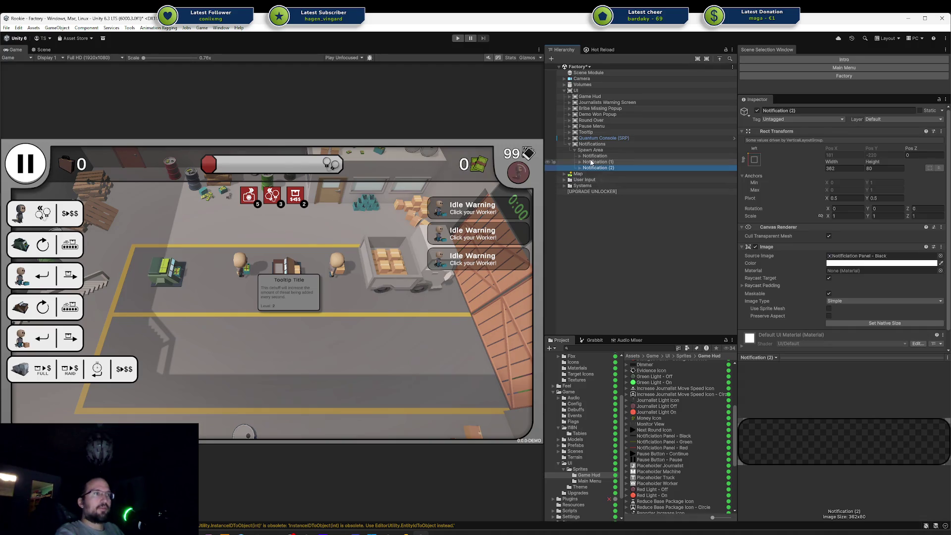
click(591, 162)
scroll(674, 387, up, 5)
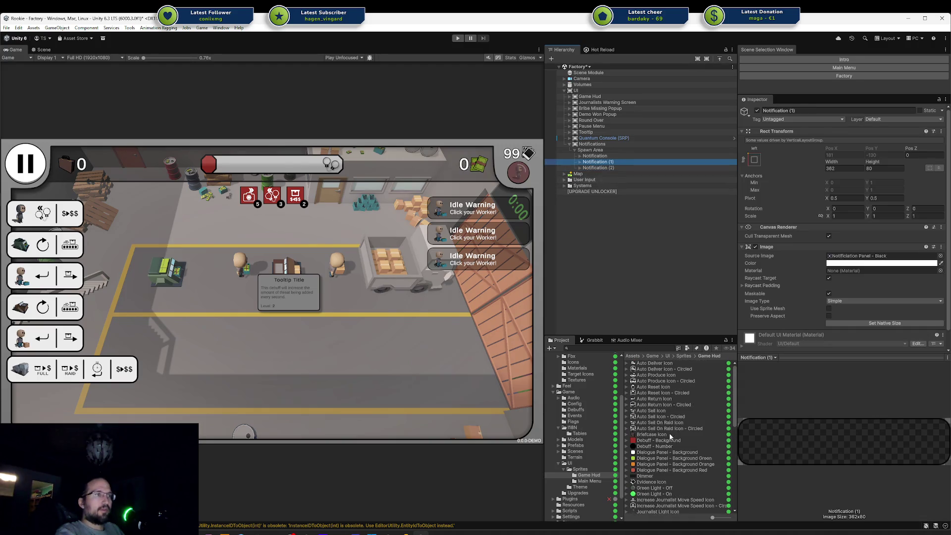
scroll(670, 436, down, 5)
mouse_move(655, 441)
mouse_down()
mouse_move(838, 283)
mouse_move(850, 243)
mouse_up()
click(615, 167)
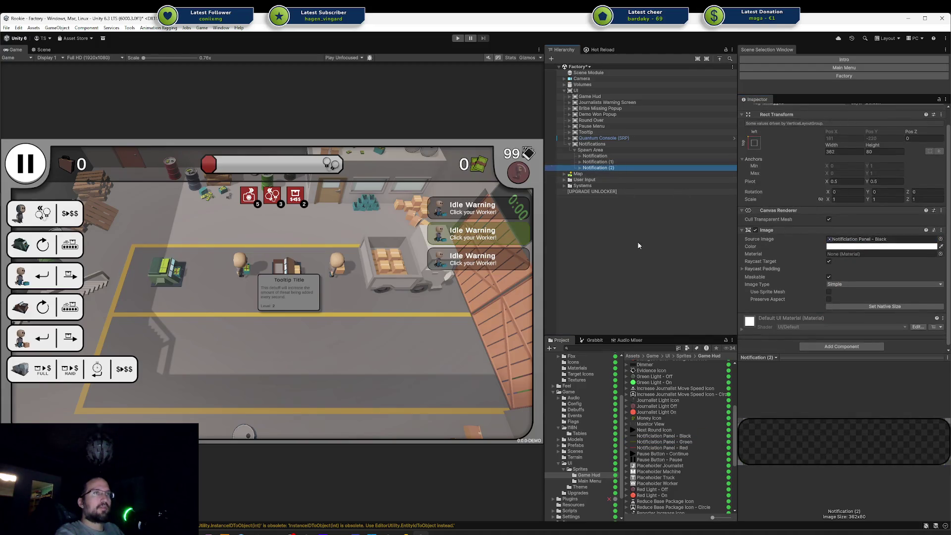
drag(659, 448, 851, 246)
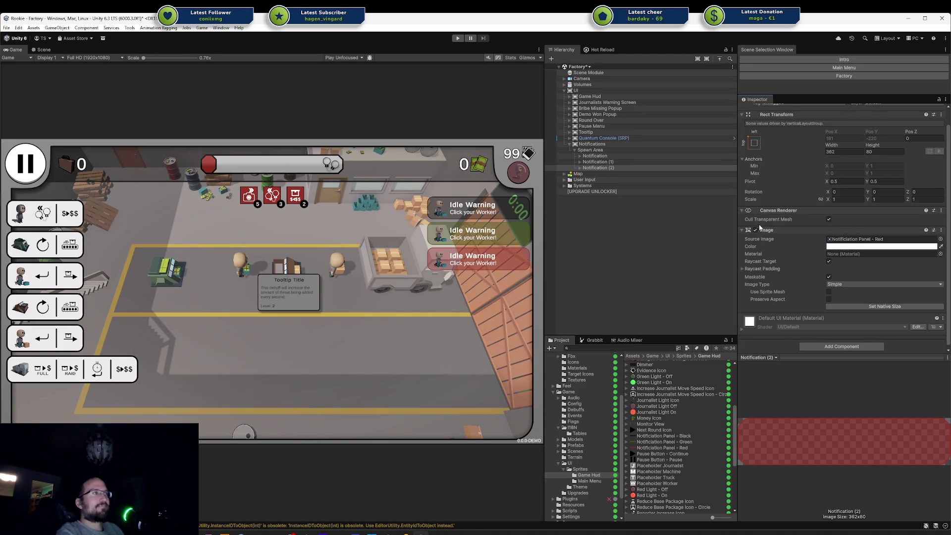
Darken the red notification panel's tint colour slightly
click(881, 246)
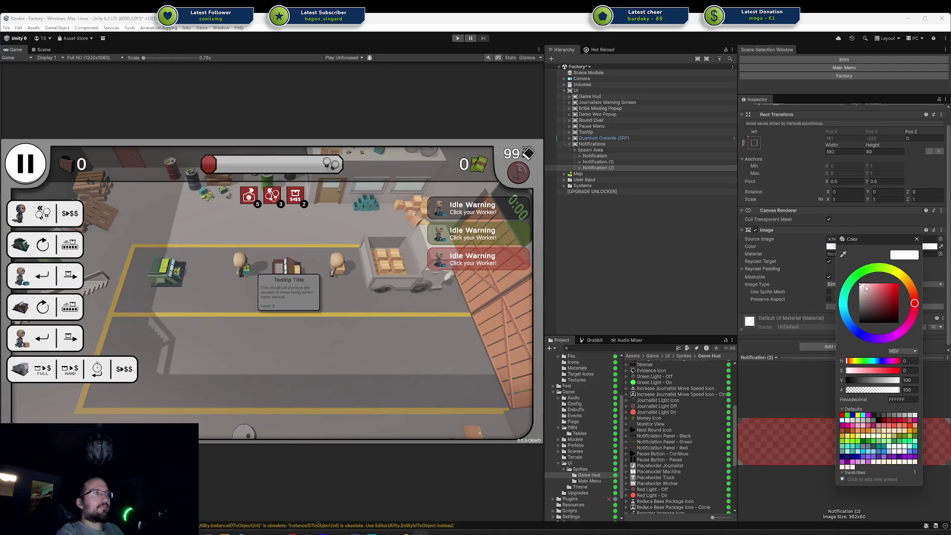
mouse_move(866, 287)
mouse_down()
mouse_move(857, 295)
mouse_move(823, 278)
mouse_move(818, 307)
mouse_move(801, 257)
mouse_up()
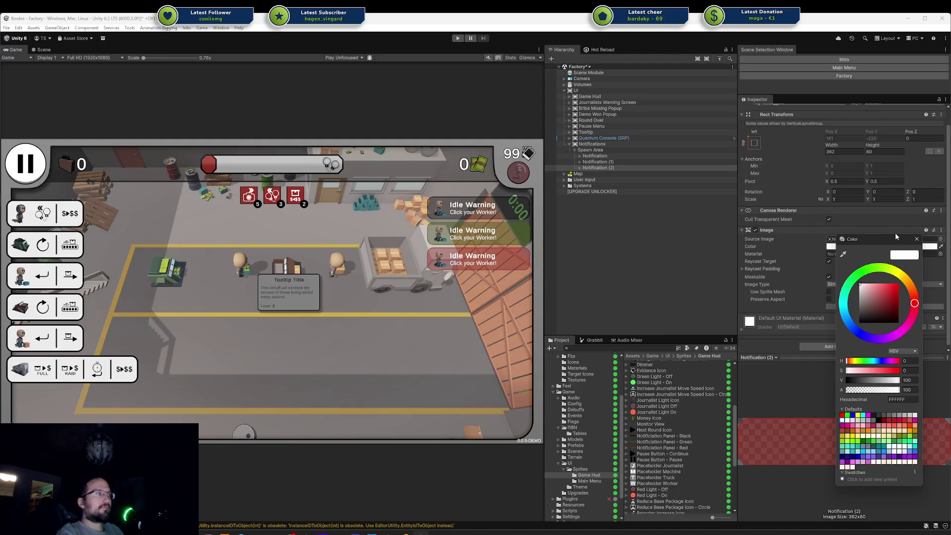
click(917, 239)
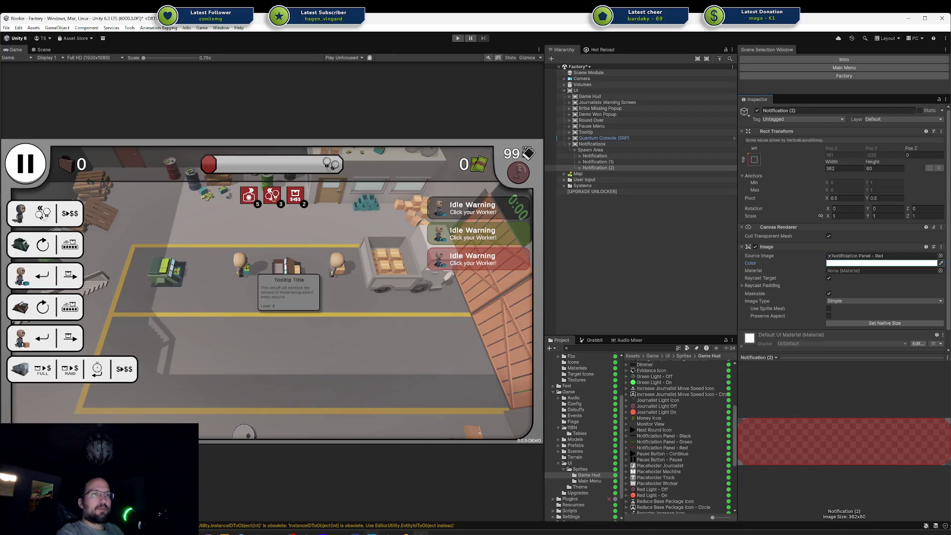
Find the Notifications mockup in Affinity Designer, briefly comparing it against Unity
key(alt+Tab)
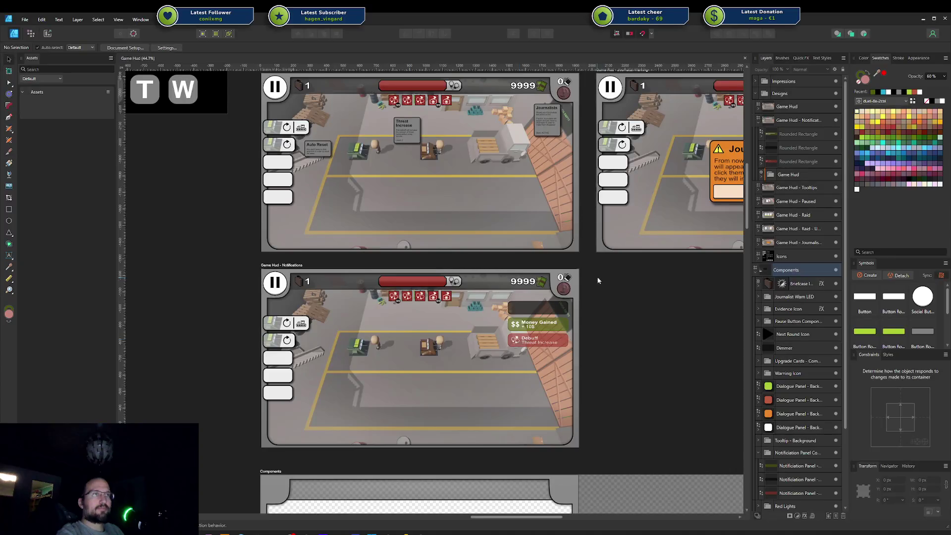
scroll(545, 359, up, 5)
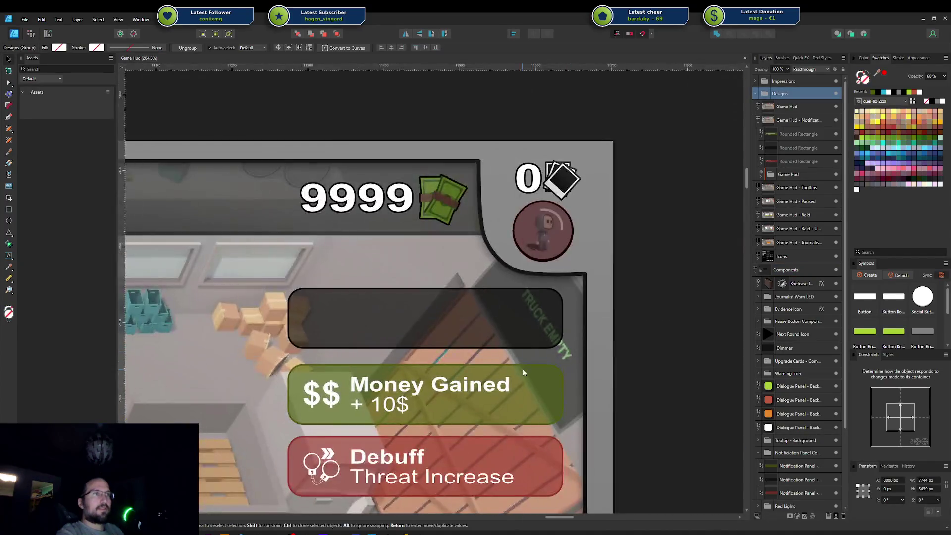
scroll(523, 370, down, 4)
click(497, 402)
scroll(497, 402, down, 3)
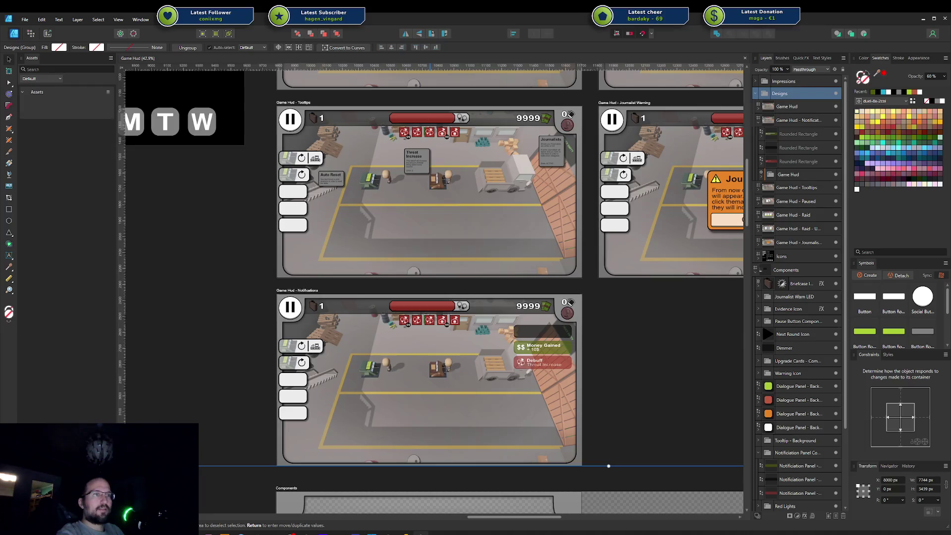
key(alt+Tab)
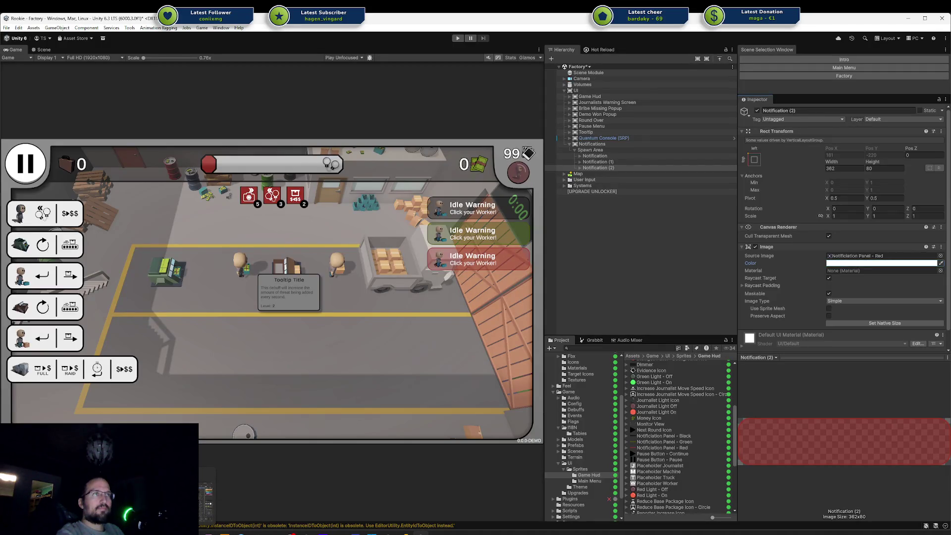
key(alt+Tab)
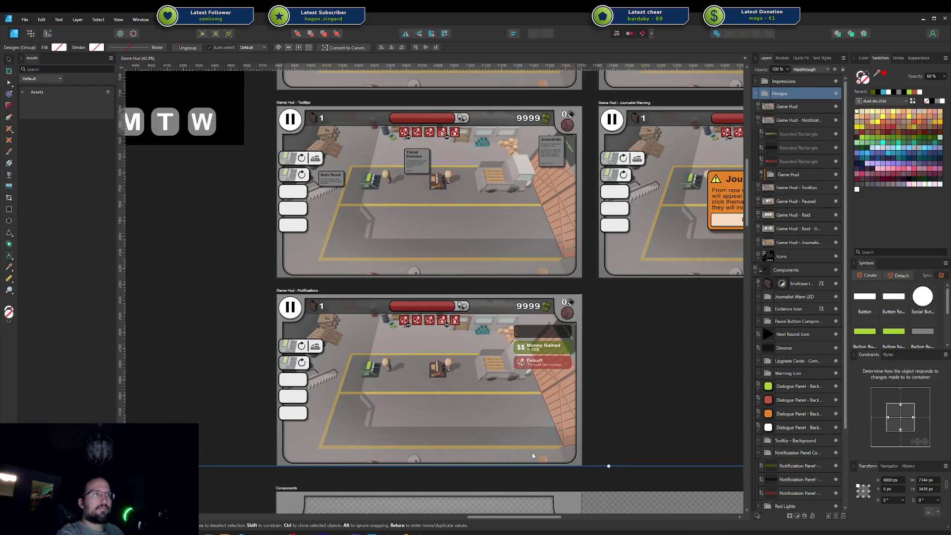
scroll(532, 454, down, 5)
scroll(583, 212, left, 2)
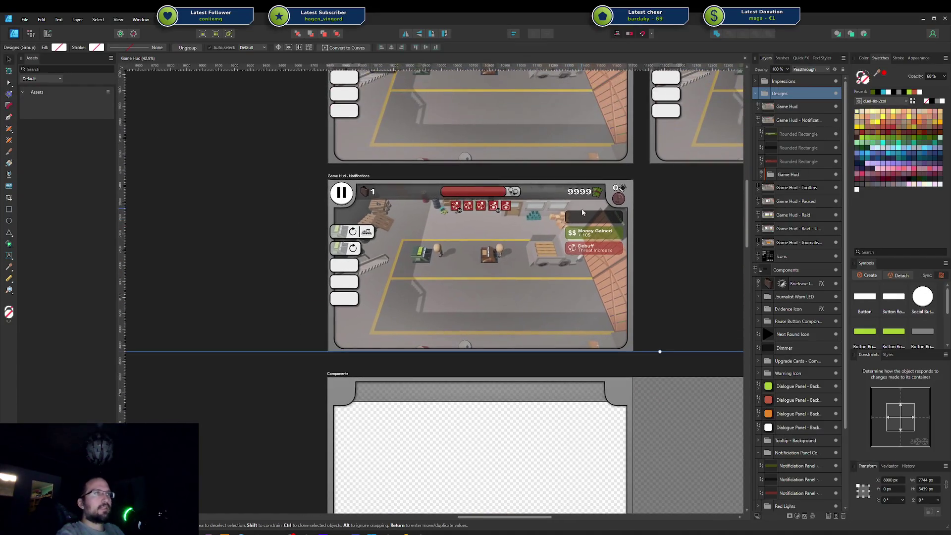
Set the three notification rectangles in the mockup to 70% opacity
click(583, 218)
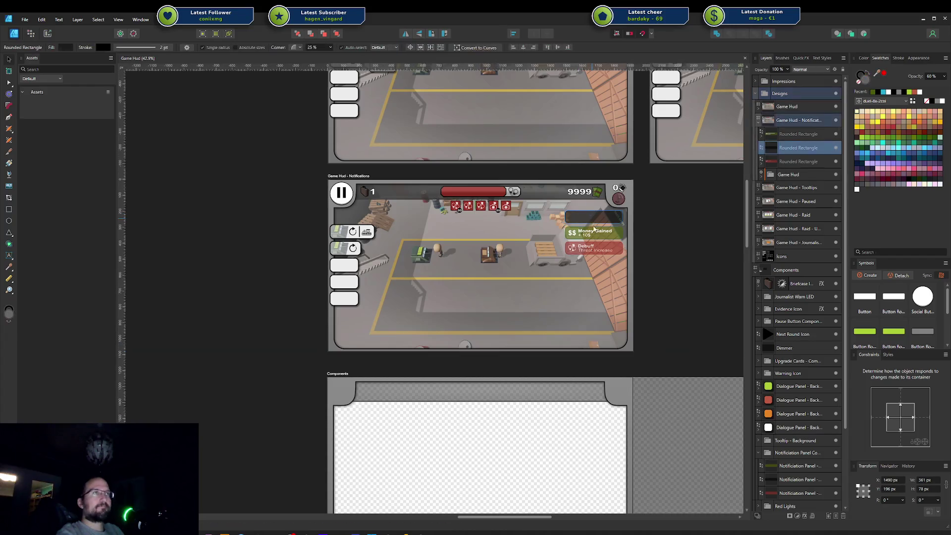
shift+click(803, 139)
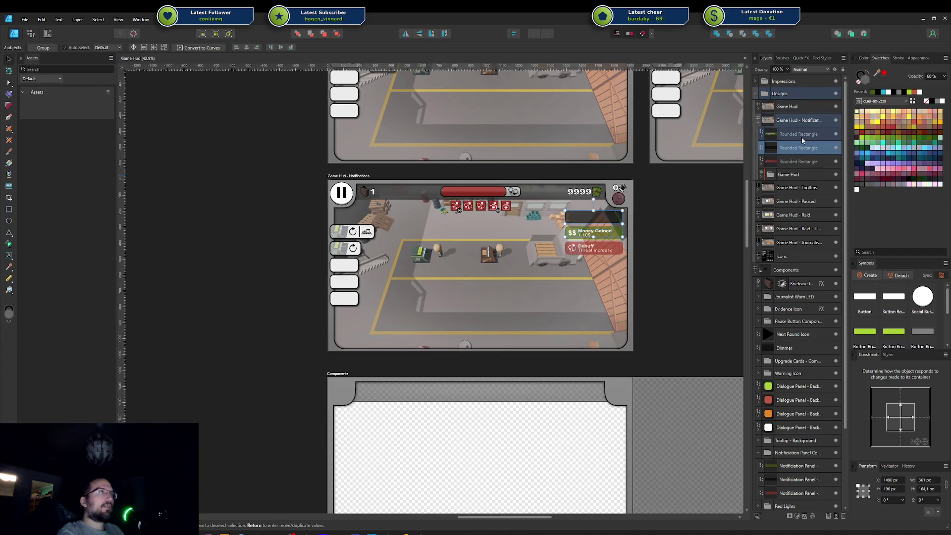
shift+click(794, 162)
click(936, 75)
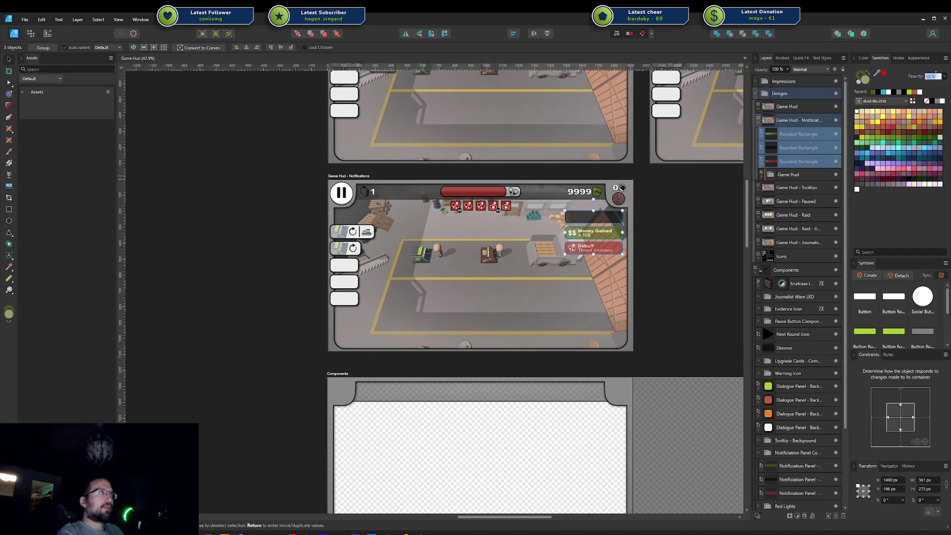
text(70)
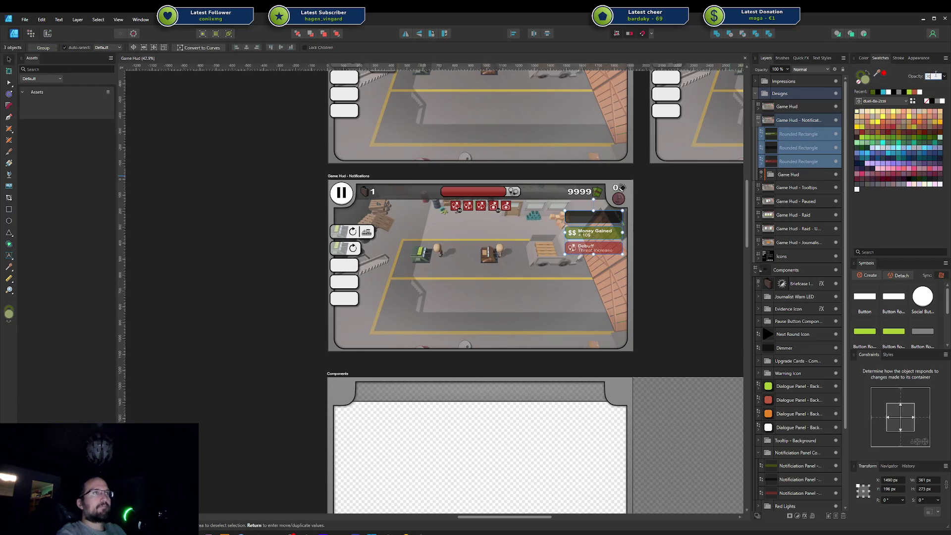
key(Return)
Select the dark Notification Panel component in the Components artboard
click(664, 284)
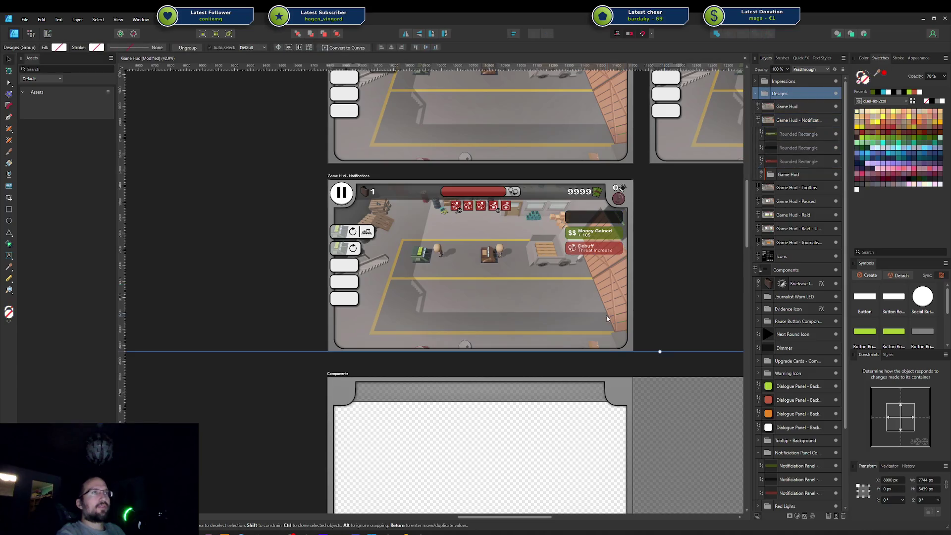
scroll(634, 307, down, 4)
scroll(634, 307, left, 2)
scroll(602, 330, down, 1)
click(597, 323)
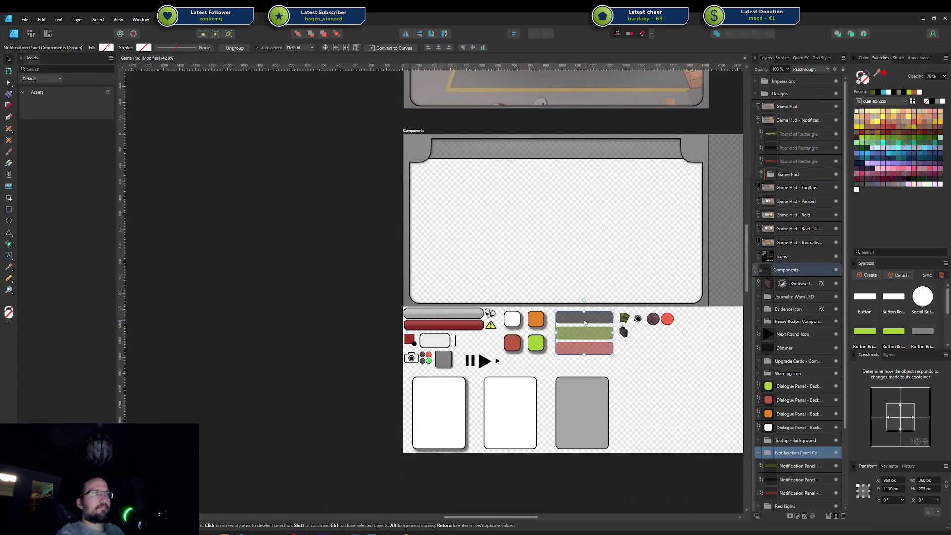
Set the black, green and red Notification Panel components to 70% opacity
scroll(797, 297, down, 3)
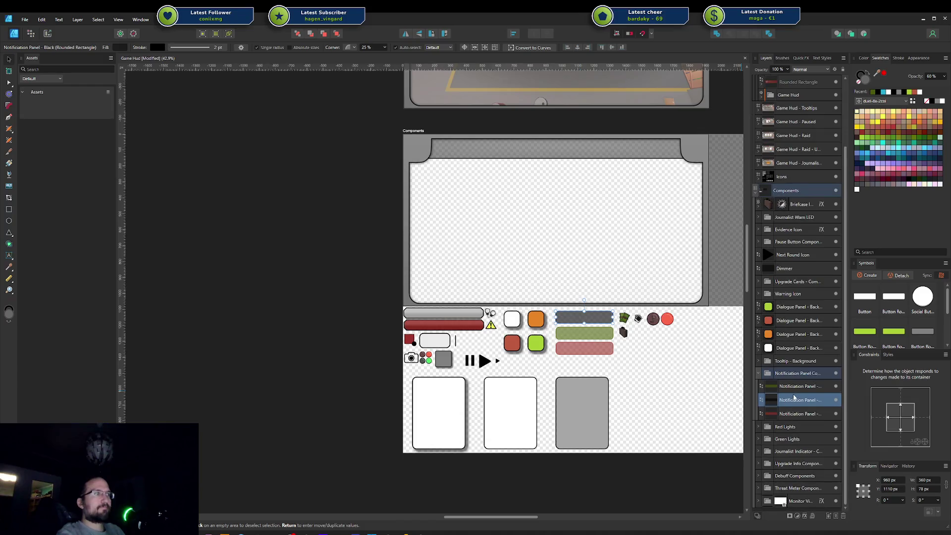
click(798, 386)
shift+click(797, 414)
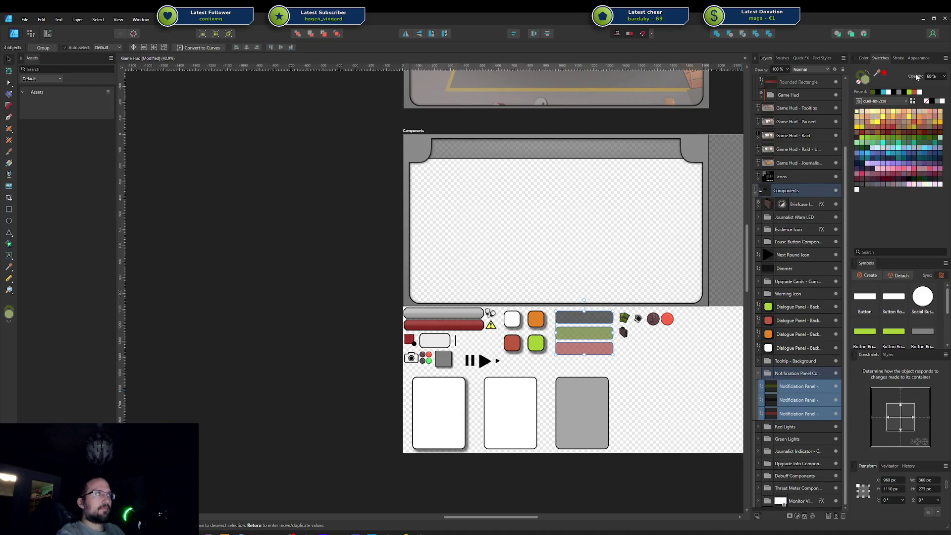
click(932, 77)
text(70)
key(Return)
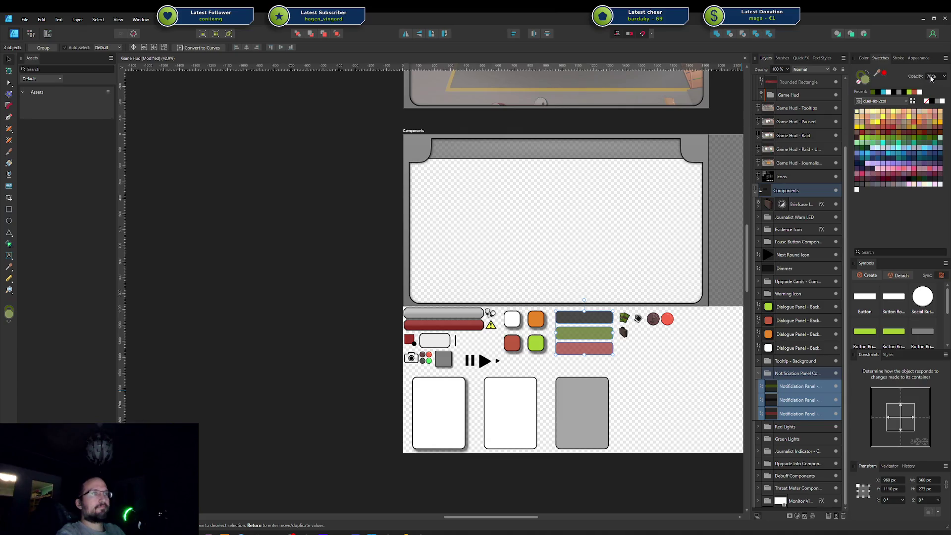
Save the Game Hud document and re-export all slices as PNGs, overwriting the old sprites
key(ctrl+s)
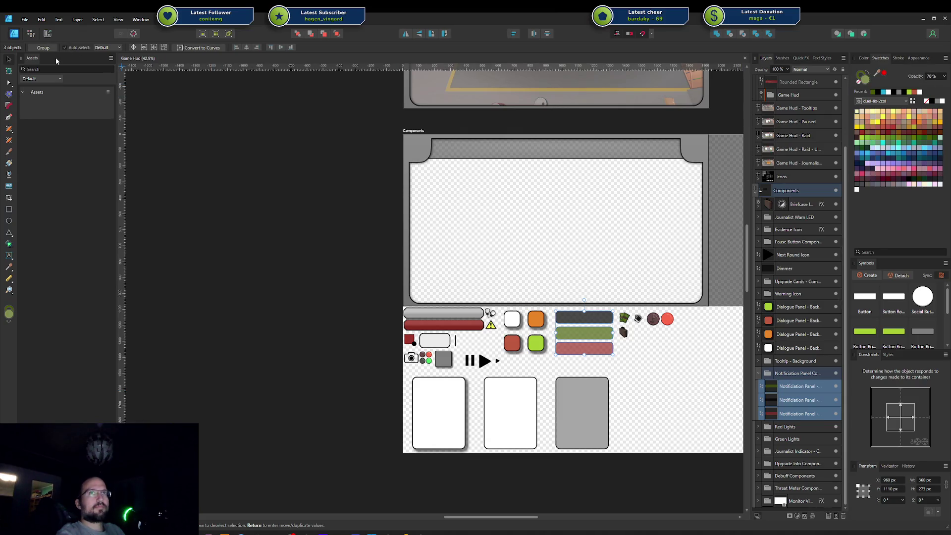
click(47, 33)
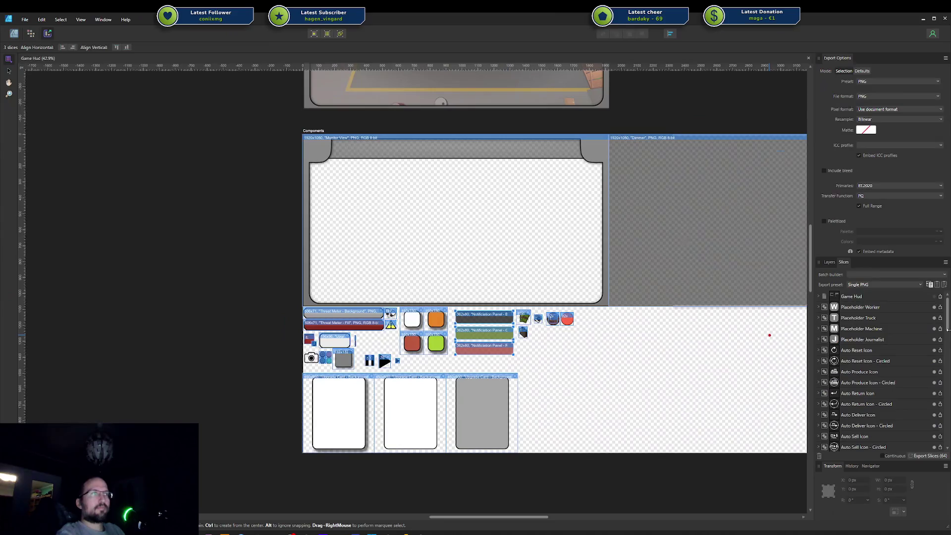
click(926, 456)
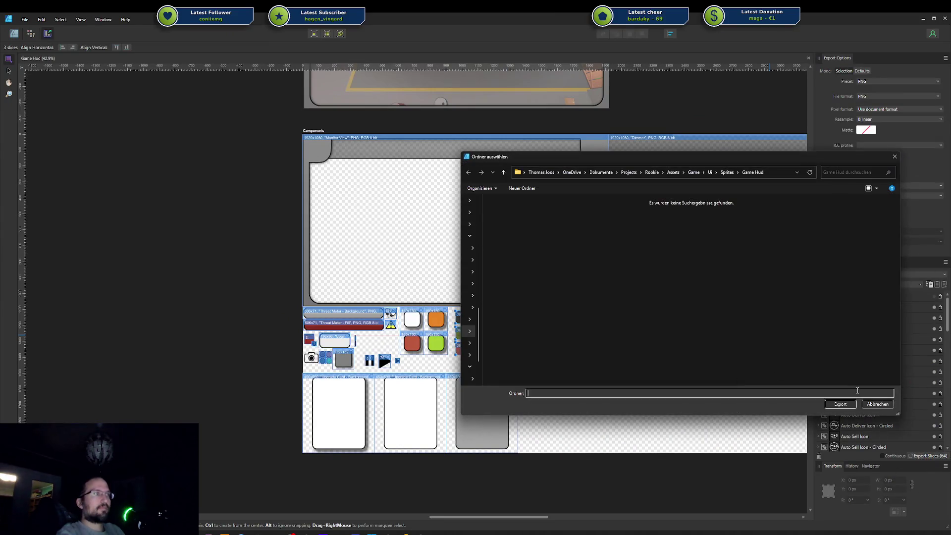
key(Escape)
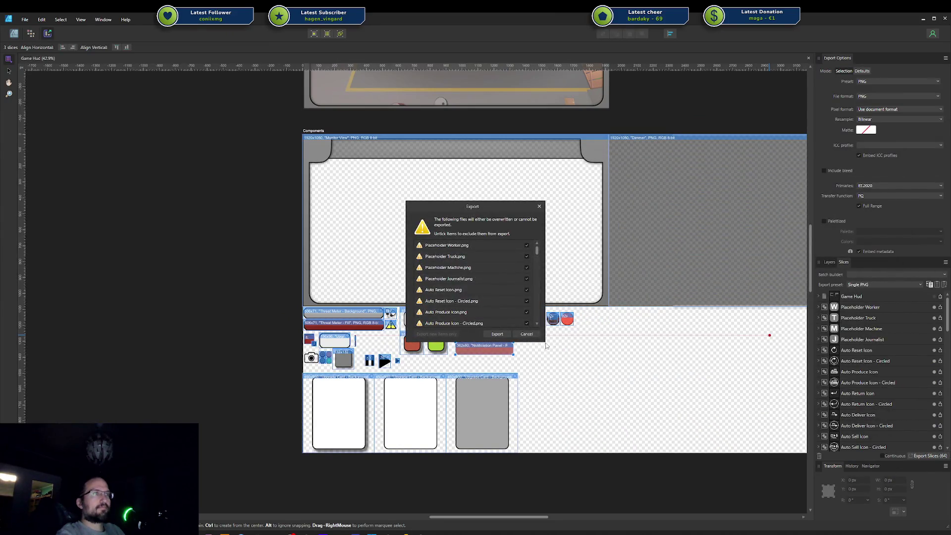
click(501, 337)
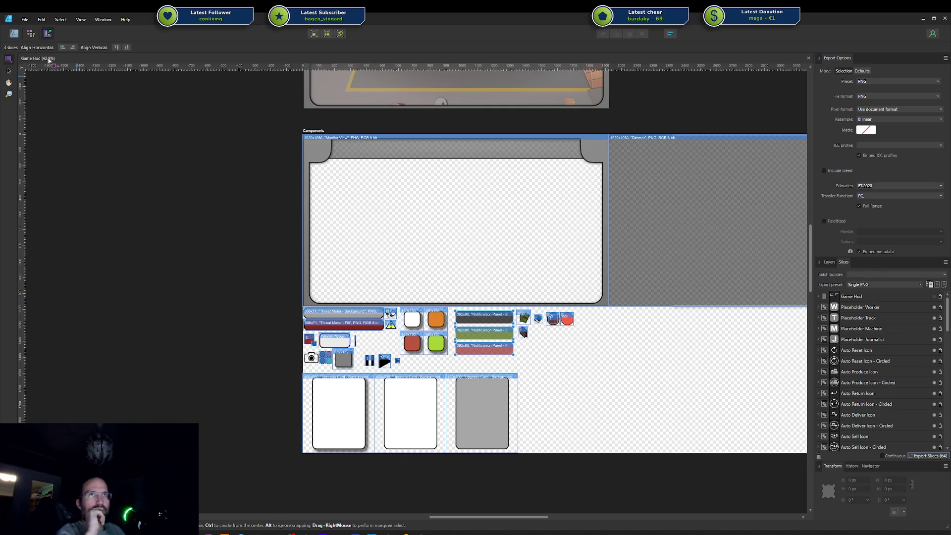
click(14, 33)
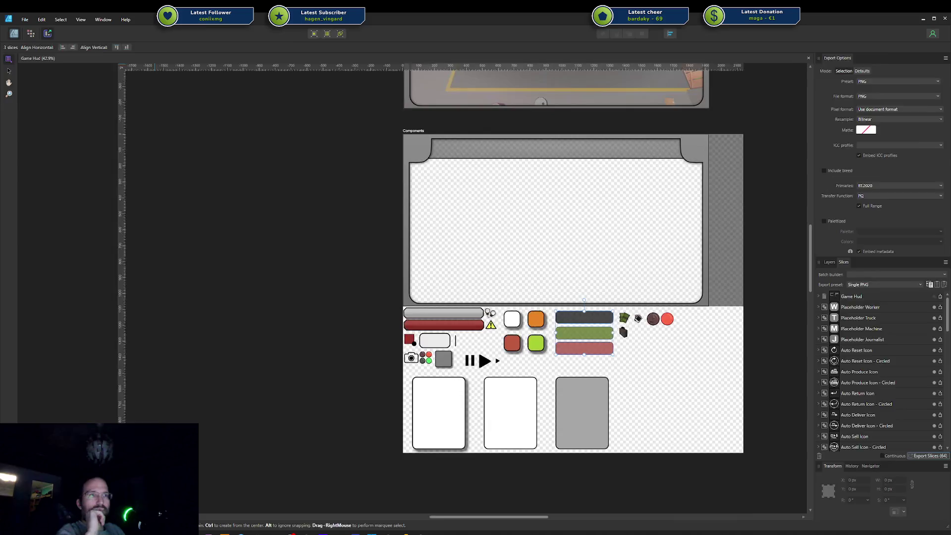
click(423, 533)
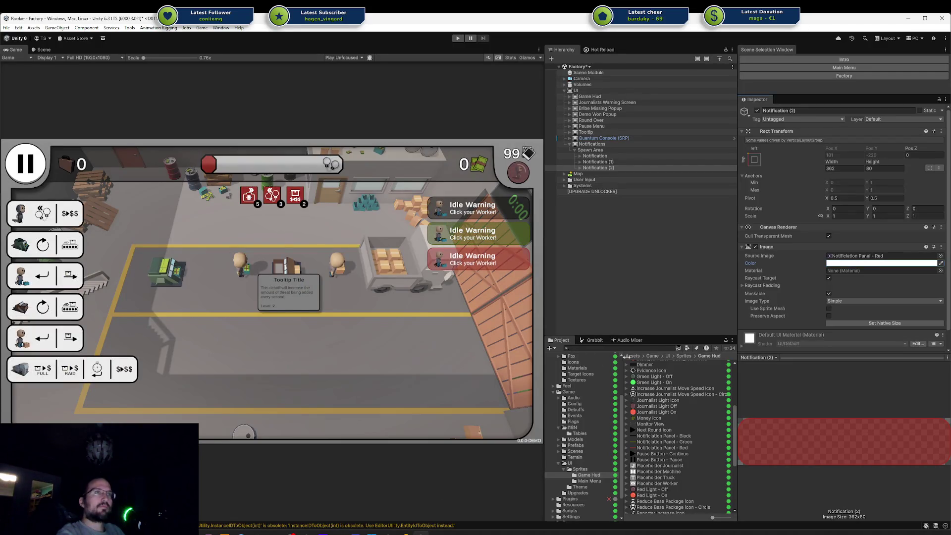
Select the Black, Green and Red Notification Panel sprites and check the Console for messages
click(669, 436)
shift+click(670, 448)
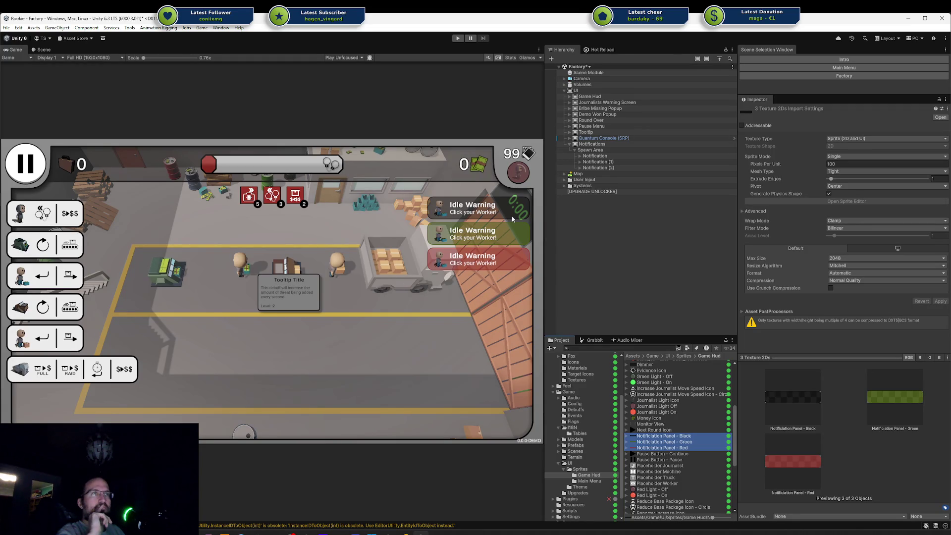
click(277, 525)
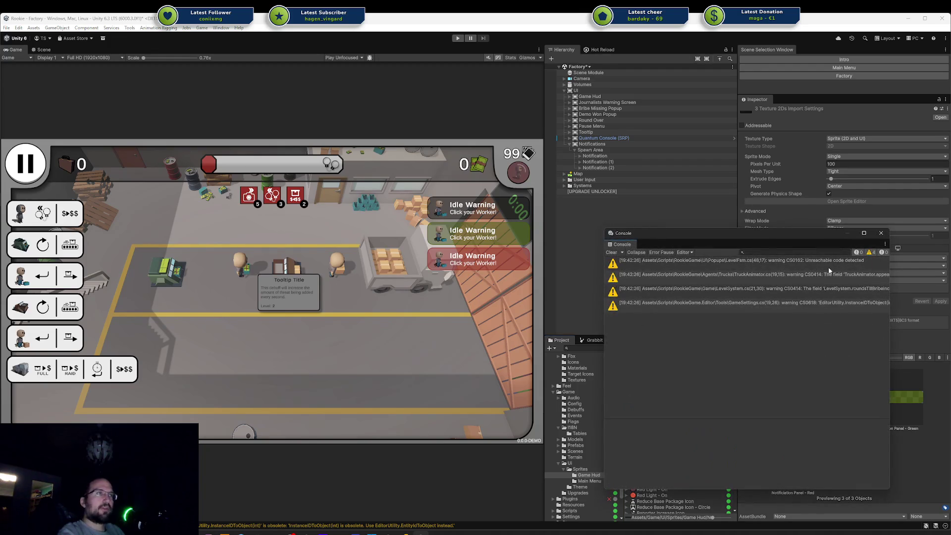
click(880, 234)
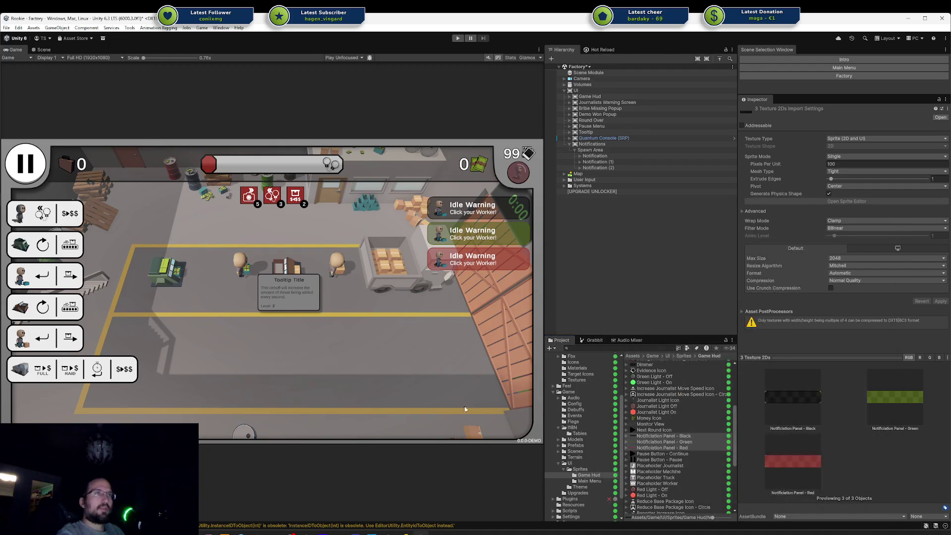
click(240, 533)
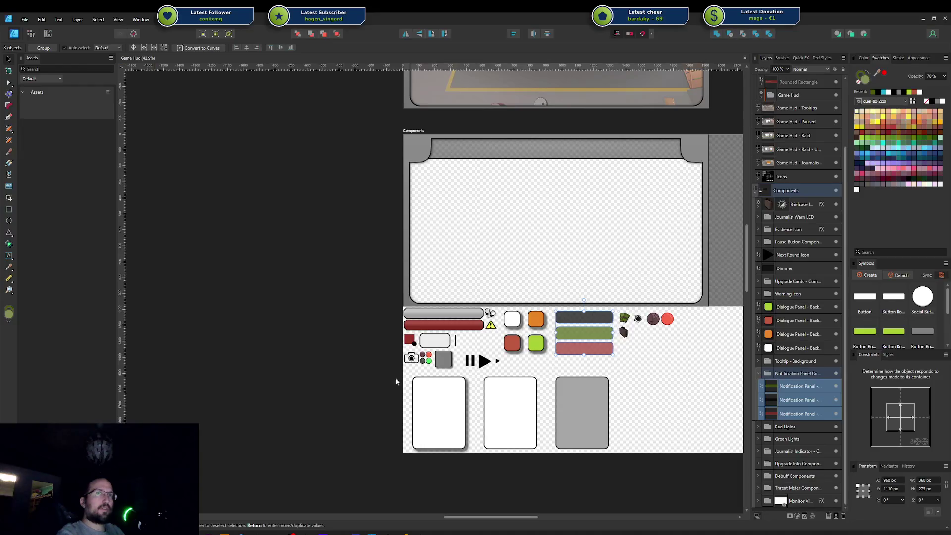
Duplicate the red notification panel and position the copy just below it
scroll(544, 327, up, 5)
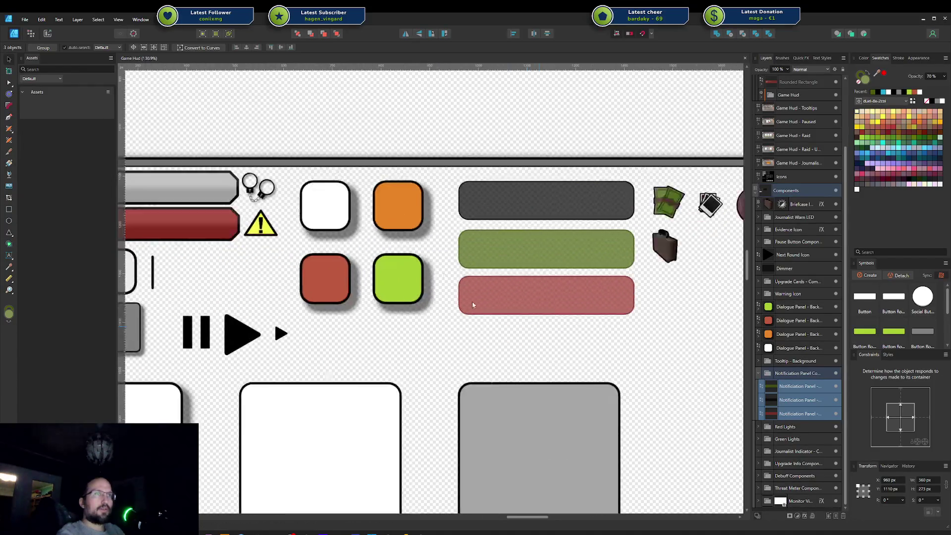
click(514, 304)
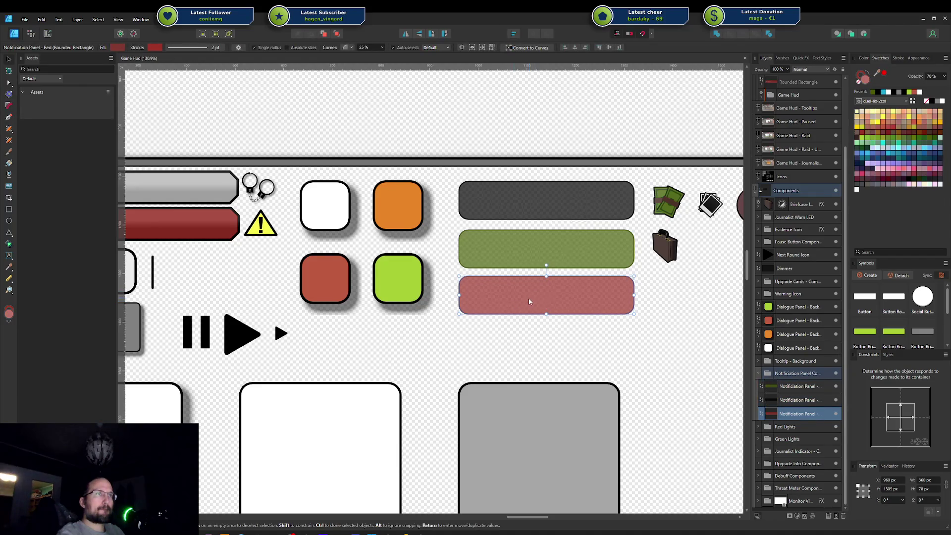
drag(526, 337, 524, 342)
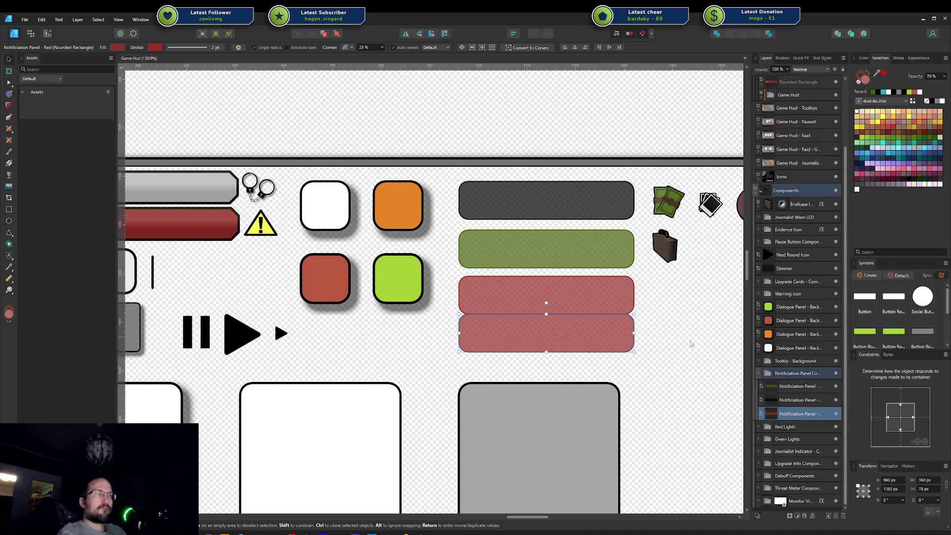
key(ctrl+j)
key(Down)
key(Down)
key(Down)
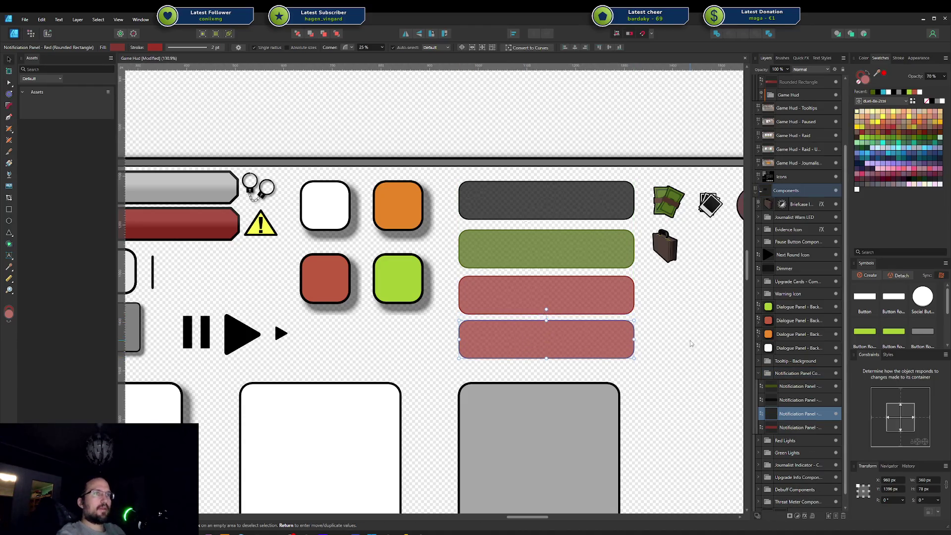
key(Up)
key(Up)
key(Up)
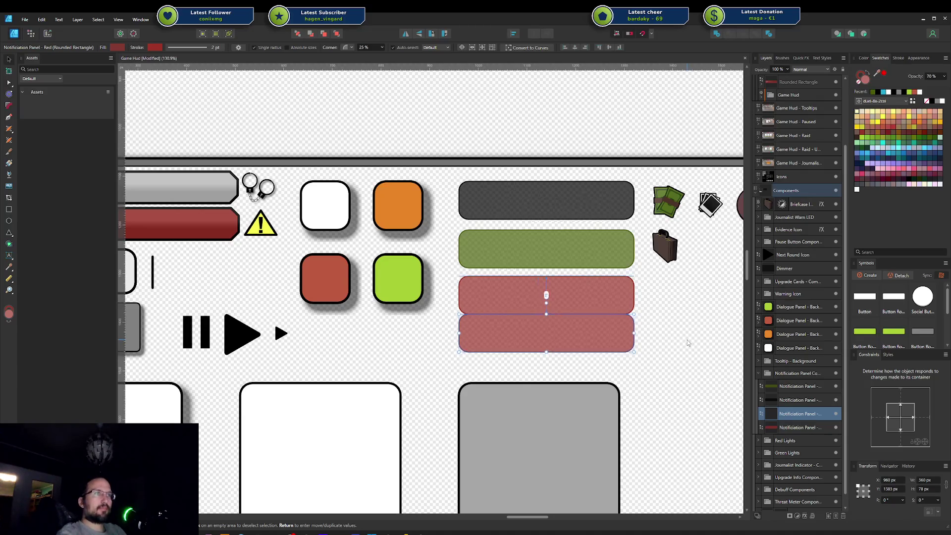
key(shift+Down)
Rename the copied layer to Notification Panel - Orange
double_click(800, 414)
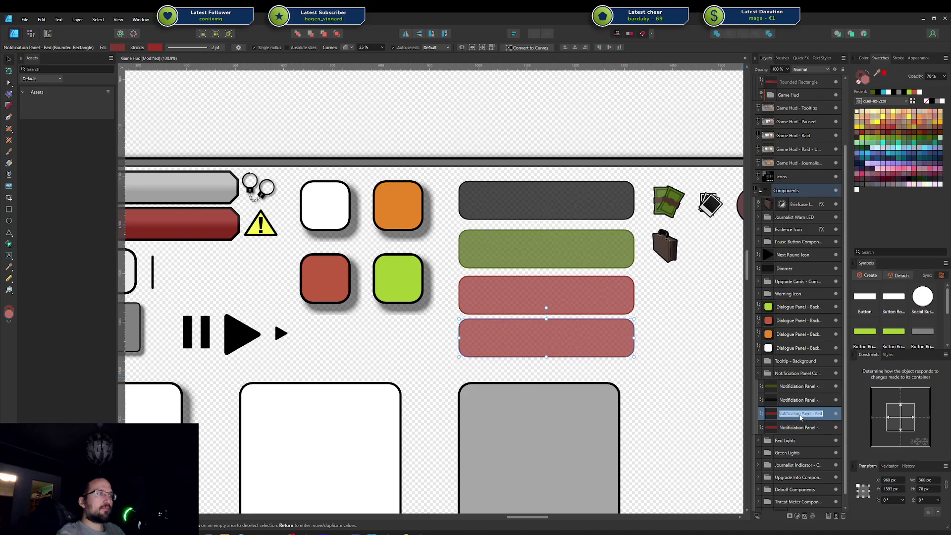
key(End)
key(BackSpace)
key(BackSpace)
key(BackSpace)
text(Orange)
key(Return)
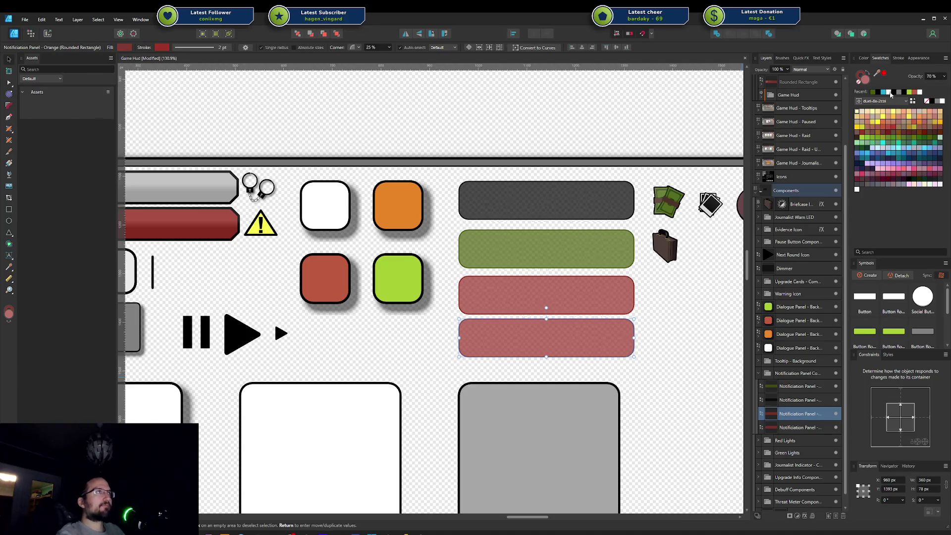
Make the copy's fill and outline orange and save the document
mouse_move(881, 76)
mouse_down()
mouse_move(639, 144)
mouse_move(414, 192)
mouse_move(398, 212)
mouse_up()
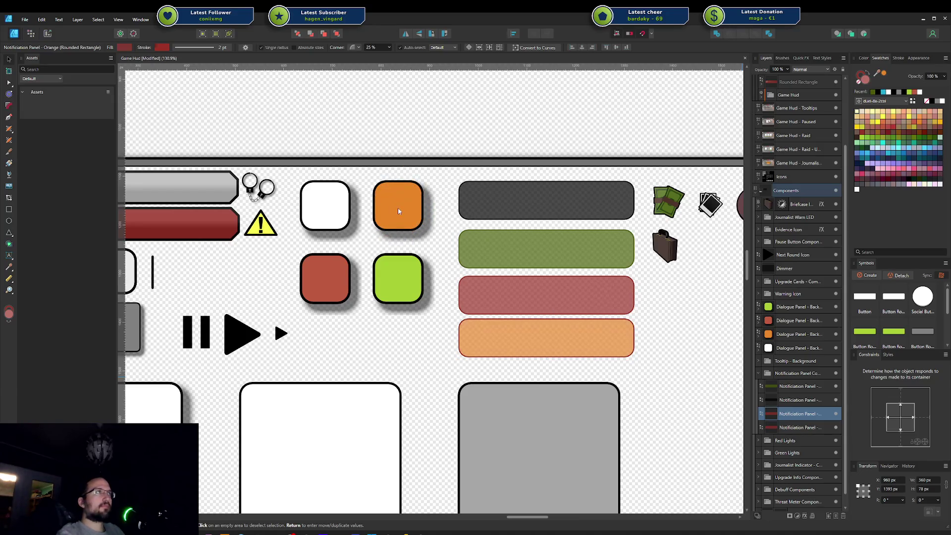
click(862, 76)
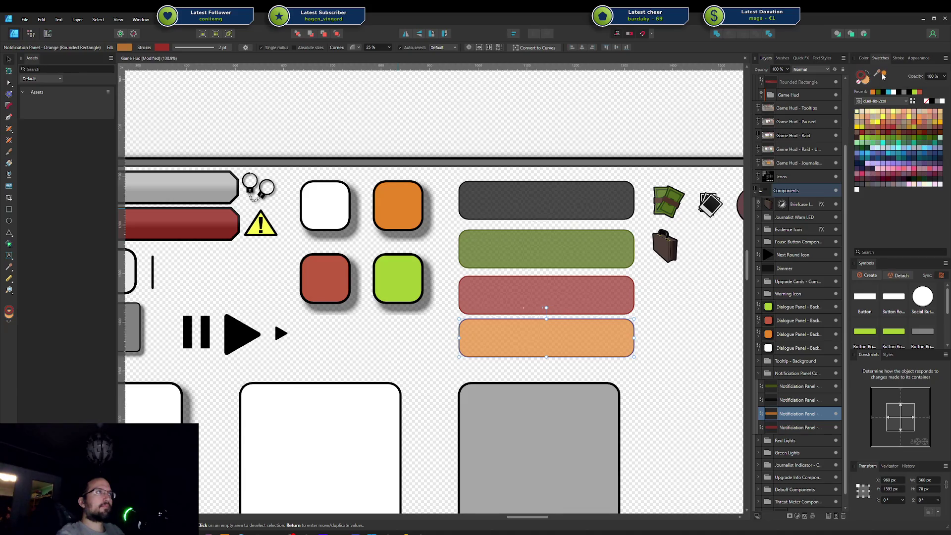
click(883, 75)
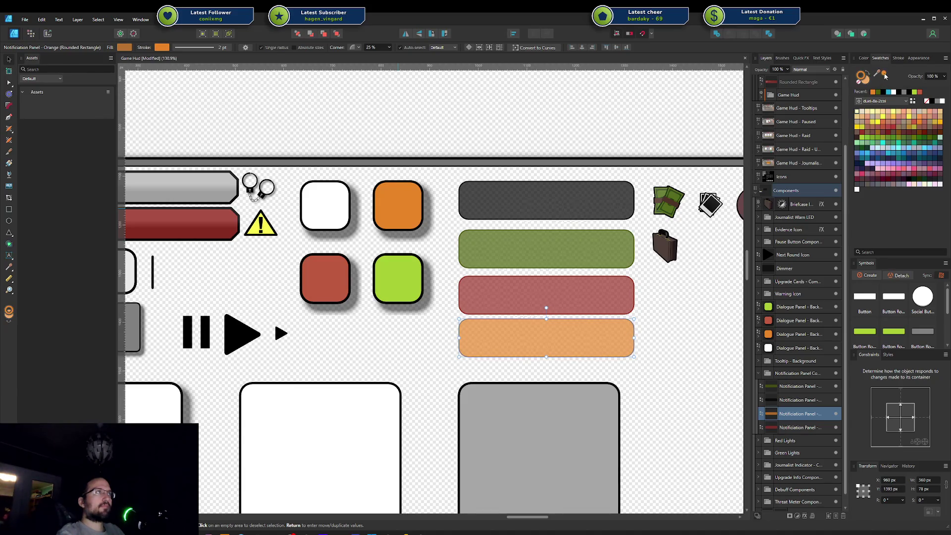
click(728, 301)
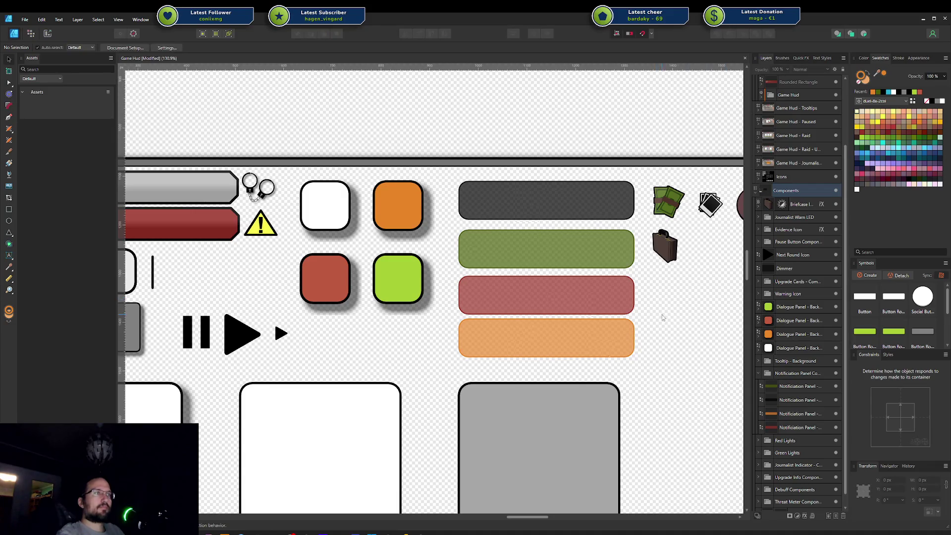
key(ctrl+s)
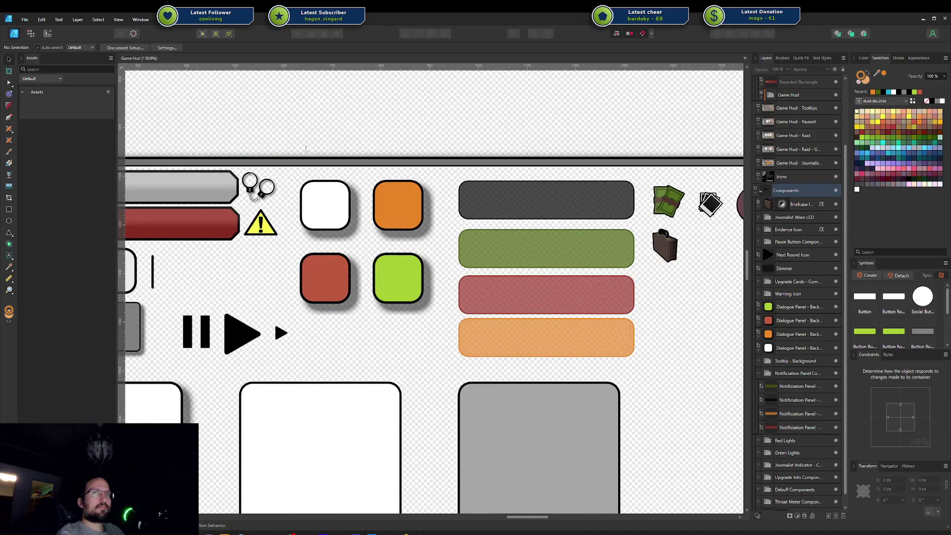
click(48, 34)
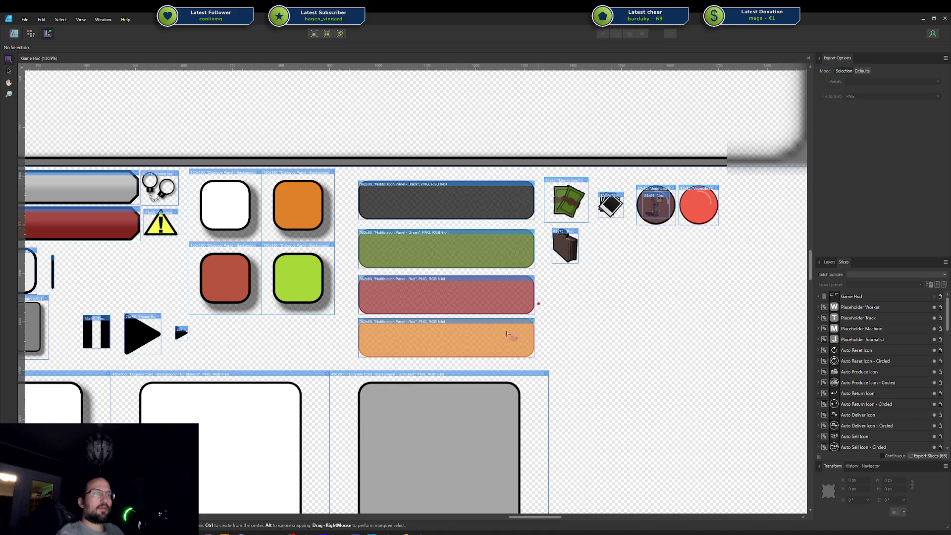
Rename the orange panel's slice to Notification Panel - Orange
scroll(869, 355, down, 3)
scroll(870, 356, down, 10)
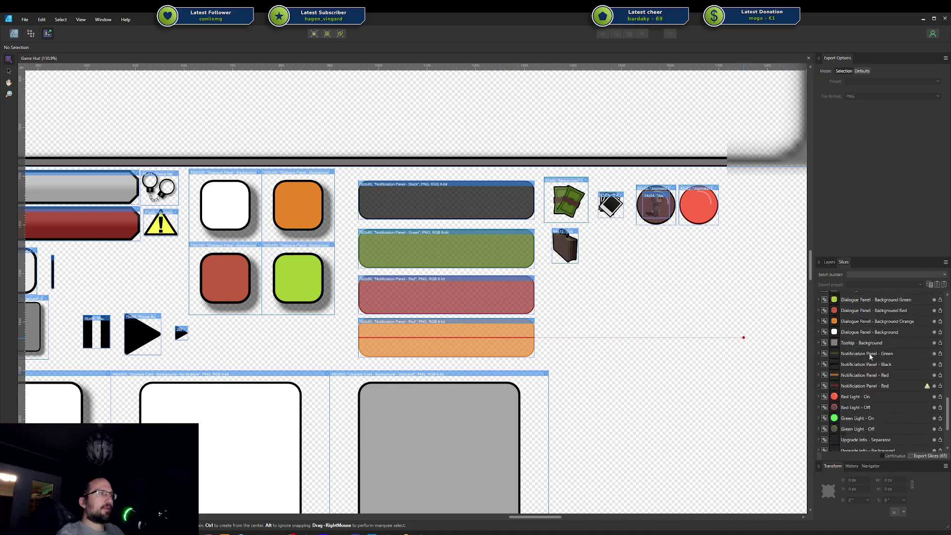
scroll(870, 358, up, 1)
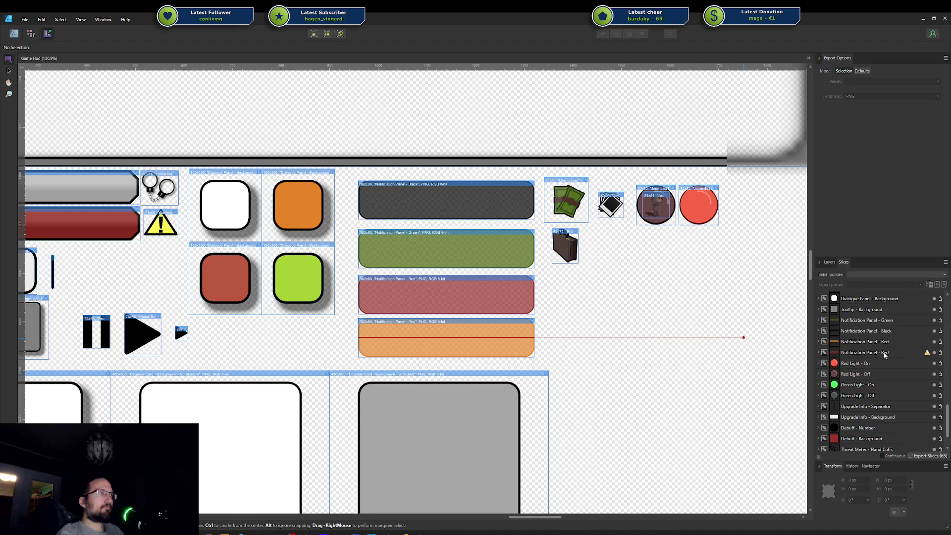
double_click(882, 343)
click(882, 343)
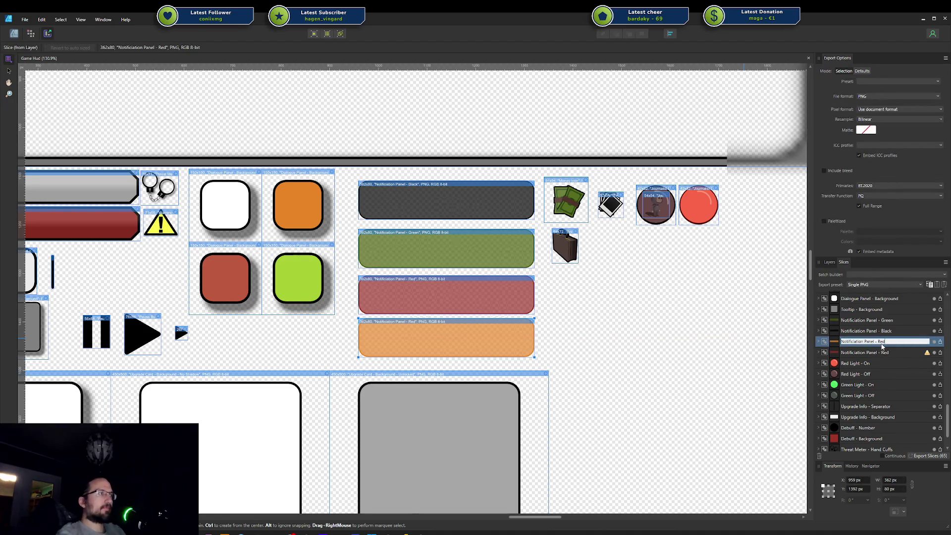
text(Orange)
key(Return)
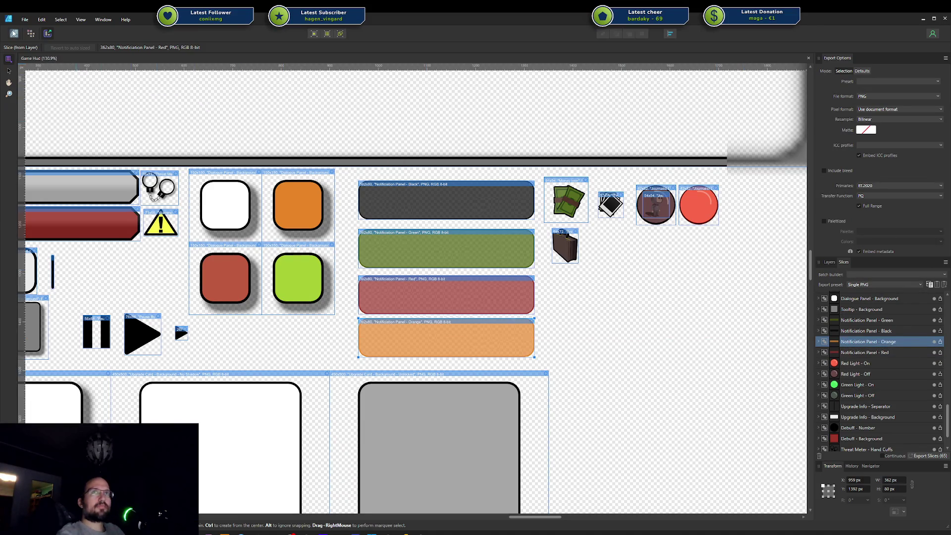
key(ctrl+1)
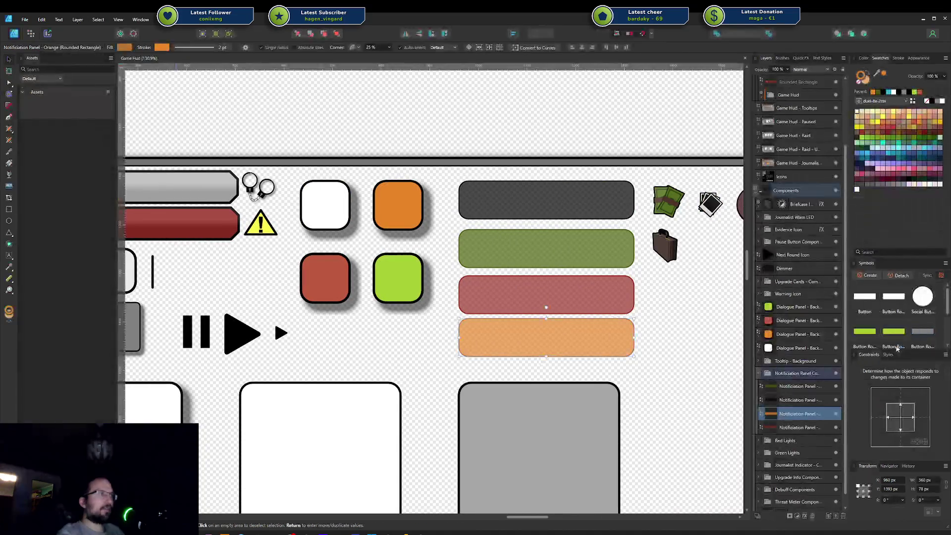
double_click(811, 410)
key(Return)
Export all slices to the Game Hud folder, overwriting existing files
click(47, 34)
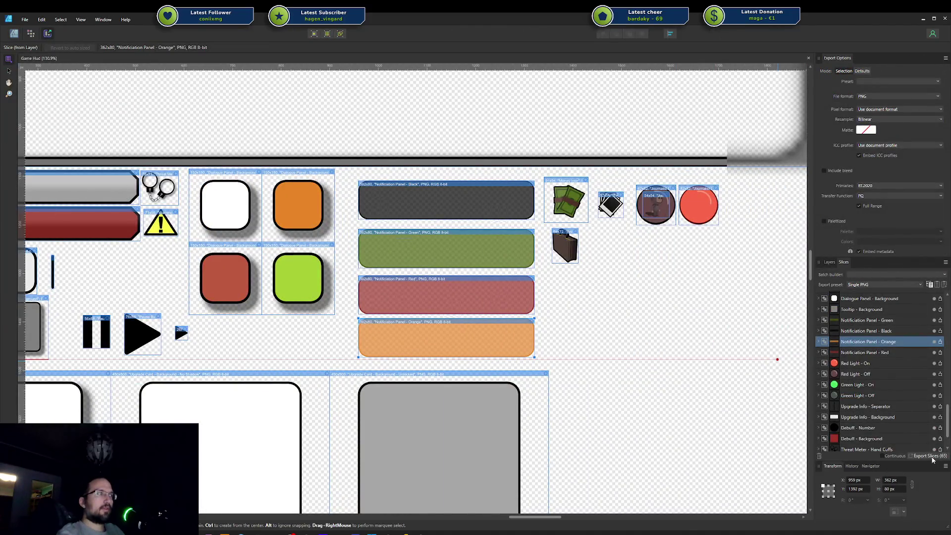
click(932, 457)
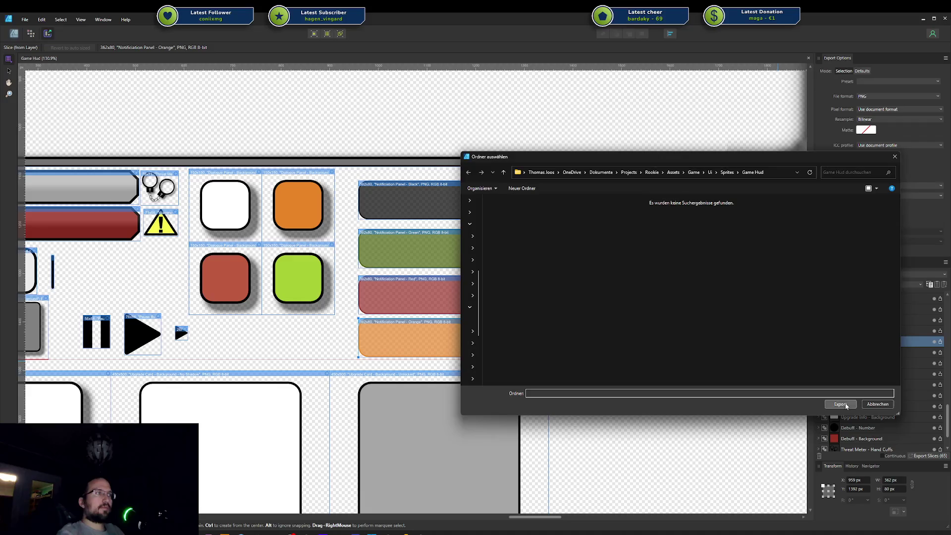
click(846, 405)
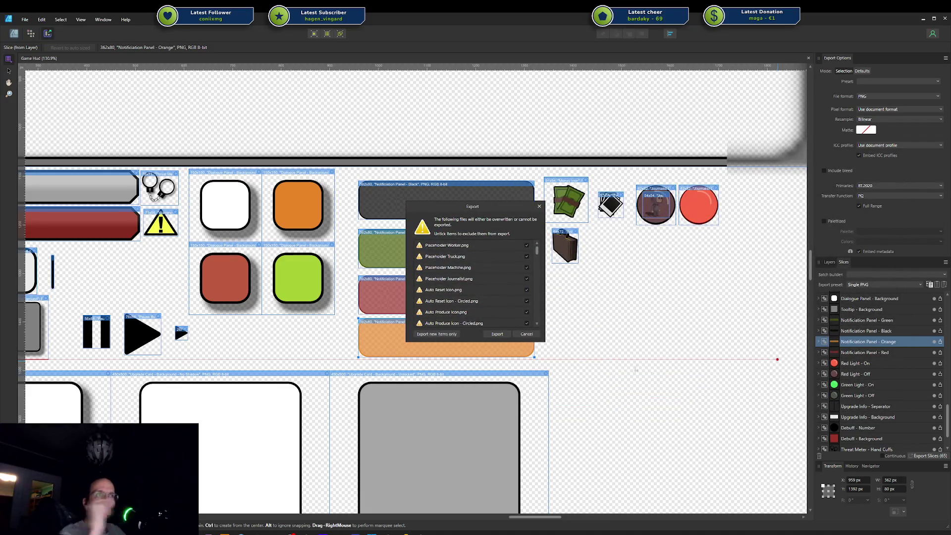
click(497, 334)
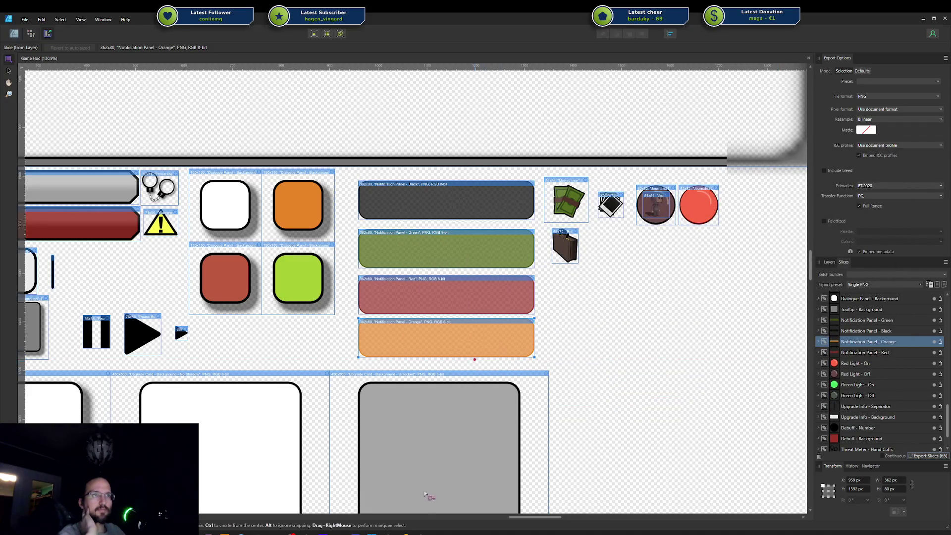
click(417, 533)
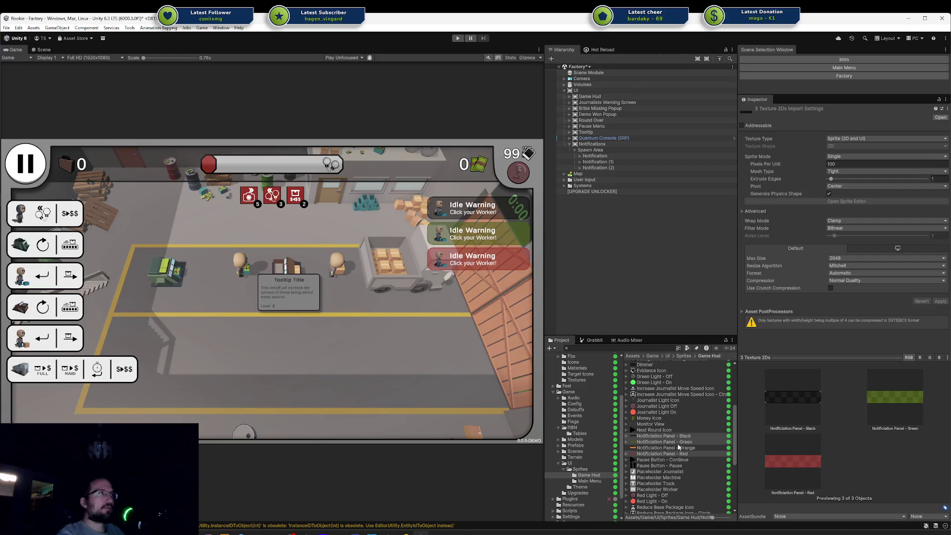
Set Notification Panel - Orange to Sprite (2D and UI), apply, and try assigning it to the top Notification
click(675, 442)
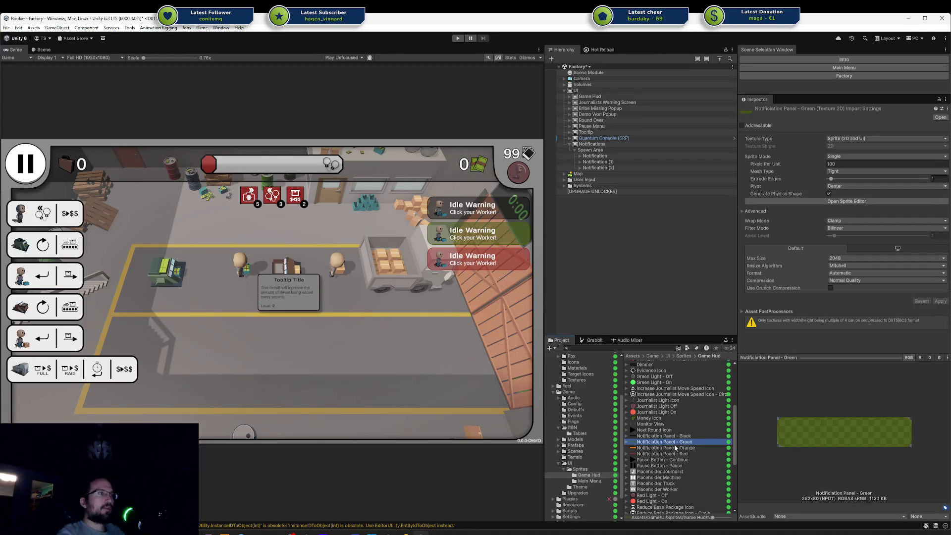
click(676, 448)
click(864, 139)
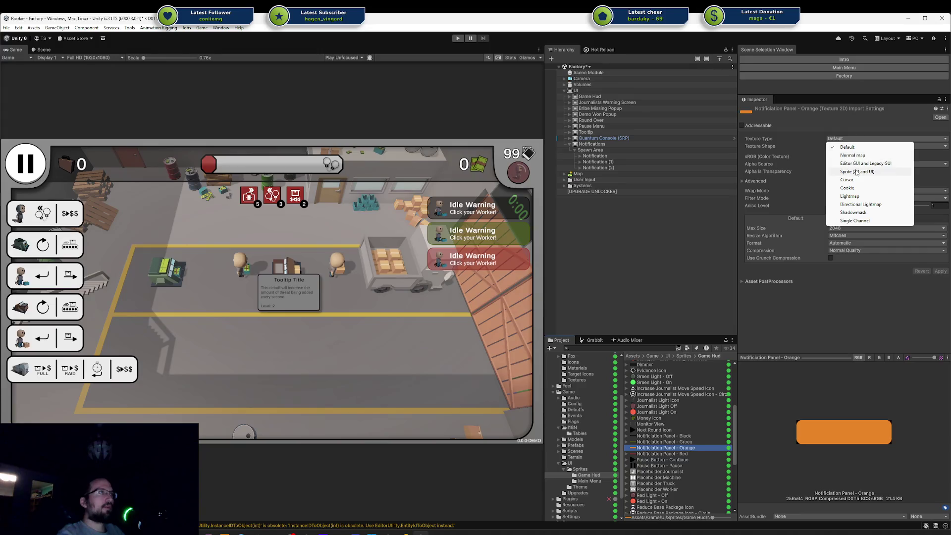
click(892, 171)
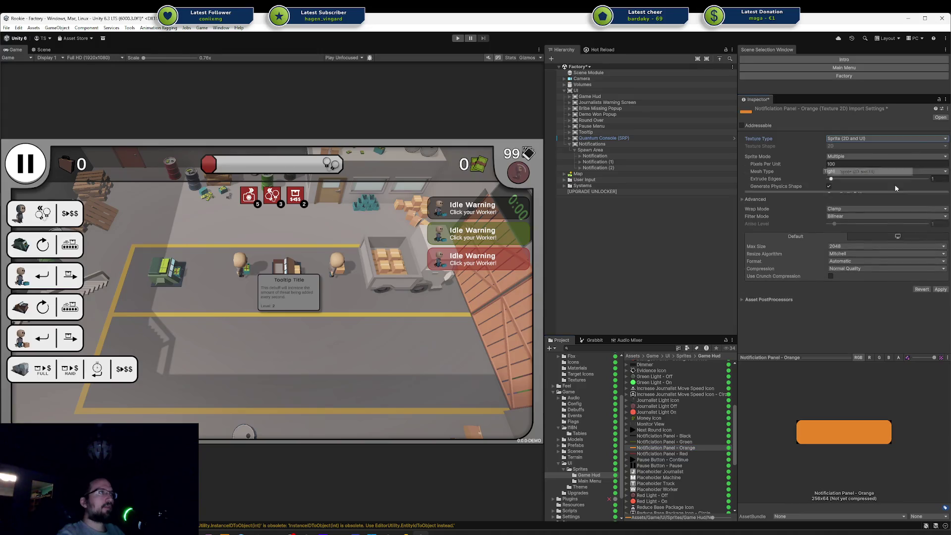
click(940, 294)
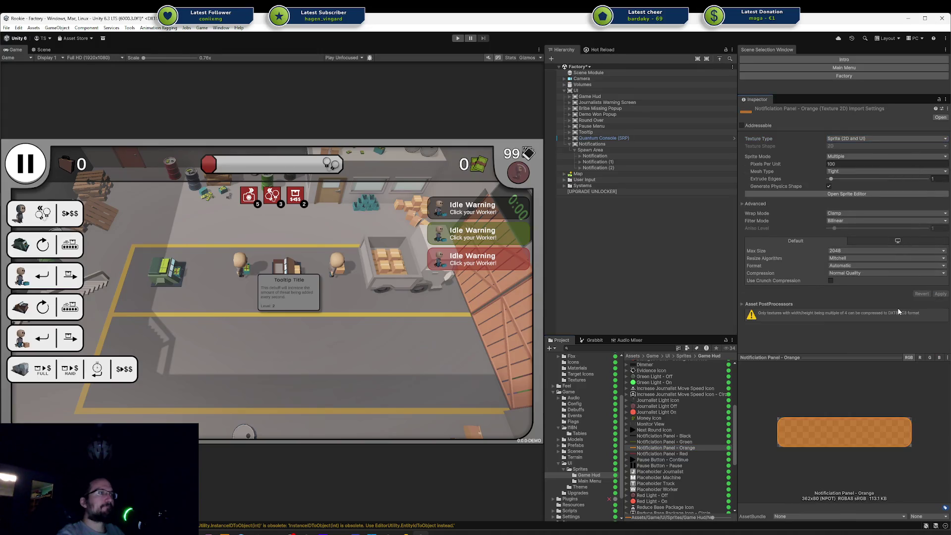
click(659, 446)
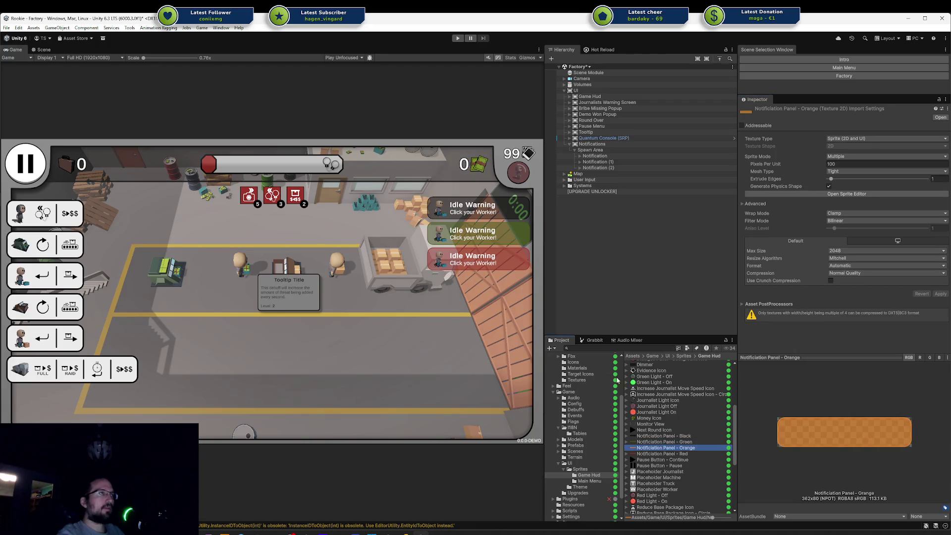
click(607, 155)
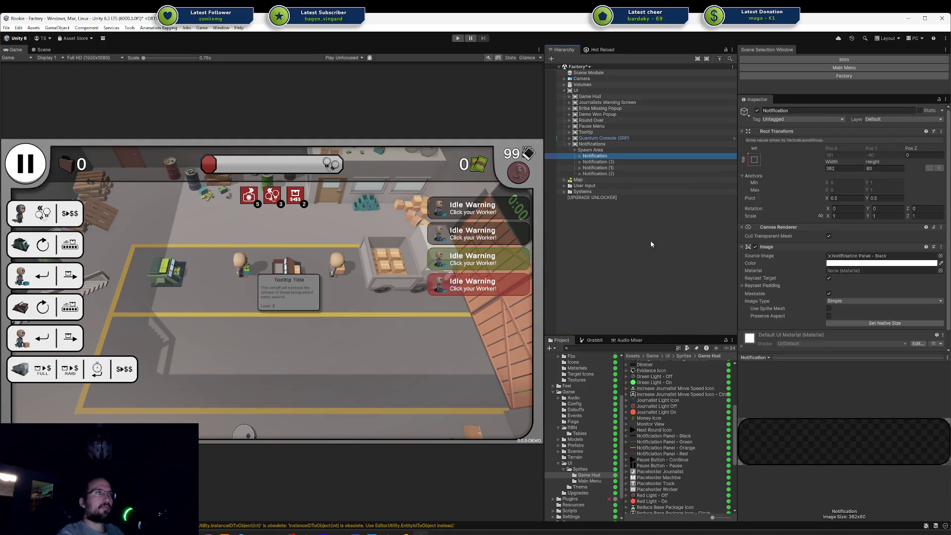
mouse_move(664, 448)
mouse_down()
mouse_move(785, 392)
mouse_move(854, 237)
mouse_move(849, 246)
mouse_up()
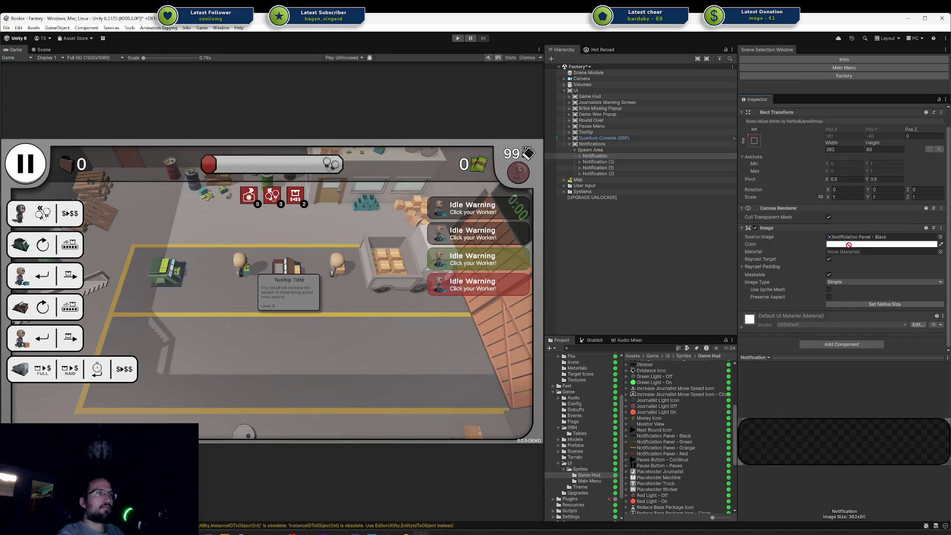
Set the orange texture's Sprite Mode to Single, comparing with the green texture
click(698, 449)
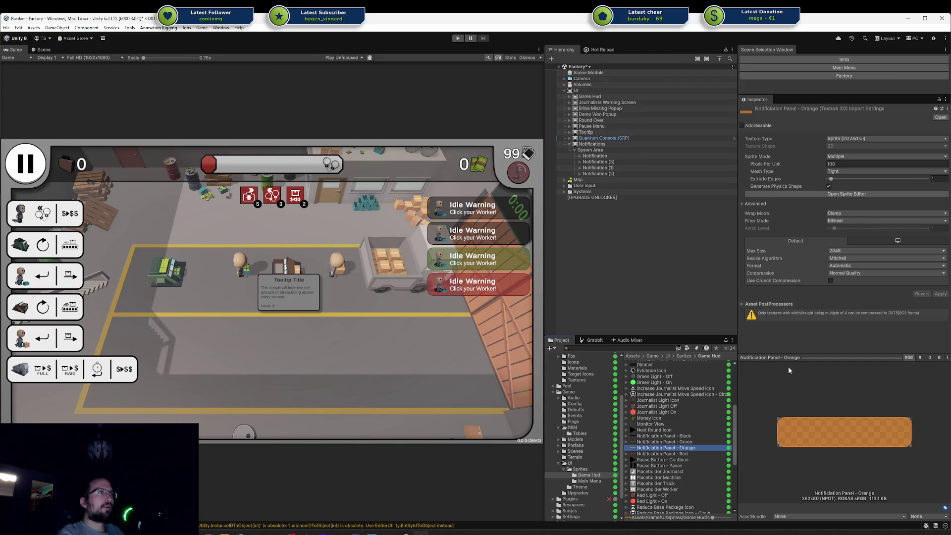
click(670, 443)
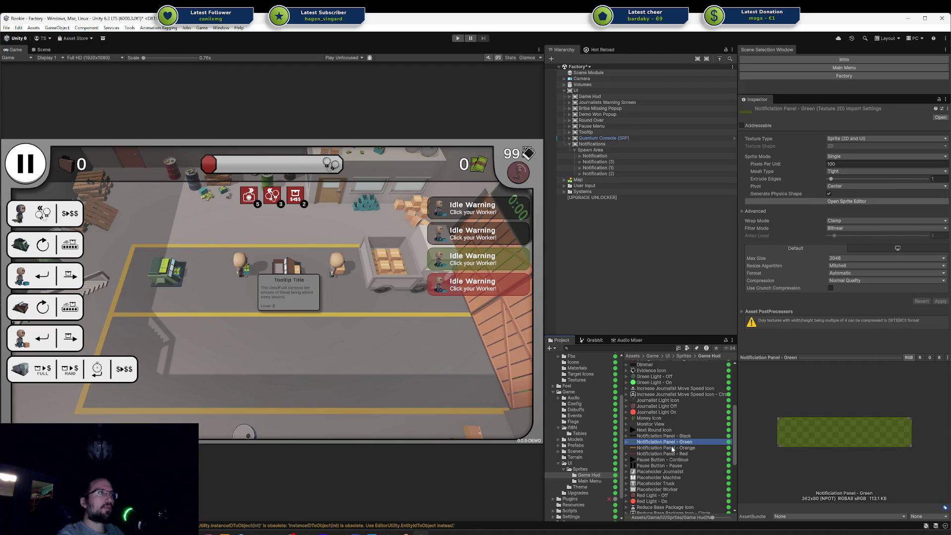
click(672, 449)
click(672, 444)
click(672, 448)
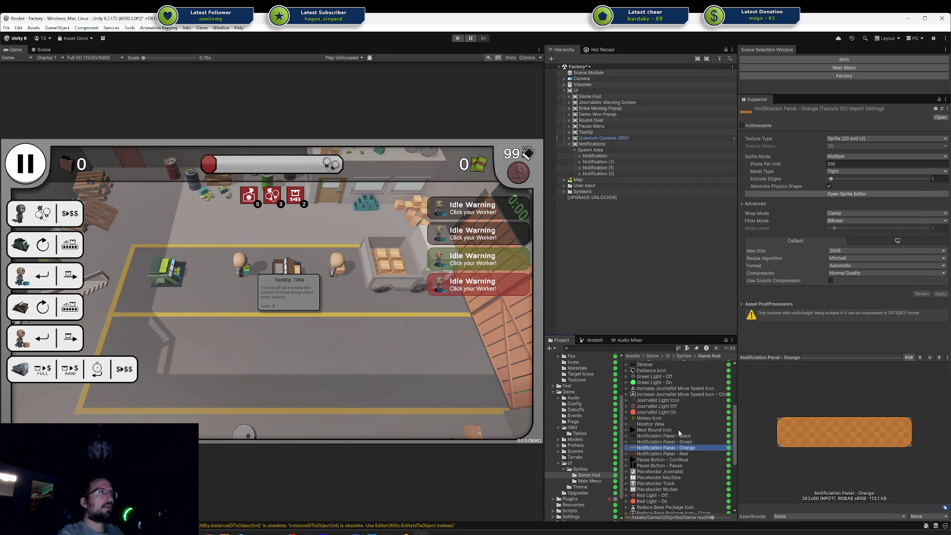
click(847, 157)
click(847, 165)
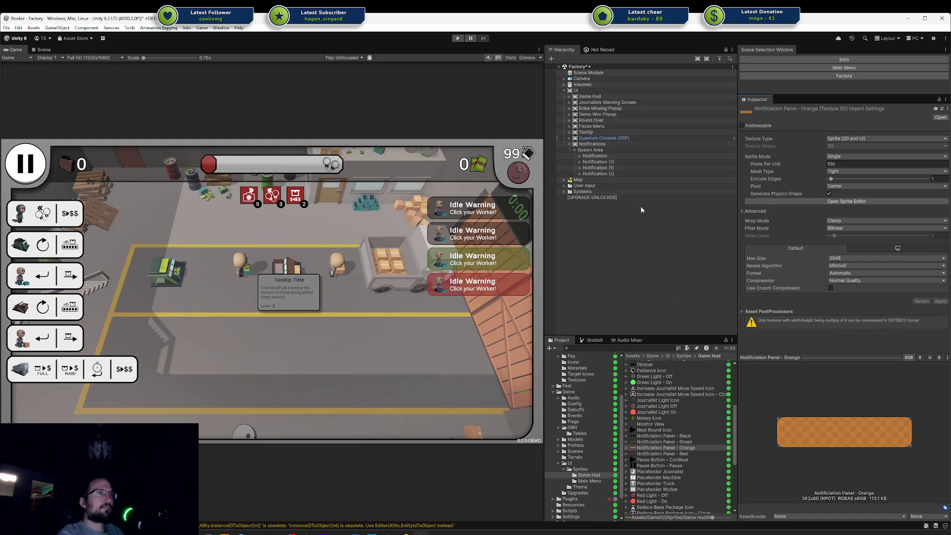
Drag the orange sprite into the top Notification's Source Image
click(613, 157)
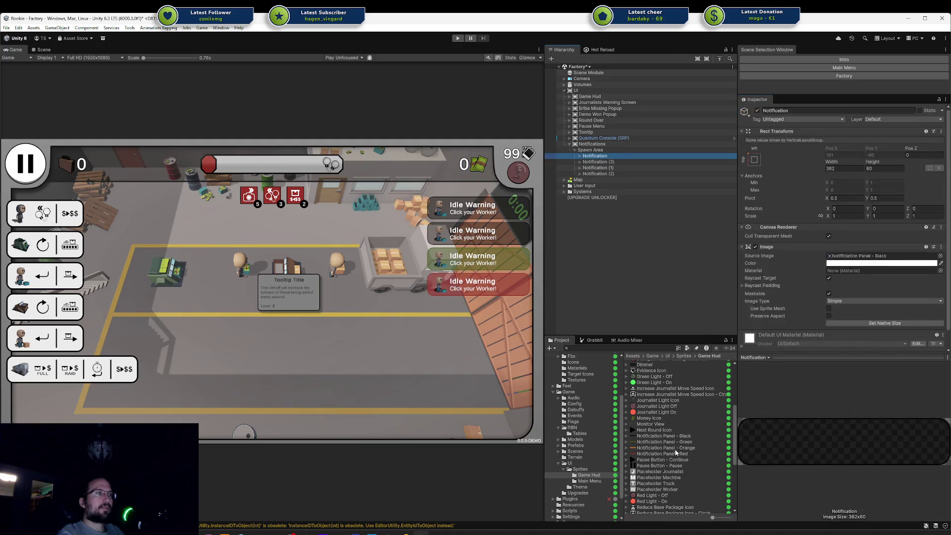
drag(666, 455, 865, 242)
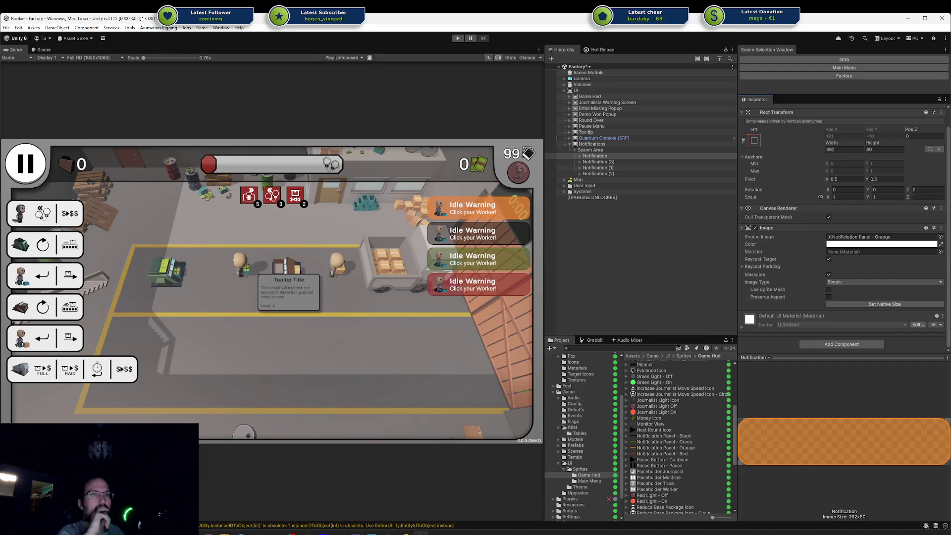
key(alt+Tab)
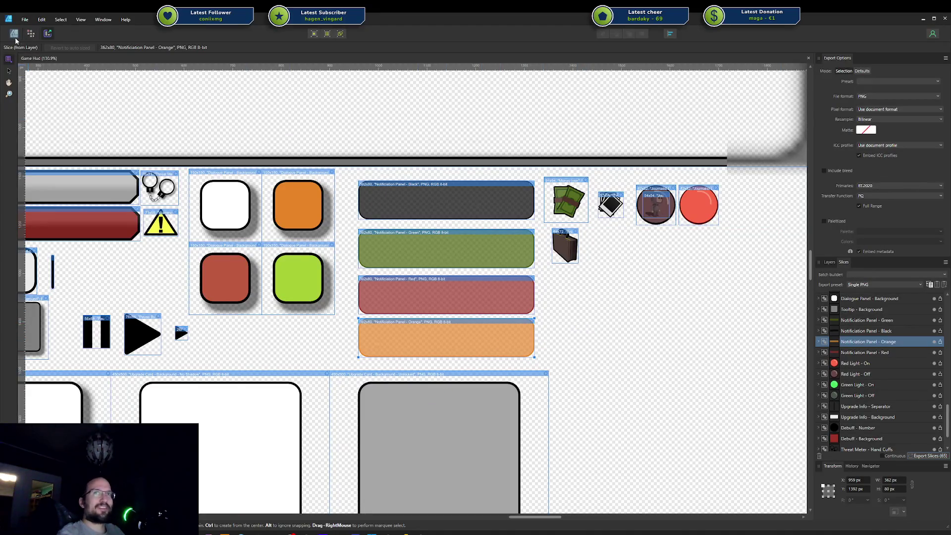
double_click(896, 342)
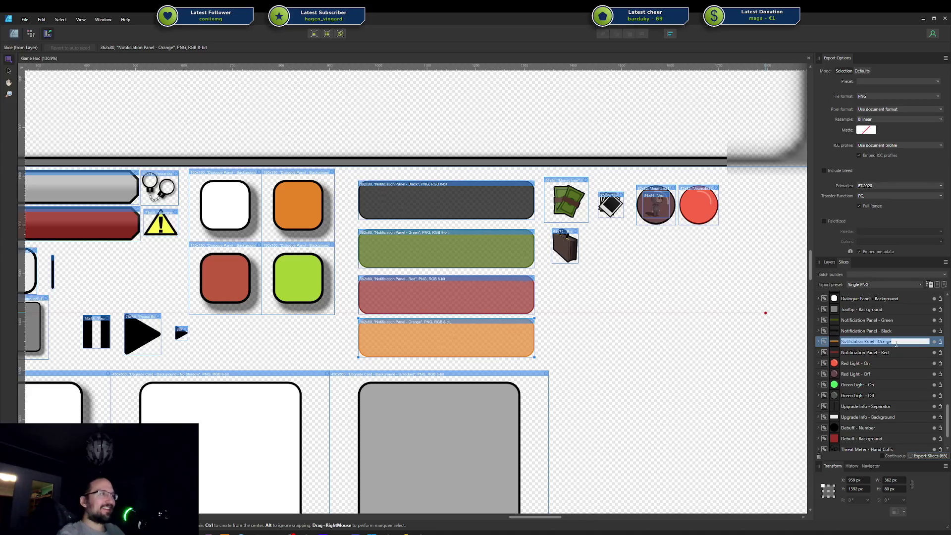
click(896, 342)
key(BackSpace)
key(BackSpace)
key(BackSpace)
text(llow)
key(Return)
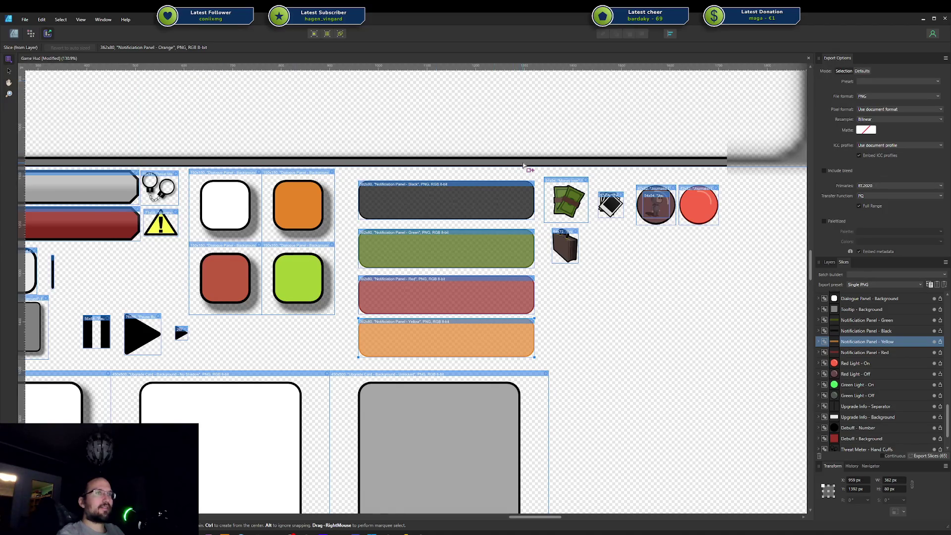
key(ctrl+z)
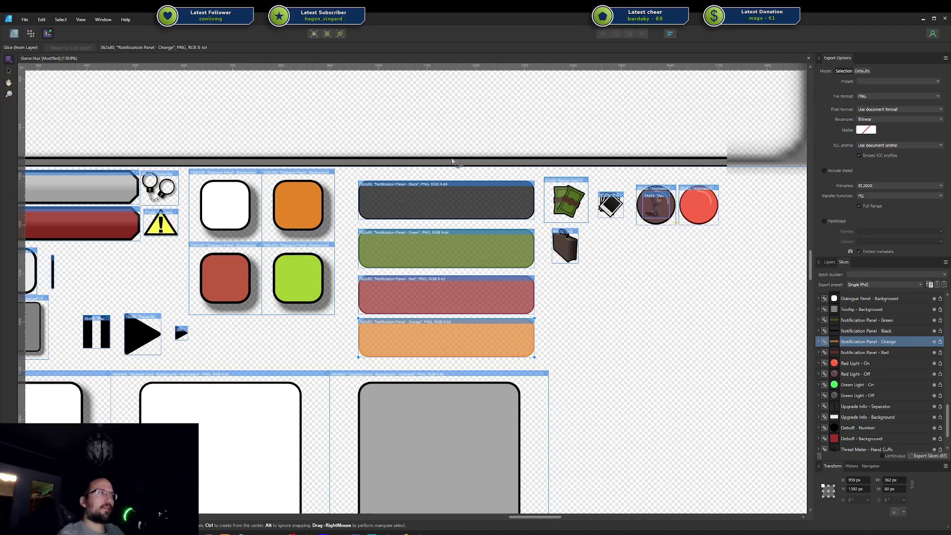
click(31, 34)
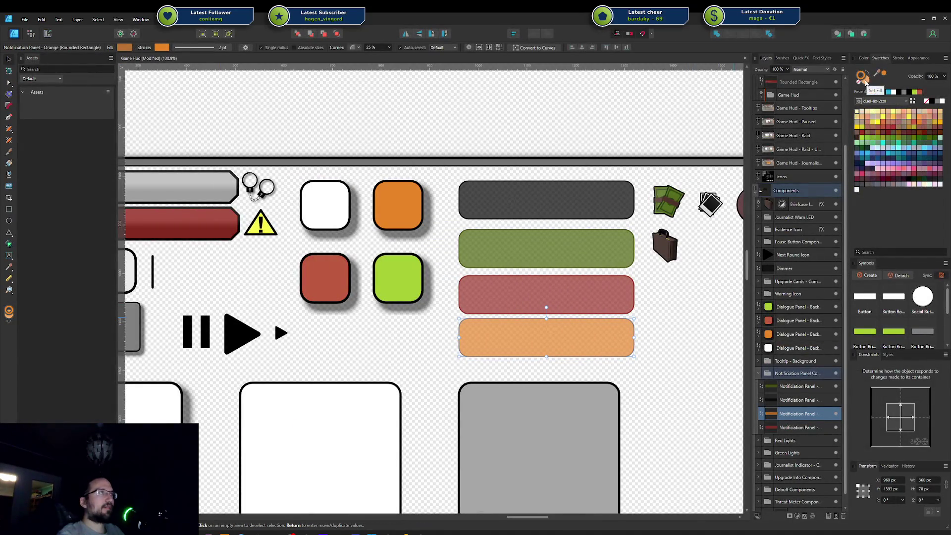
Darken the orange panel's fill lightness in the colour picker
click(866, 83)
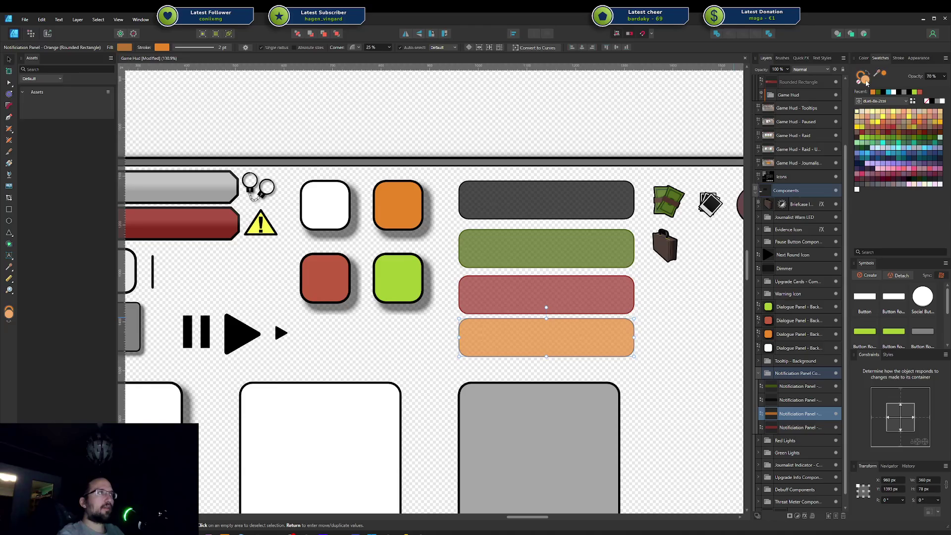
double_click(866, 83)
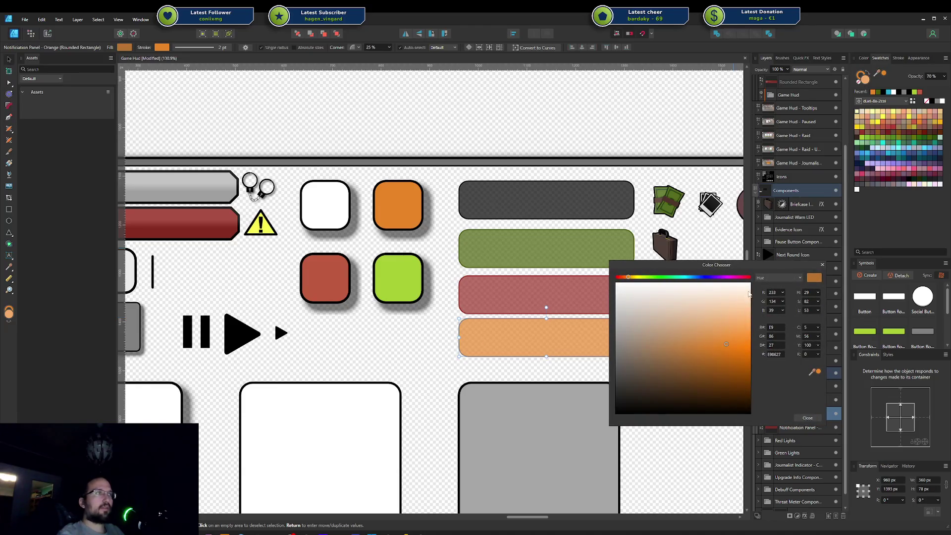
drag(735, 271, 690, 342)
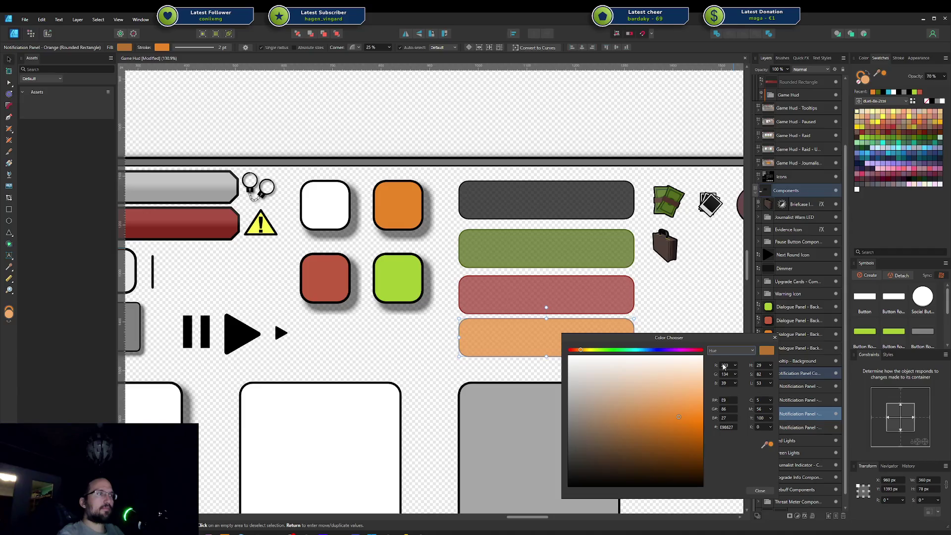
click(770, 383)
drag(774, 393, 767, 389)
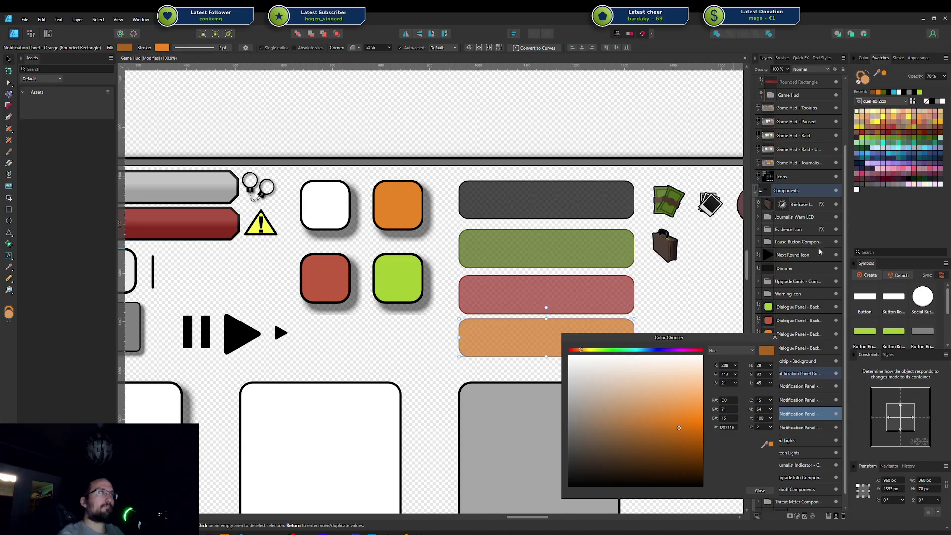
key(ctrl+d)
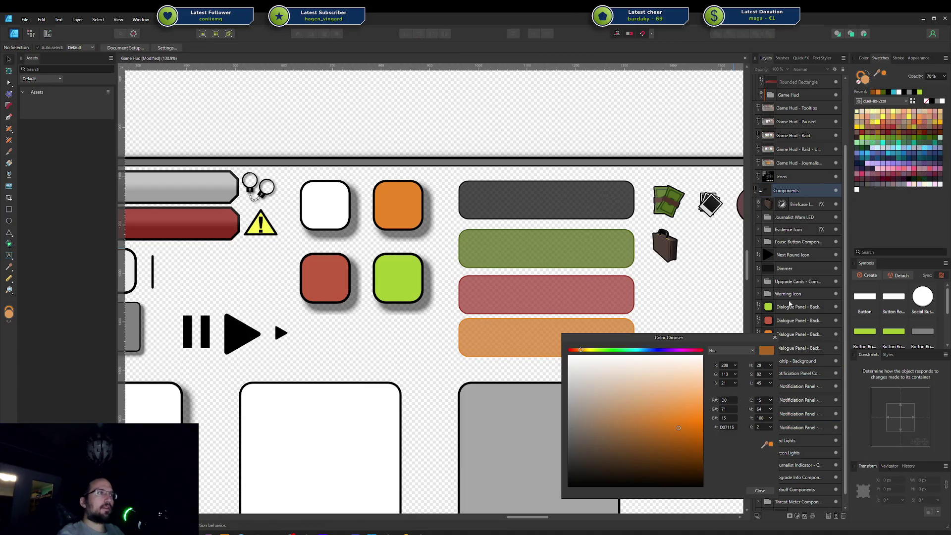
click(776, 338)
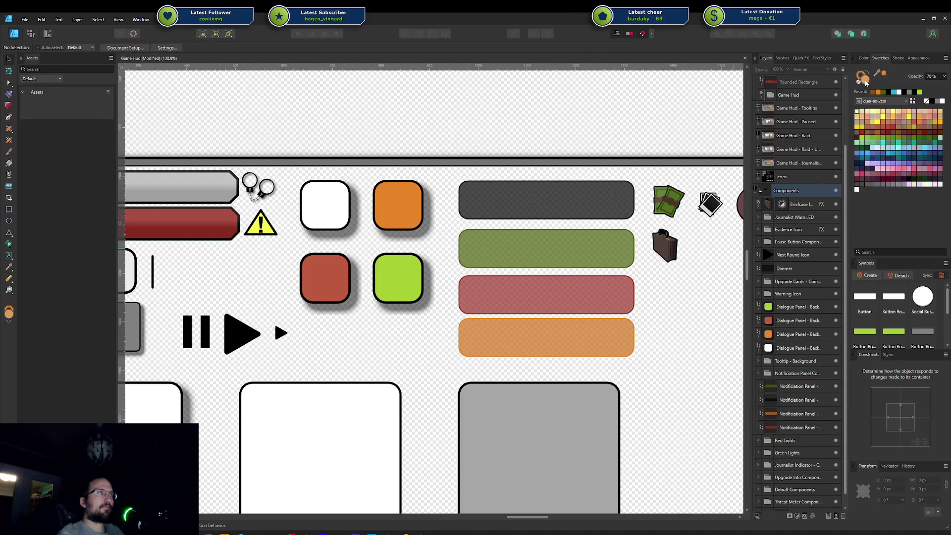
Shift the panel fill from orange to a muted yellow, tuning saturation and lightness
double_click(864, 80)
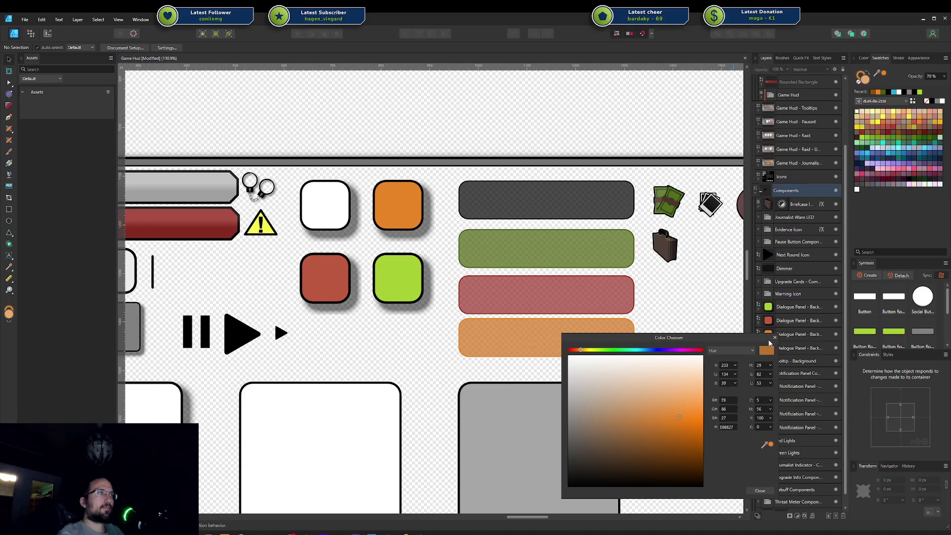
click(770, 387)
mouse_move(770, 385)
mouse_down()
mouse_move(741, 384)
mouse_move(759, 385)
mouse_up()
click(800, 414)
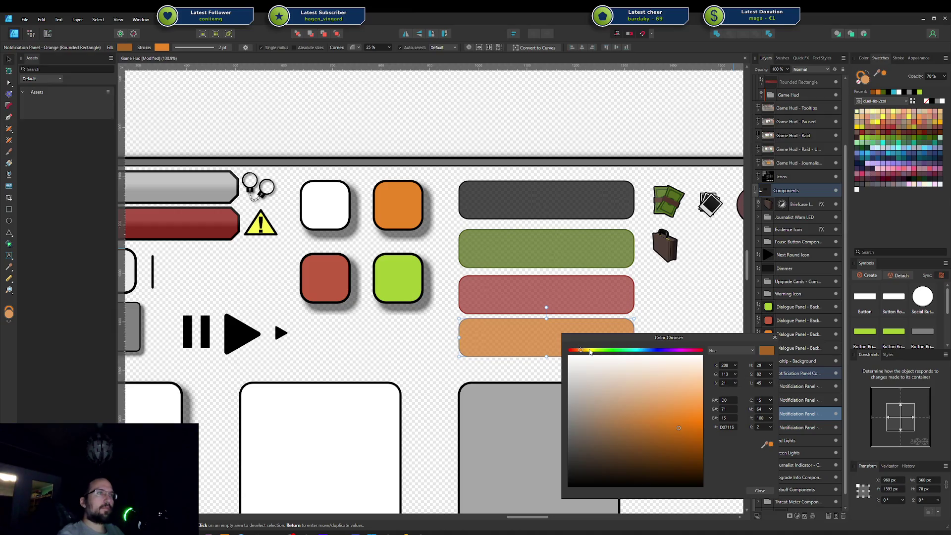
drag(587, 350, 588, 355)
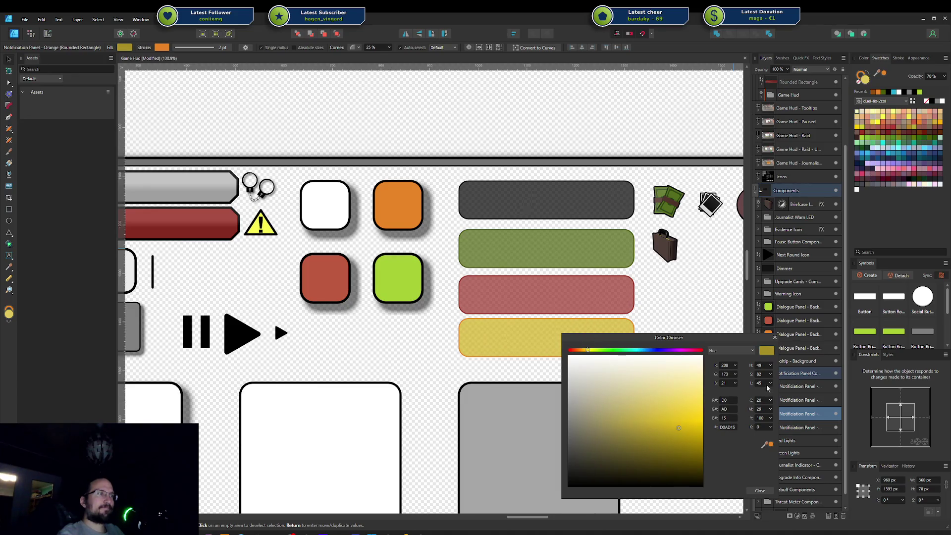
click(770, 384)
drag(771, 392, 773, 378)
click(769, 378)
click(771, 373)
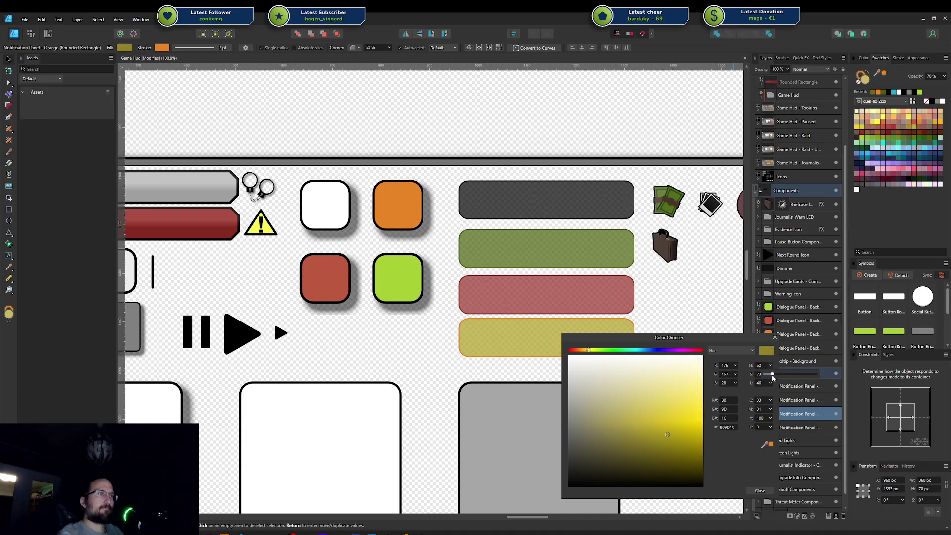
click(775, 339)
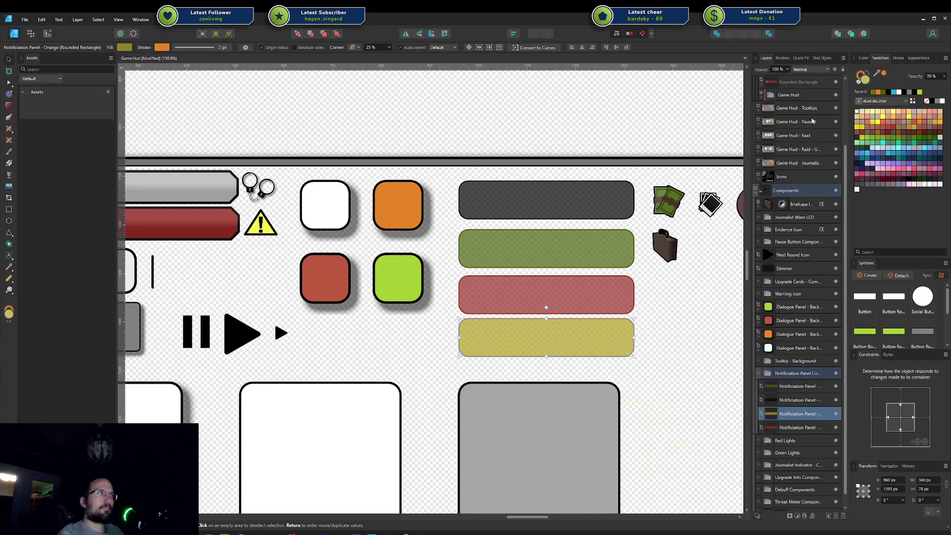
Give the panel a lighter khaki fill and a matching khaki outline
click(858, 74)
double_click(866, 82)
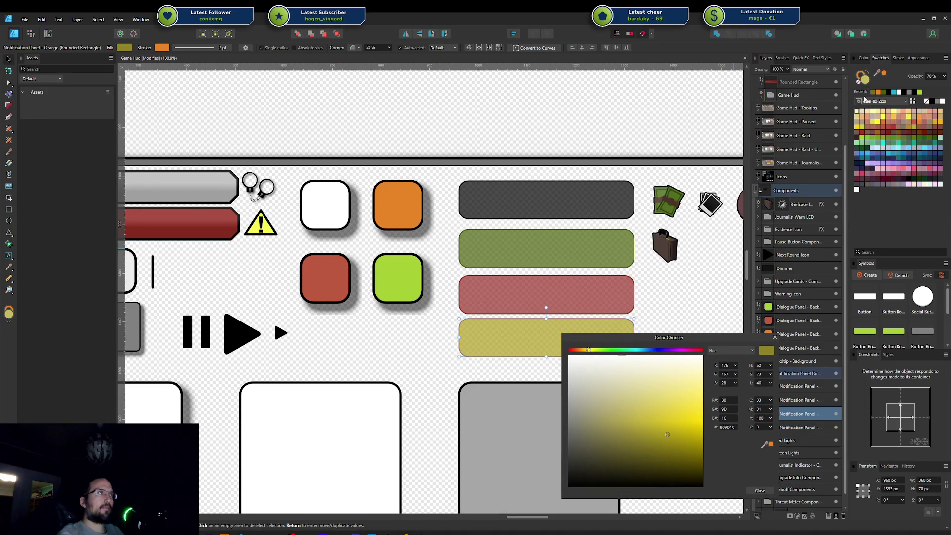
click(864, 79)
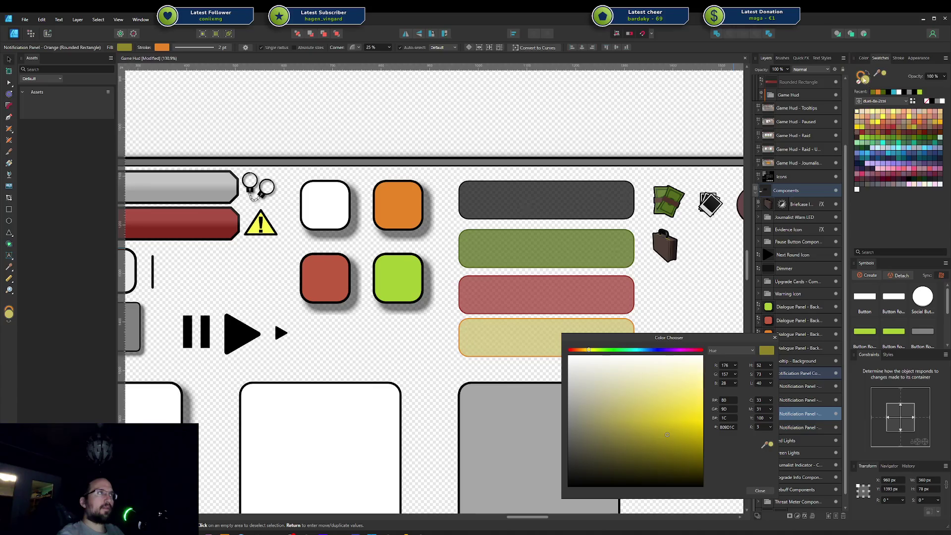
click(861, 75)
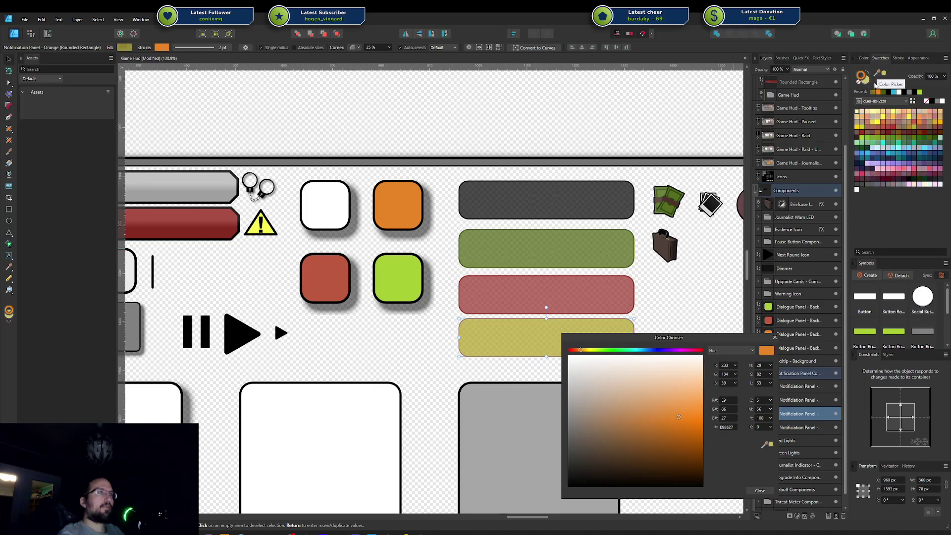
click(864, 80)
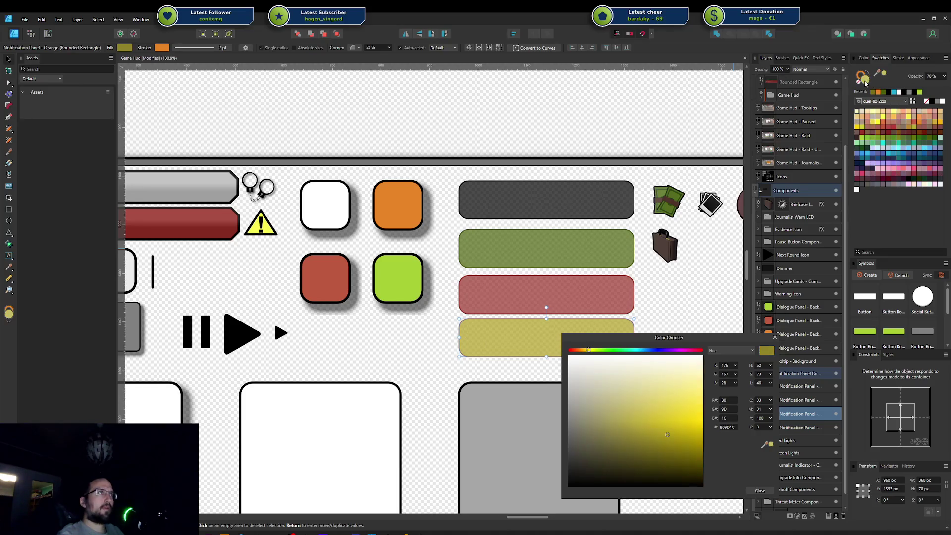
drag(879, 72, 862, 82)
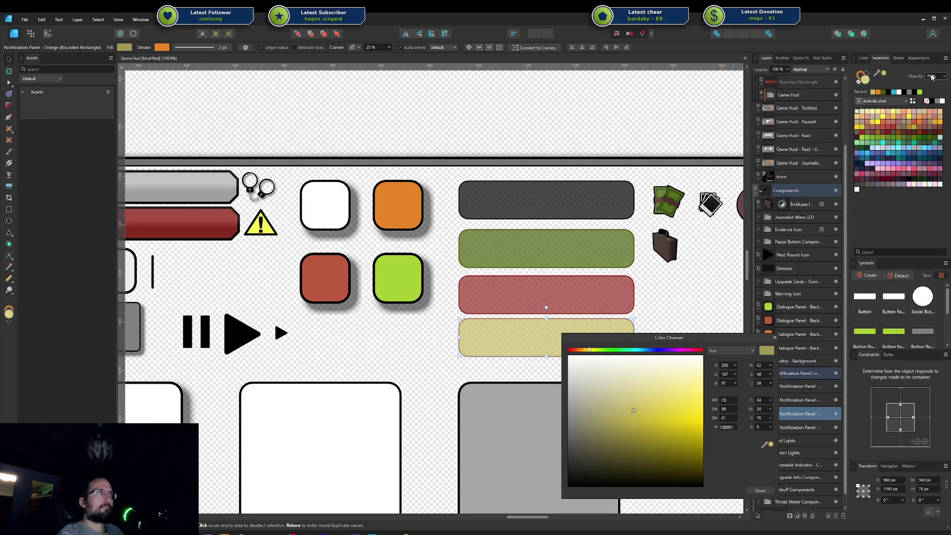
click(862, 78)
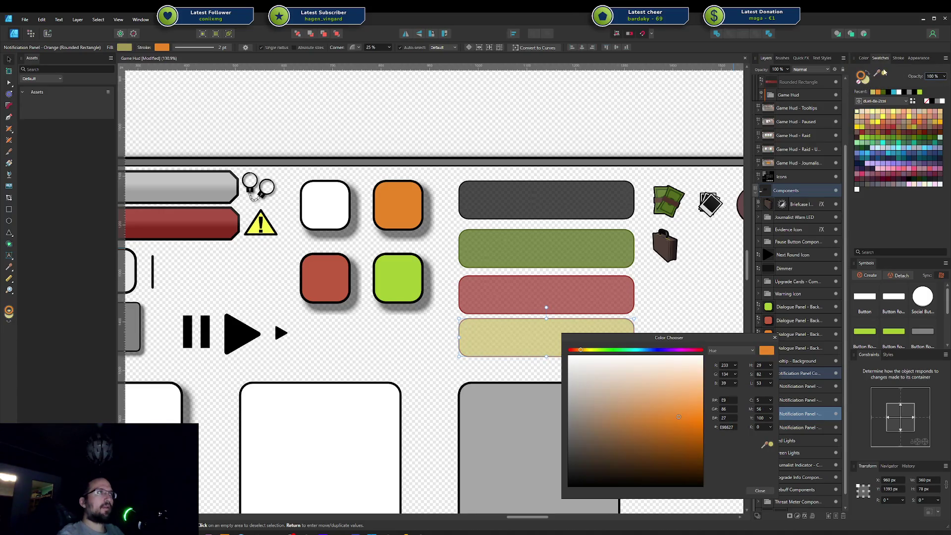
click(885, 73)
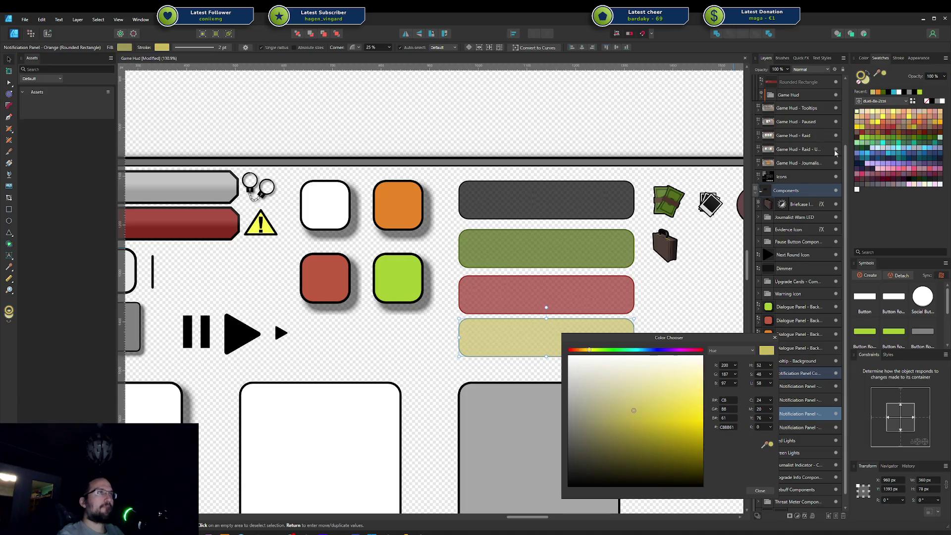
click(775, 338)
Rename the panel's layer to Notification Panel - Yellow
click(709, 353)
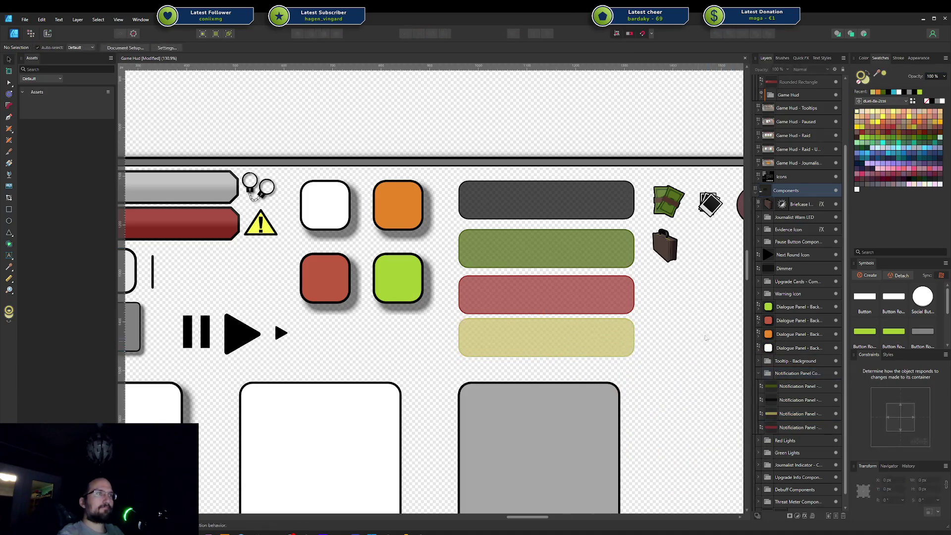
double_click(798, 414)
key(End)
key(ctrl+BackSpace)
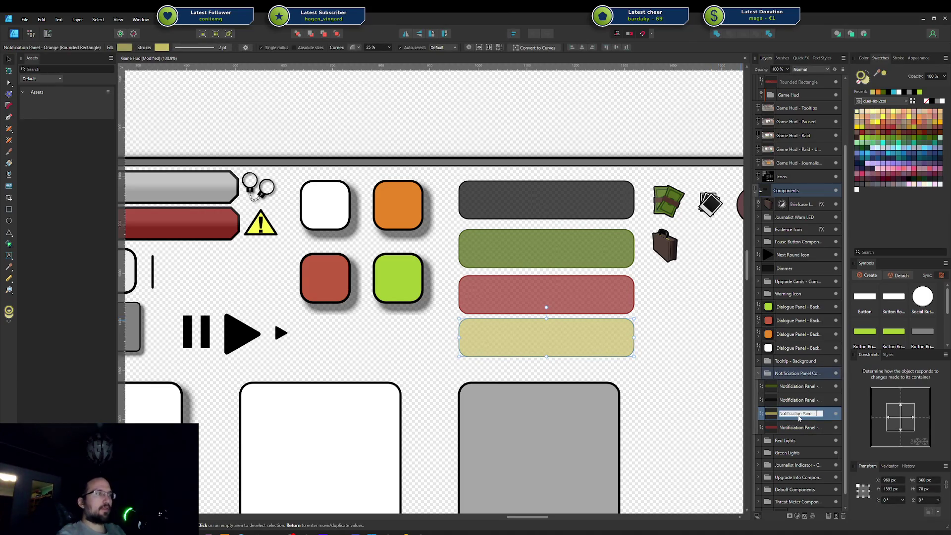
text(Yellow)
key(Return)
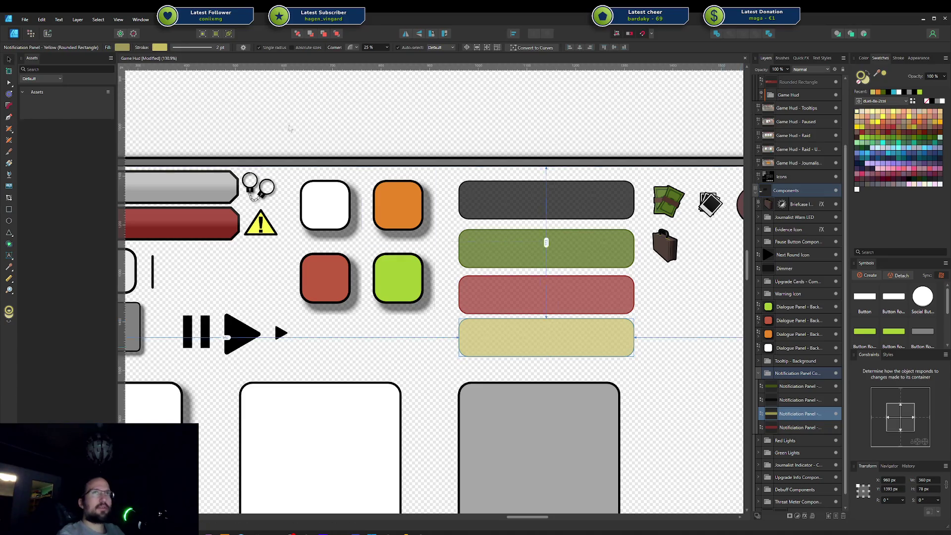
click(47, 33)
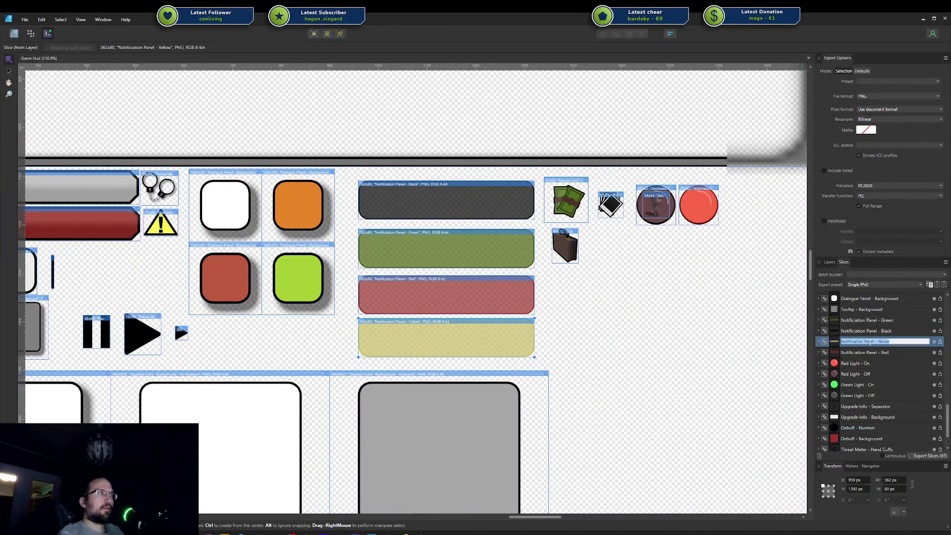
Export only the new slices, including the yellow panel, then select it in Unity
click(869, 353)
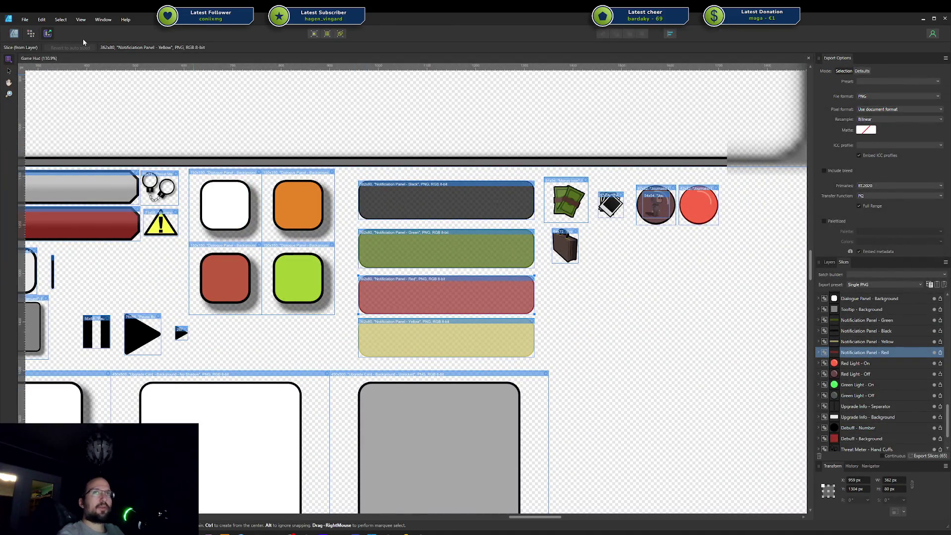
click(932, 454)
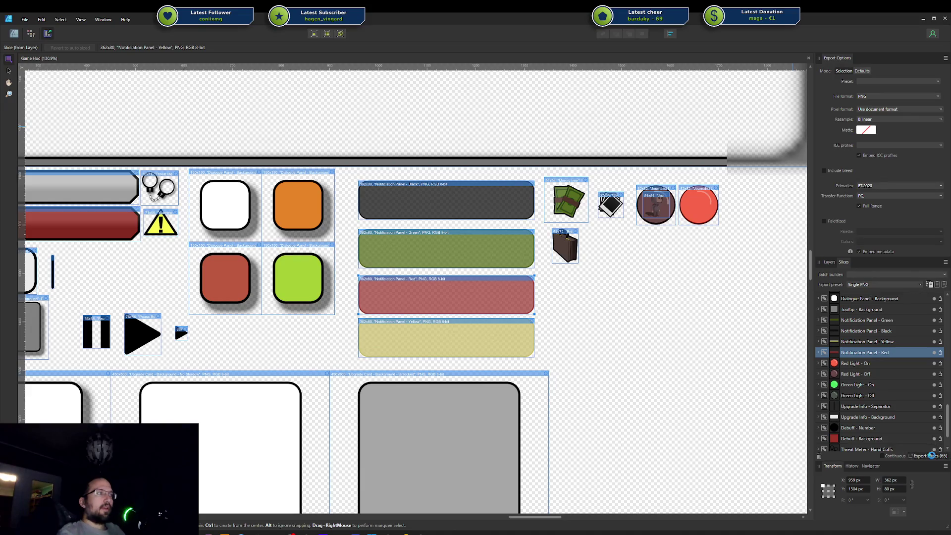
click(836, 406)
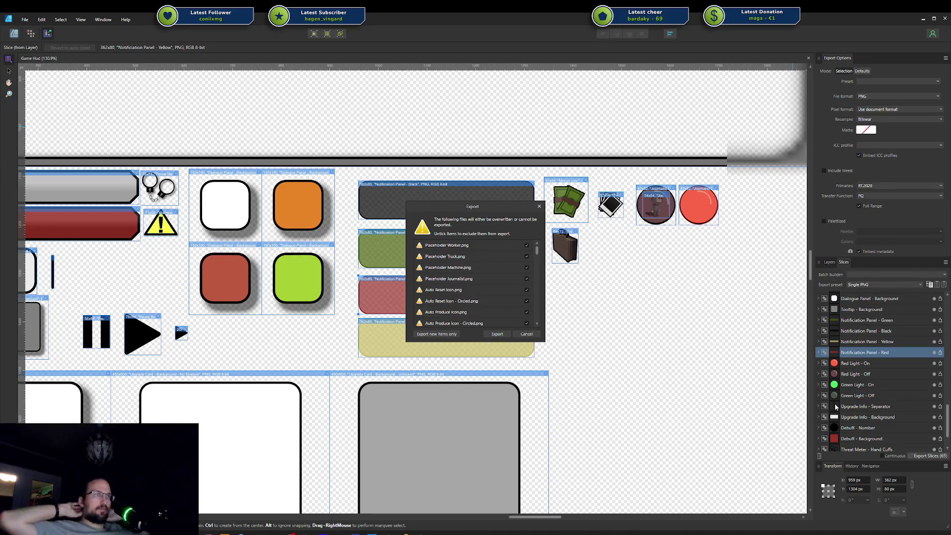
click(451, 335)
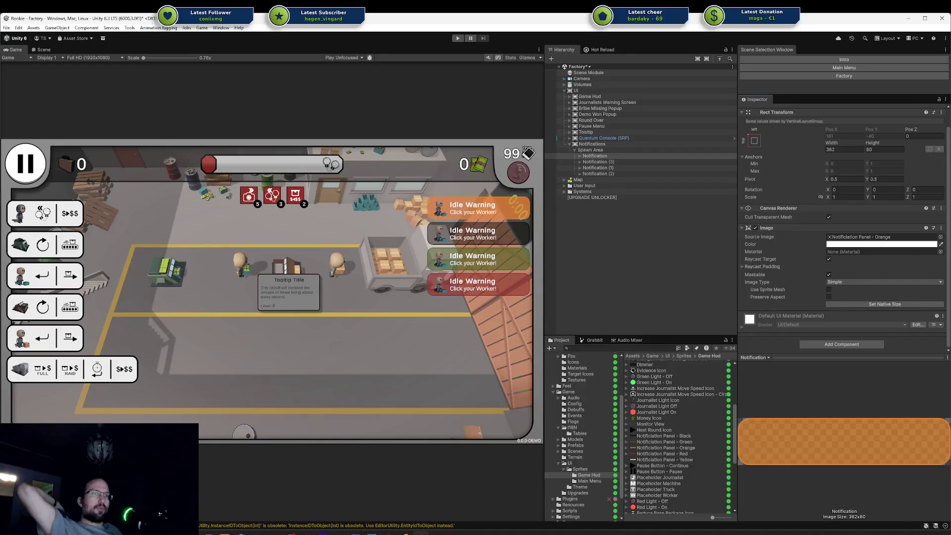
key(alt+Tab)
click(682, 461)
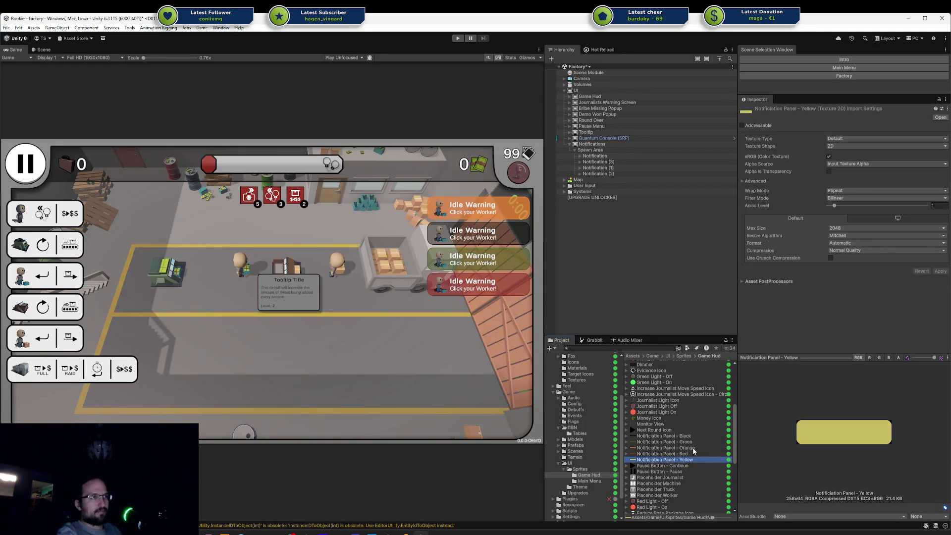
Delete the orange panel texture and import Notification Panel - Yellow as a single Sprite (2D and UI)
click(686, 448)
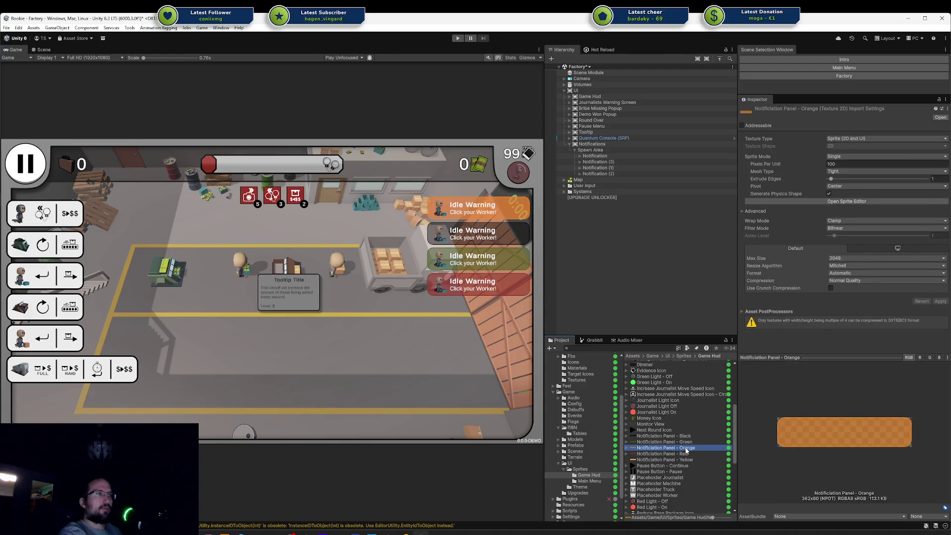
key(Delete)
key(Return)
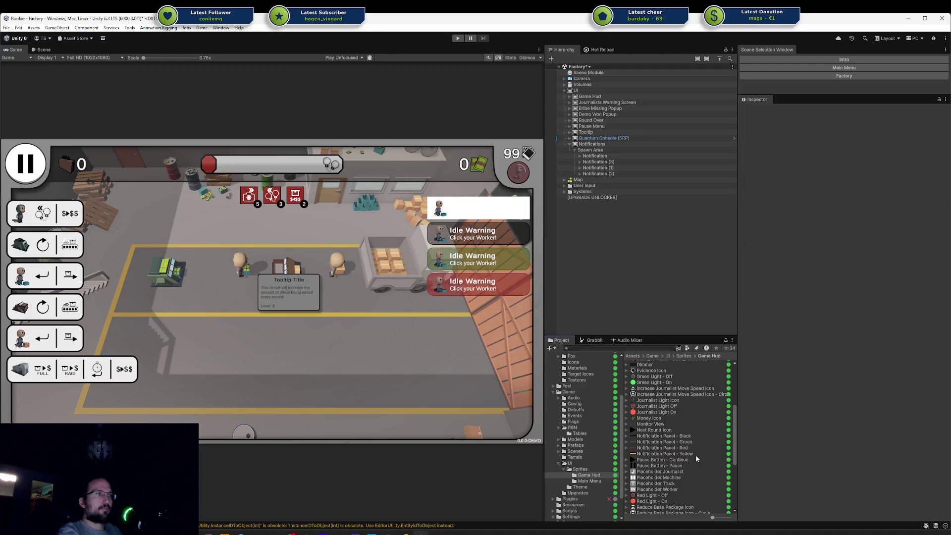
click(694, 455)
click(842, 139)
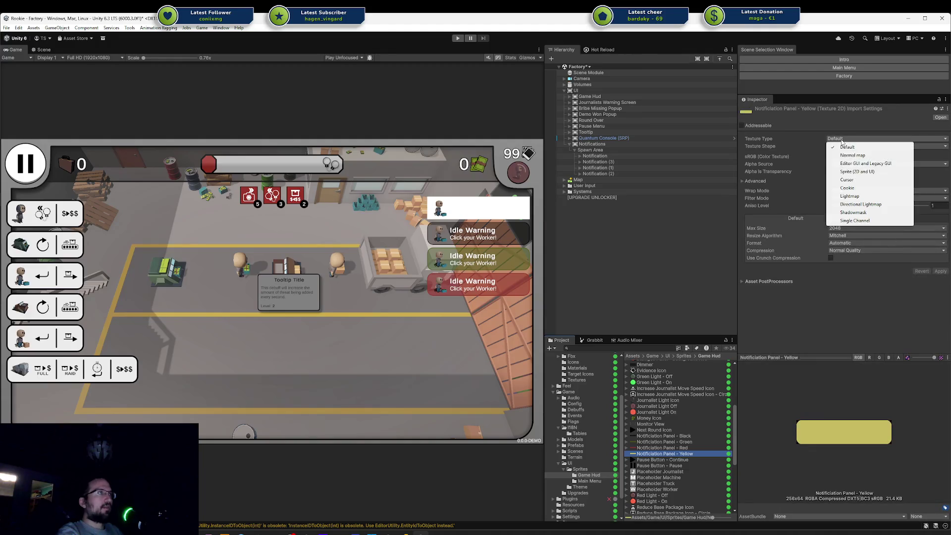
click(855, 172)
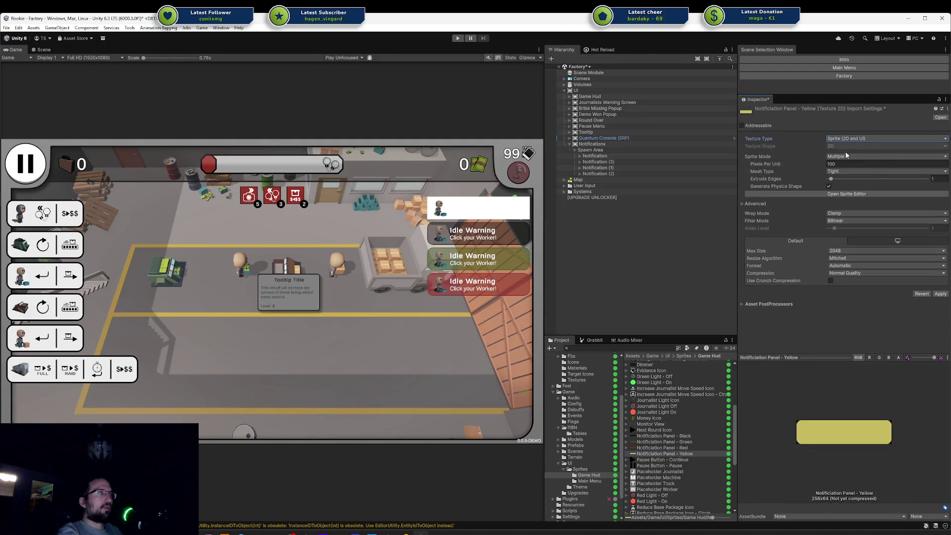
click(847, 157)
click(846, 164)
click(940, 301)
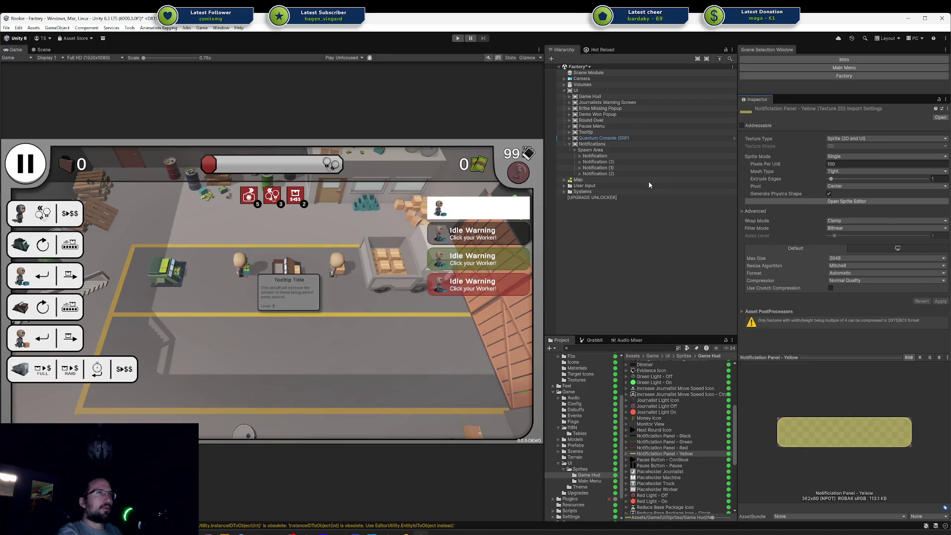
Assign the yellow sprite to the top Notification's Source Image
click(610, 156)
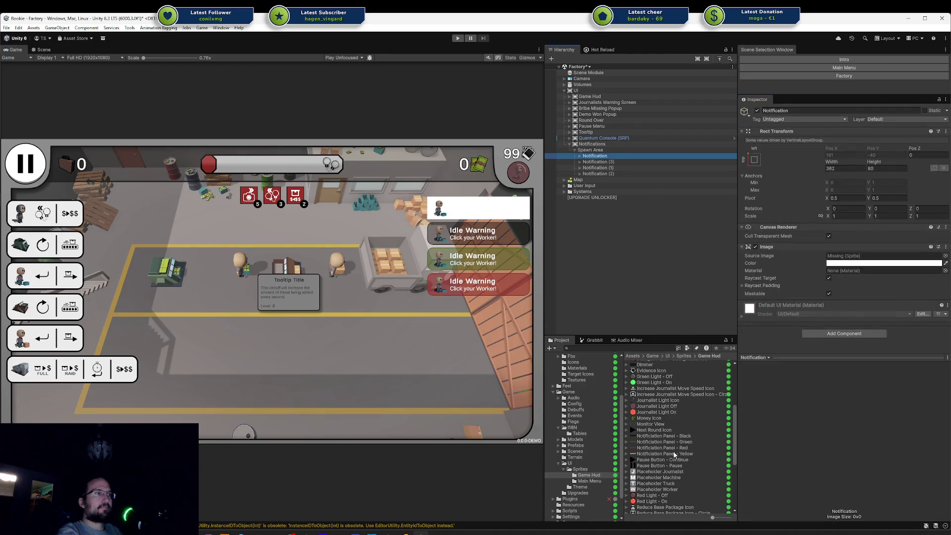
mouse_move(674, 454)
mouse_down()
mouse_move(894, 262)
mouse_move(884, 256)
mouse_up()
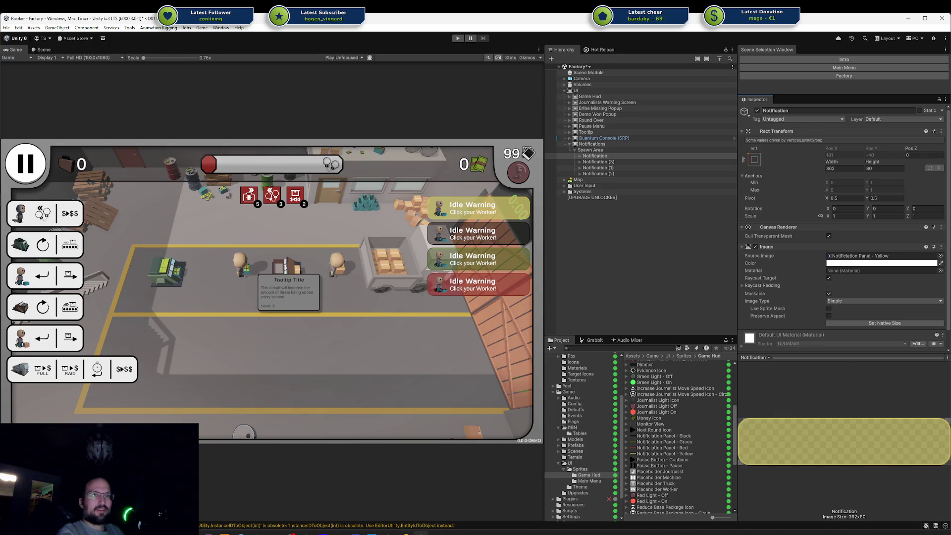
key(alt+Tab)
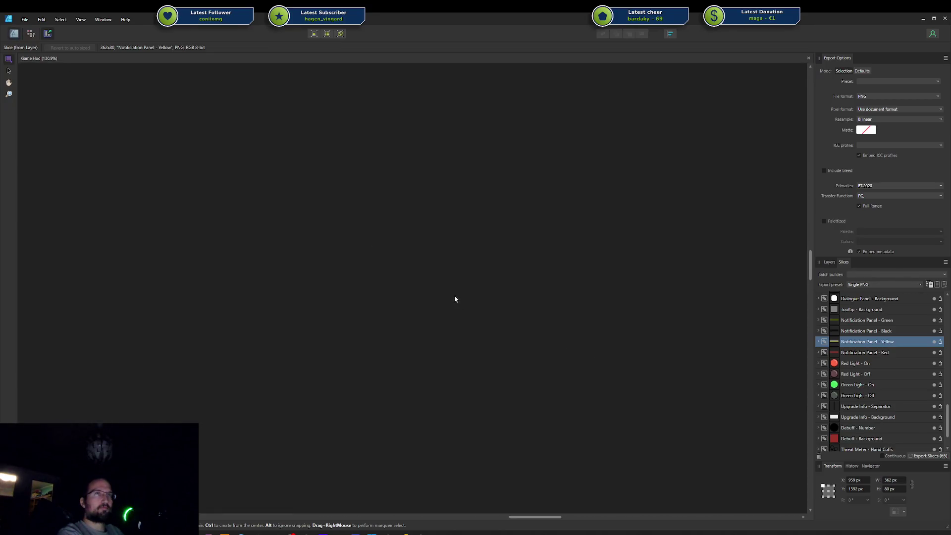
Delete the yellow notification panel from the design and check the export slices
key(ctrl+1)
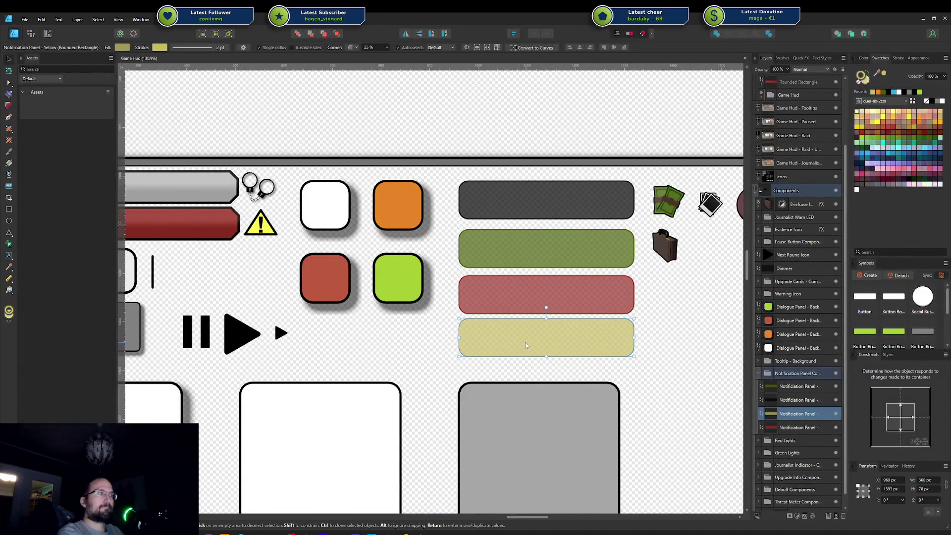
key(Delete)
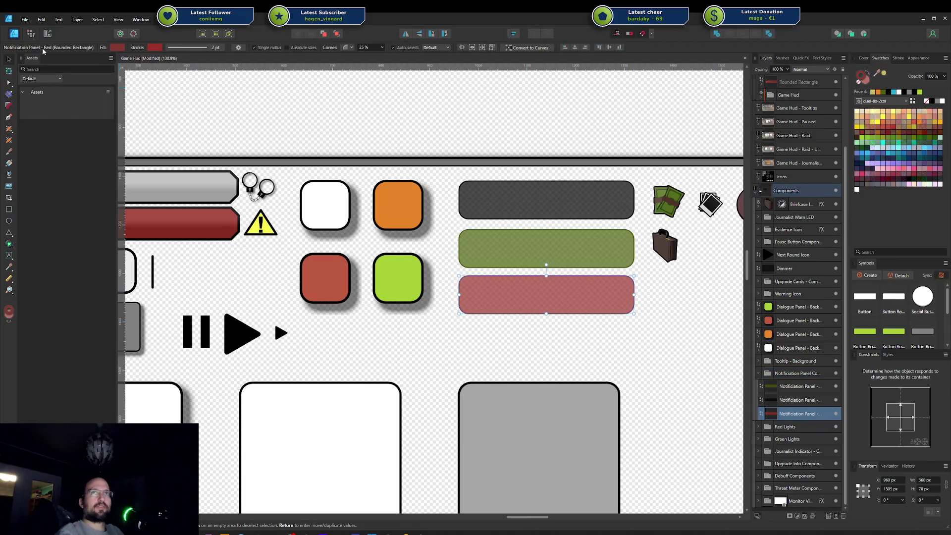
click(47, 33)
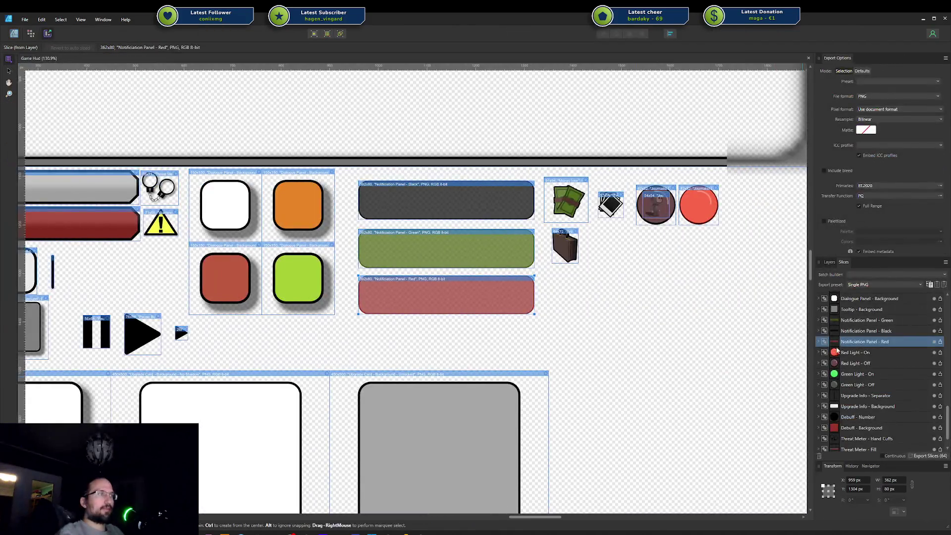
Back in Unity, select the Notification Panel - Yellow sprite in the Project window
click(17, 37)
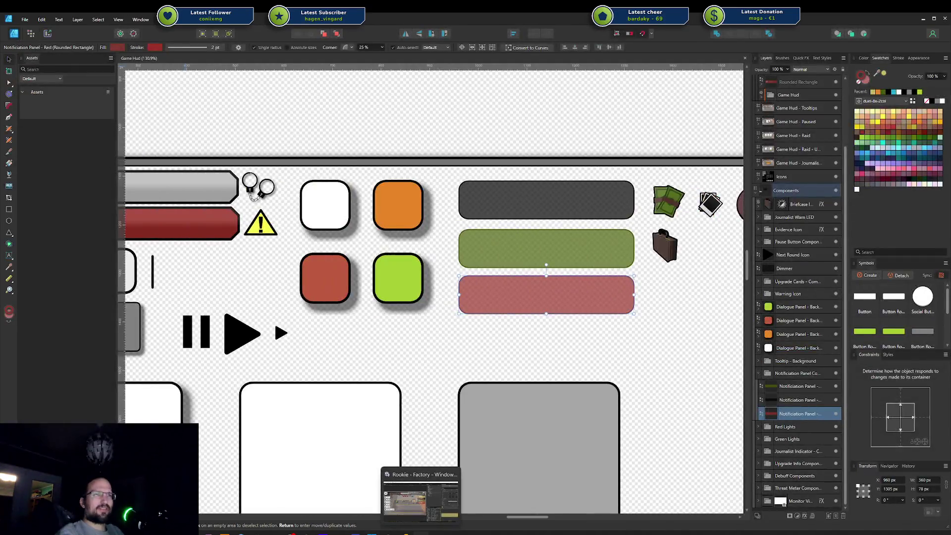
click(422, 533)
click(665, 454)
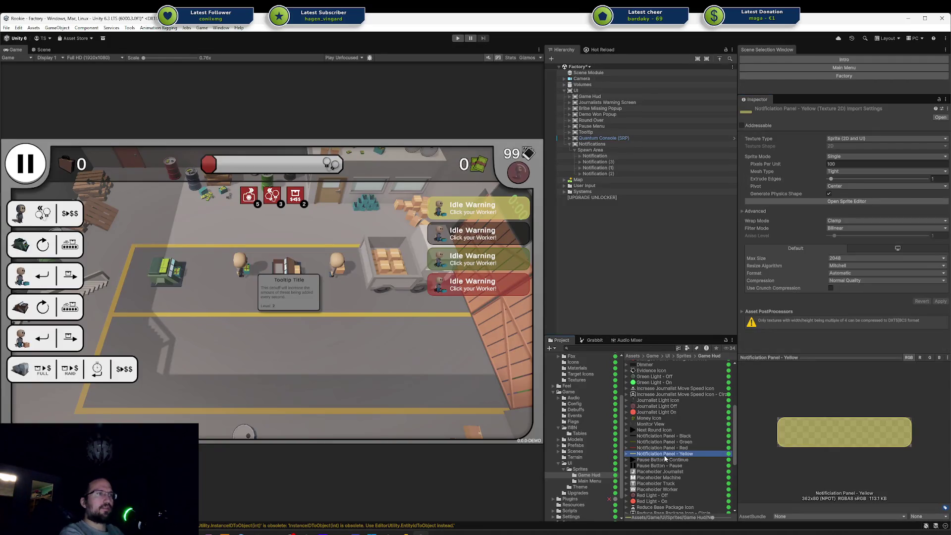
Delete the Notification Panel - Yellow sprite and give the top Notification the Notification Panel - Black sprite
key(Delete)
key(Return)
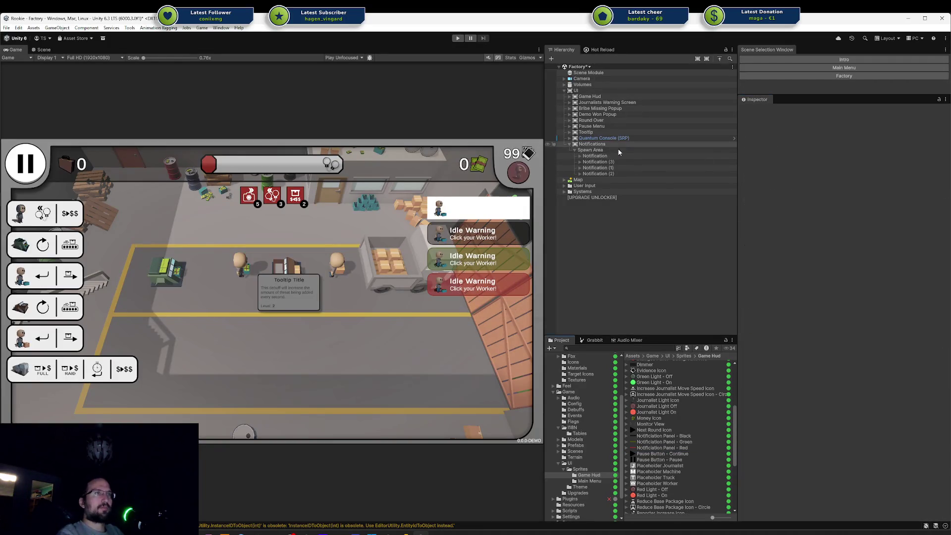
click(622, 156)
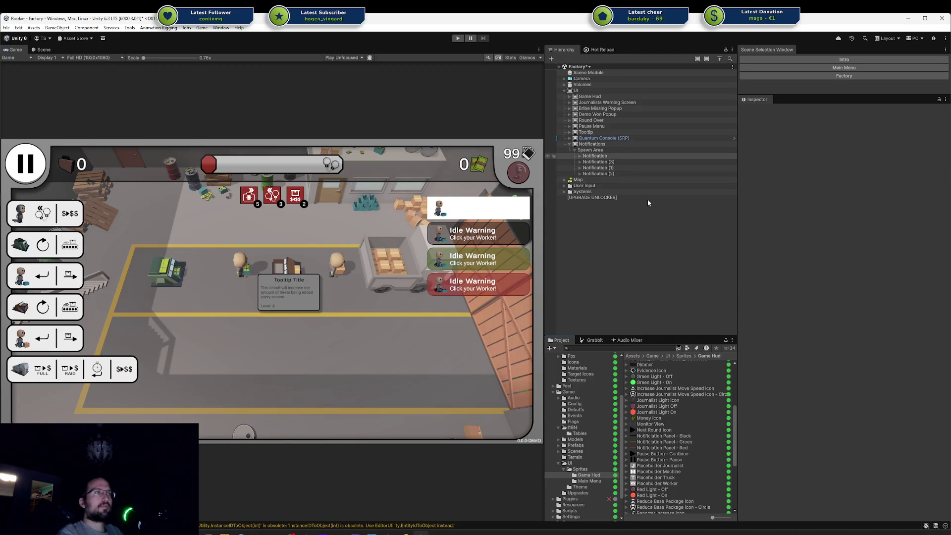
mouse_move(647, 436)
mouse_down()
mouse_move(703, 377)
mouse_move(867, 262)
mouse_up()
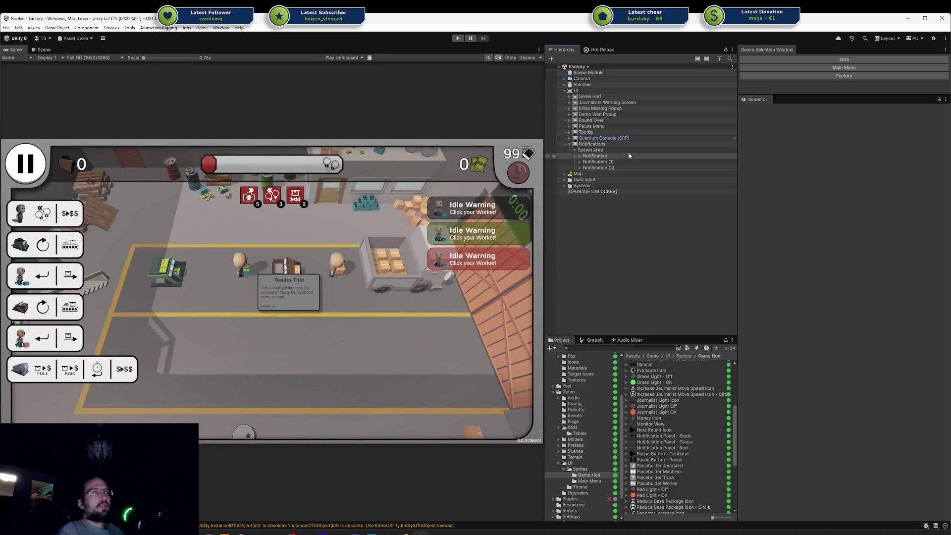
click(626, 155)
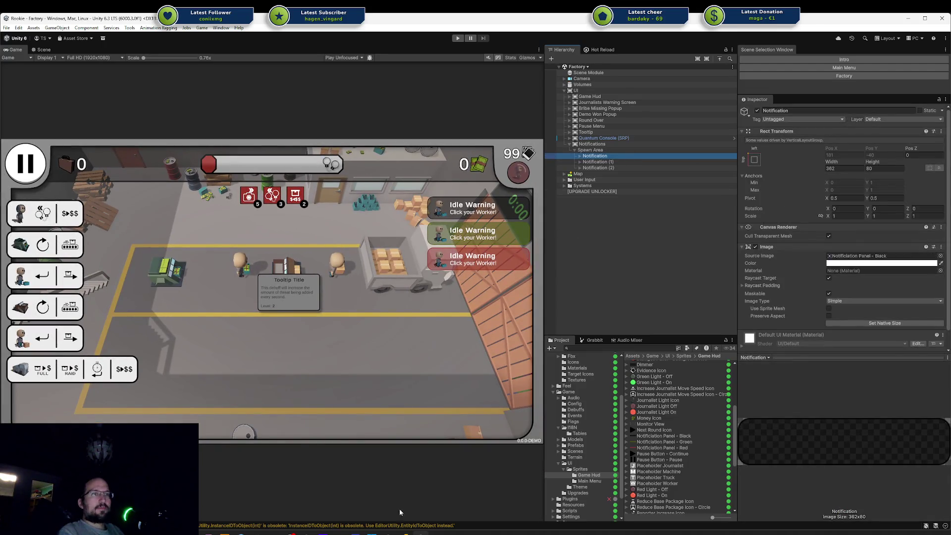
click(405, 533)
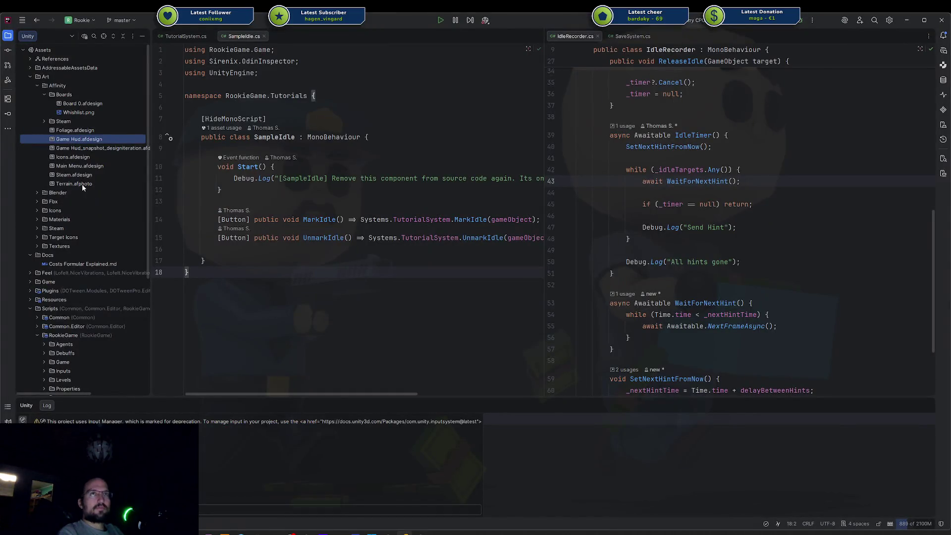
Close TutorialSystem.cs, move IdleRecorder.cs to the left pane, and expand the Ui > Hud folders
scroll(82, 190, down, 5)
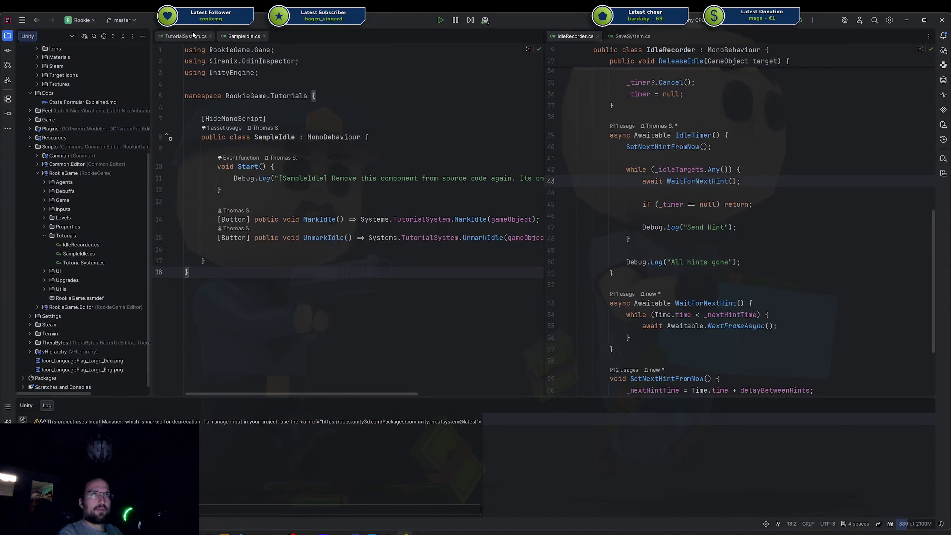
click(211, 36)
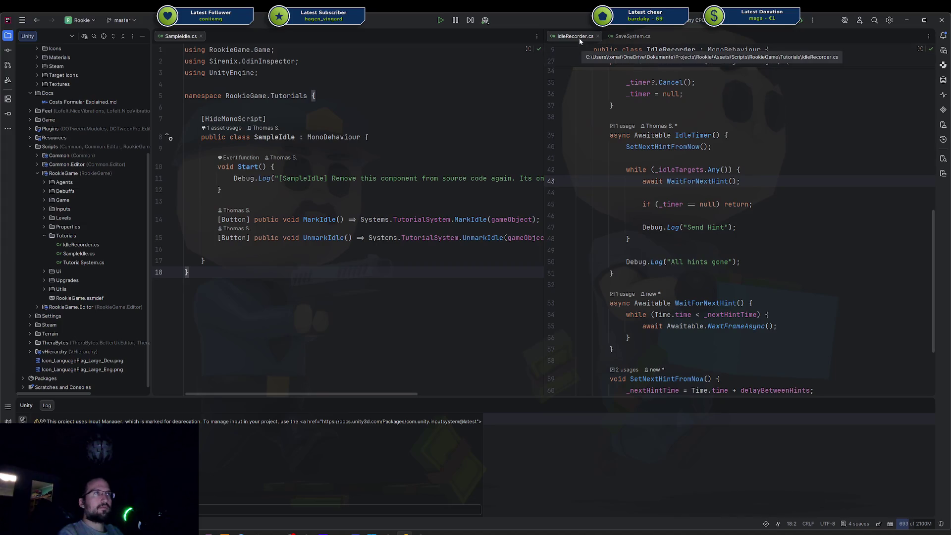
mouse_move(579, 40)
mouse_down()
mouse_move(592, 41)
mouse_move(292, 159)
mouse_up()
double_click(95, 269)
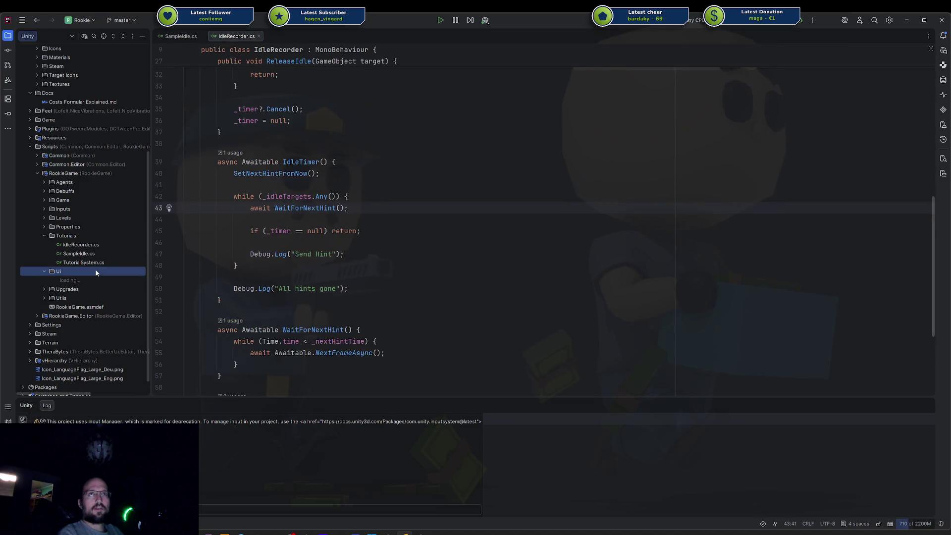
double_click(90, 298)
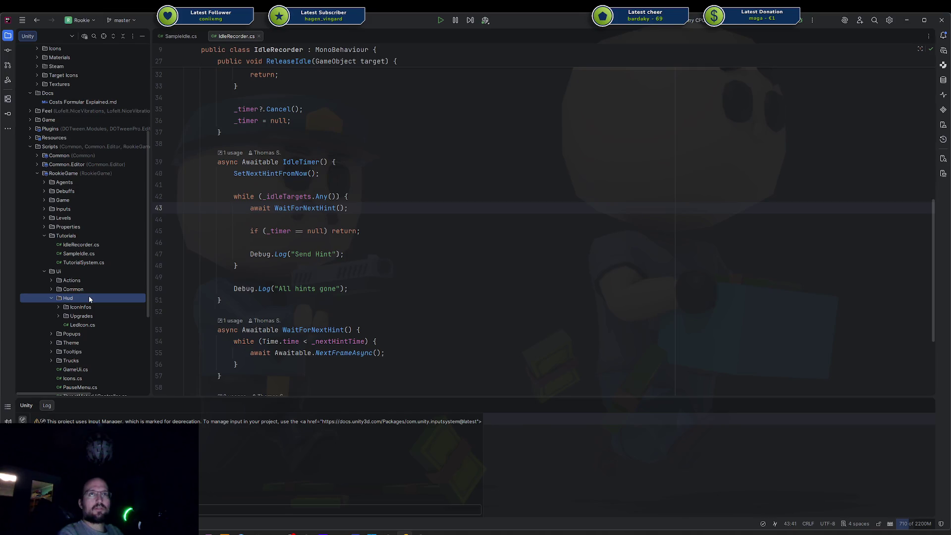
Start a new class in the Hud folder, with a name so far reading 'NotificationM'
right_click(89, 300)
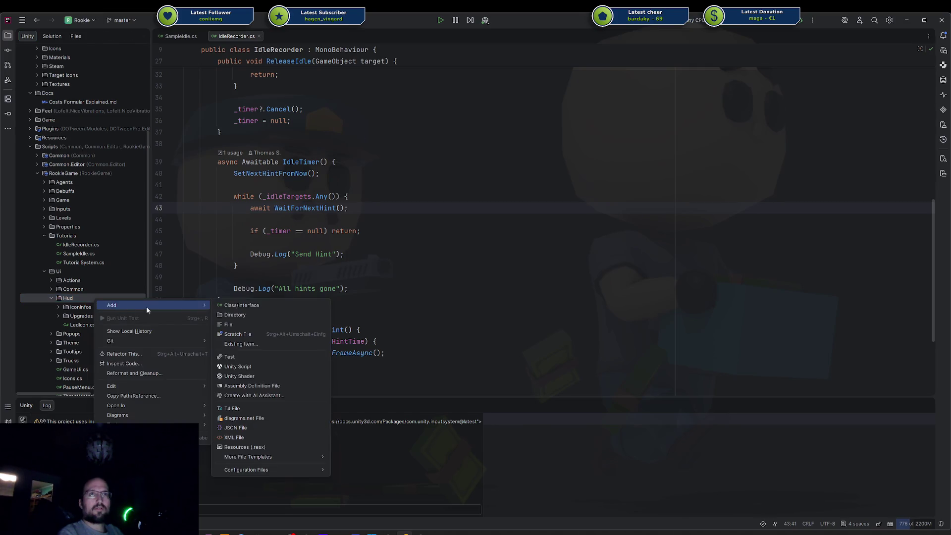
click(241, 310)
text(Notificiation)
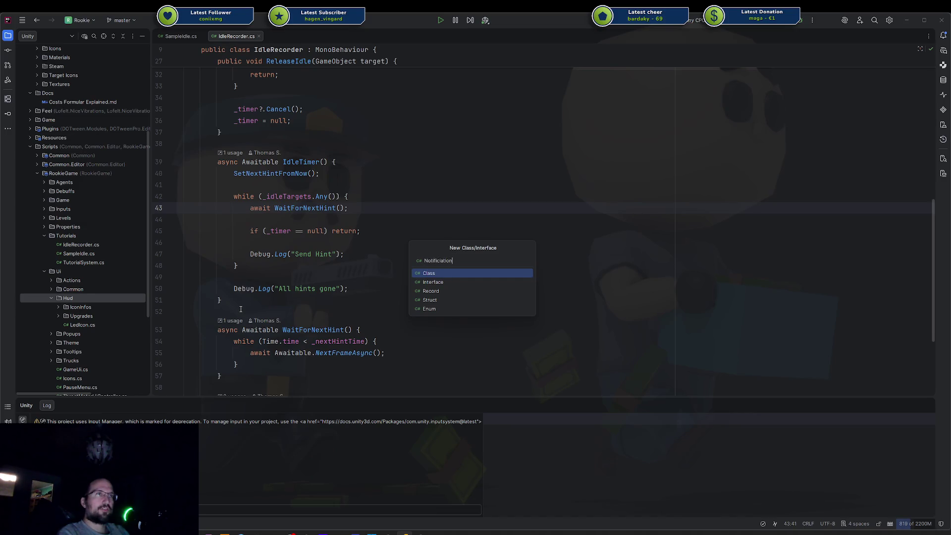
key(BackSpace)
key(BackSpace)
key(BackSpace)
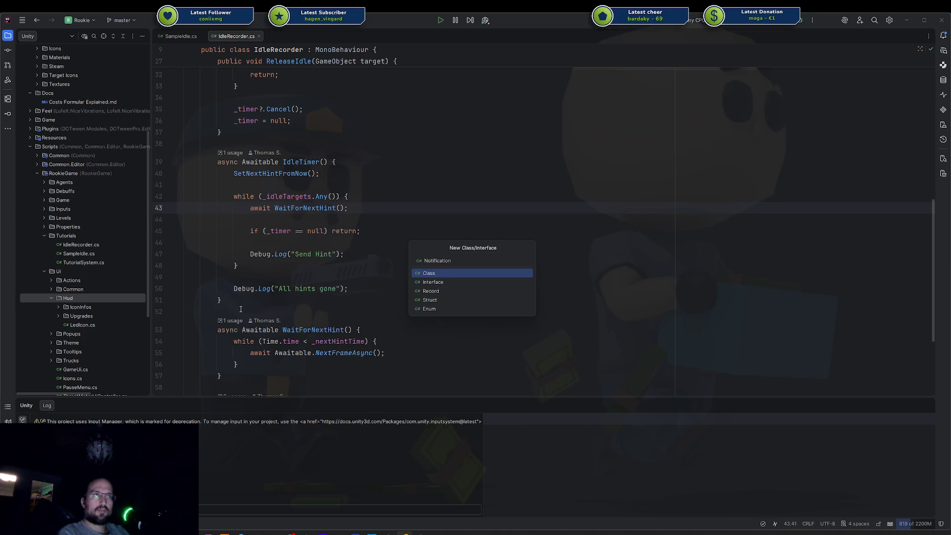
text(Message)
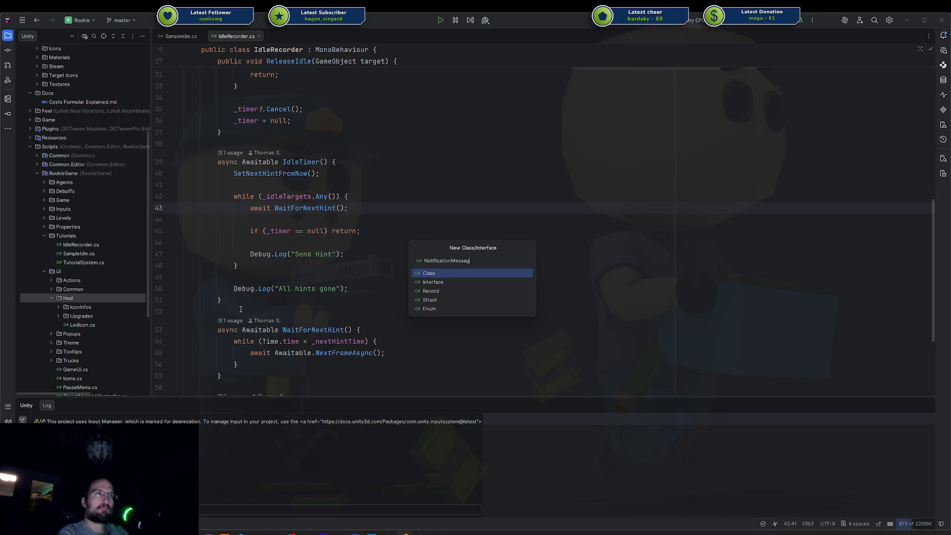
key(BackSpace)
key(BackSpace)
key(BackSpace)
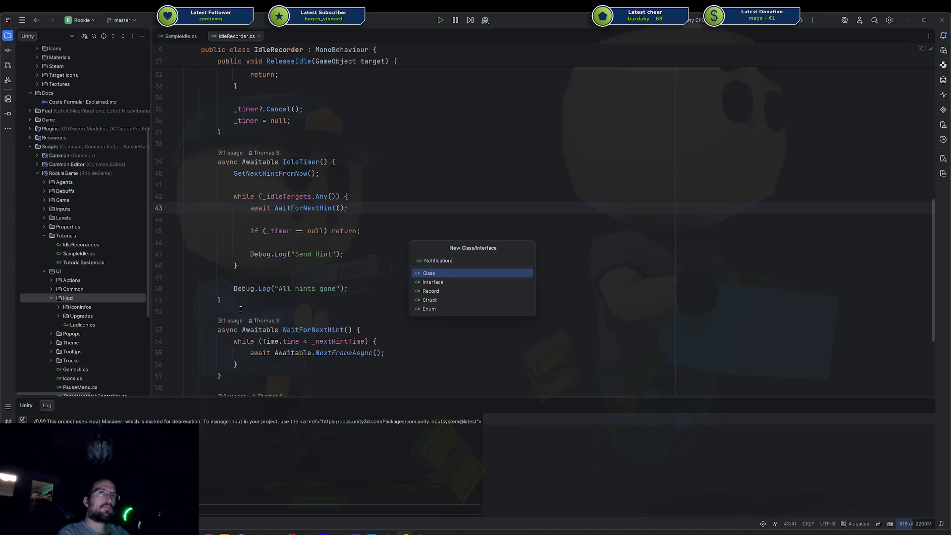
text(fo)
key(BackSpace)
key(BackSpace)
key(BackSpace)
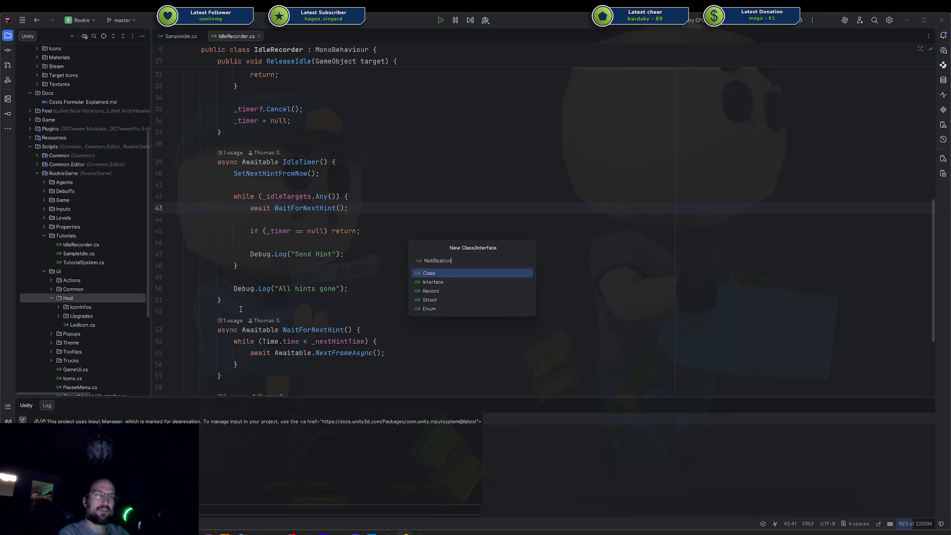
text(Message)
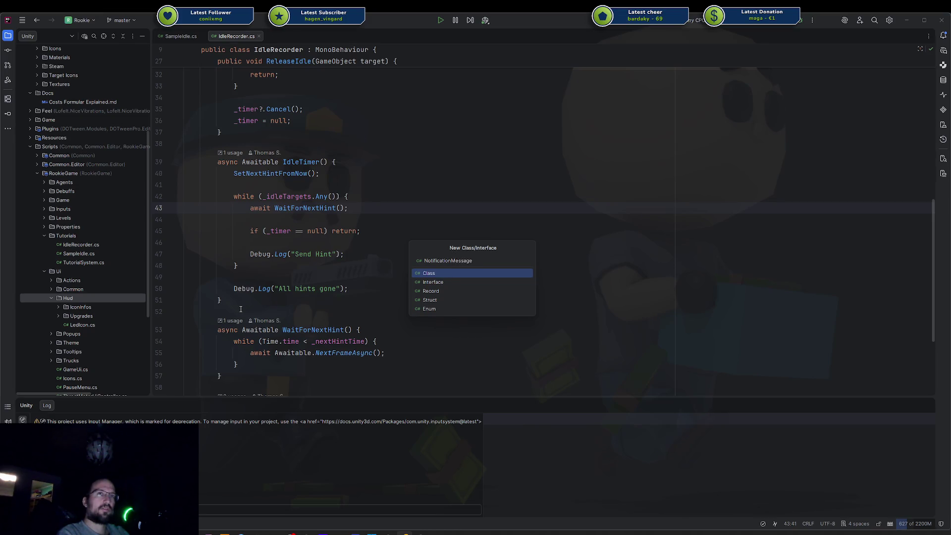
key(BackSpace)
key(BackSpace)
key(BackSpace)
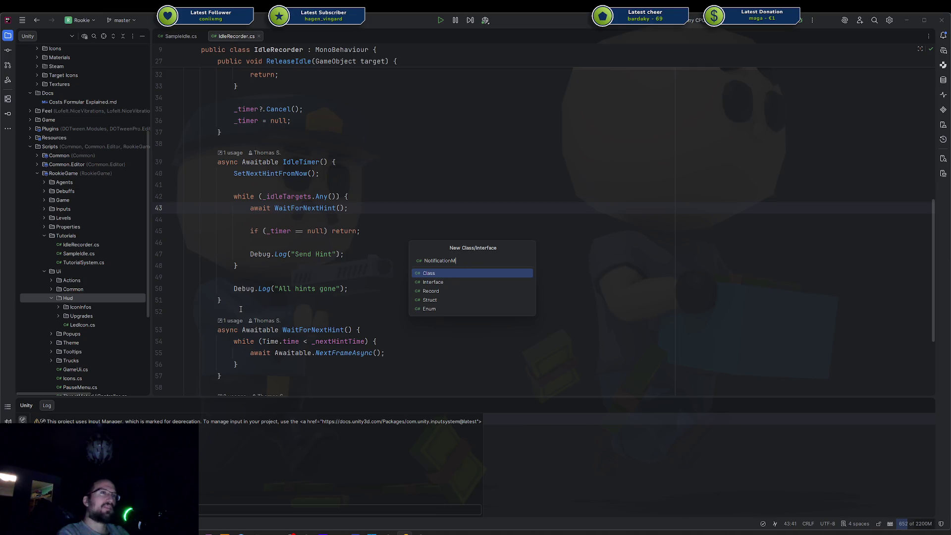
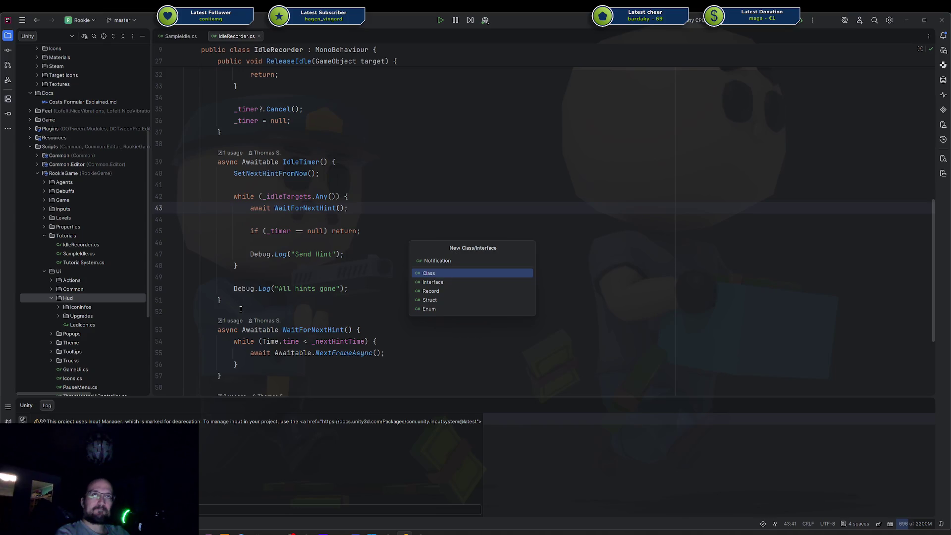
Create the NotificationWidget class file in the Hud folder without adding it to version control
text(Widget)
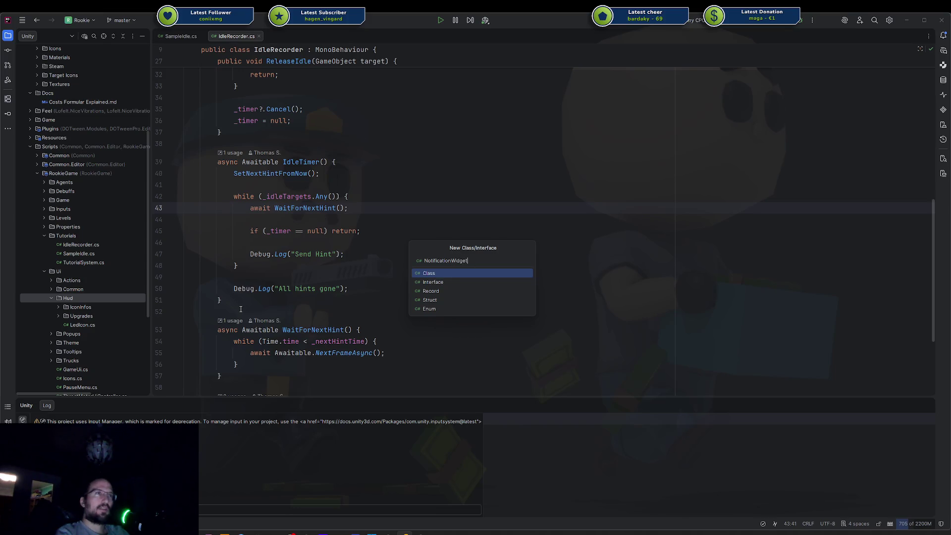
key(Return)
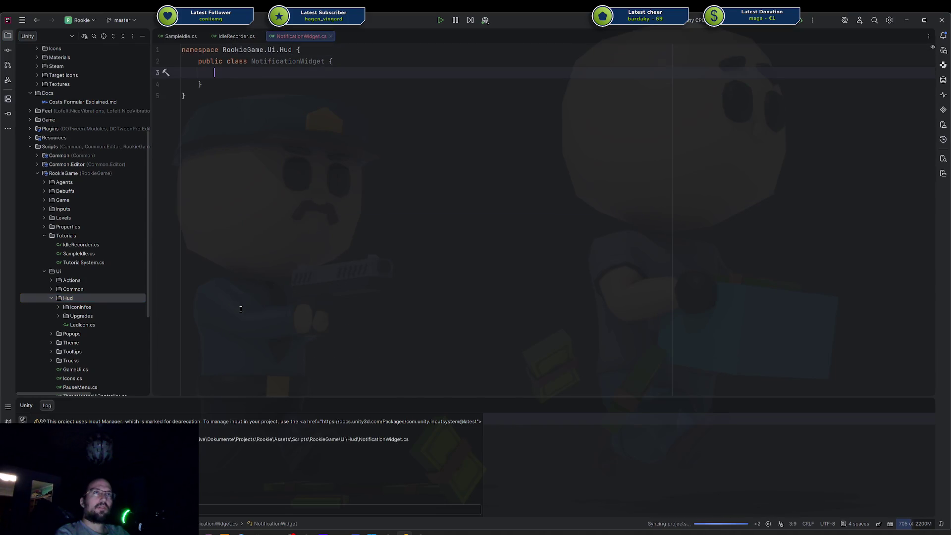
key(Escape)
Make NotificationWidget derive from MonoBehaviour and mark it with [HideMonoScript]
key(Up)
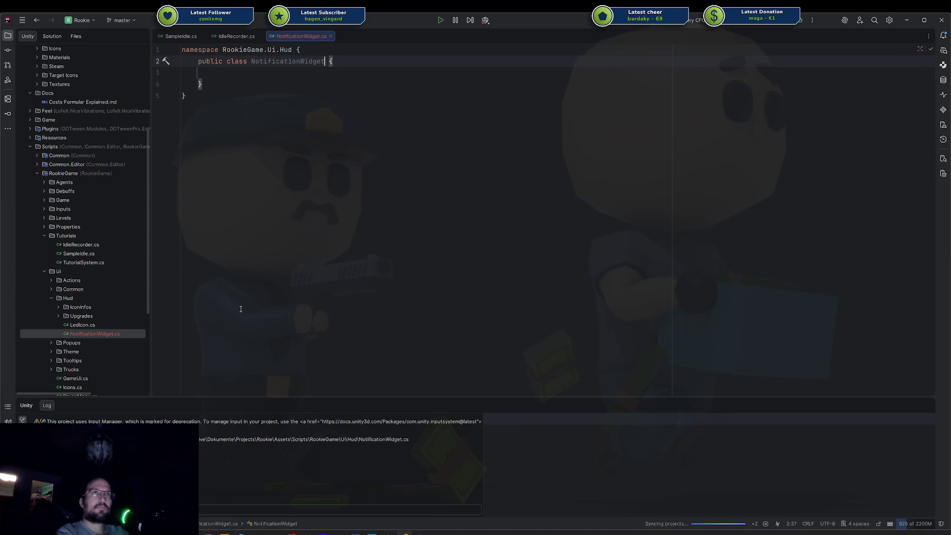
key(End)
key(Left)
key(Left)
text(: Monob)
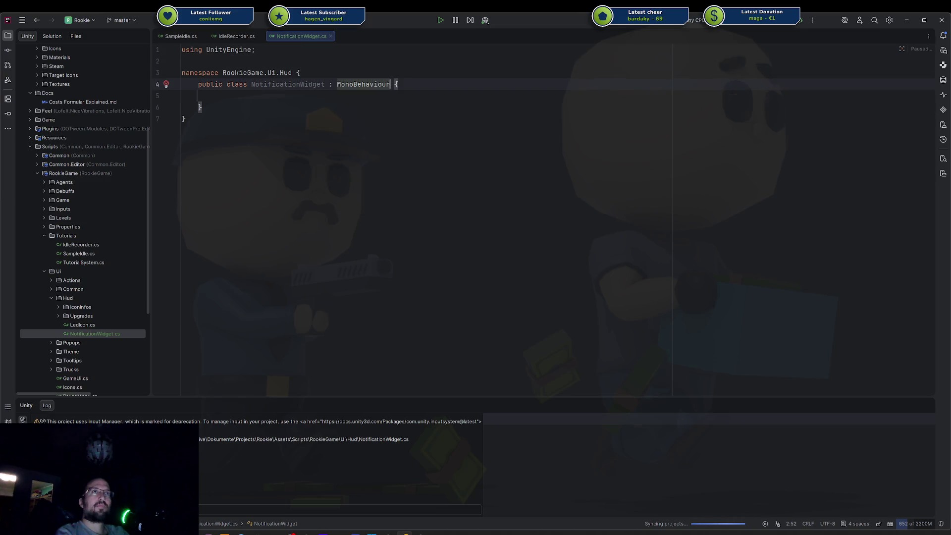
key(ctrl+alt+Return)
text([Hidemon)
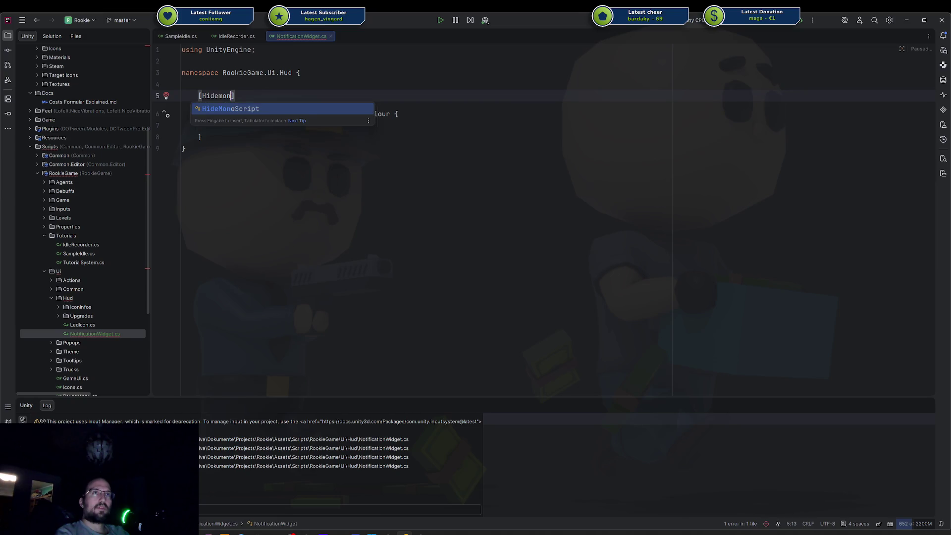
key(Return)
key(Down)
key(Down)
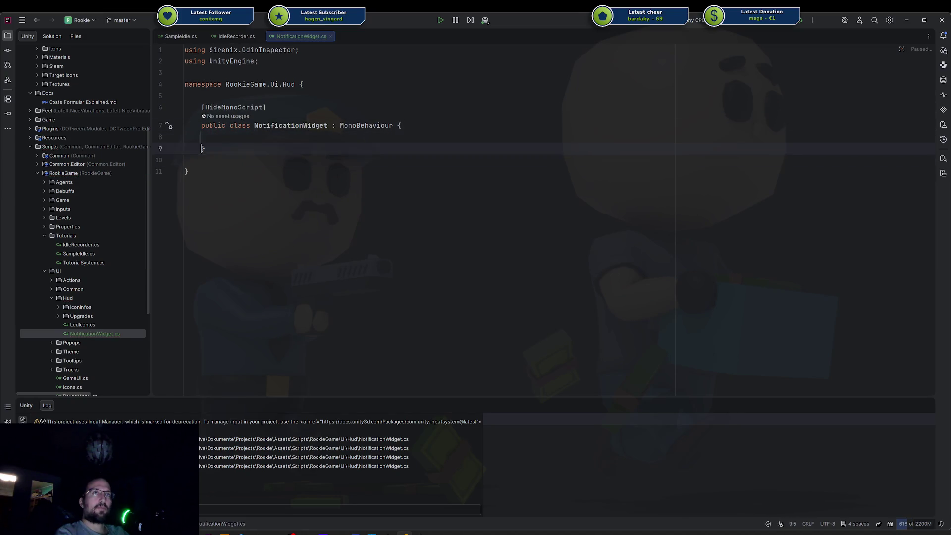
Add a [SerializeField, ChildGameObjectsOnly] TMP_Text text field to NotificationWidget
text([Ser)
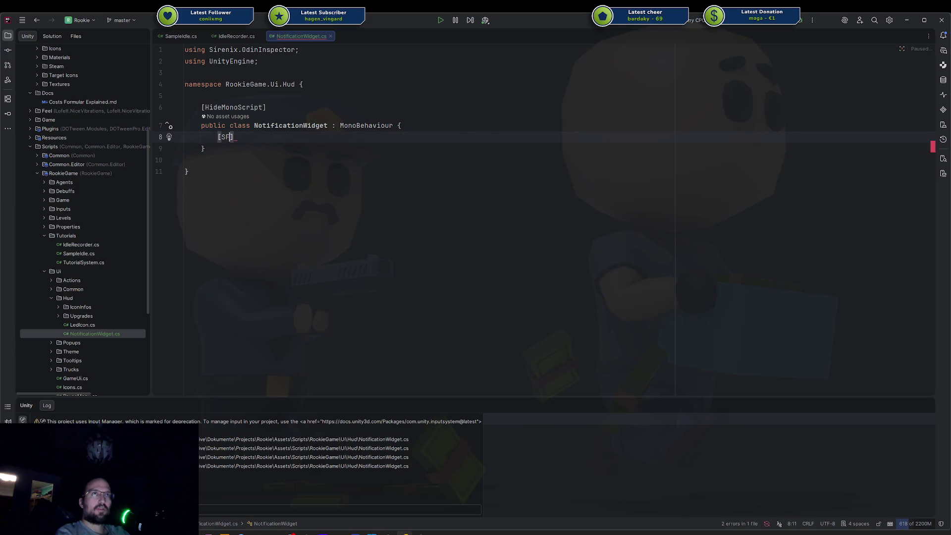
key(Return)
text(, Child)
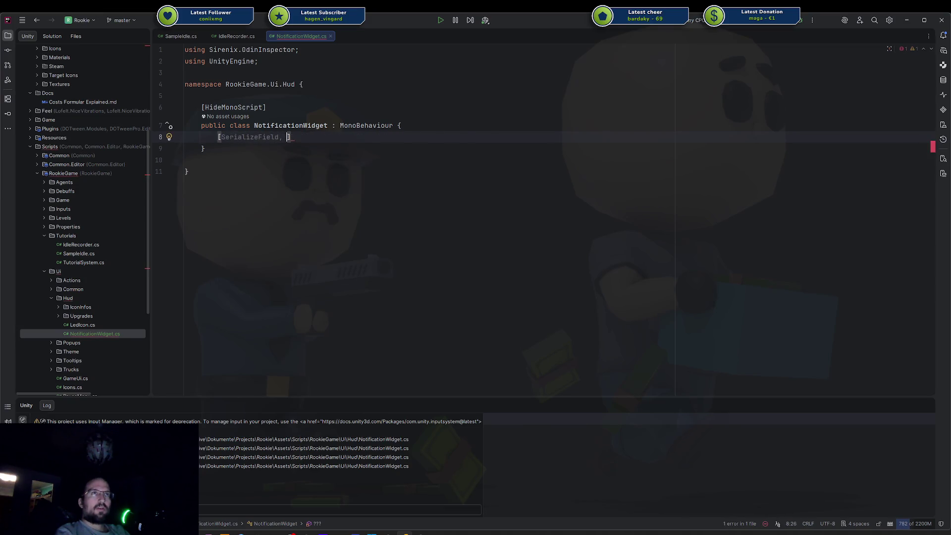
key(Return)
text(] )
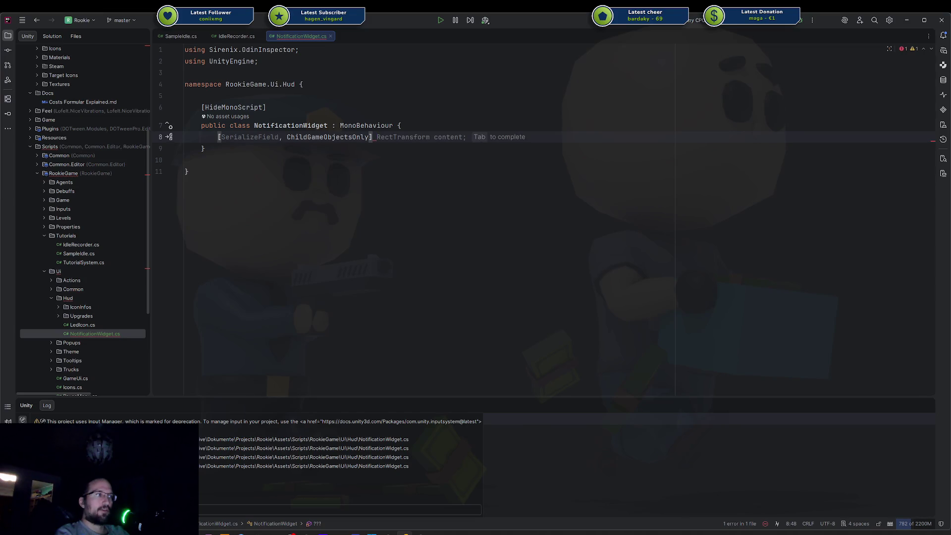
text(TMP)
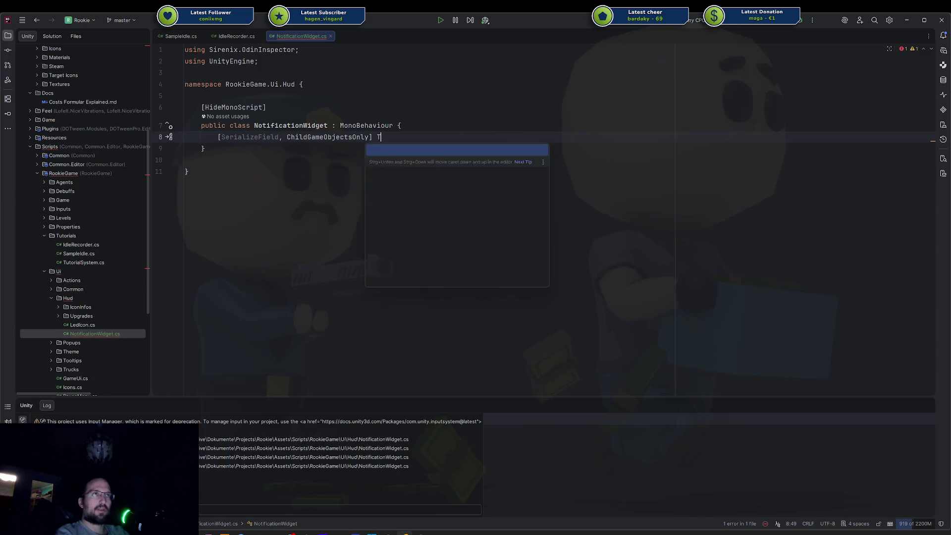
key(Tab)
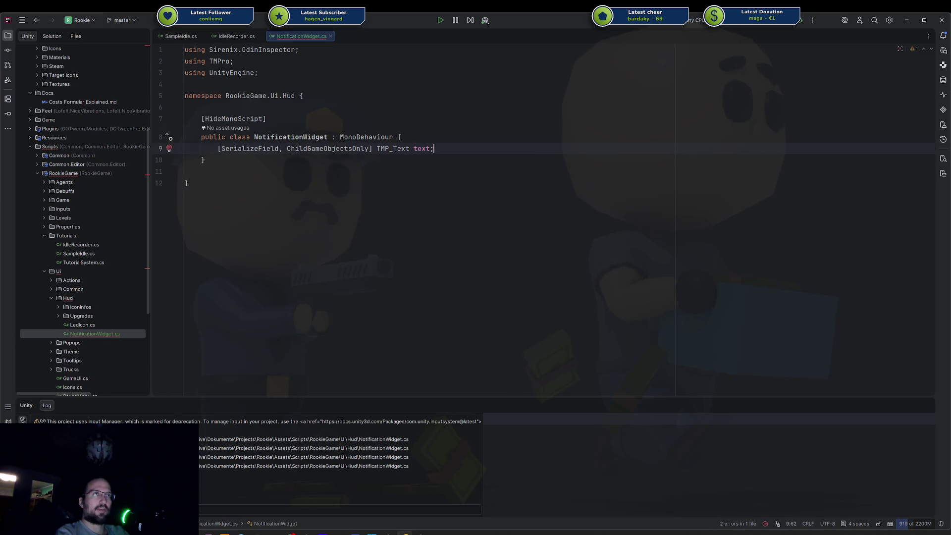
key(Return)
Add a matching Image icon field from UnityEngine.UI above the text field
text([S)
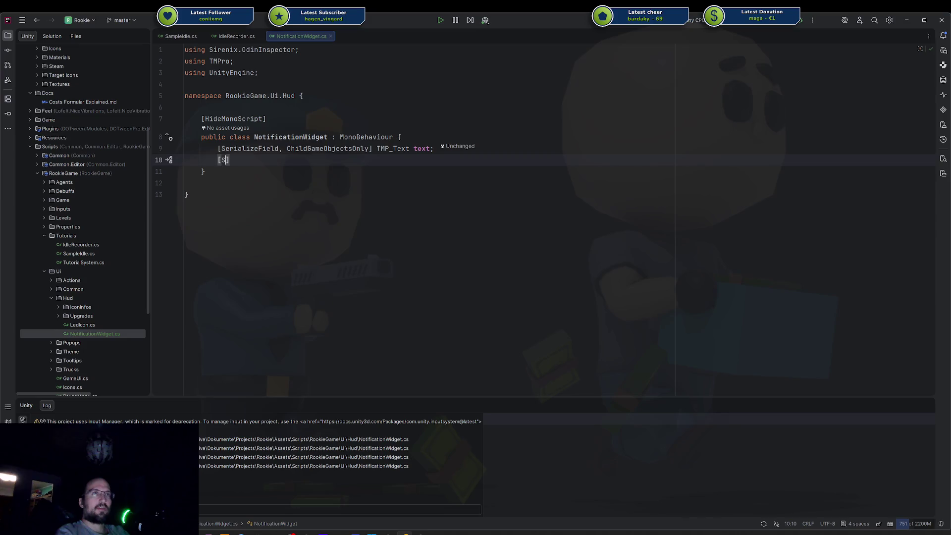
key(Tab)
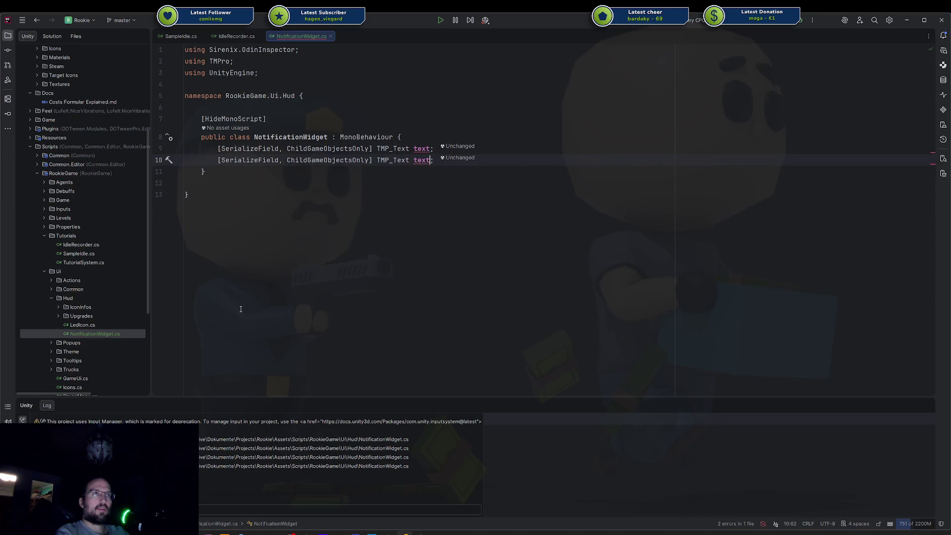
double_click(379, 160)
key(BackSpace)
text(Image)
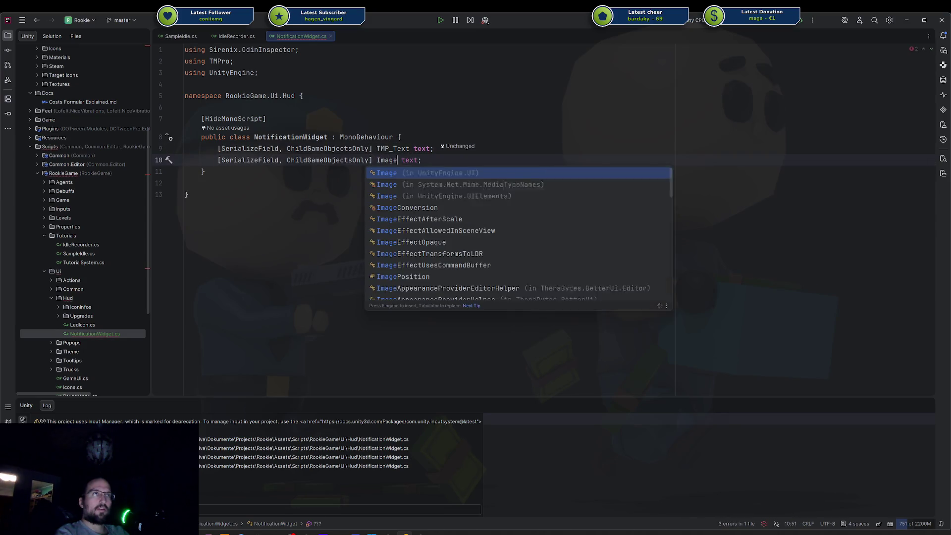
key(Return)
key(ctrl+Delete)
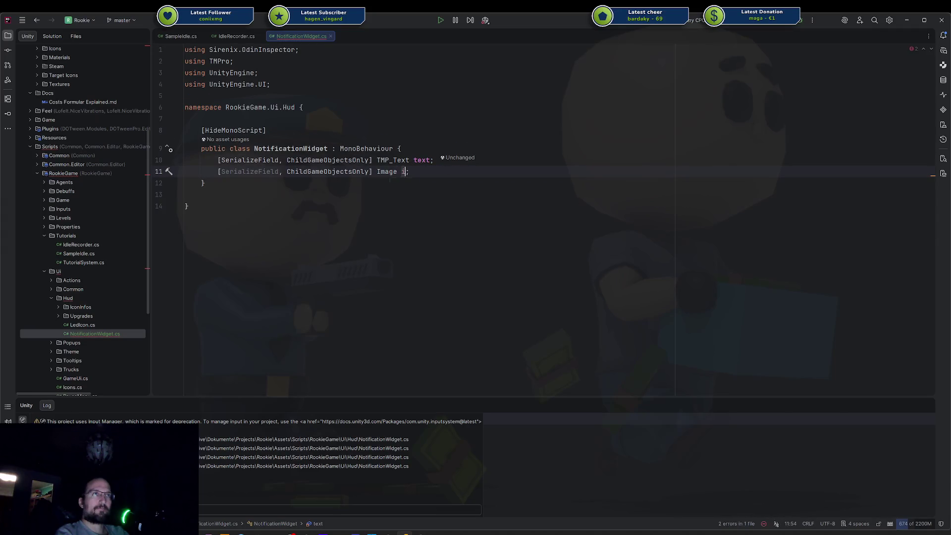
text(icon)
key(alt+shift+Up)
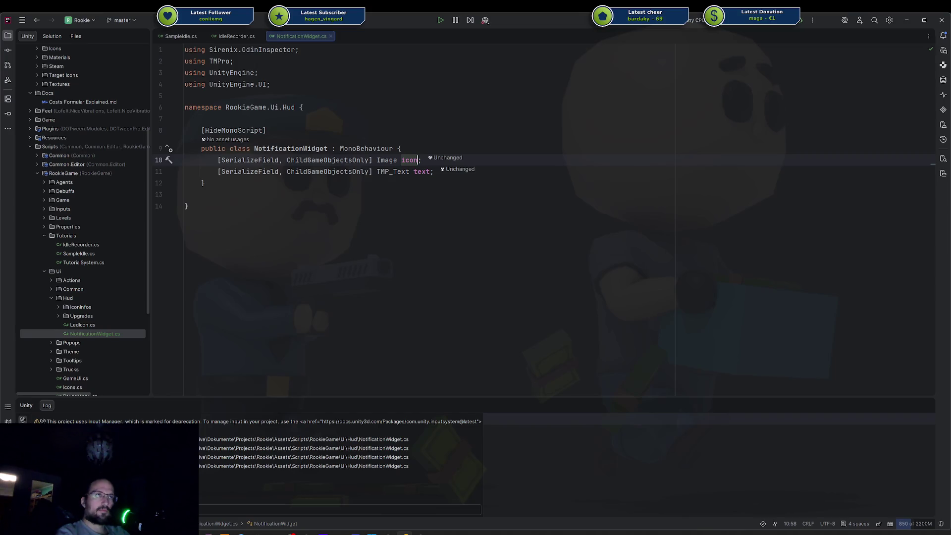
Duplicate the icon field as an Image background field
key(ctrl+d)
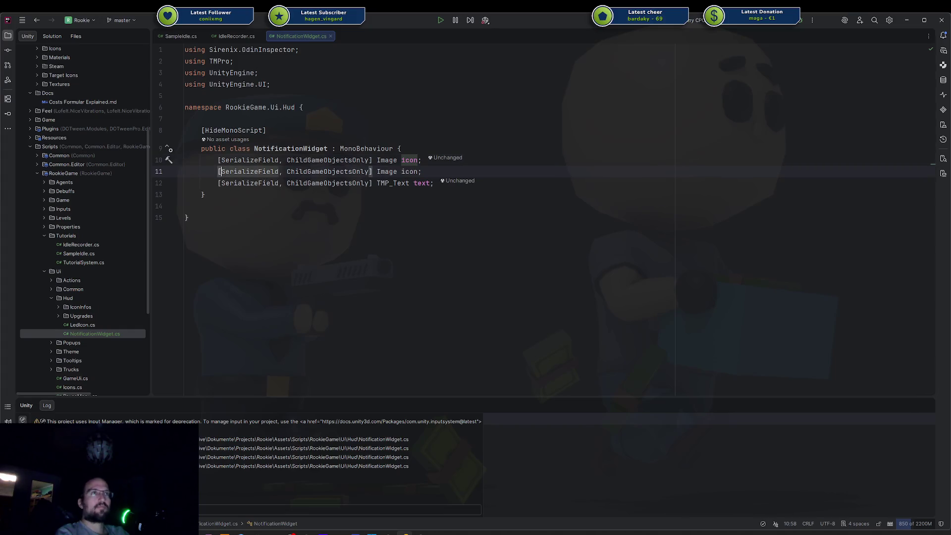
click(221, 172)
double_click(409, 171)
text(backgro)
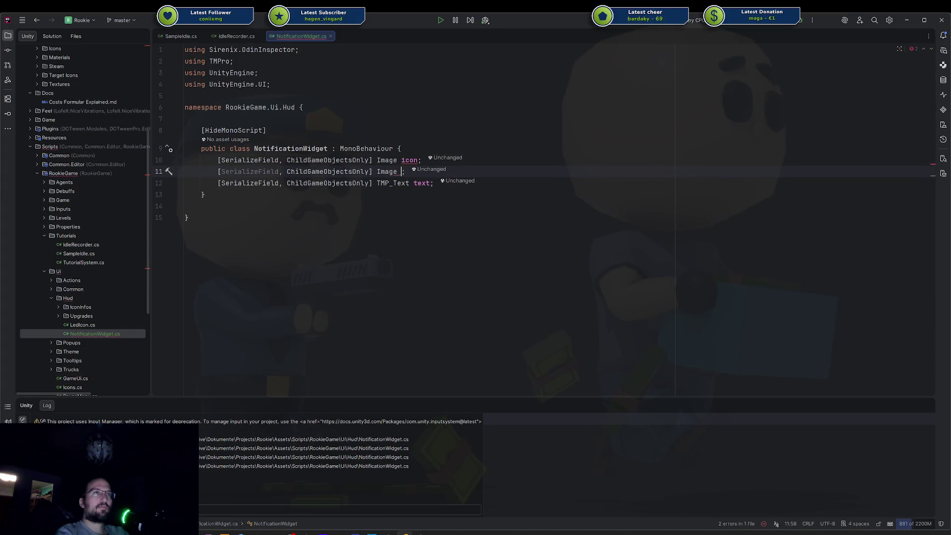
text(und)
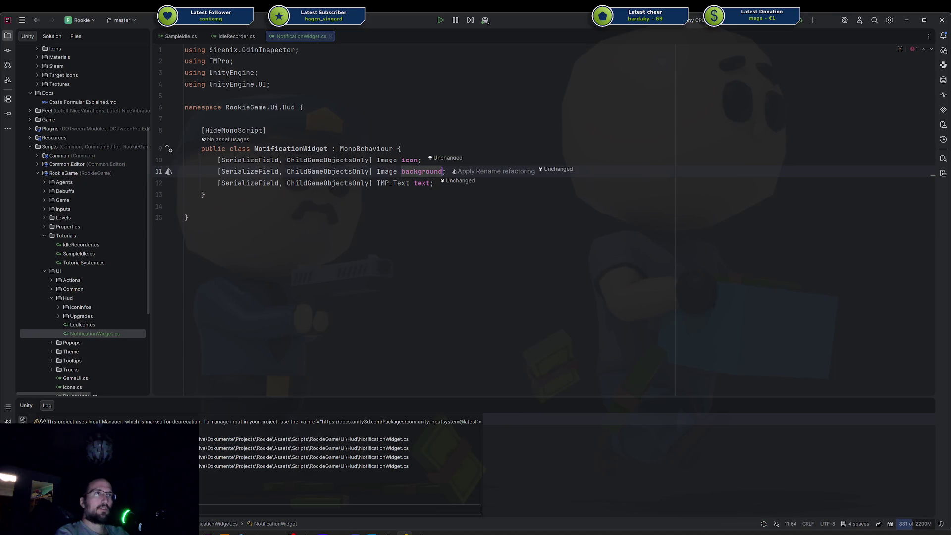
click(433, 182)
Tidy the blank lines below the field declarations
click(401, 149)
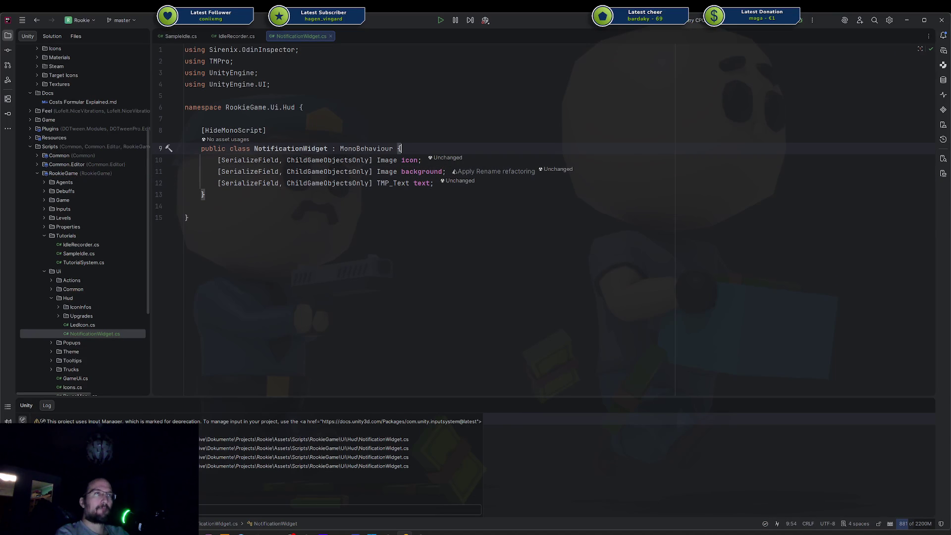
key(Down)
key(Down)
key(Down)
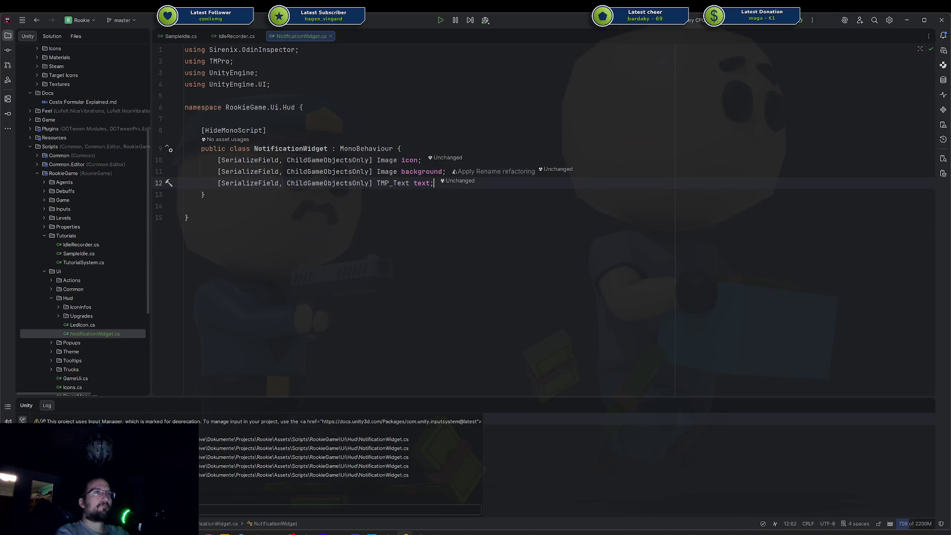
key(End)
key(Return)
key(Return)
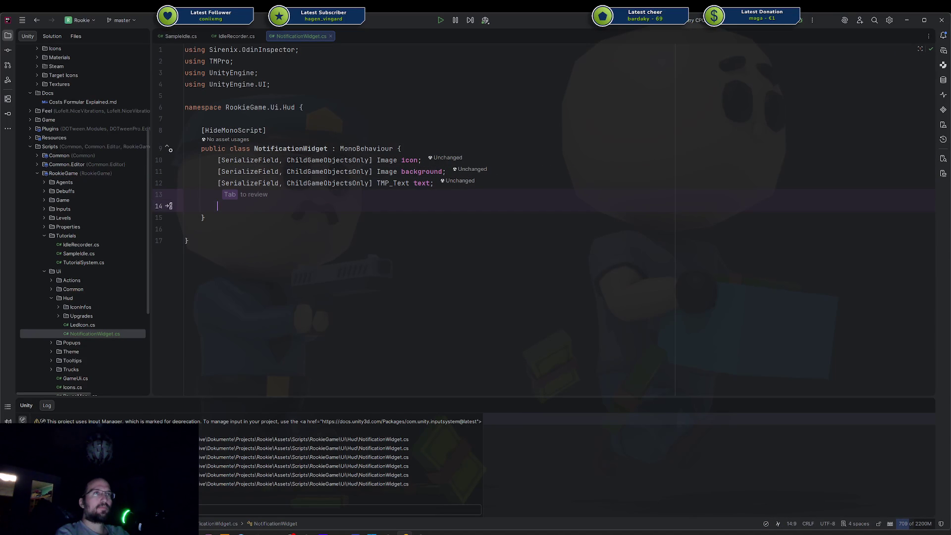
key(BackSpace)
key(BackSpace)
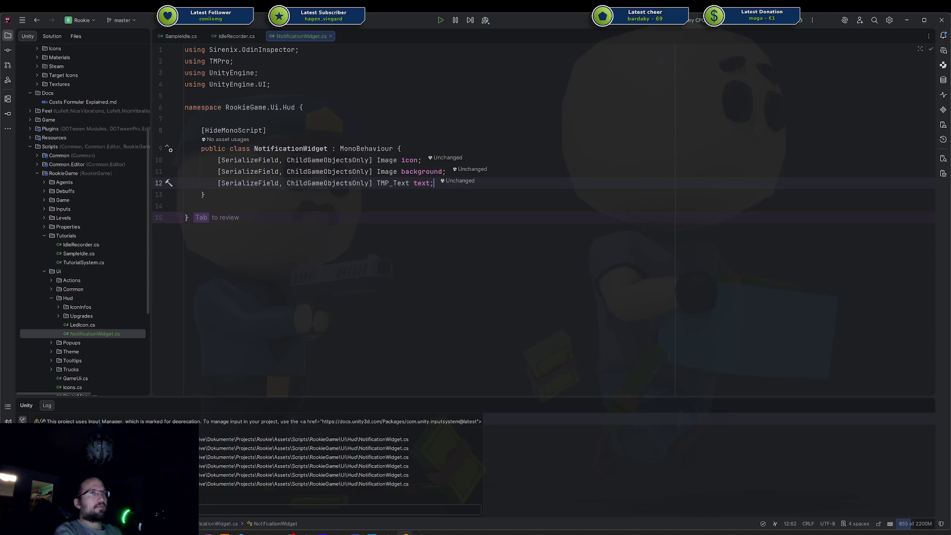
click(326, 112)
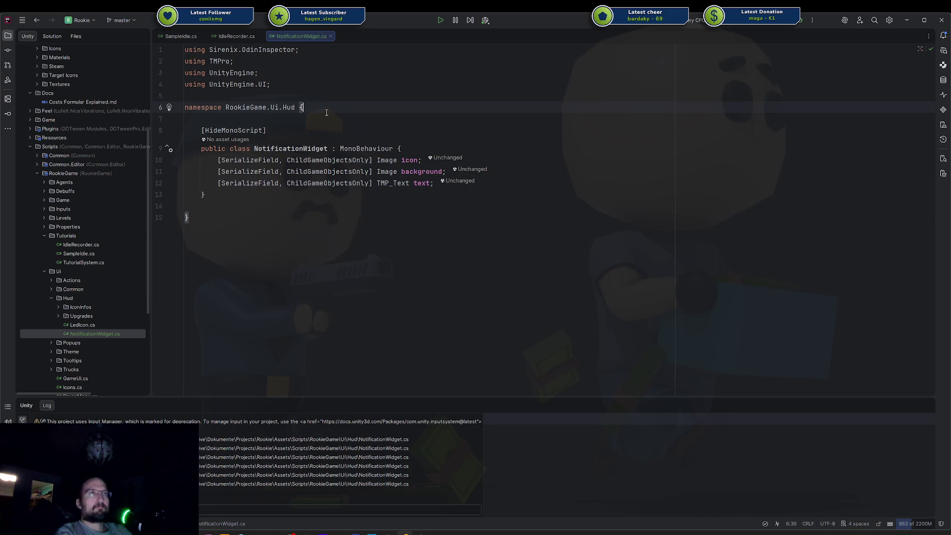
Discard an unfinished public declaration and tidy blank lines around the class
key(Return)
key(Return)
text(public s)
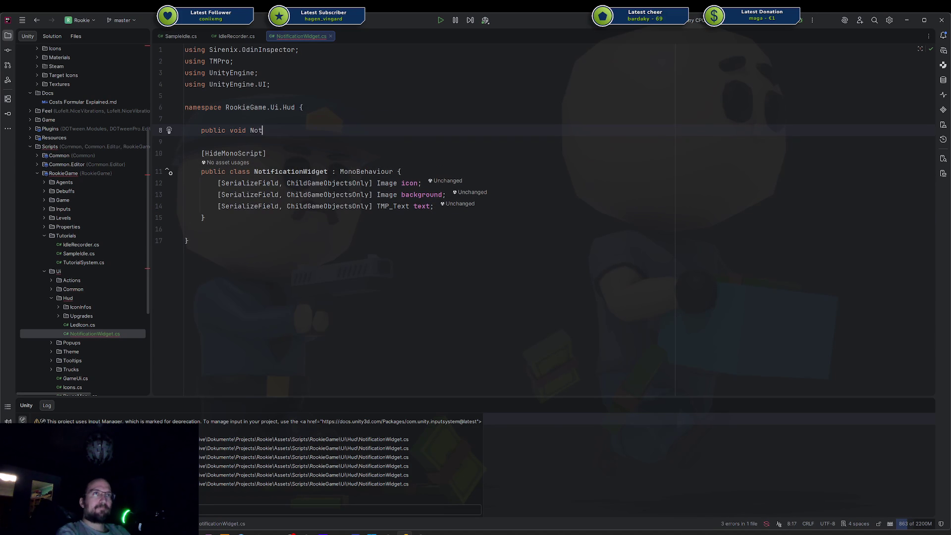
text(trin)
key(BackSpace)
key(BackSpace)
key(BackSpace)
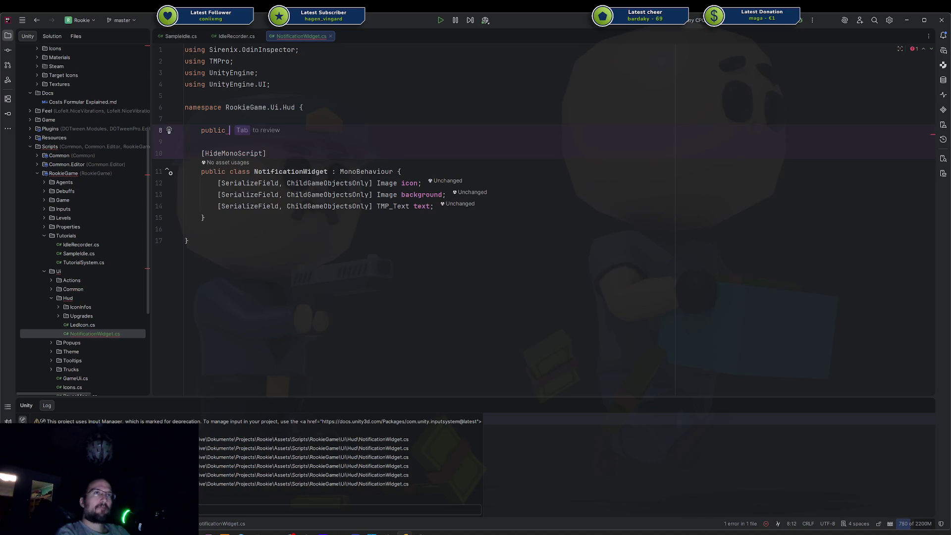
key(Home)
key(BackSpace)
key(ctrl+y)
key(ctrl+y)
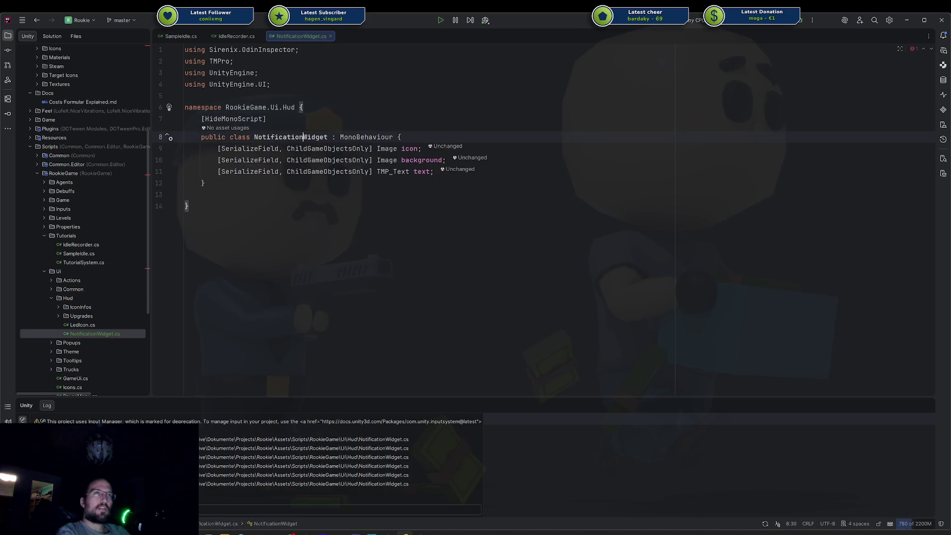
click(303, 148)
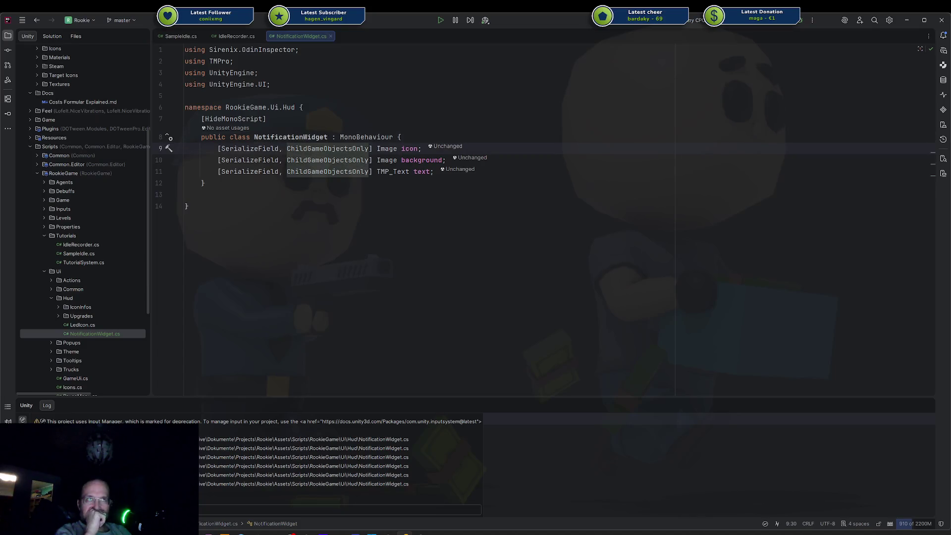
key(Up)
key(End)
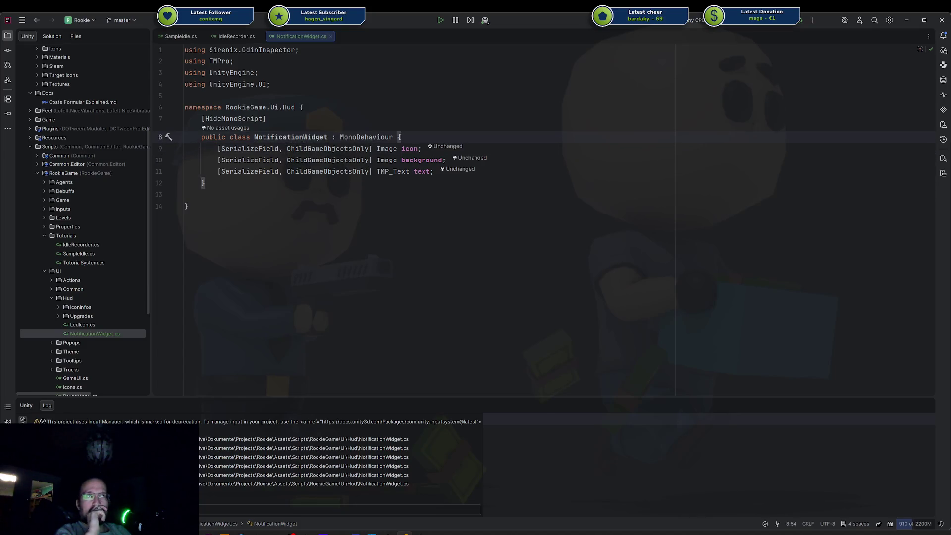
key(Return)
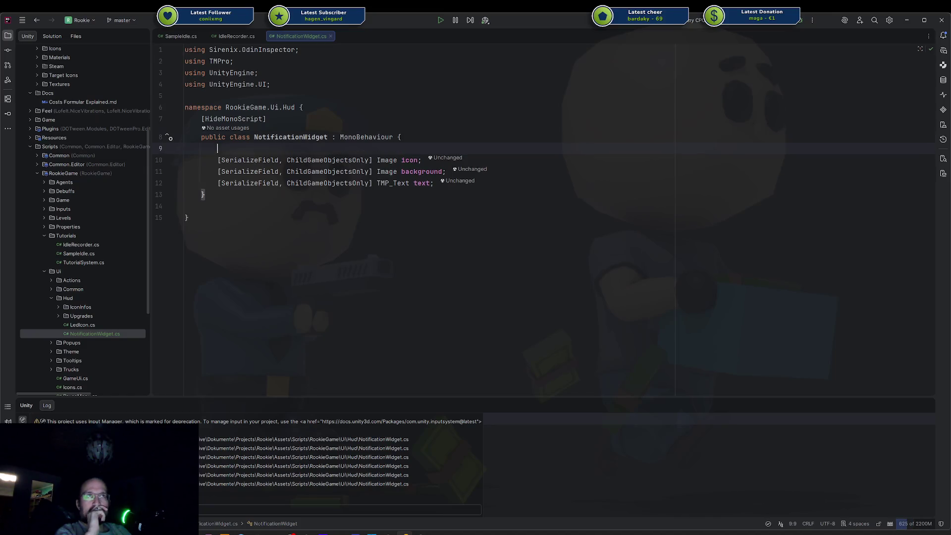
key(BackSpace)
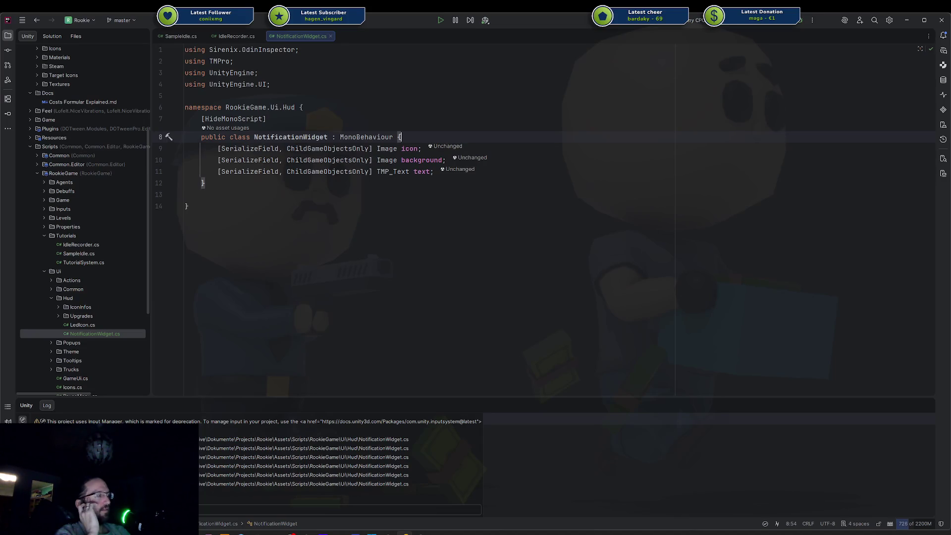
Declare a public struct Notification above the NotificationWidget class
key(Up)
key(Home)
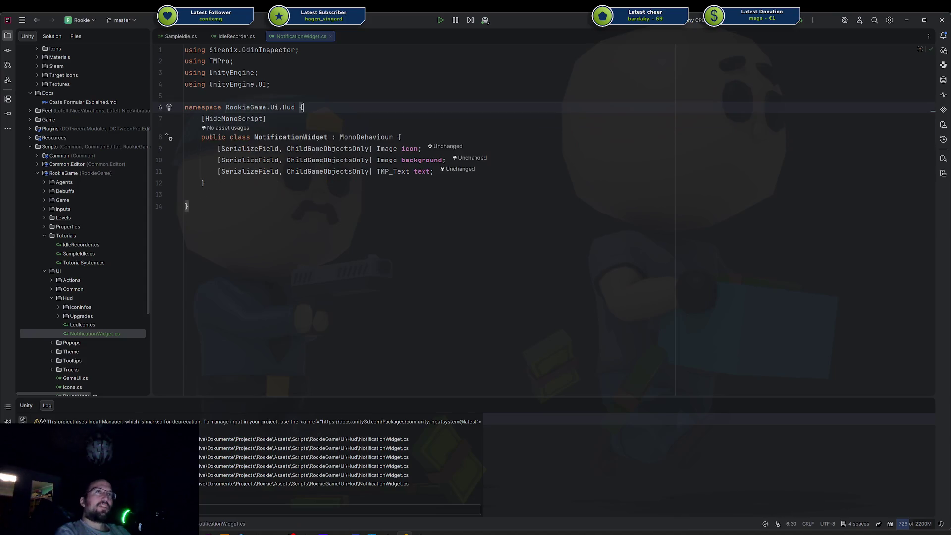
key(Return)
key(Return)
key(Up)
text(p)
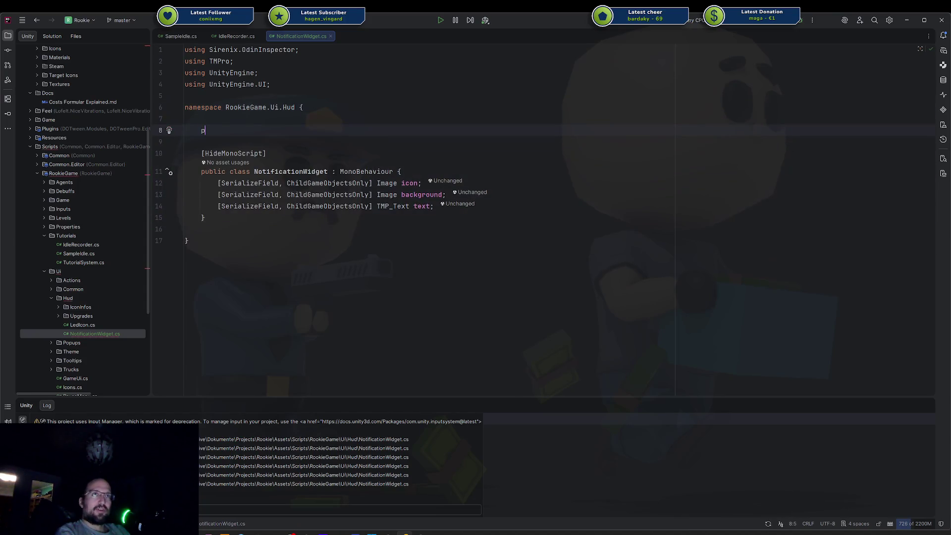
text(ublic struct)
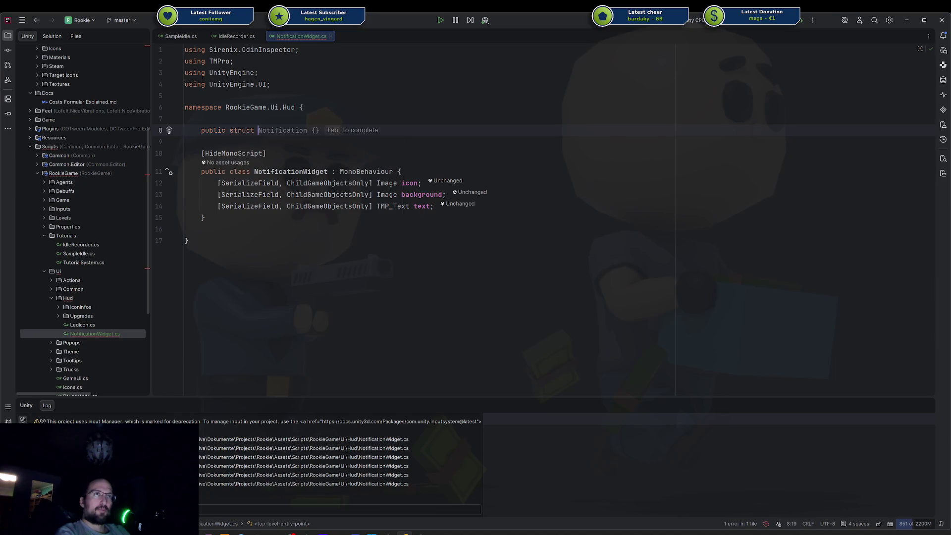
key(Tab)
key(Return)
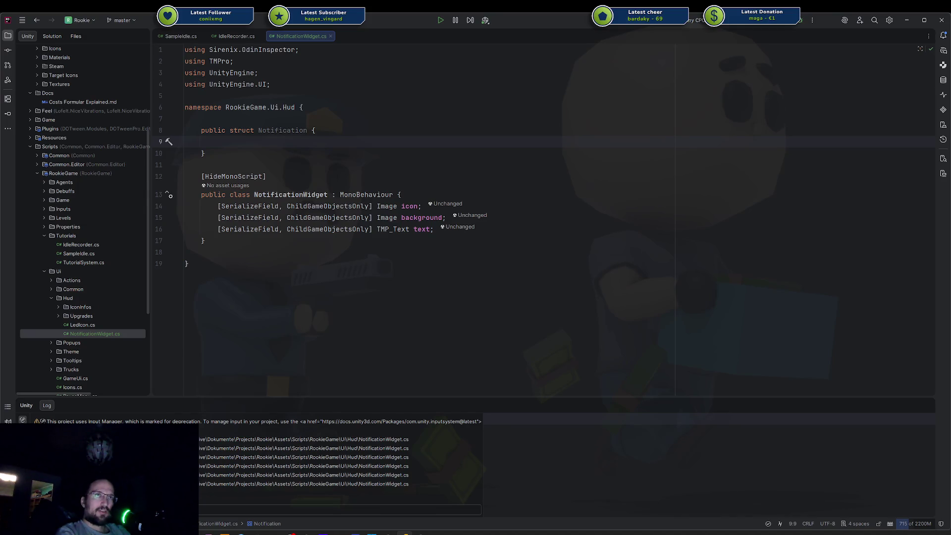
Add a public enum Type { Info, Positive, Error } inside the Notification struct
text(public enue)
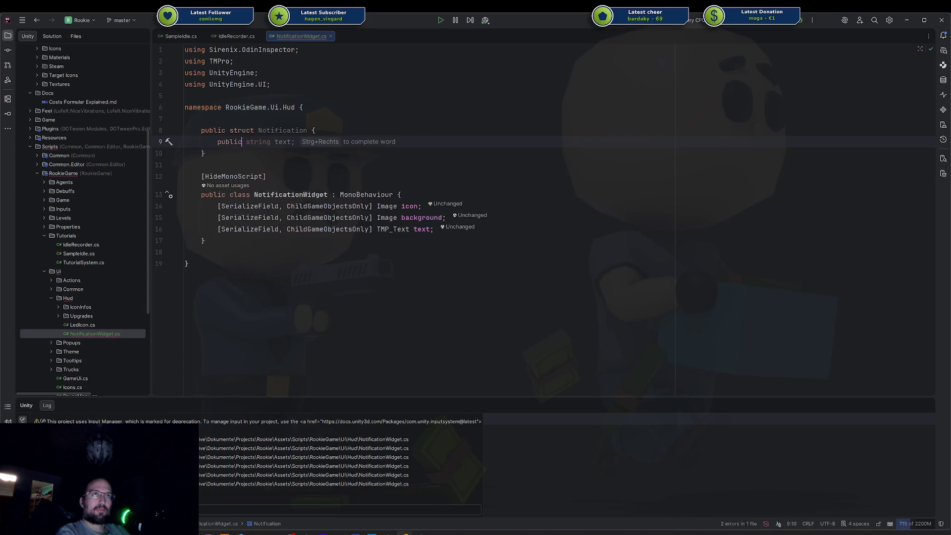
key(BackSpace)
text(m )
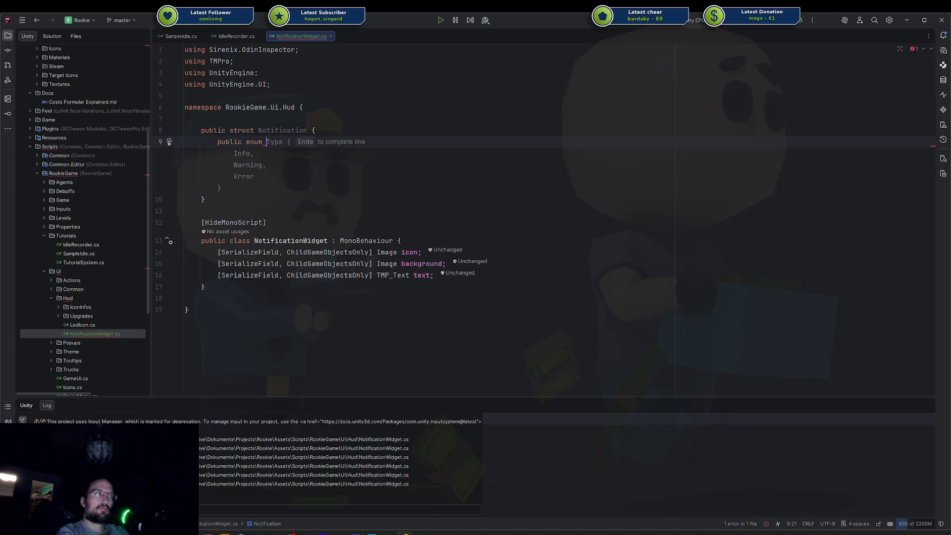
text(Type { I)
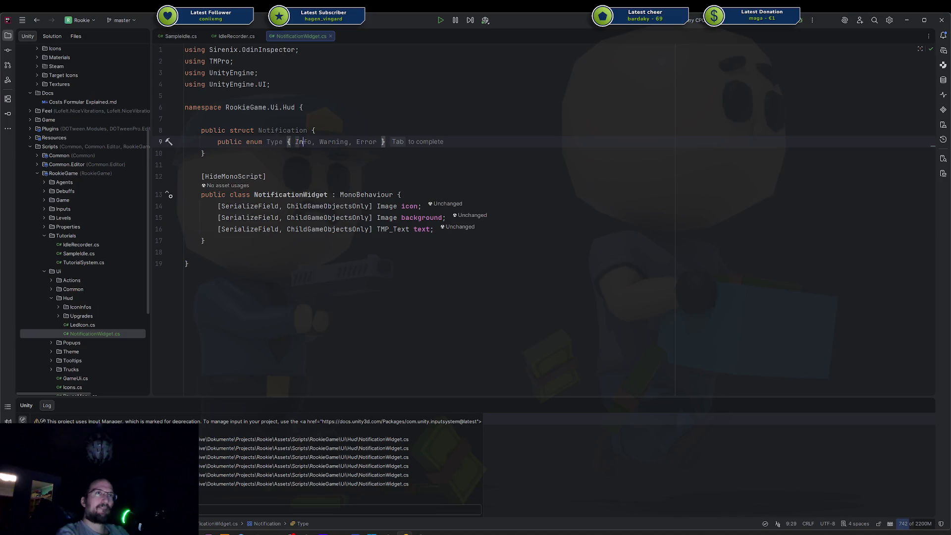
text(nfo, )
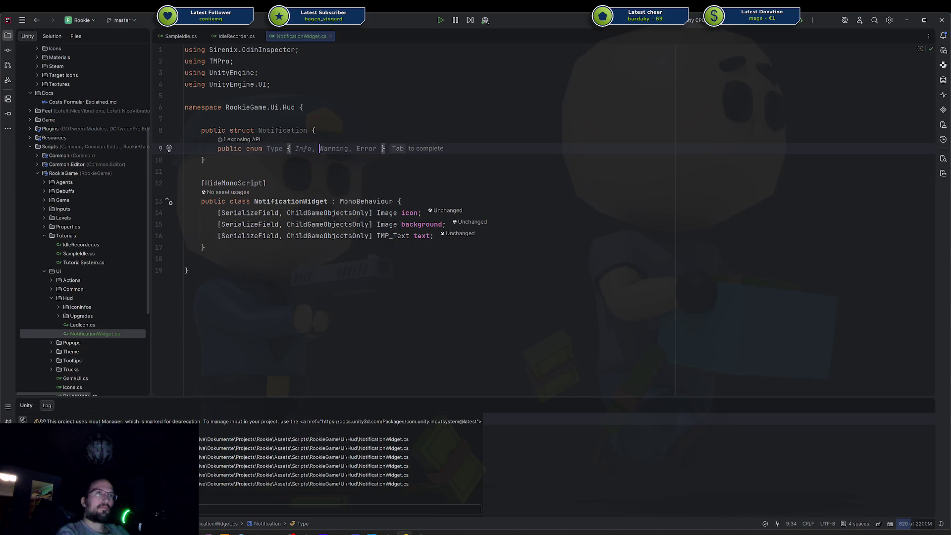
text(Posit)
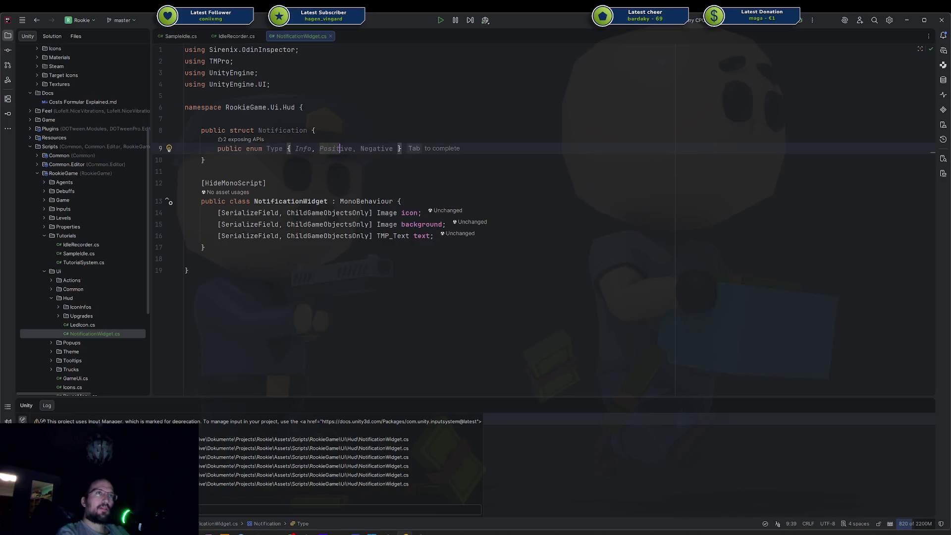
key(Tab)
key(ctrl+BackSpace)
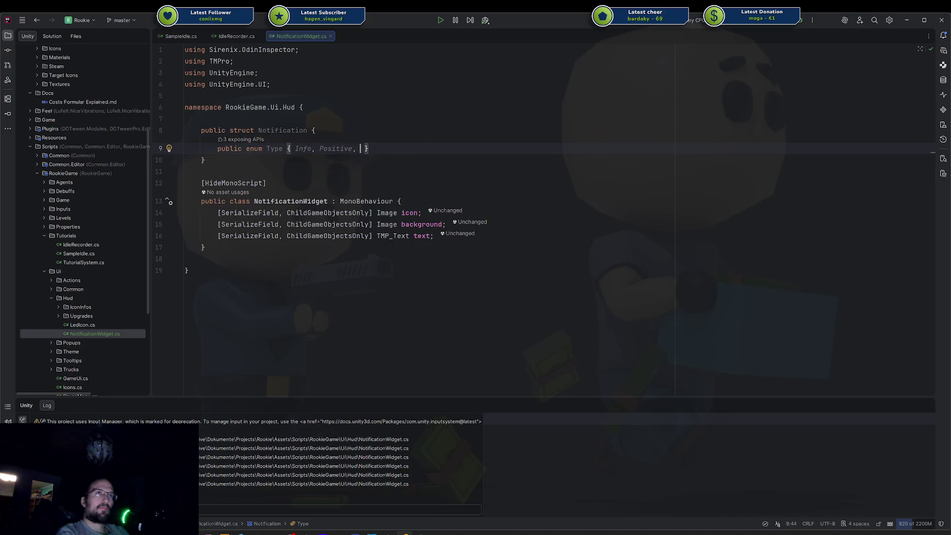
text(Error)
key(ctrl+Left)
key(ctrl+Left)
key(ctrl+Left)
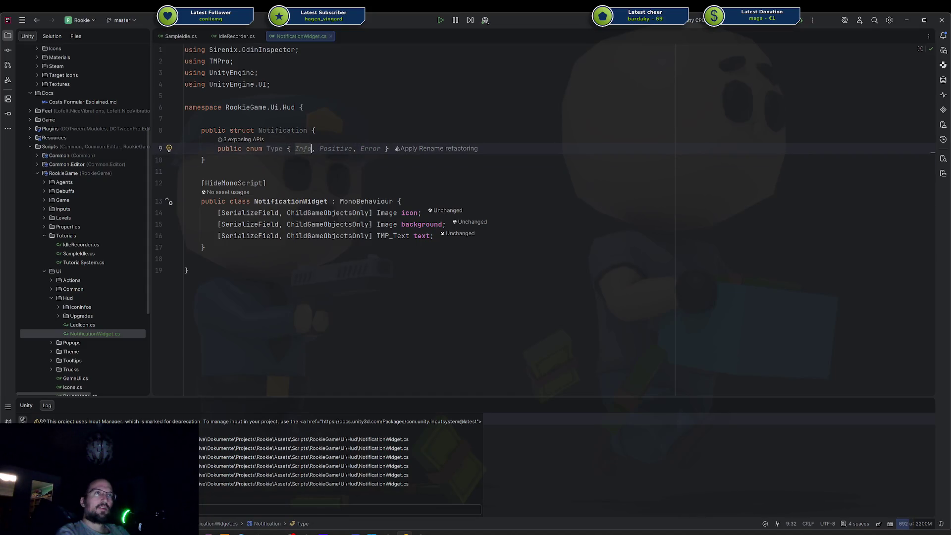
key(ctrl+Right)
key(ctrl+Right)
key(ctrl+Right)
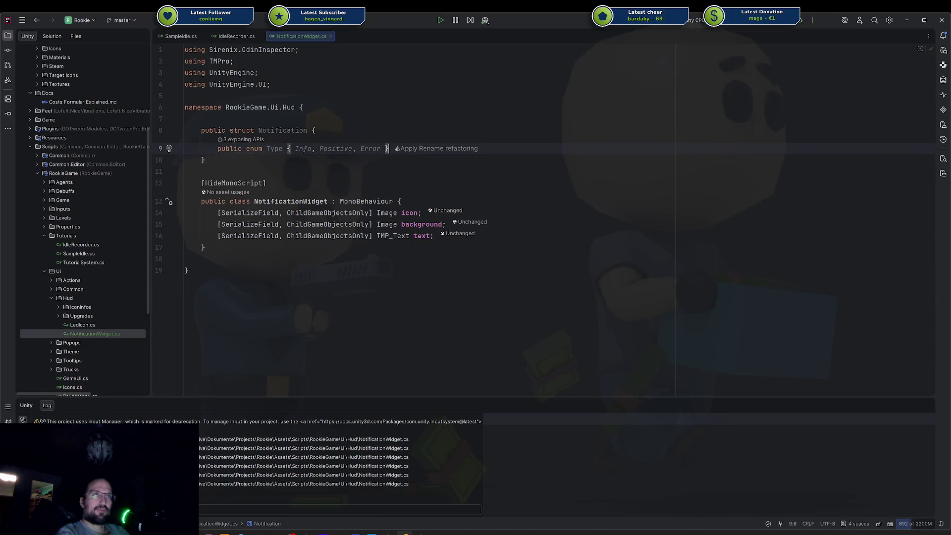
key(Down)
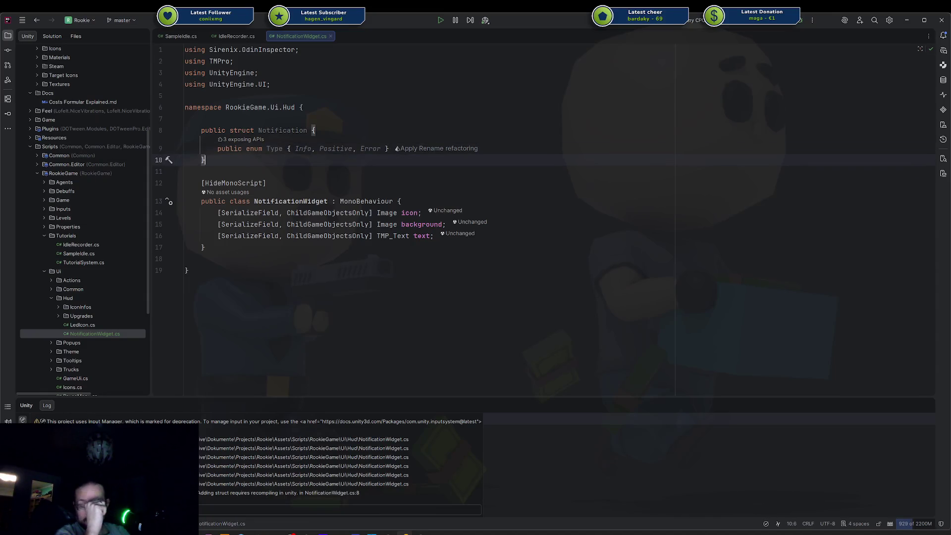
key(ctrl+bracketright)
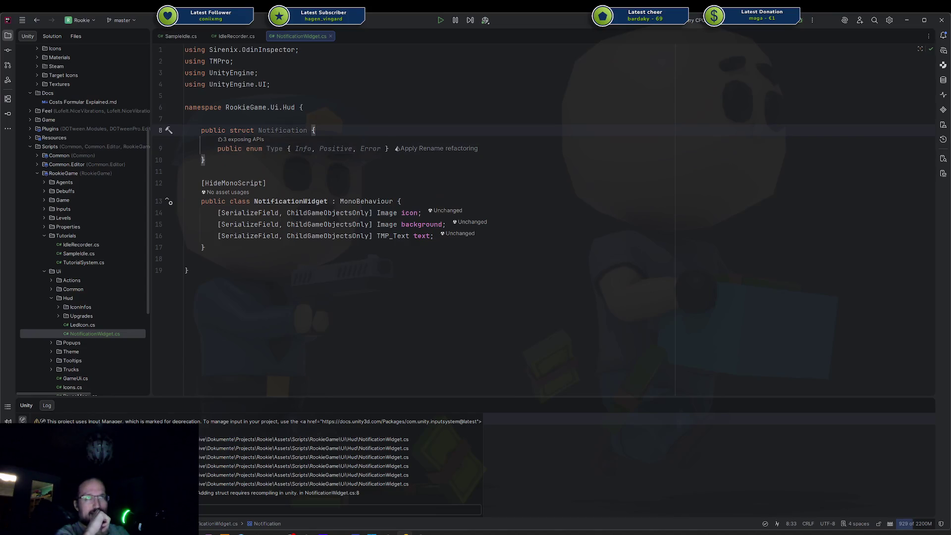
key(Down)
key(Down)
key(Down)
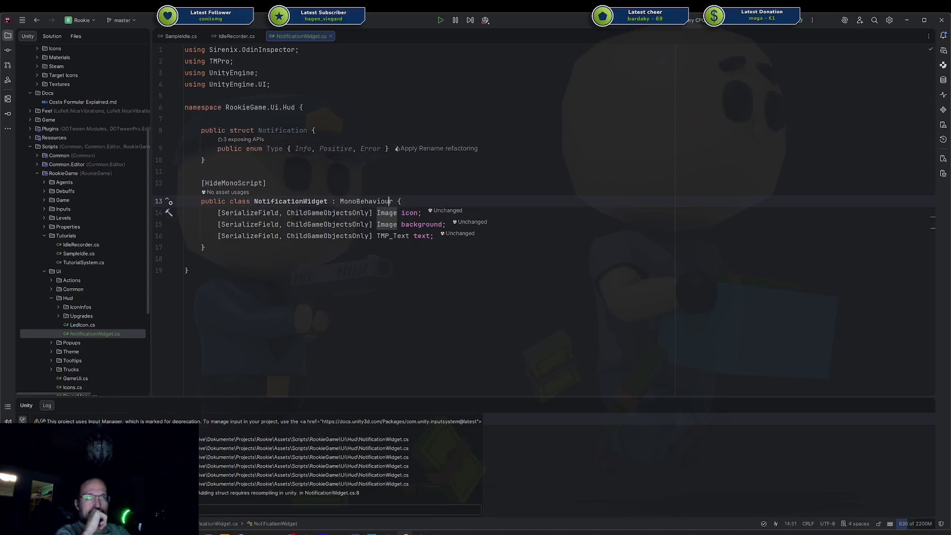
key(Up)
key(Up)
key(Up)
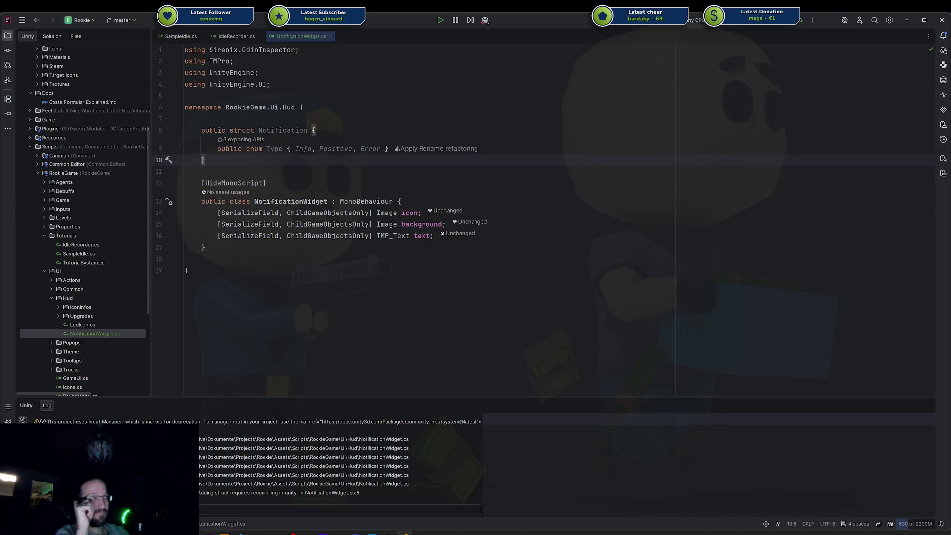
key(Up)
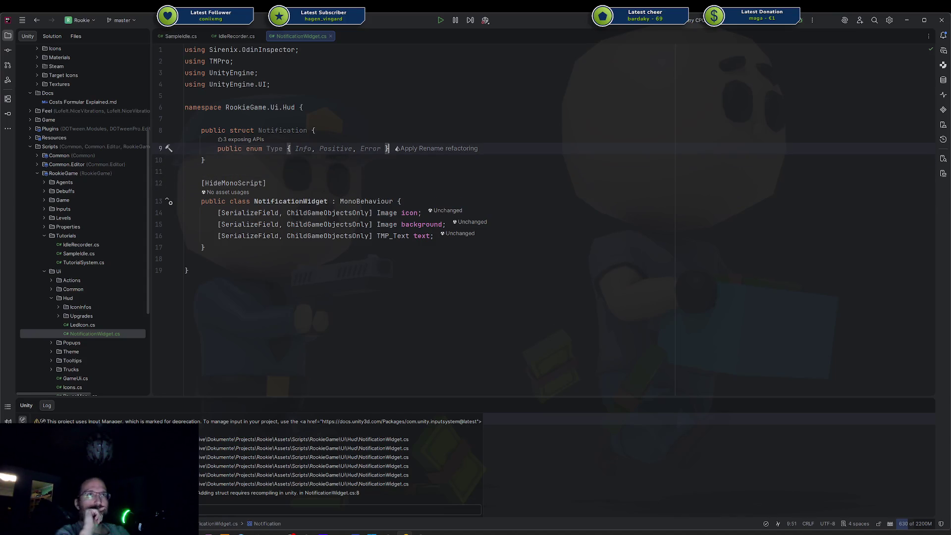
Add public fields Sprite Icon, string Title and string Text to the struct
key(Return)
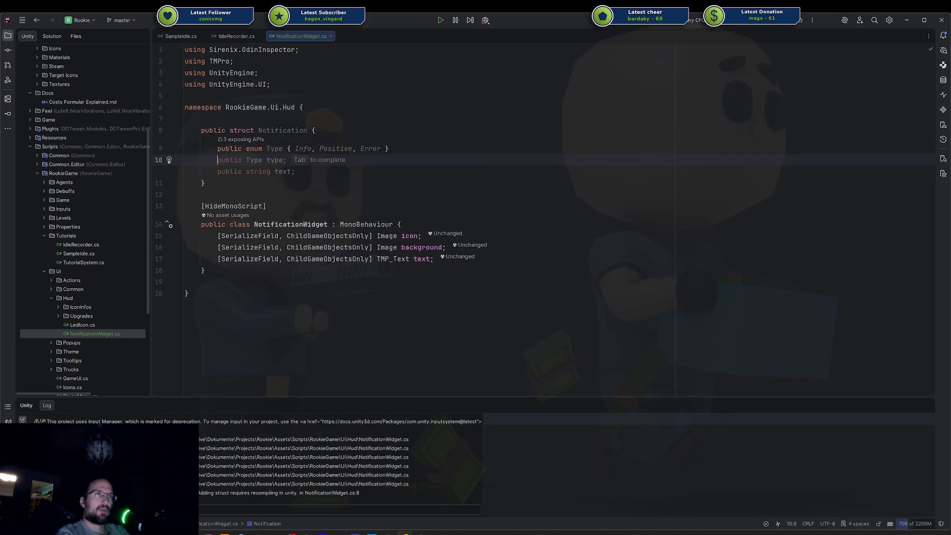
text(public )
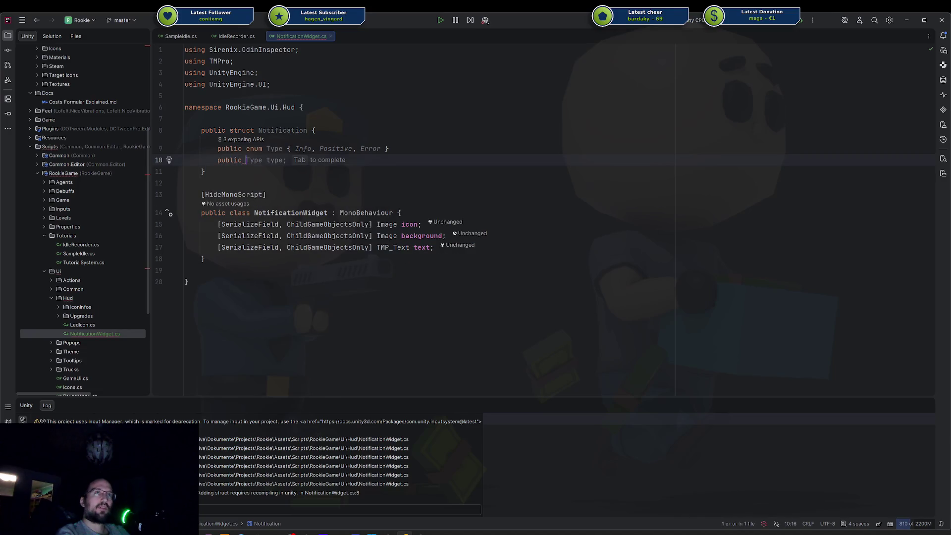
text(Spr)
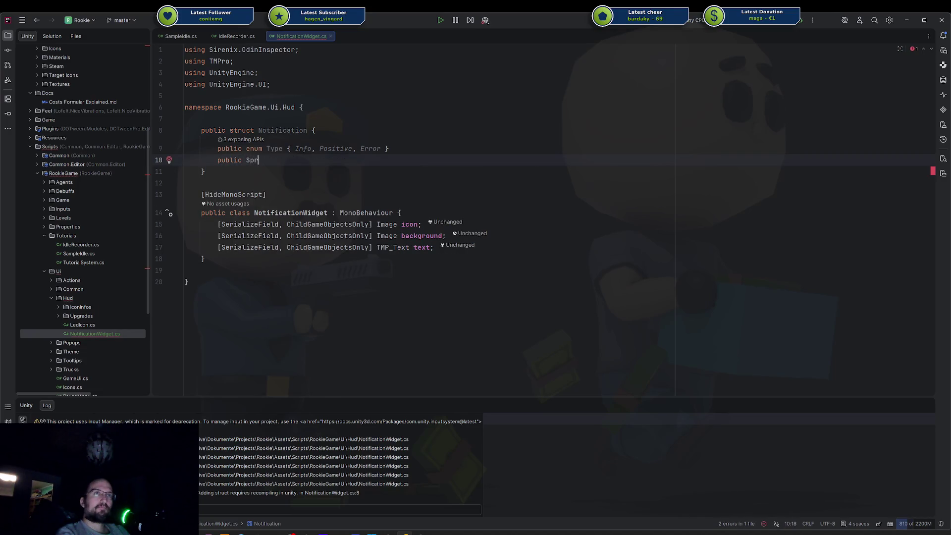
text(ite icon;)
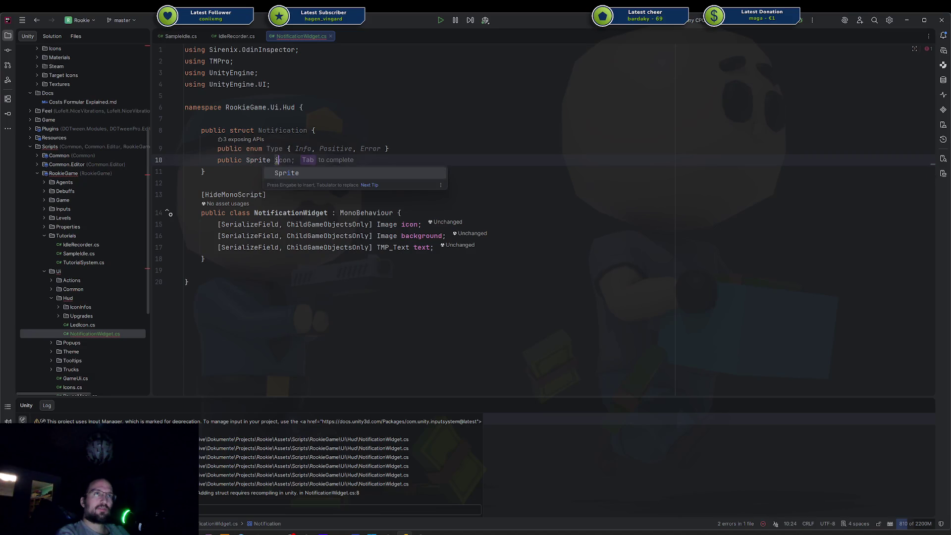
key(Return)
click(275, 160)
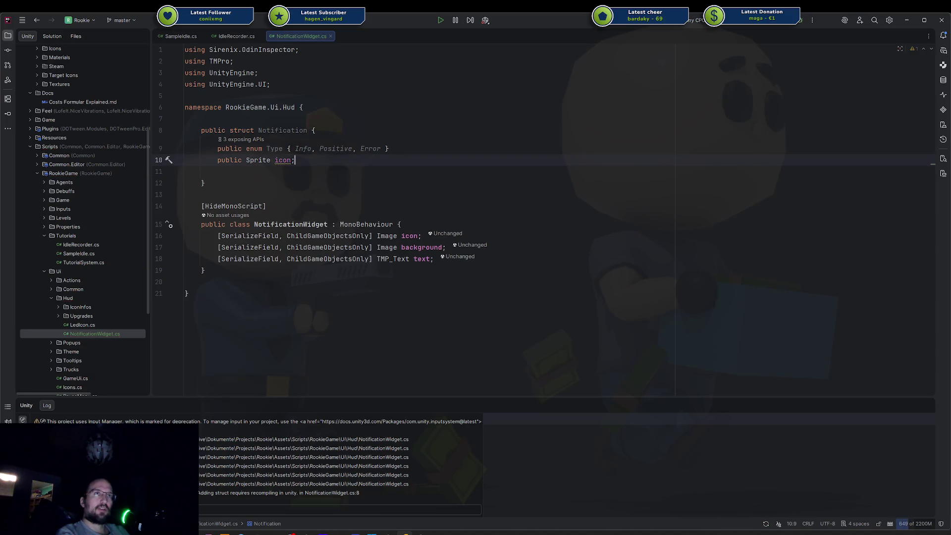
key(Delete)
text(I)
key(Down)
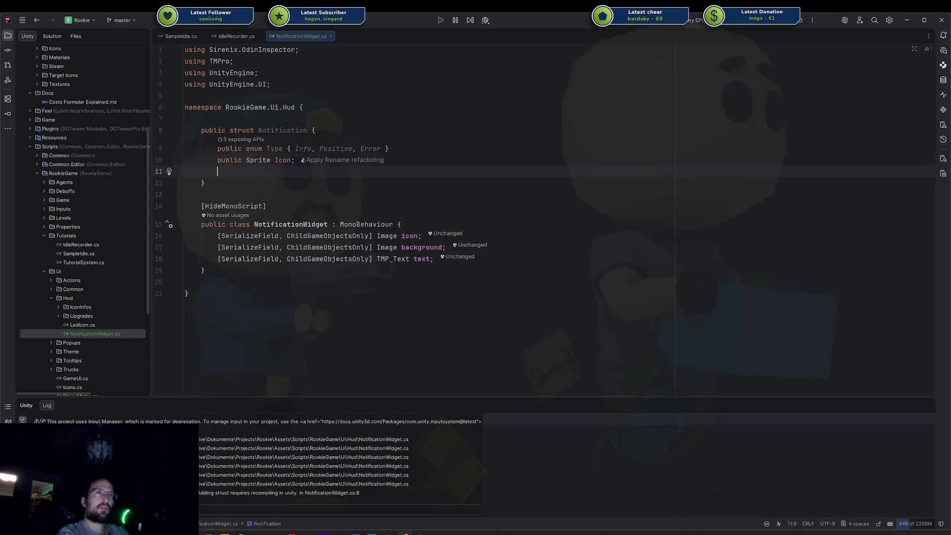
text(public string )
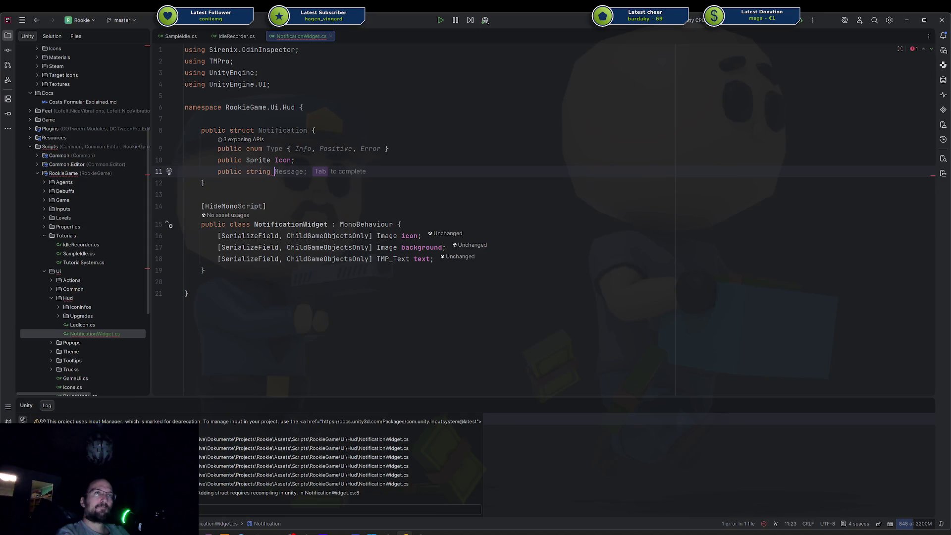
text(Title;)
key(Return)
key(Tab)
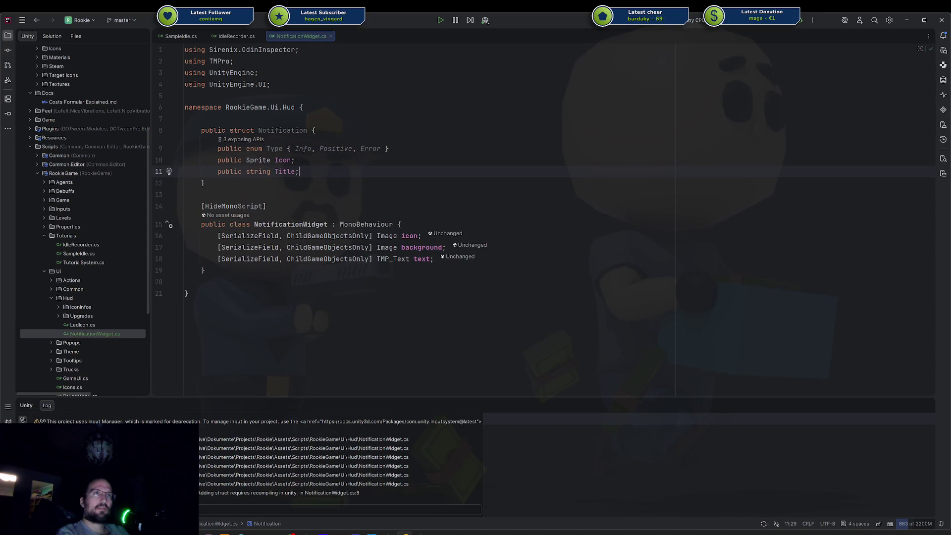
key(ctrl+w)
text(Text;)
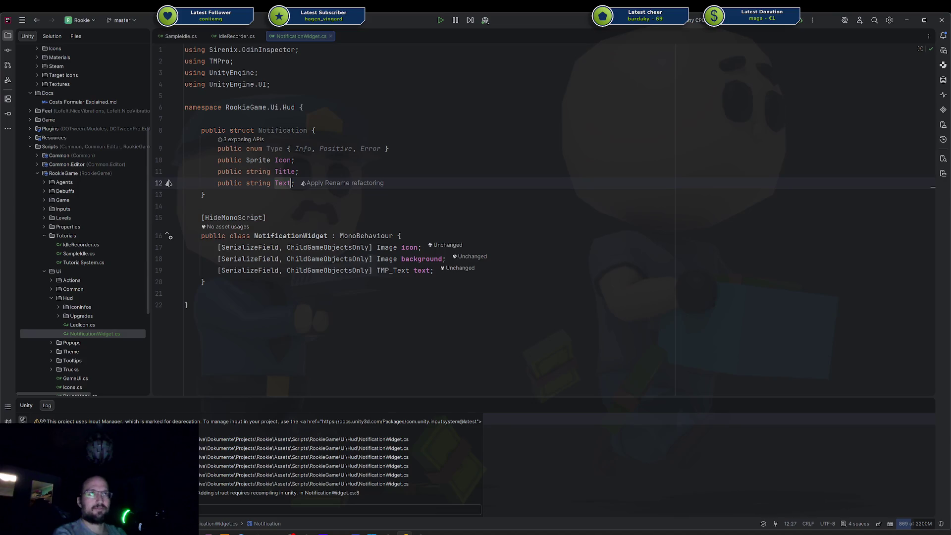
Separate the Type enum from the struct's fields with a blank line
key(Up)
key(Up)
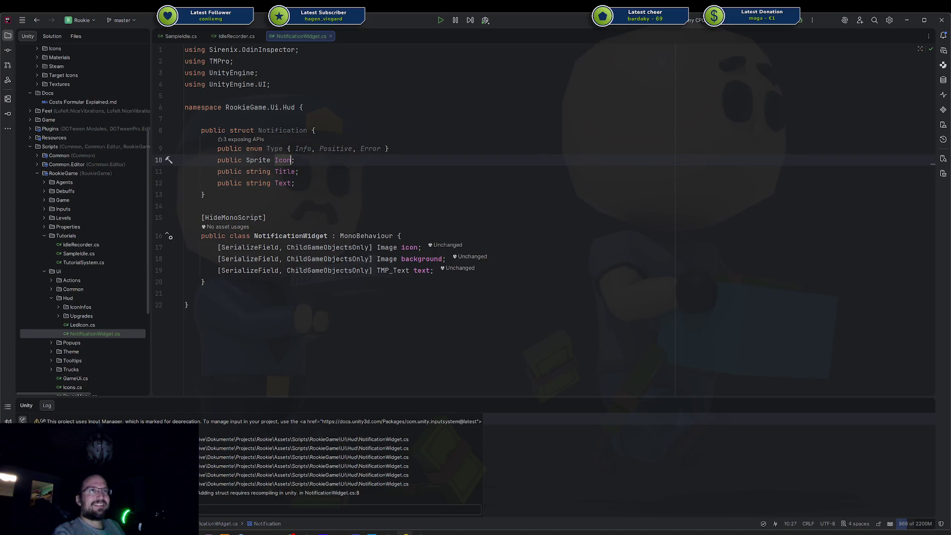
key(Home)
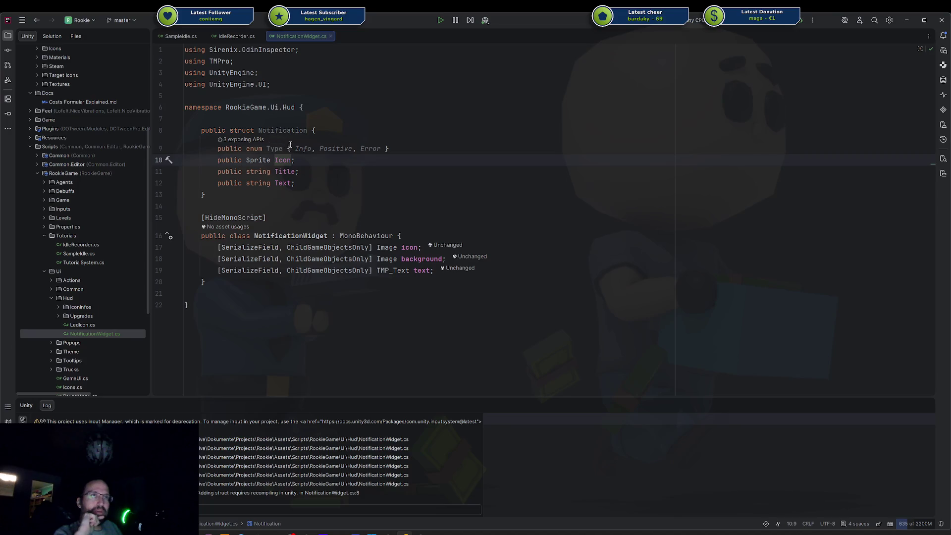
click(291, 145)
key(Return)
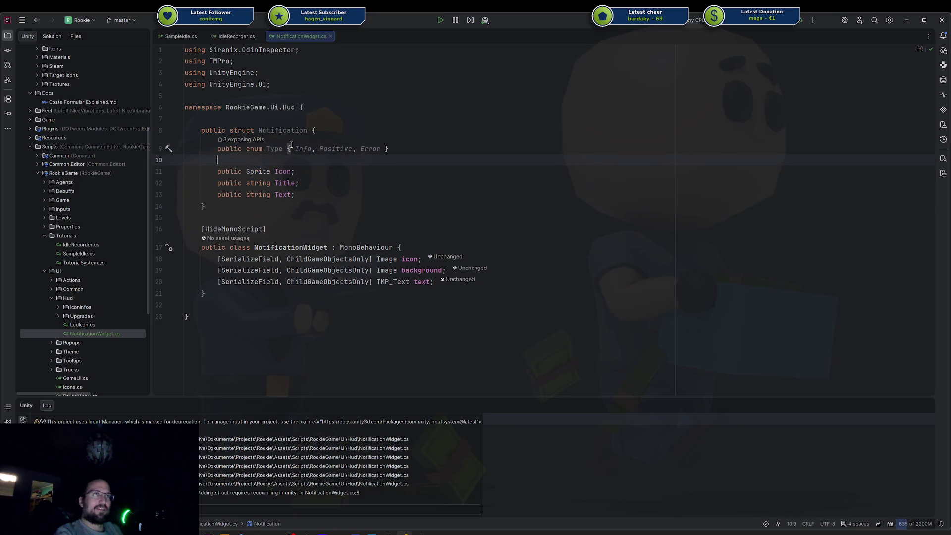
click(326, 150)
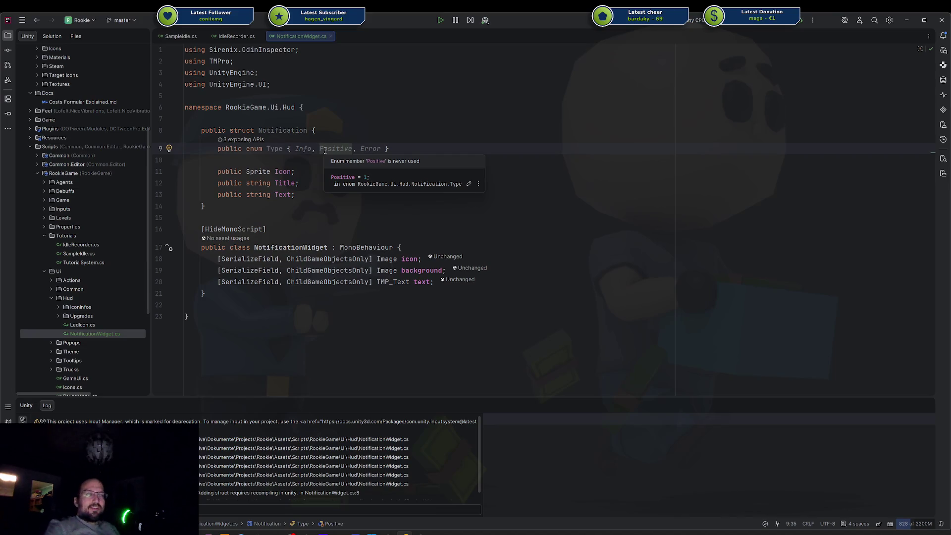
click(456, 246)
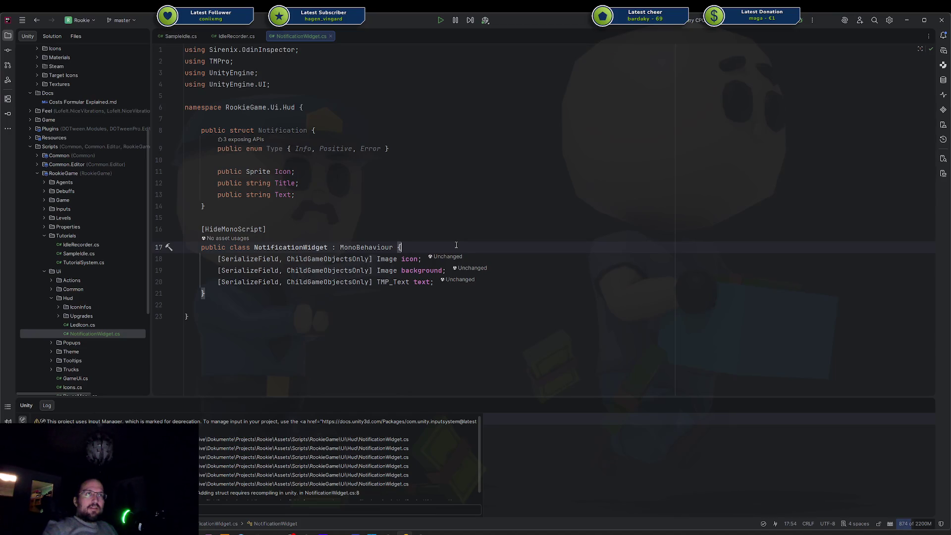
key(Return)
Put a [Title("Components")] header above the component fields
text([)
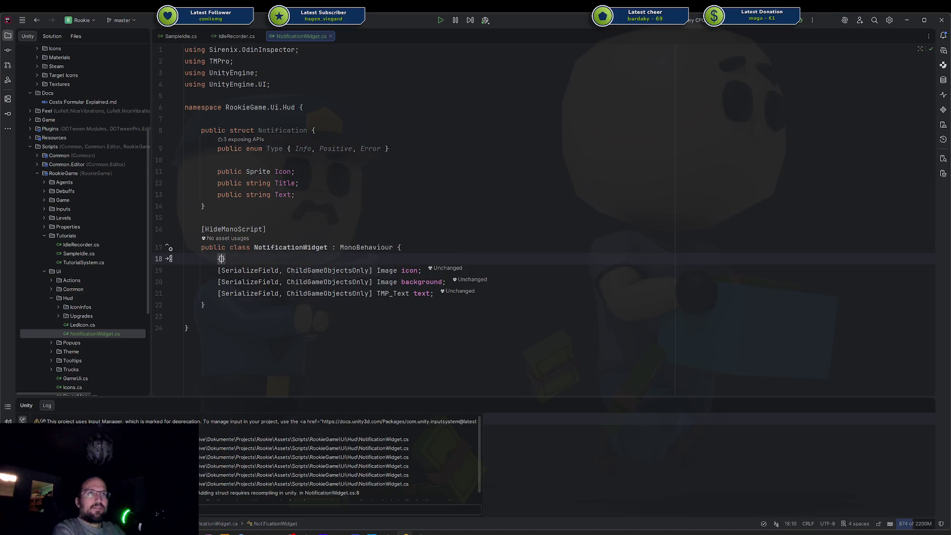
text(S)
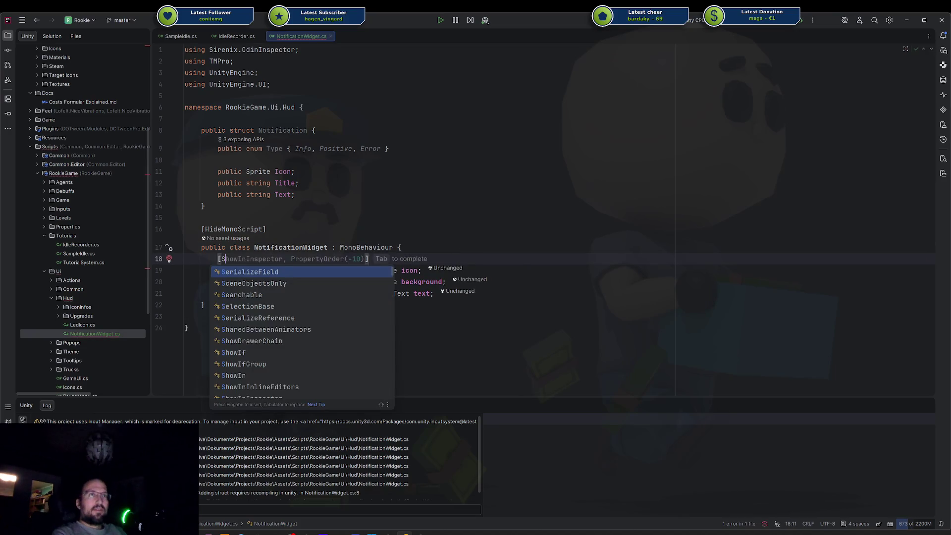
key(BackSpace)
text(Titl)
key(Return)
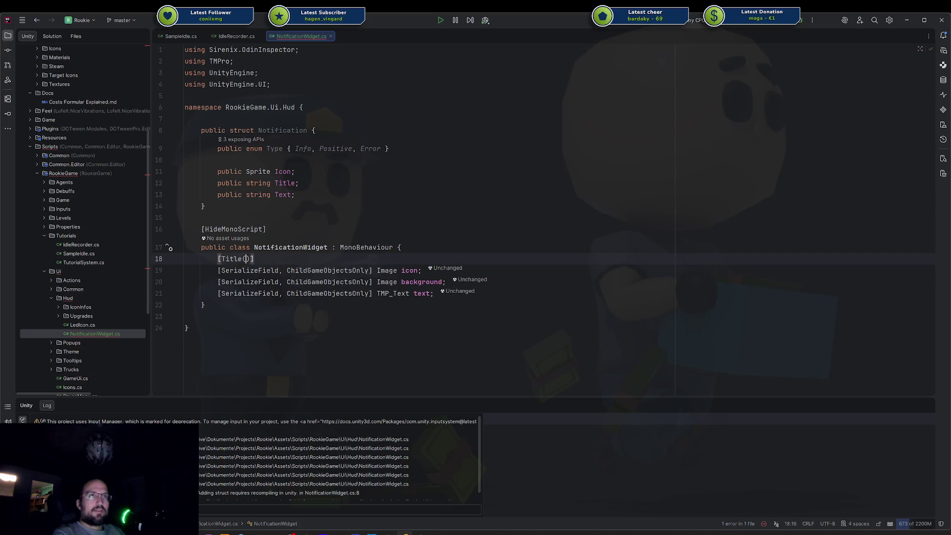
text("Components)
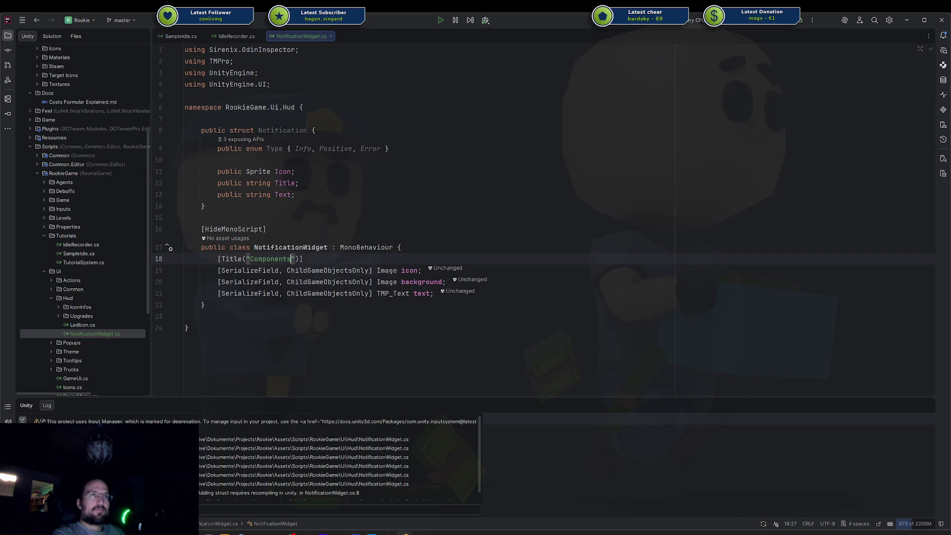
key(Up)
key(End)
key(Return)
key(Return)
key(Up)
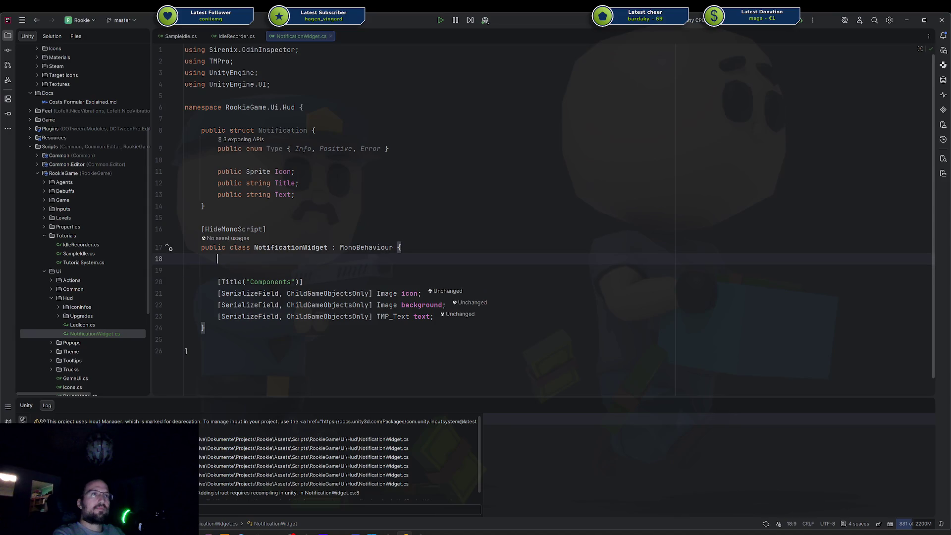
Add serialized Sprite fields backgroundInfo, backgroundPositive and backgroundError
text([SF)
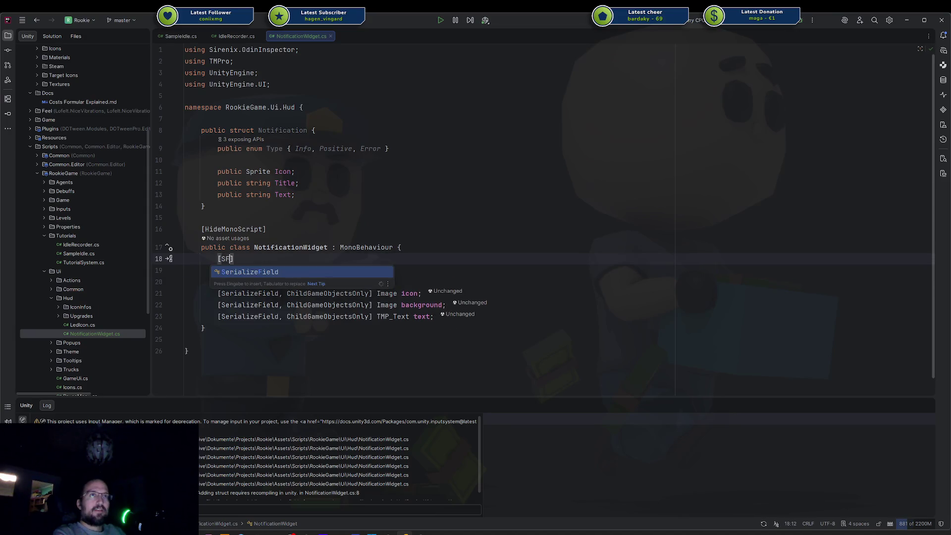
key(Return)
text(])
text(pri)
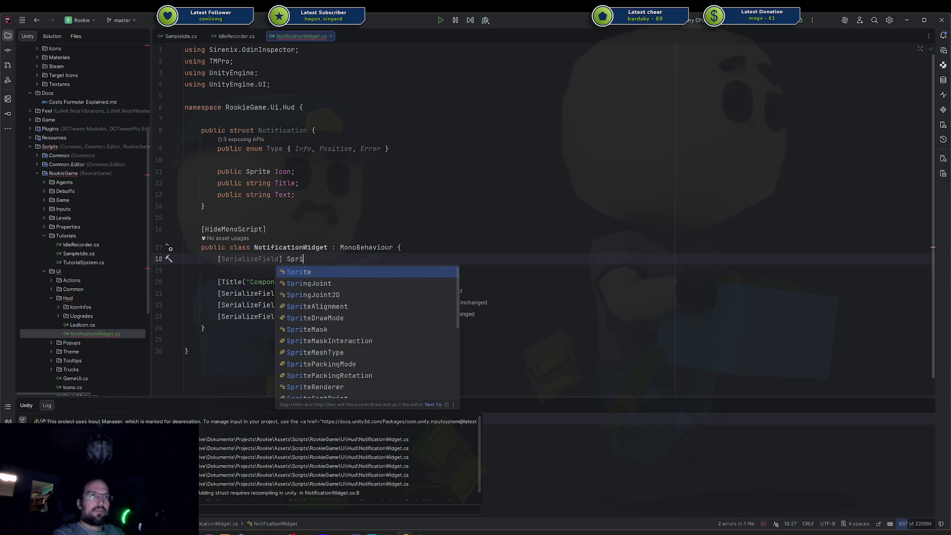
text(te inf)
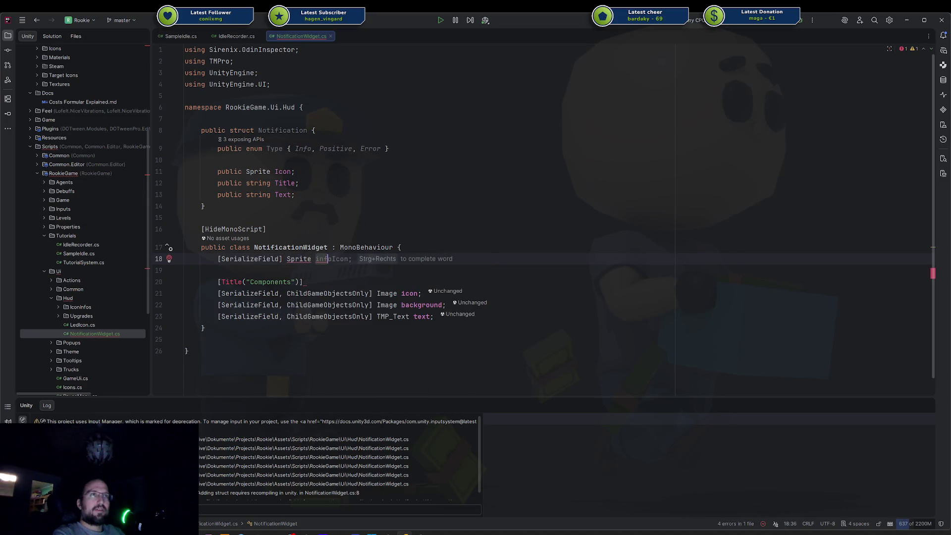
key(BackSpace)
key(BackSpace)
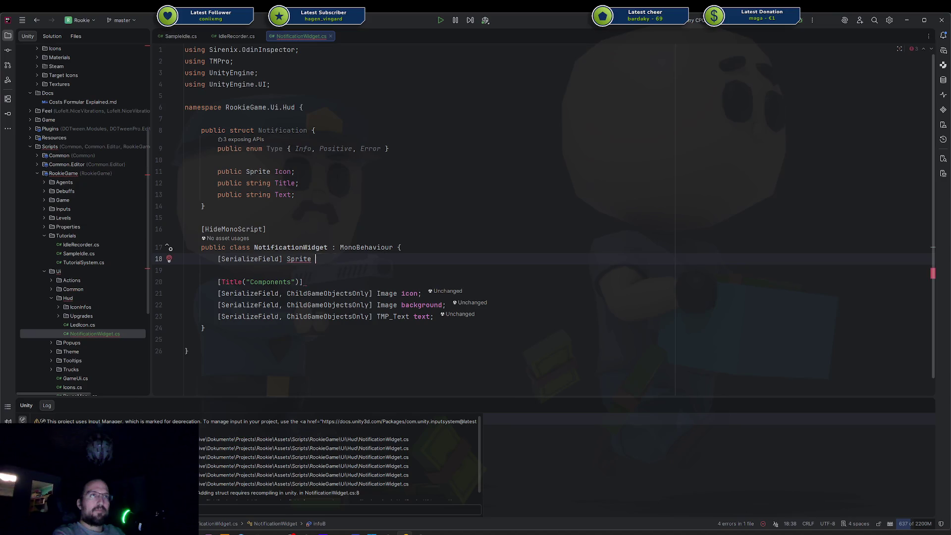
text(backgroundInfo;)
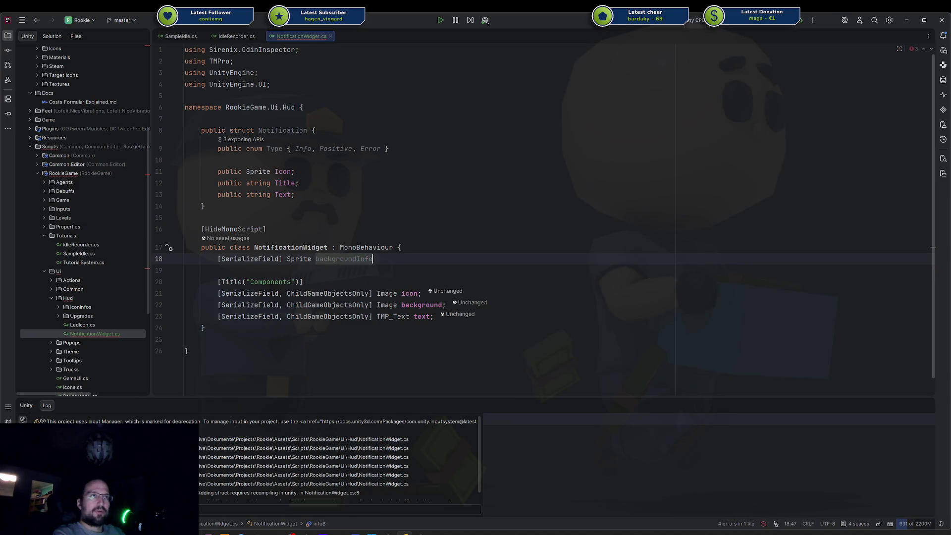
key(ctrl+d)
click(373, 271)
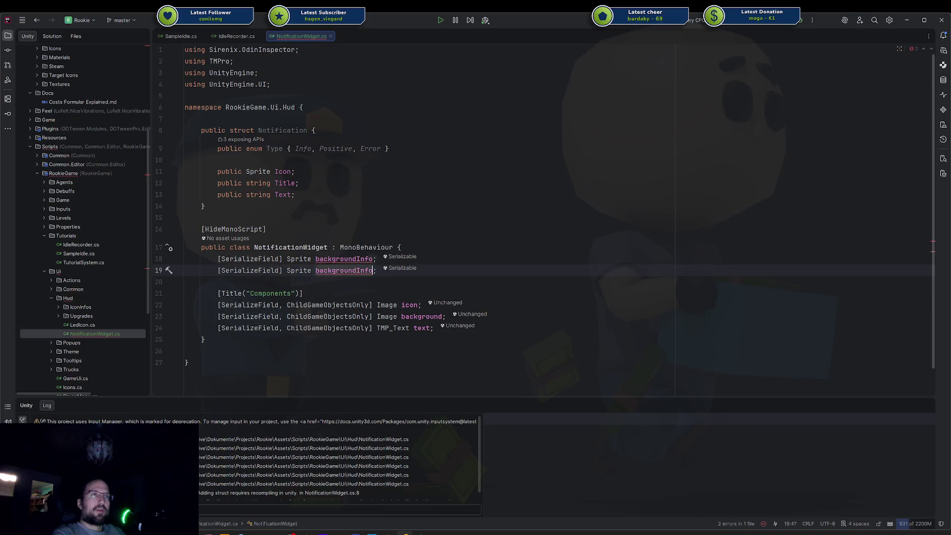
key(BackSpace)
key(BackSpace)
key(BackSpace)
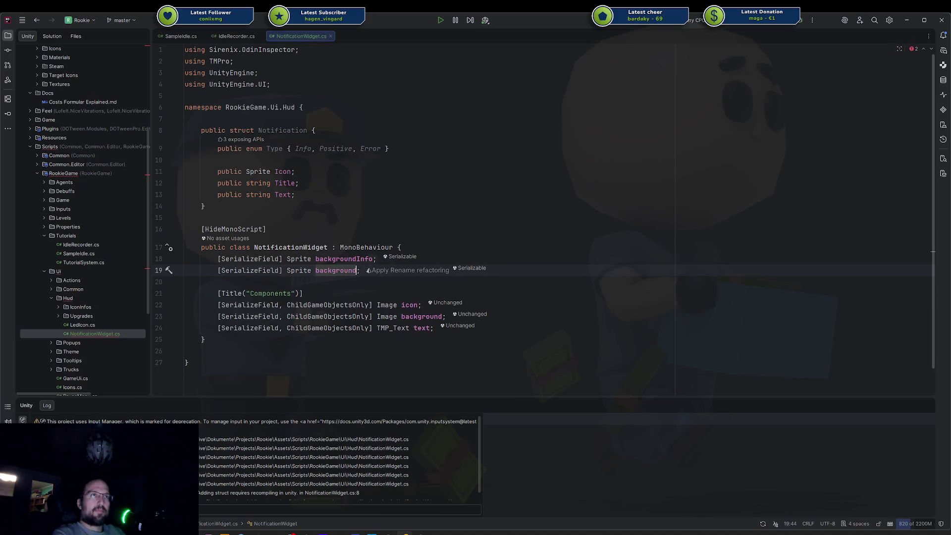
text(P)
key(Tab)
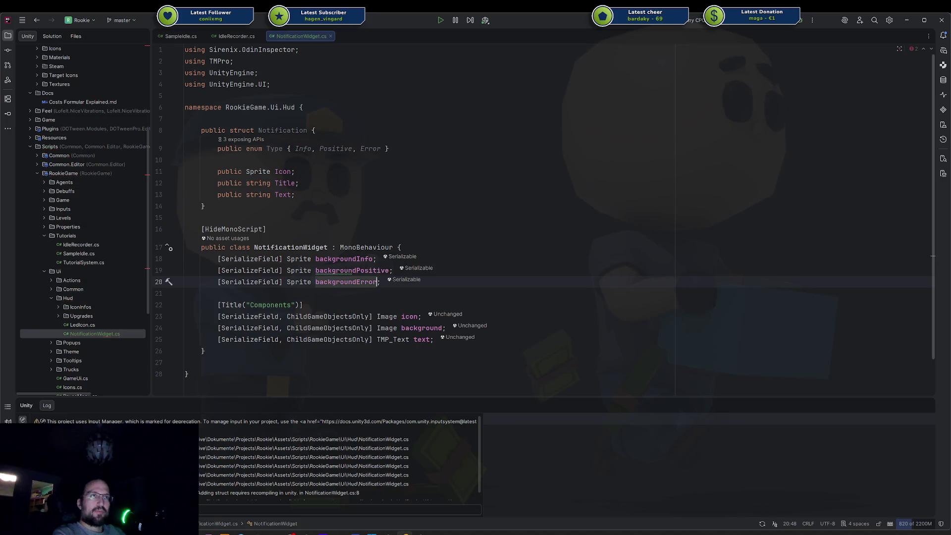
Head the background sprite fields with [Title("Type Mappings")]
click(401, 248)
key(Return)
text([Title("Sprites")])
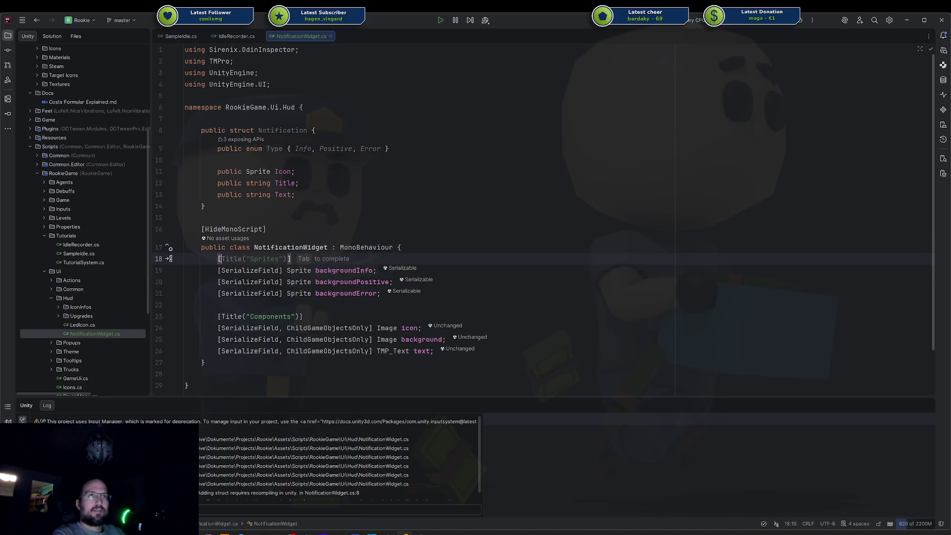
key(Left)
key(Left)
key(ctrl+shift+Left)
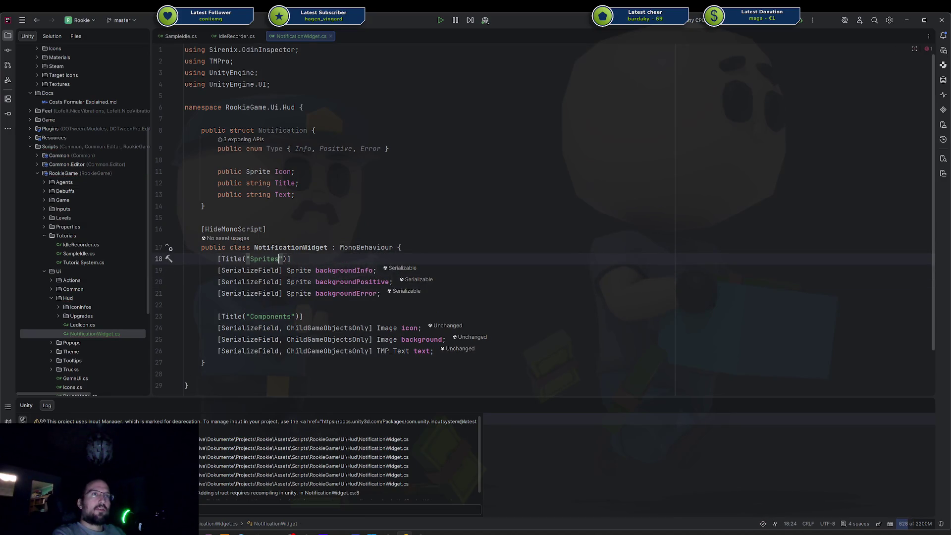
key(BackSpace)
text(Type mappi)
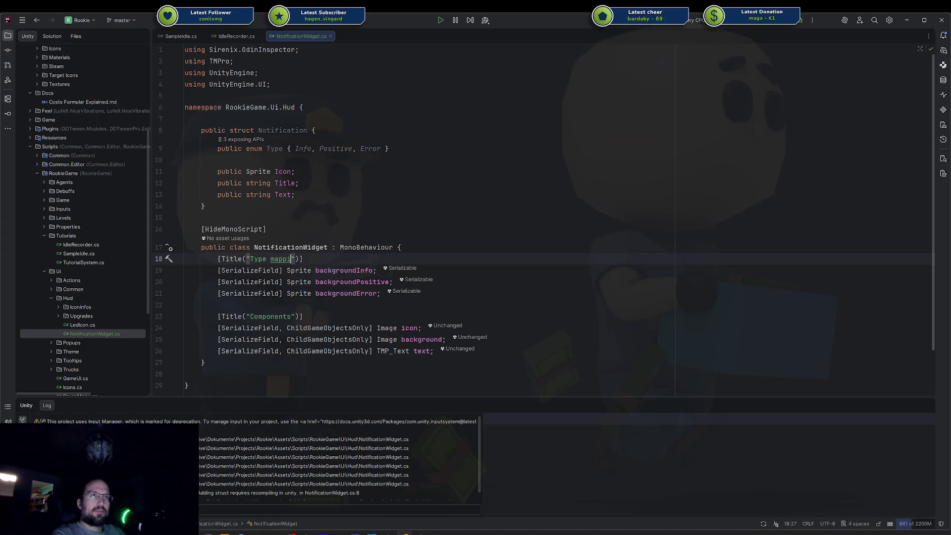
key(ctrl+BackSpace)
text(Mappings)
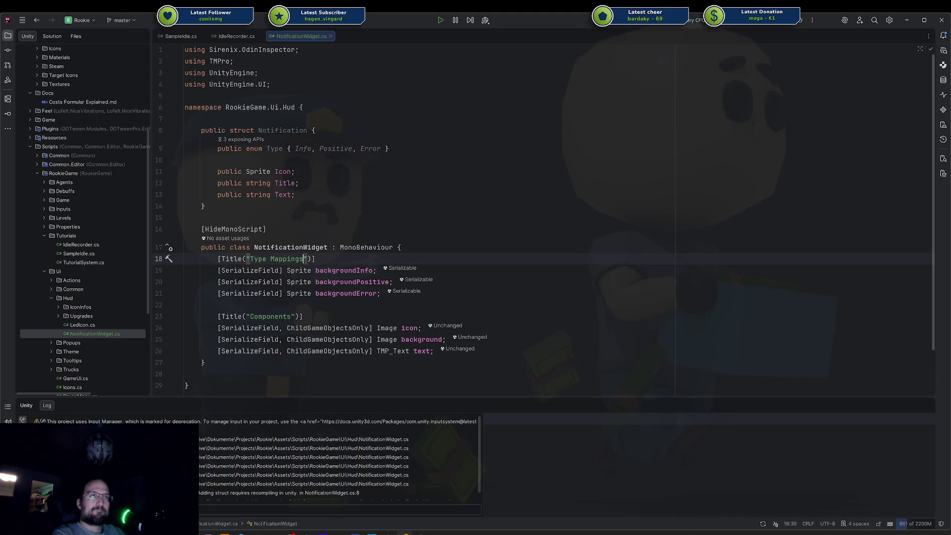
key(ctrl+alt+Return)
key(ctrl+alt+Return)
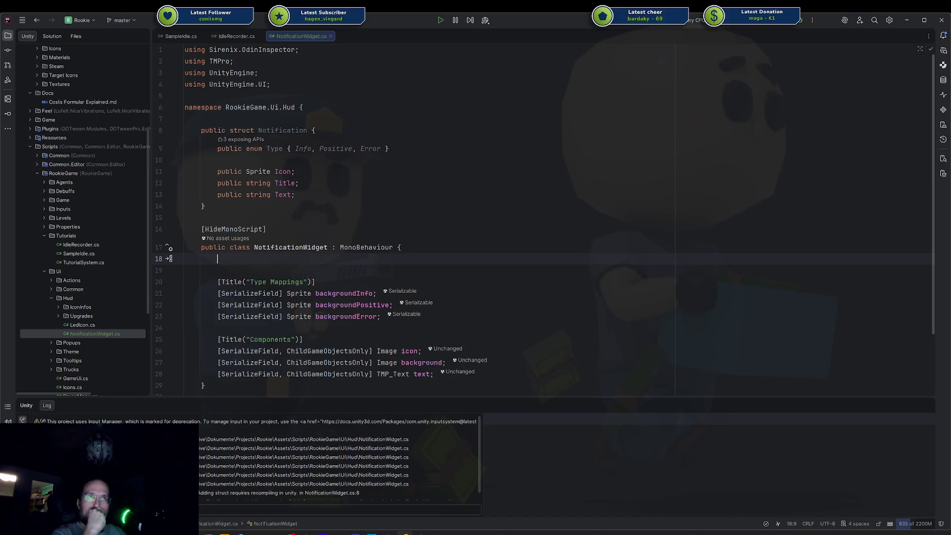
Add a [SerializeField] string template = "<b>{0}</b>\n<size=20>{1}" field
text([Titl)
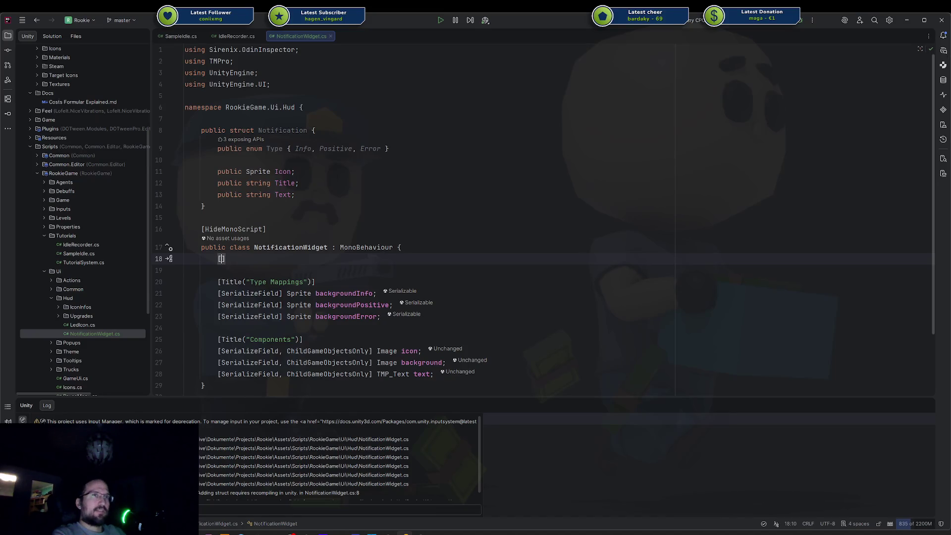
key(BackSpace)
key(BackSpace)
key(BackSpace)
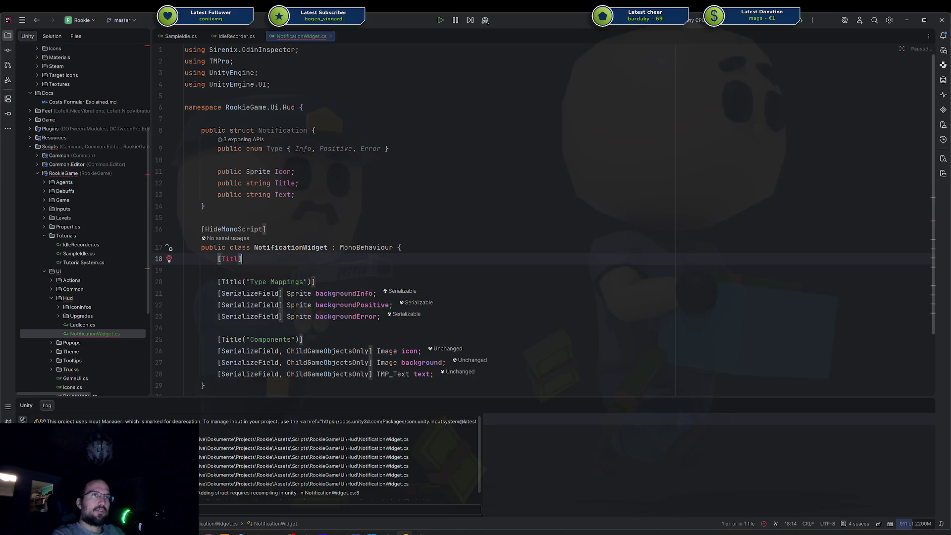
text([Ser)
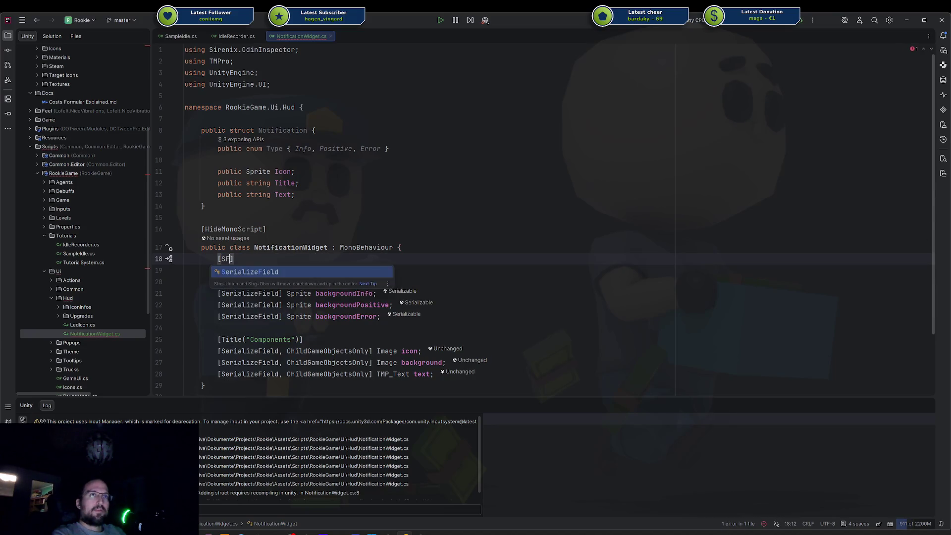
key(Return)
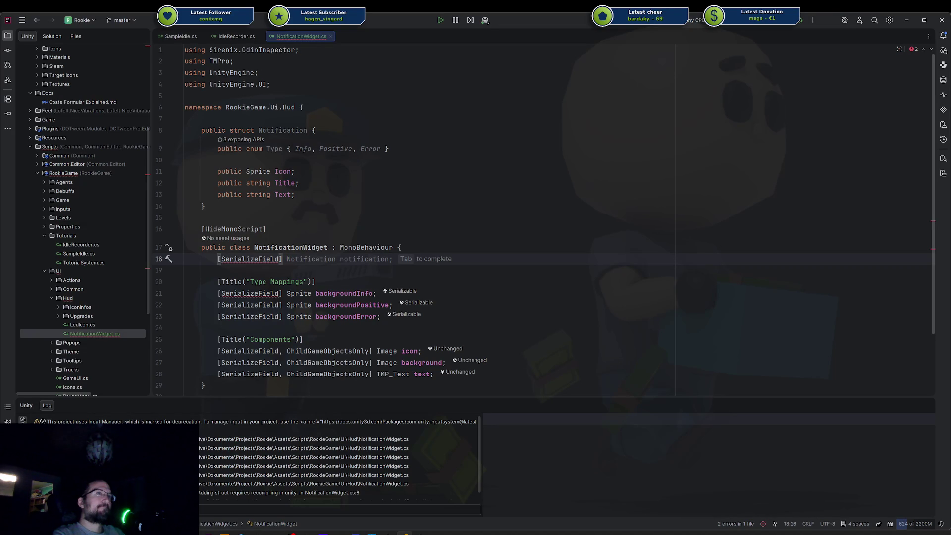
text(string te)
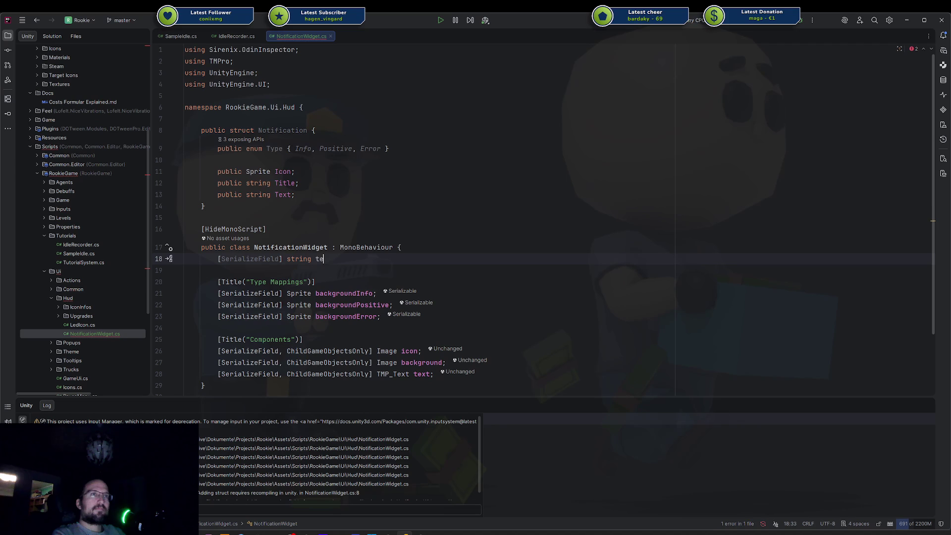
text(mplate;)
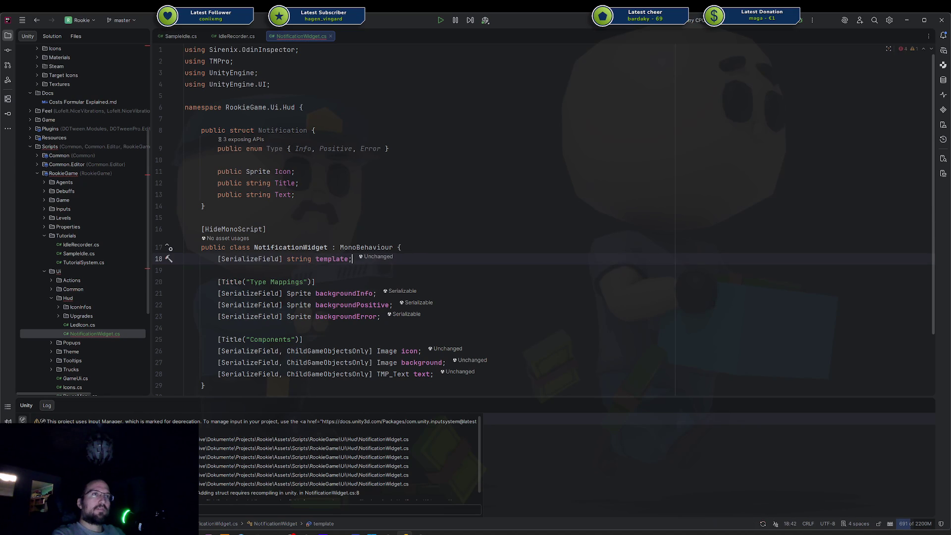
text( = ")
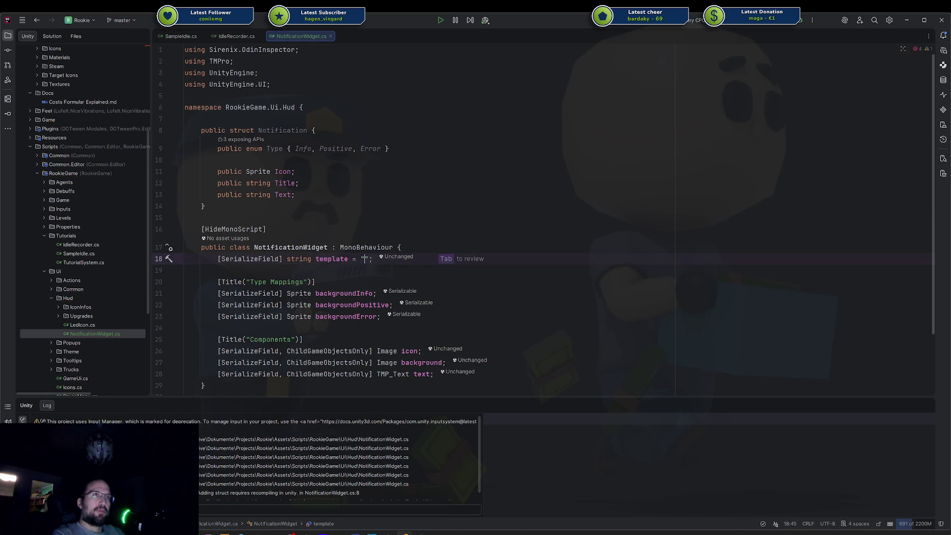
text(<b>{0}</b>: {1)
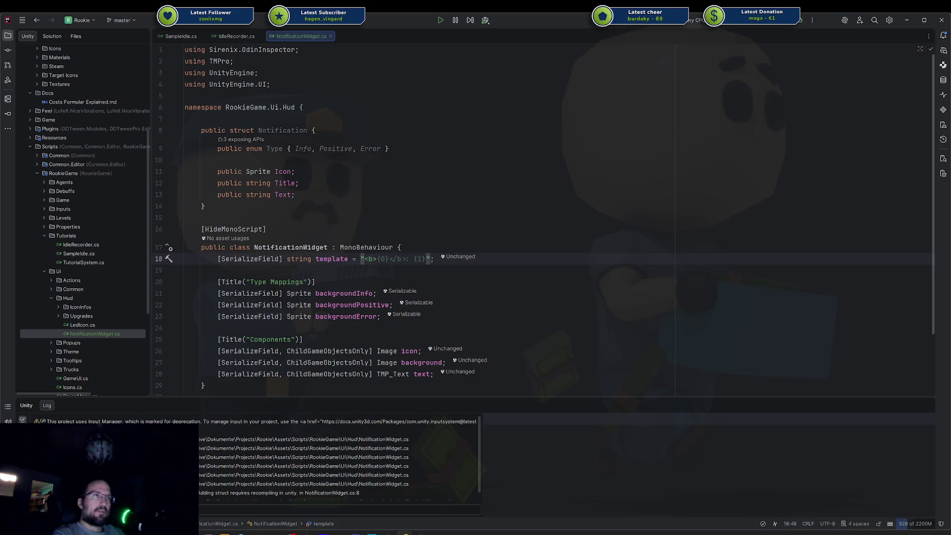
key(Tab)
key(Delete)
key(Delete)
text(<)
text(size=20>)
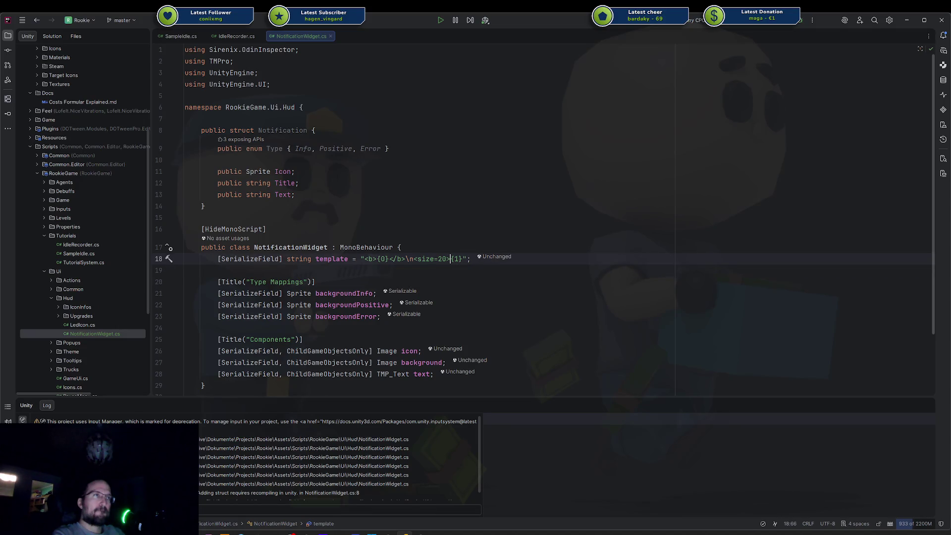
Put a [Title("Config")] header above the template and space out the component fields
key(ctrl+alt+Return)
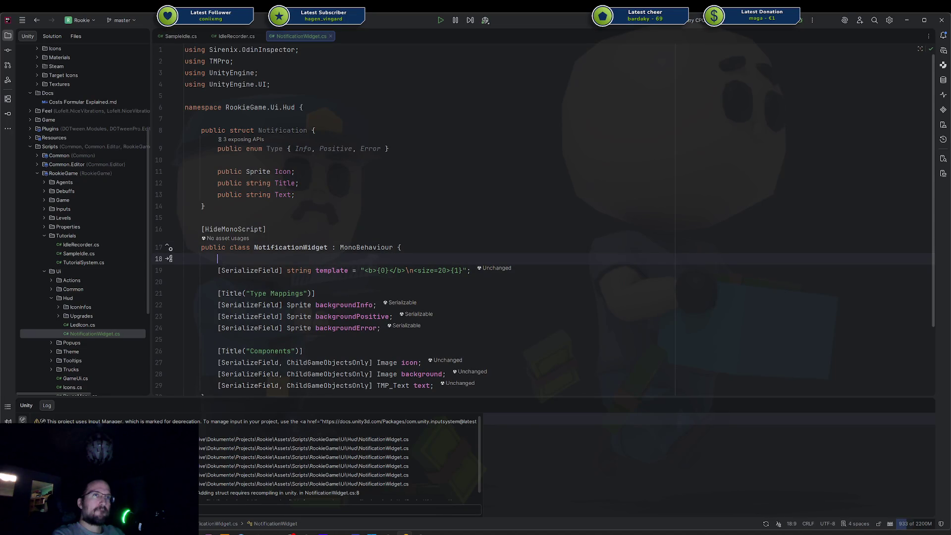
text([Title("C)
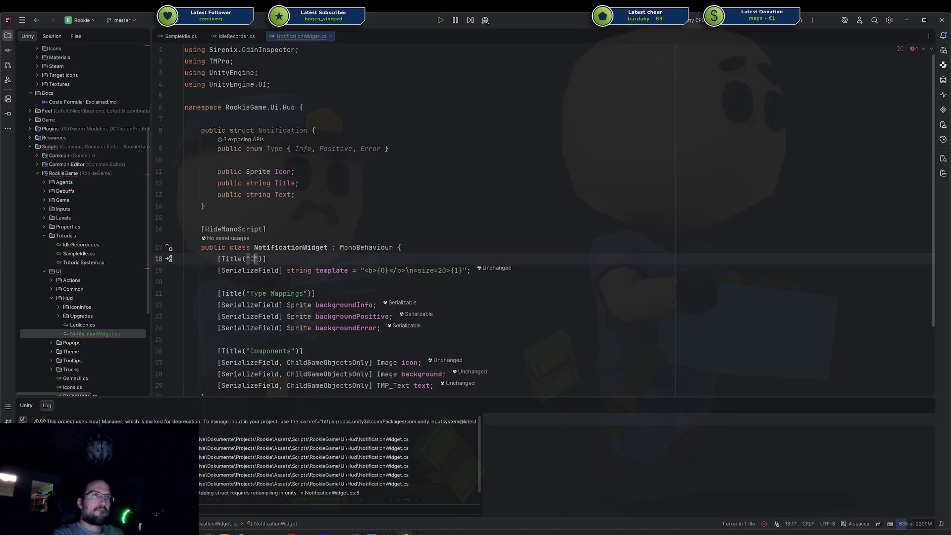
text(onfig)
key(Down)
key(Down)
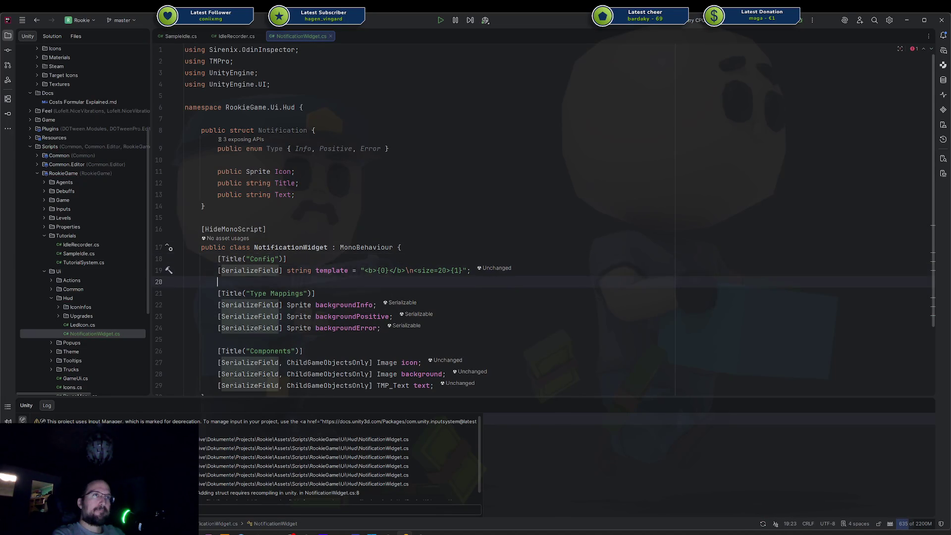
click(435, 385)
key(Return)
key(Return)
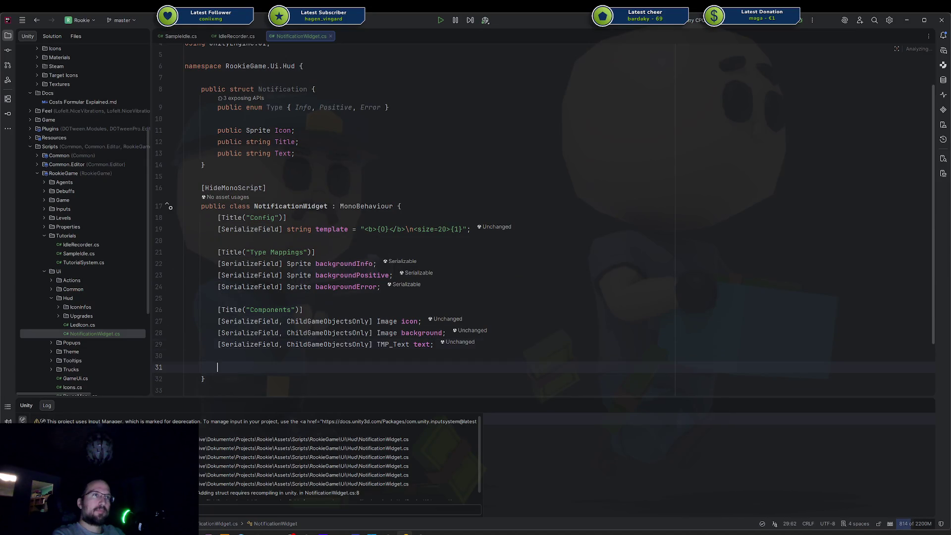
Start a 'public void' method line in NotificationWidget, then delete the half-written line
text(public voi d)
key(BackSpace)
key(BackSpace)
text(d)
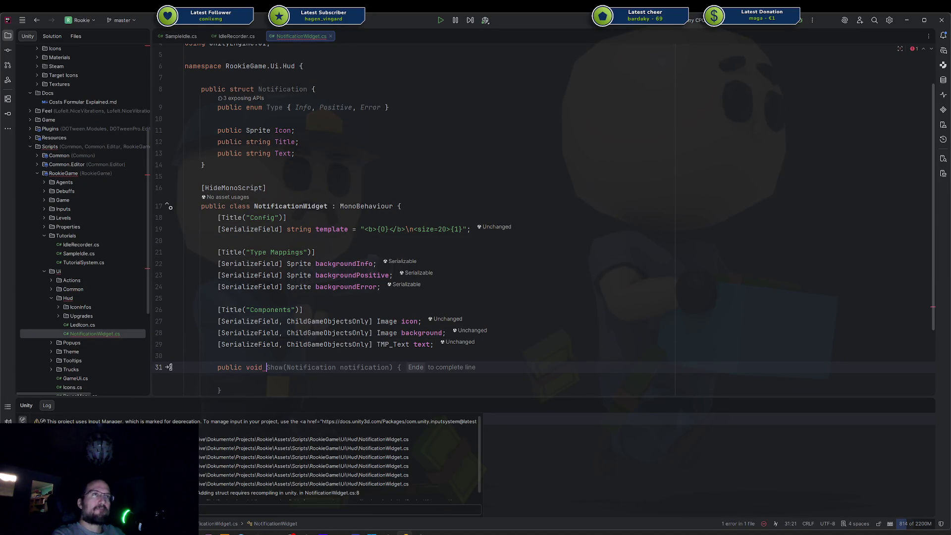
key(shift+Home)
key(BackSpace)
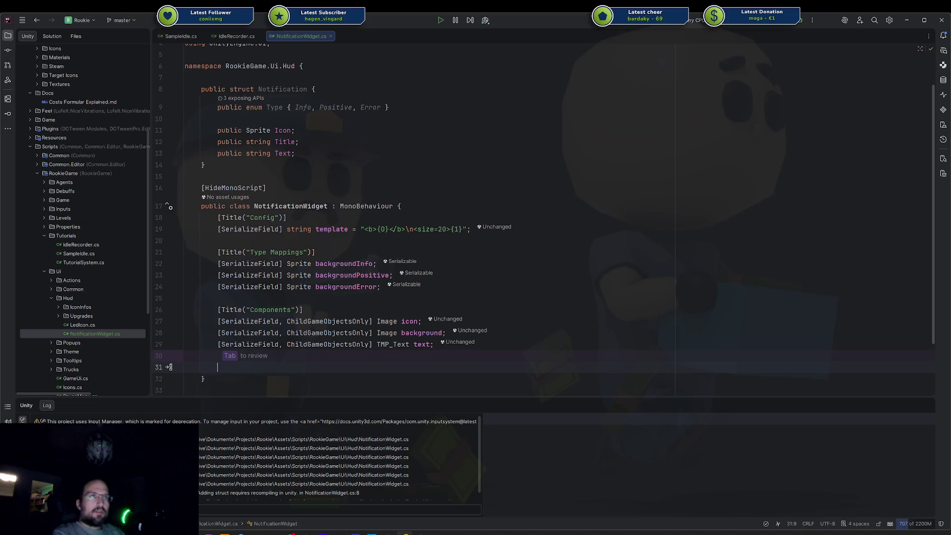
Accept the suggested Show(Notification notification) signature and its generated body mapping types to background sprites
text(public void)
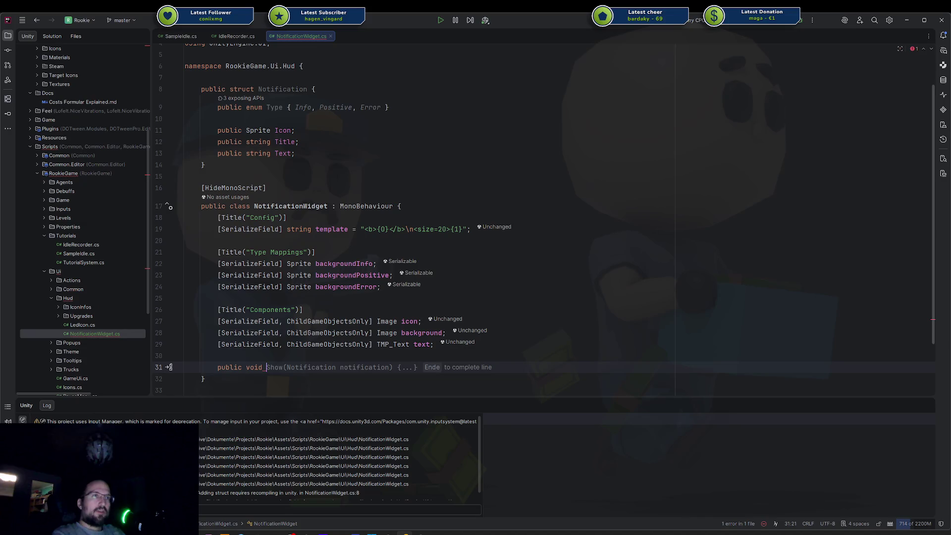
key(End)
key(Down)
key(Down)
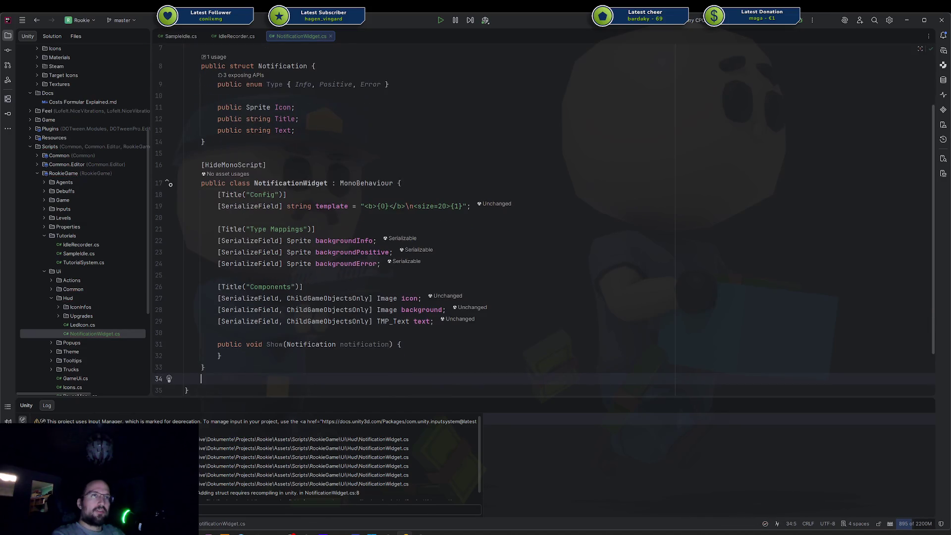
key(Up)
key(Up)
key(Up)
key(End)
key(Return)
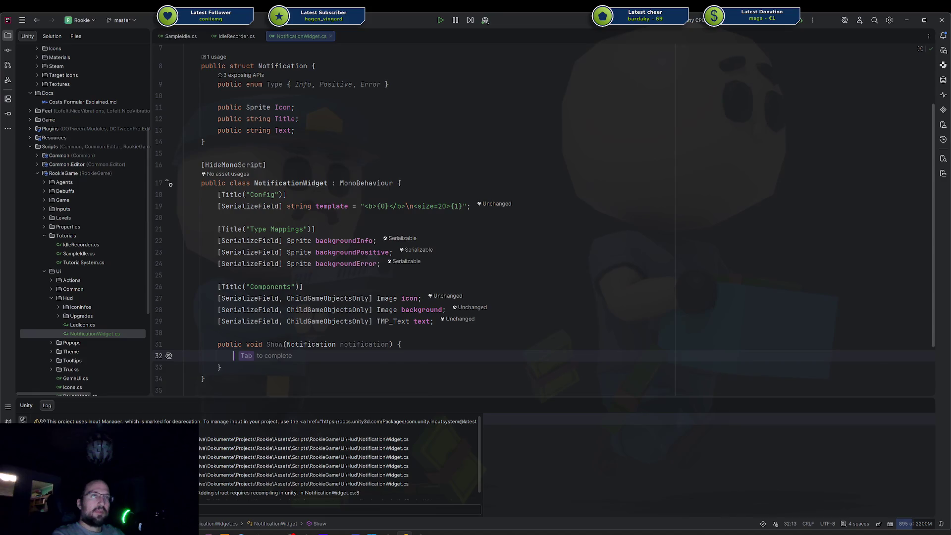
key(Tab)
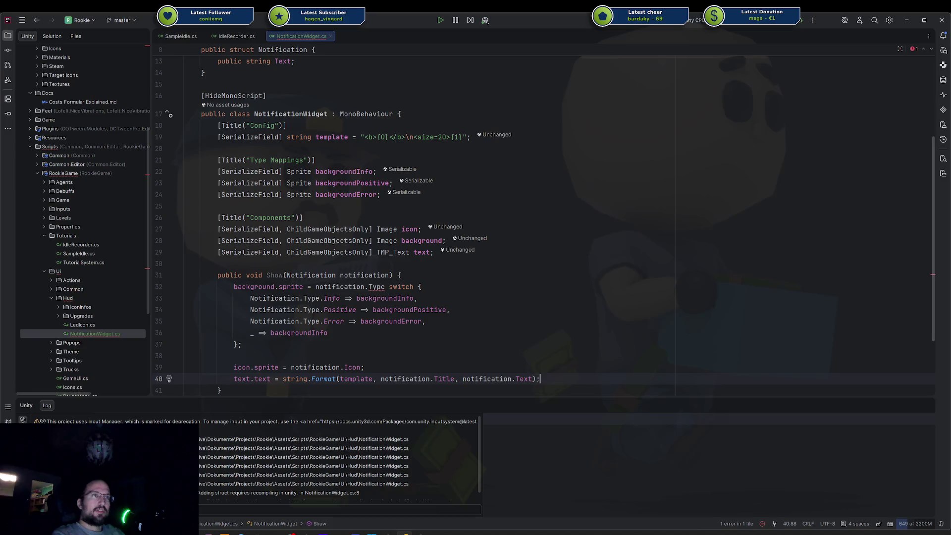
key(Up)
key(Up)
key(Up)
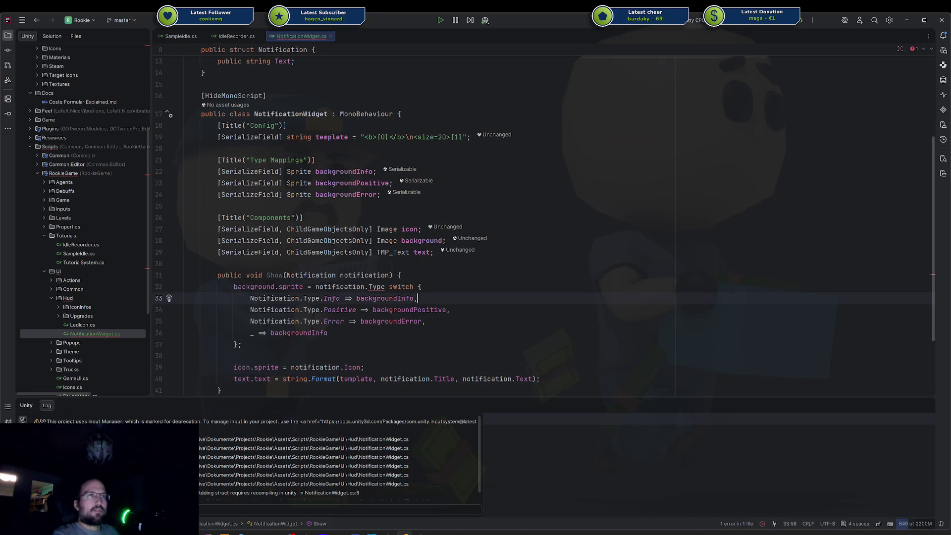
scroll(445, 247, up, 3)
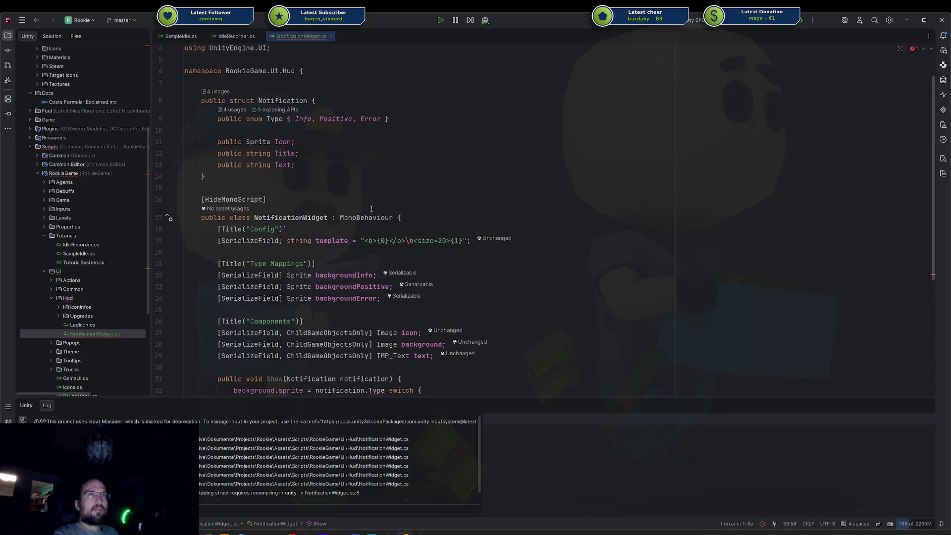
Add a 'public Type' field to the Notification struct
click(322, 130)
key(Return)
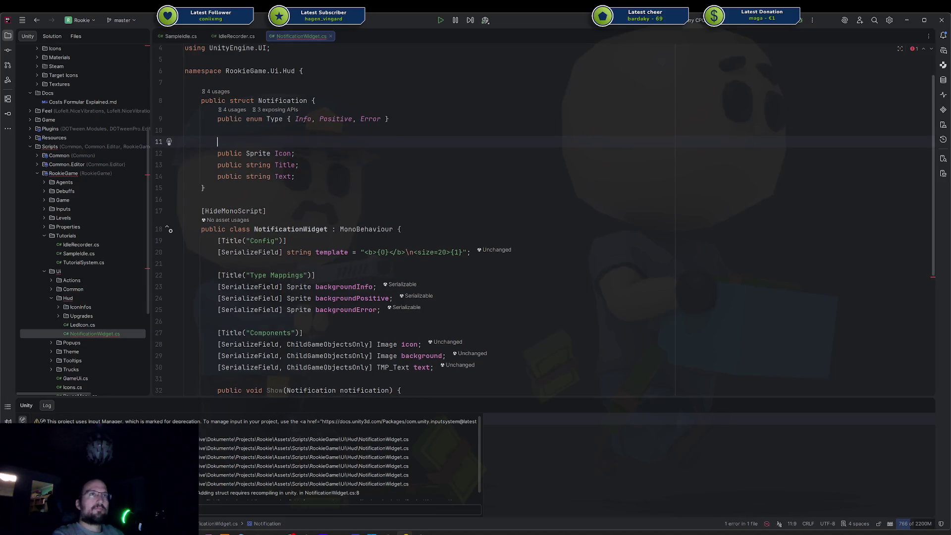
text(public )
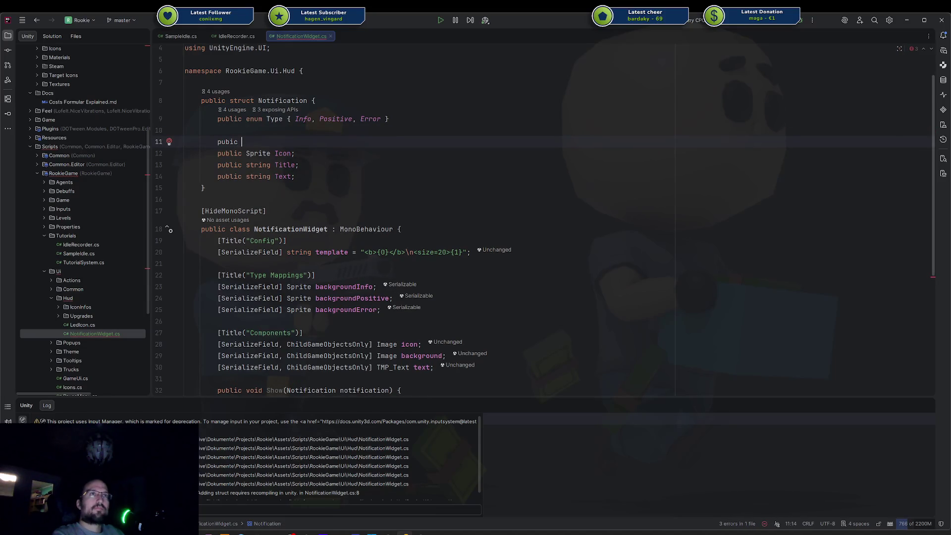
text(Type)
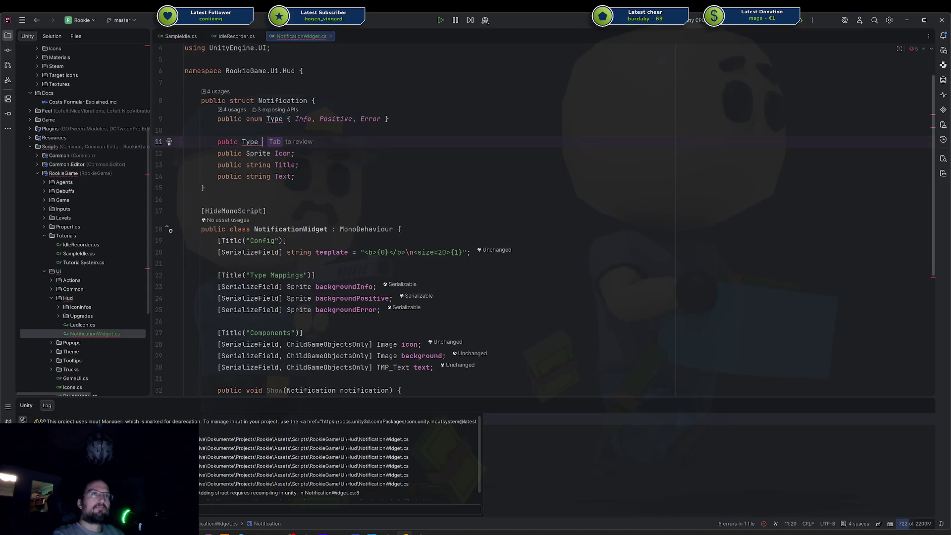
key(ctrl+BackSpace)
text(T)
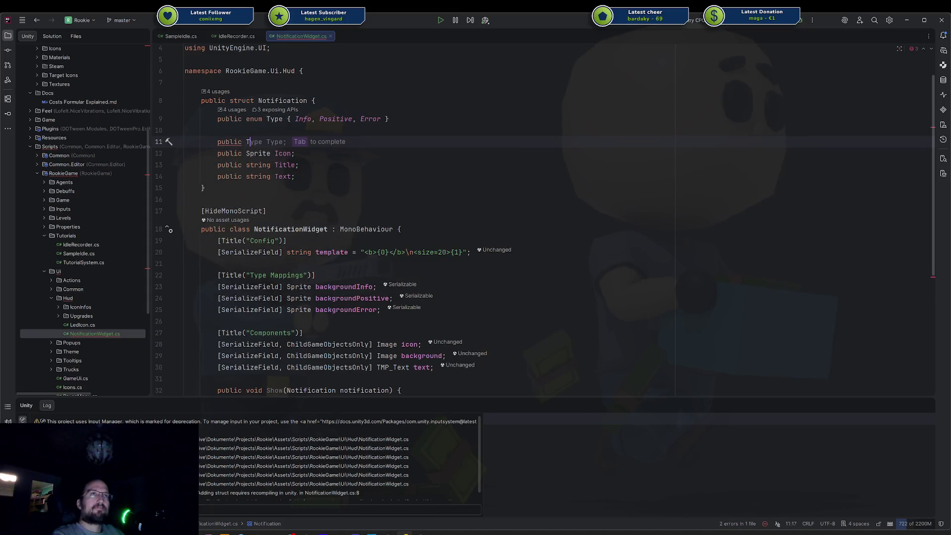
key(Tab)
key(Up)
key(Up)
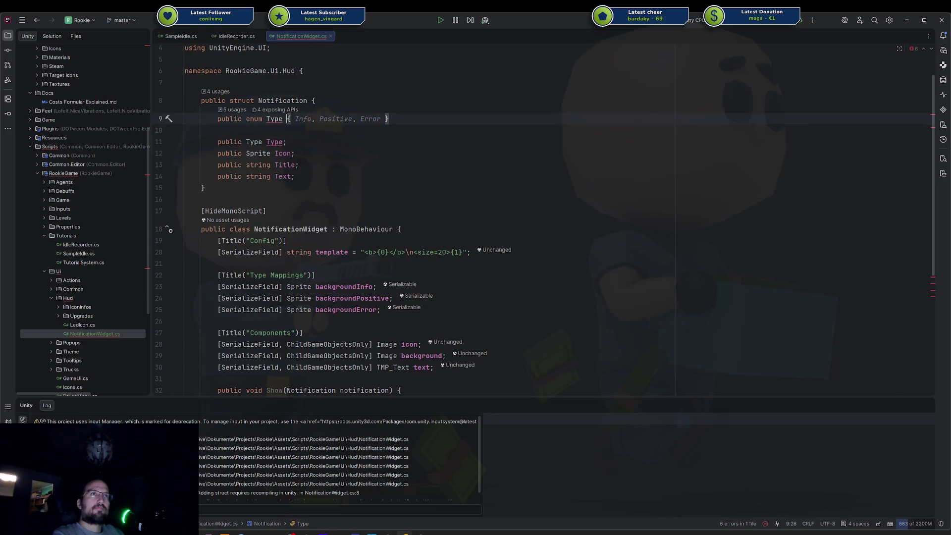
Rename the nested enum Type to NotificationType across the code
click(275, 119)
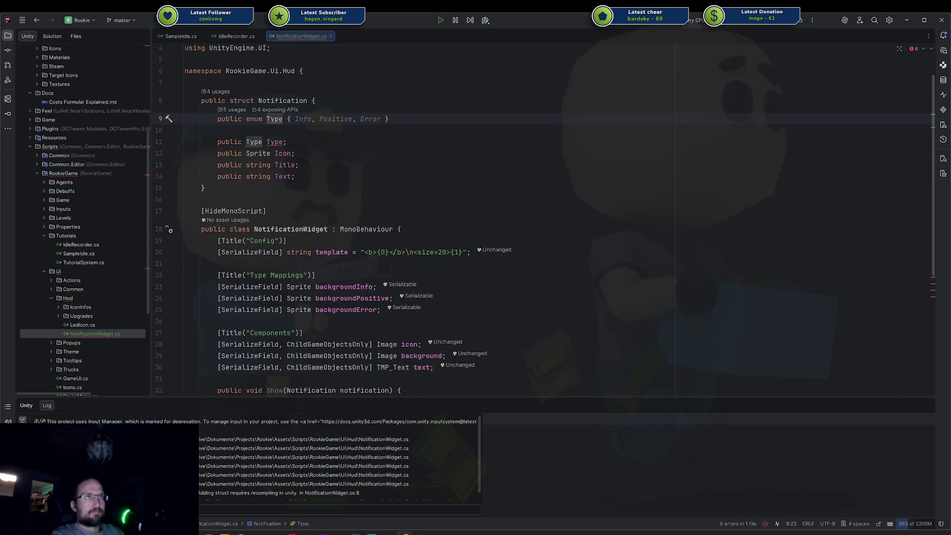
key(ctrl+r)
key(r)
key(Home)
text(Notifi)
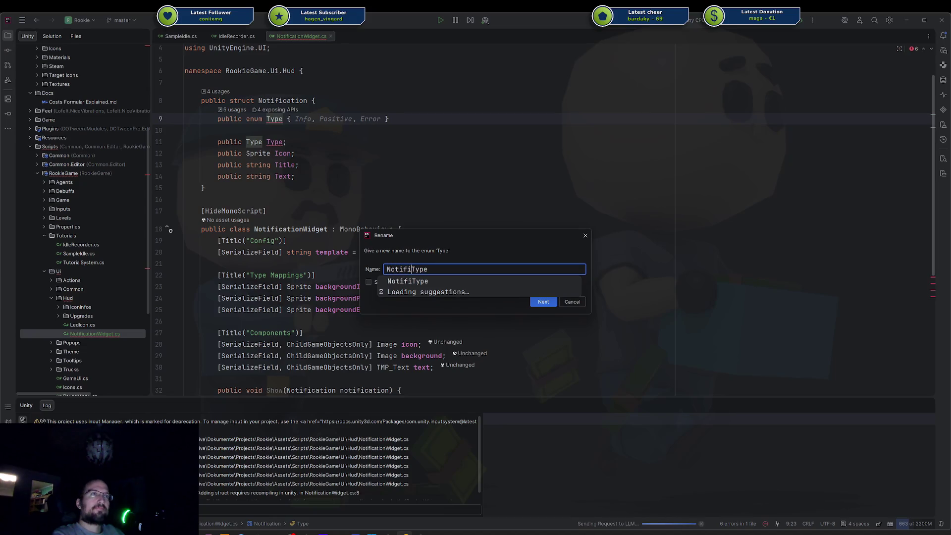
text(cation)
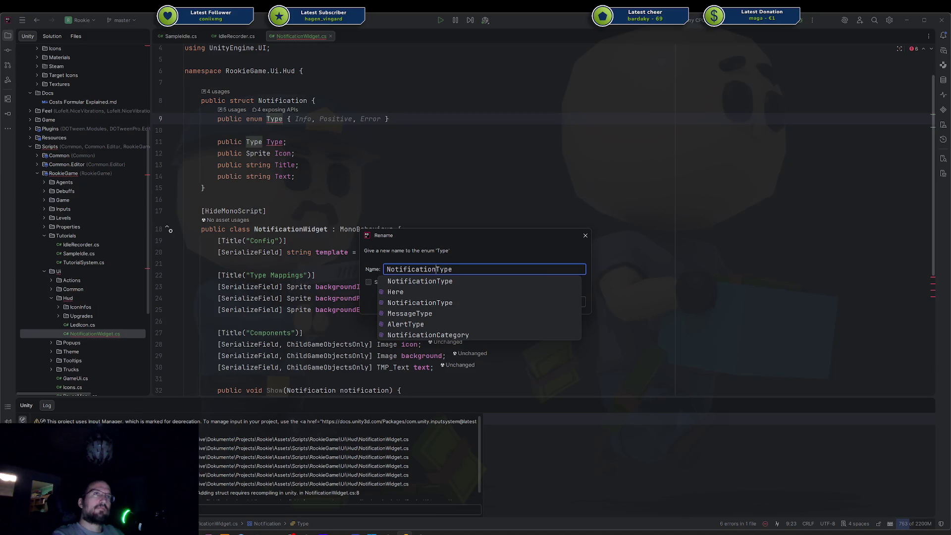
key(ctrl+BackSpace)
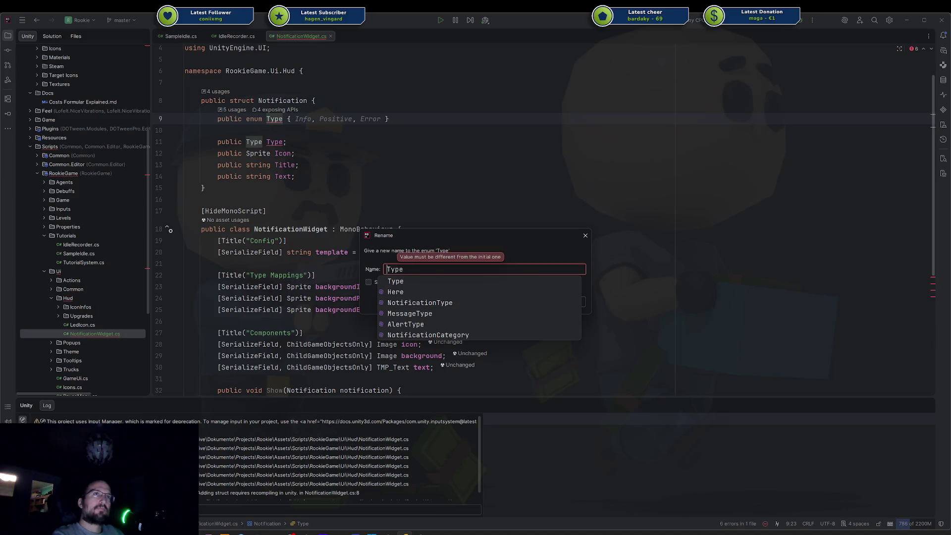
text(Notification)
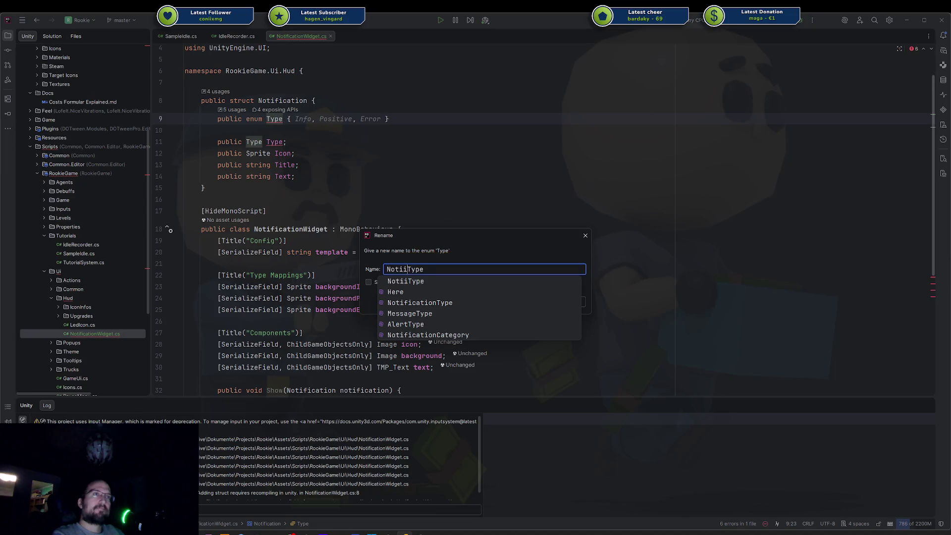
key(Return)
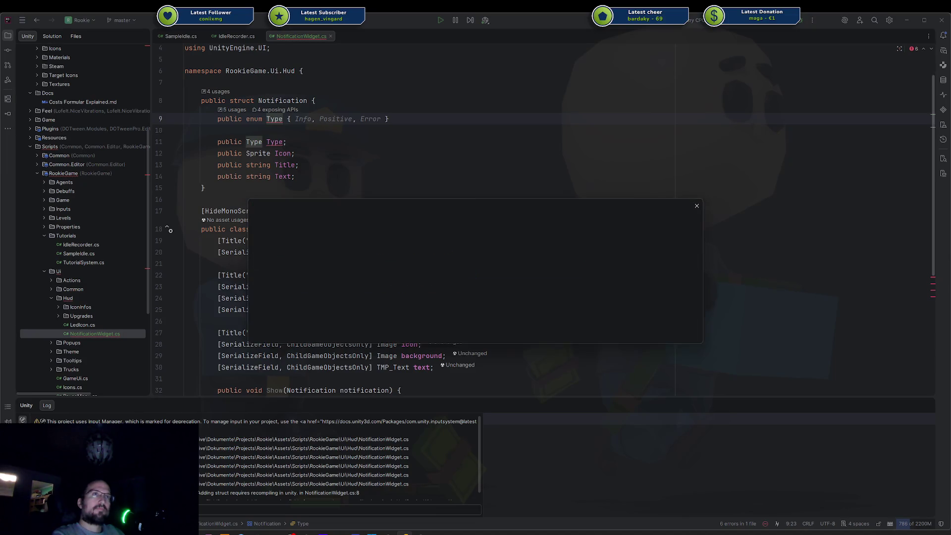
key(Return)
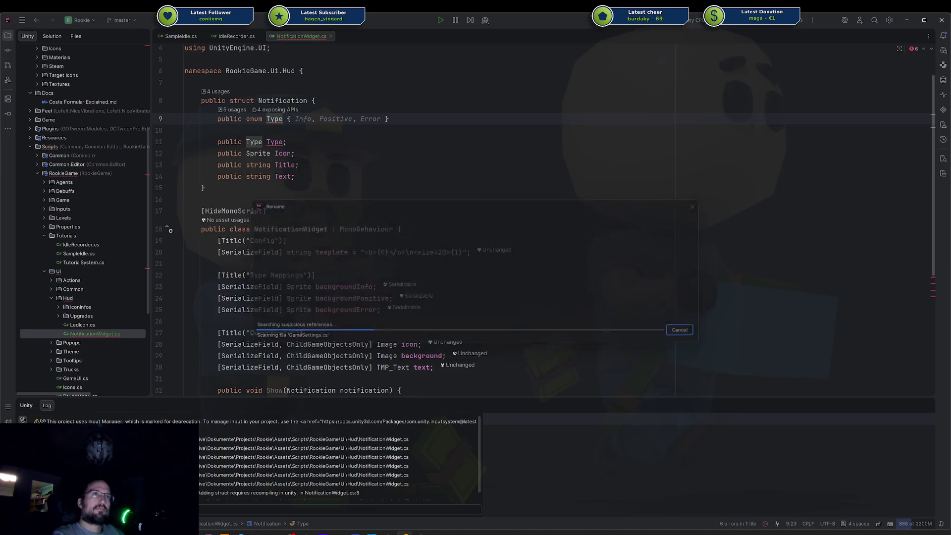
Rename the struct's NotificationType field back to Type
double_click(348, 142)
key(BackSpace)
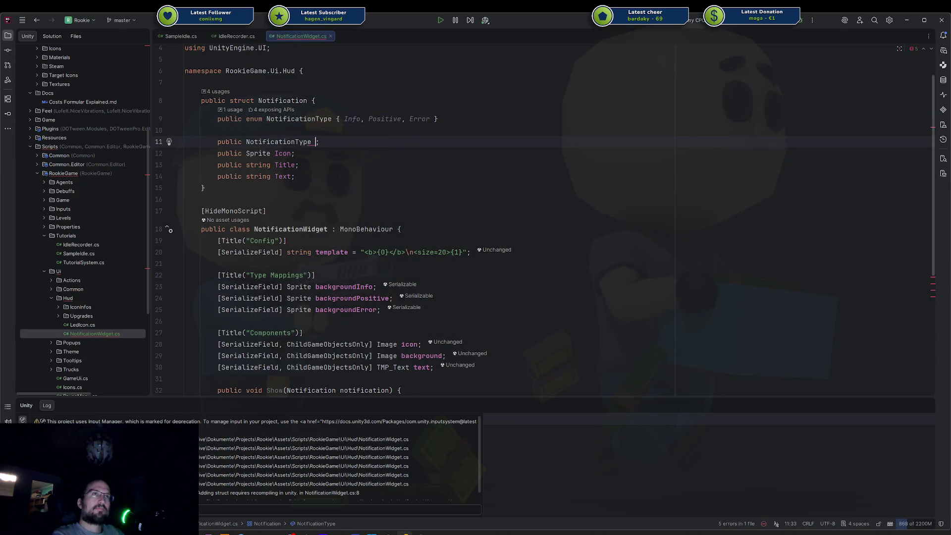
text(Type)
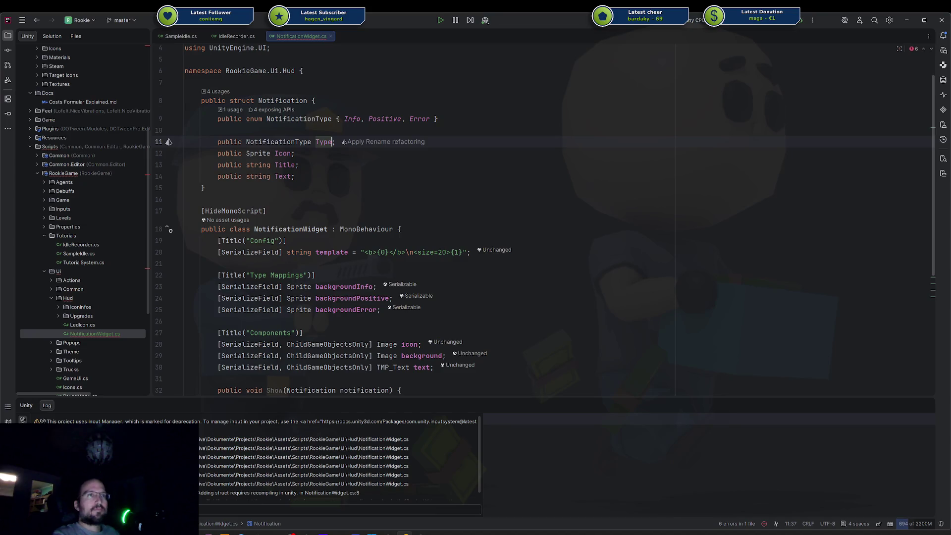
scroll(298, 164, down, 3)
click(320, 310)
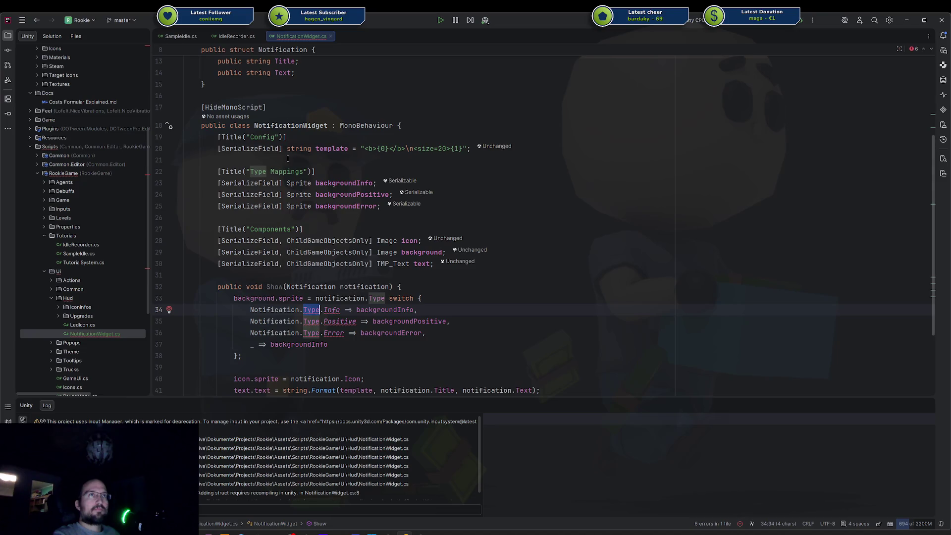
Replace the outdated Type references on switch lines 34–36 with NotificationType
scroll(297, 156, up, 4)
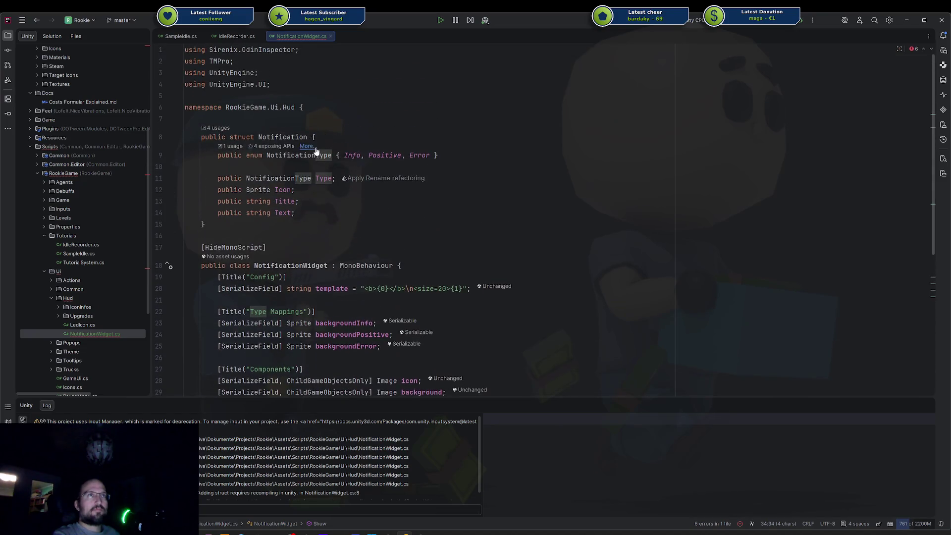
double_click(316, 155)
key(ctrl+c)
scroll(306, 267, down, 5)
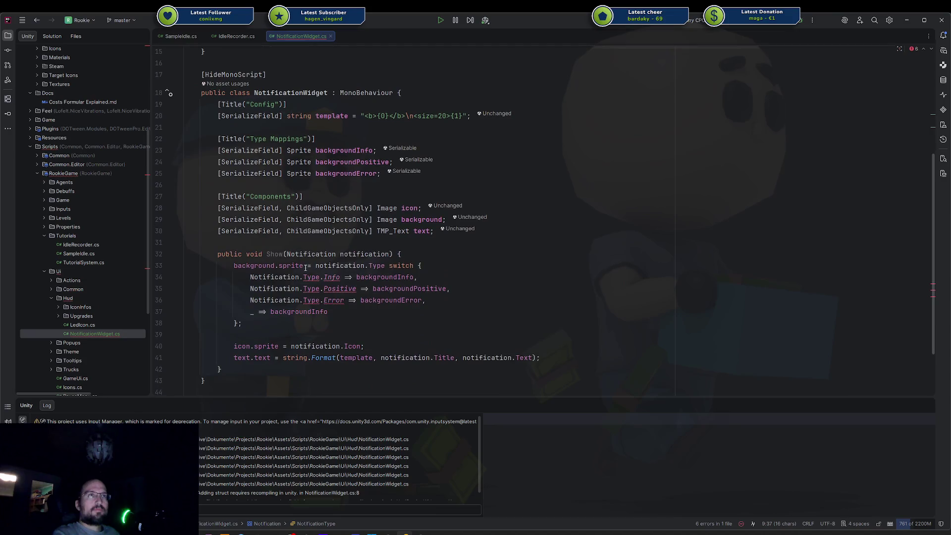
double_click(311, 277)
key(ctrl+v)
double_click(311, 288)
text(v)
double_click(312, 300)
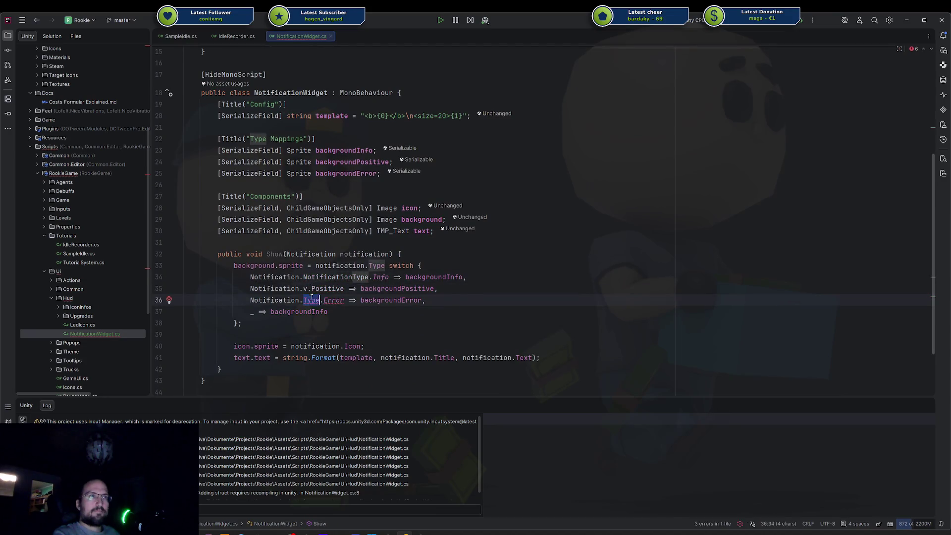
key(ctrl+v)
key(BackSpace)
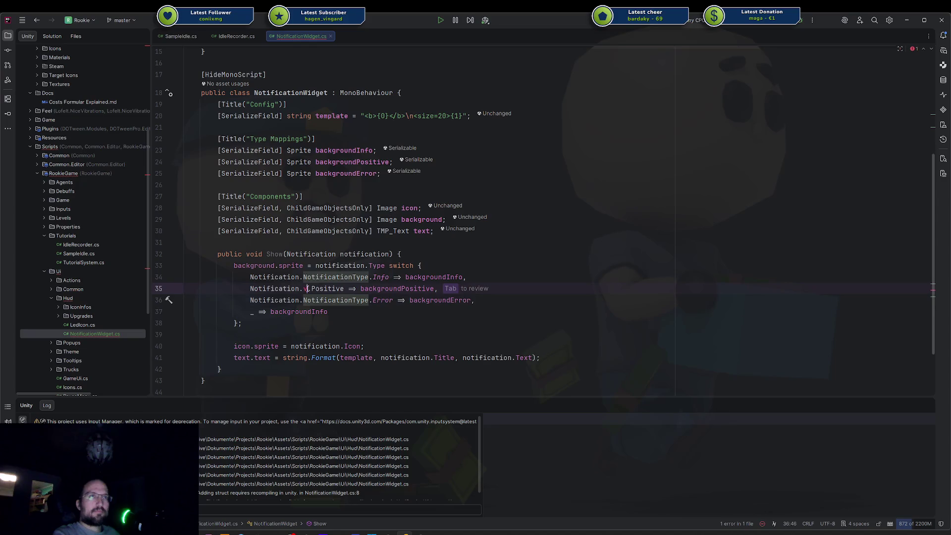
key(ctrl+v)
click(504, 301)
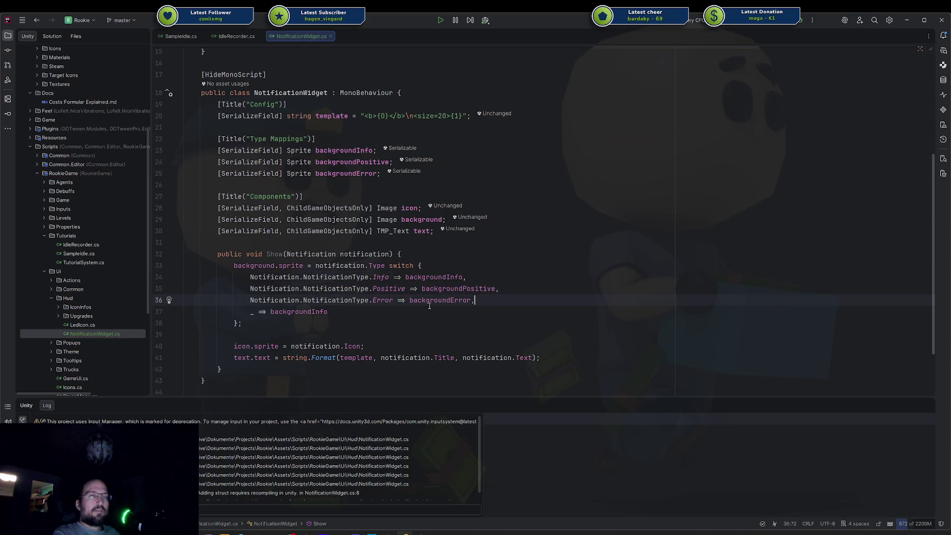
Review the switch on notification.Type, the sprite usages and the formatted text line in Show
click(319, 268)
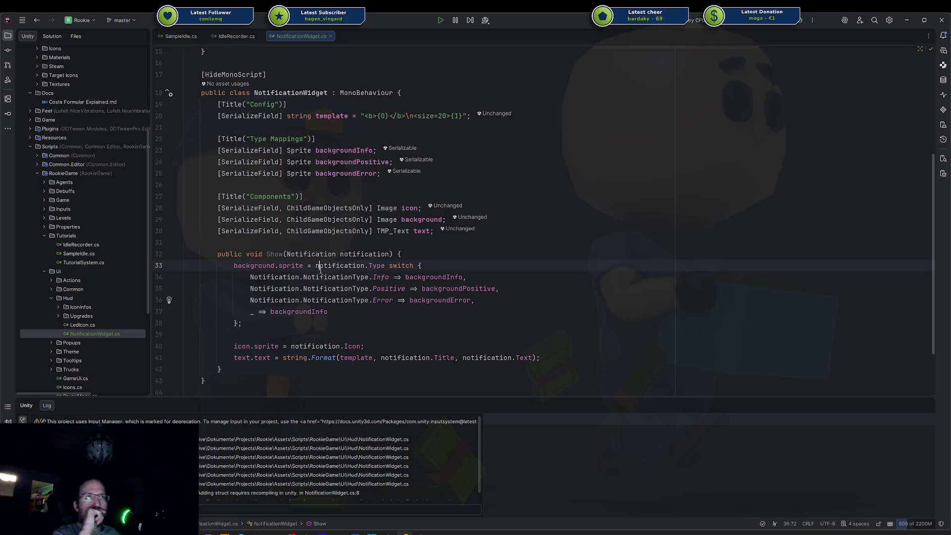
double_click(296, 266)
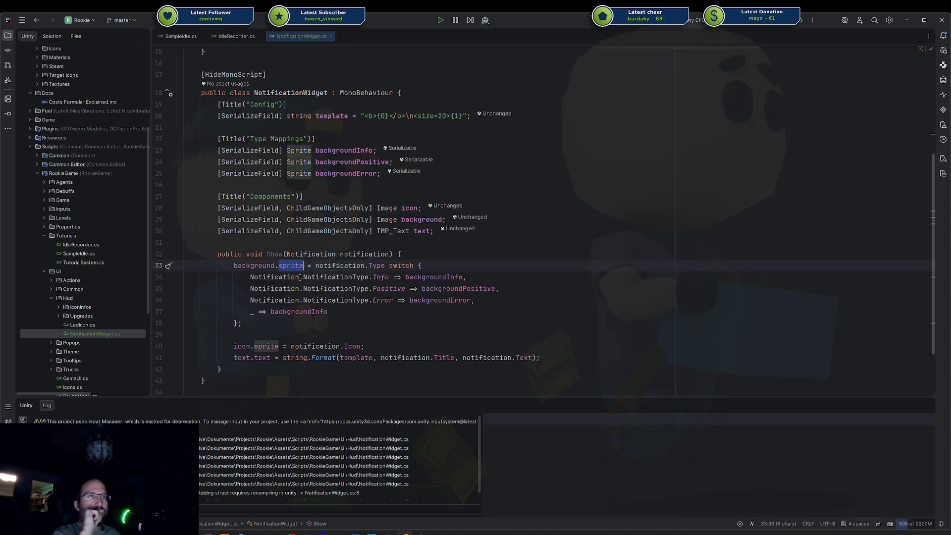
click(413, 357)
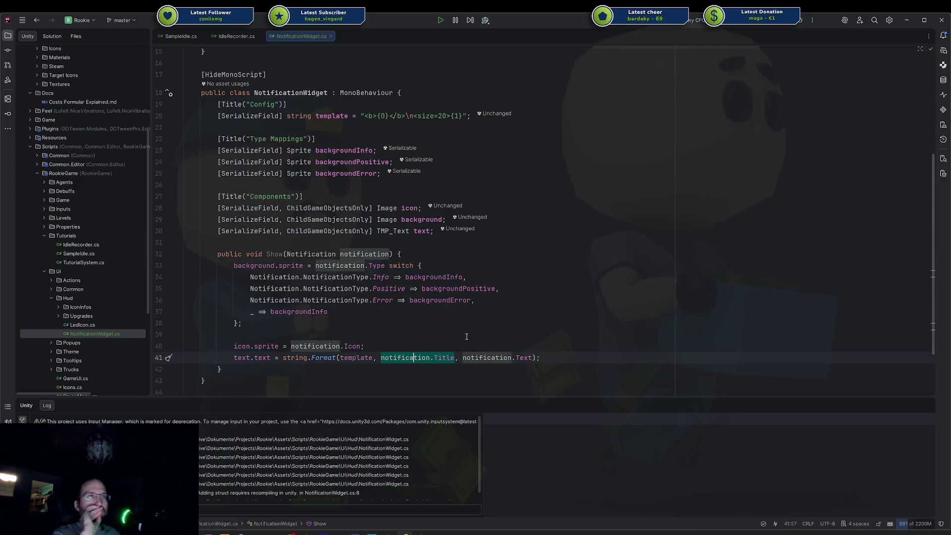
click(413, 335)
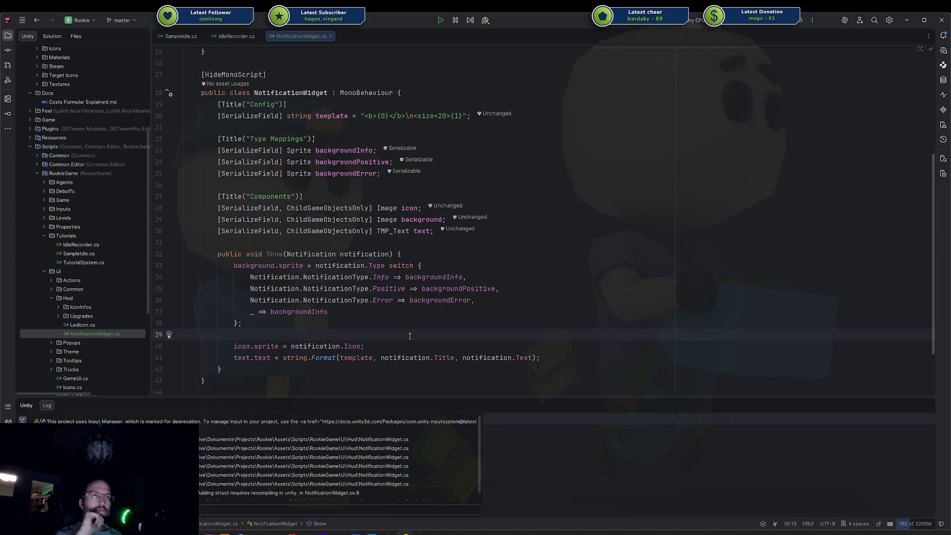
click(410, 244)
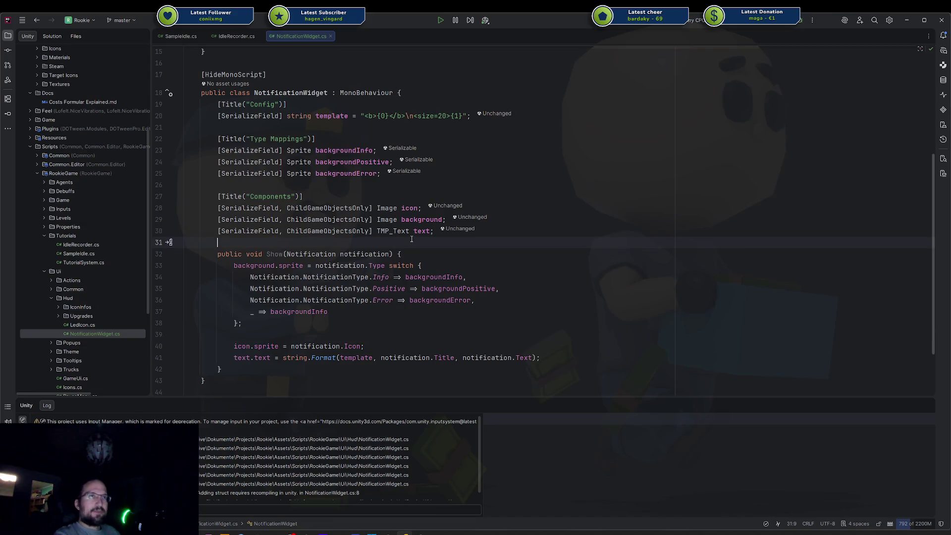
Add a [Button] attribute above Show, check the background field usages, then bring Unity forward
key(Return)
text([Button)
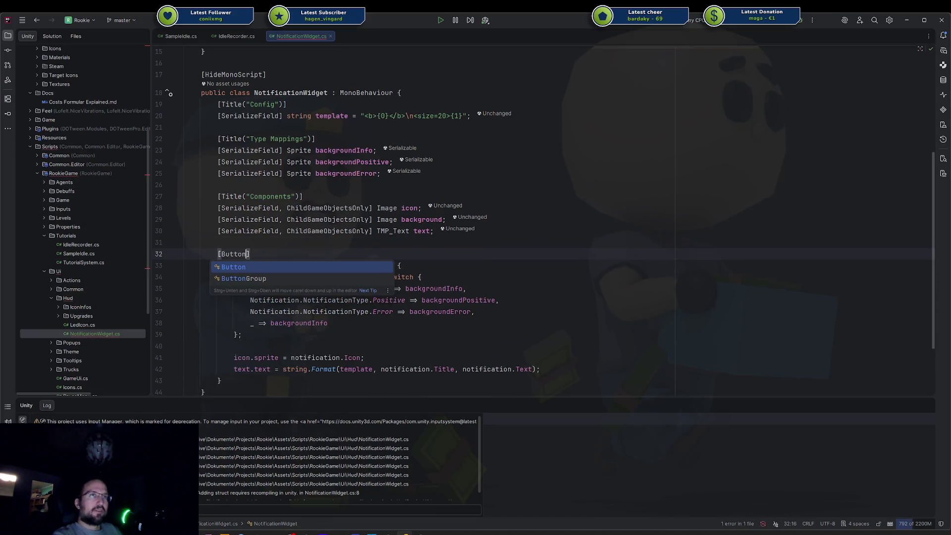
click(438, 219)
click(446, 289)
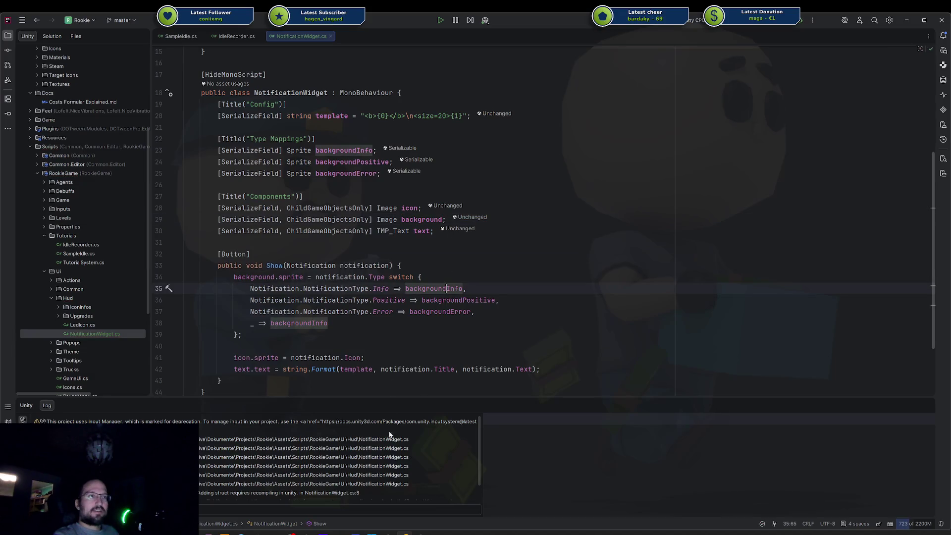
click(291, 254)
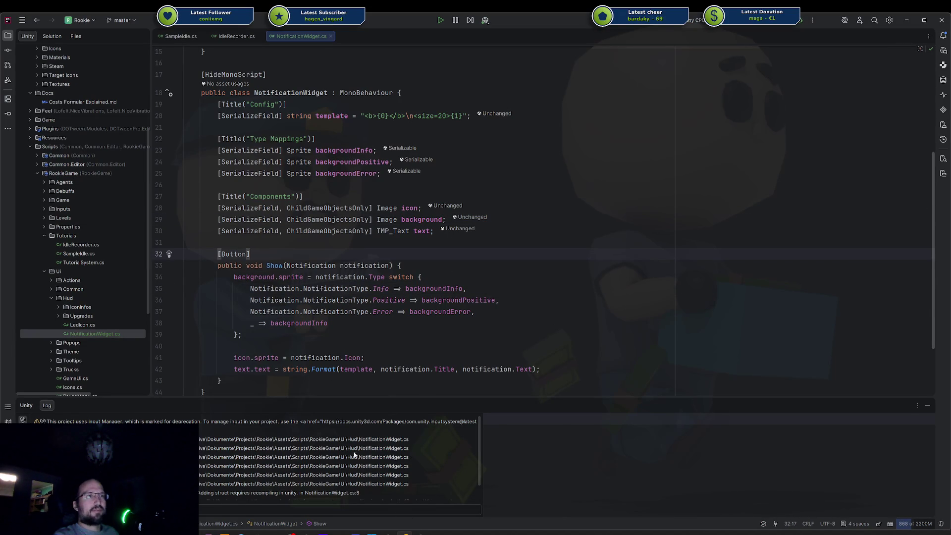
click(412, 533)
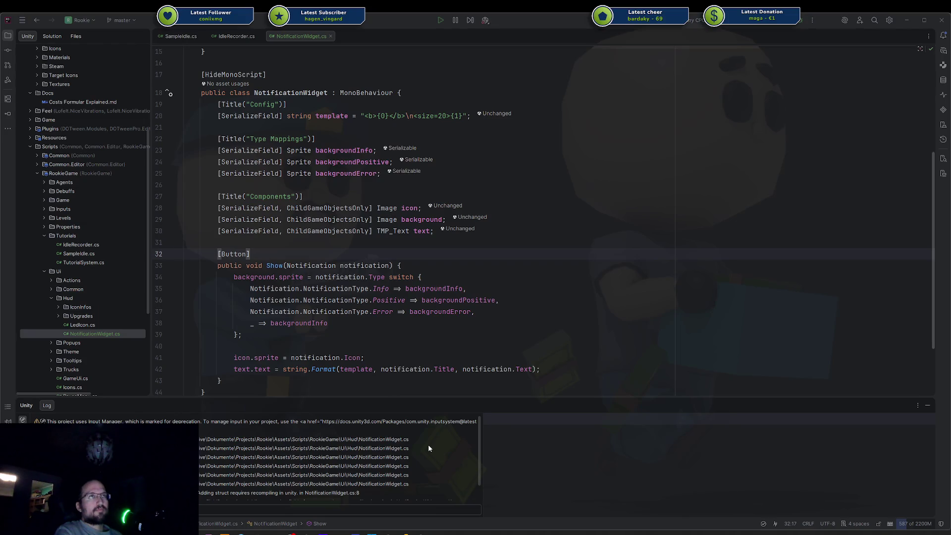
key(alt+Tab)
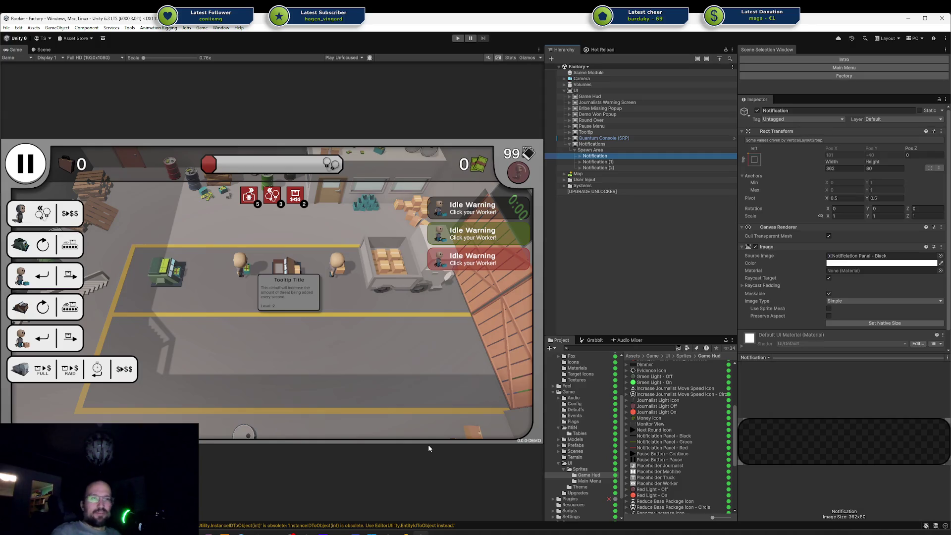
Add the Notification Widget component to the Notification object via a 'Notif' search, then return to Rider
key(alt+Tab)
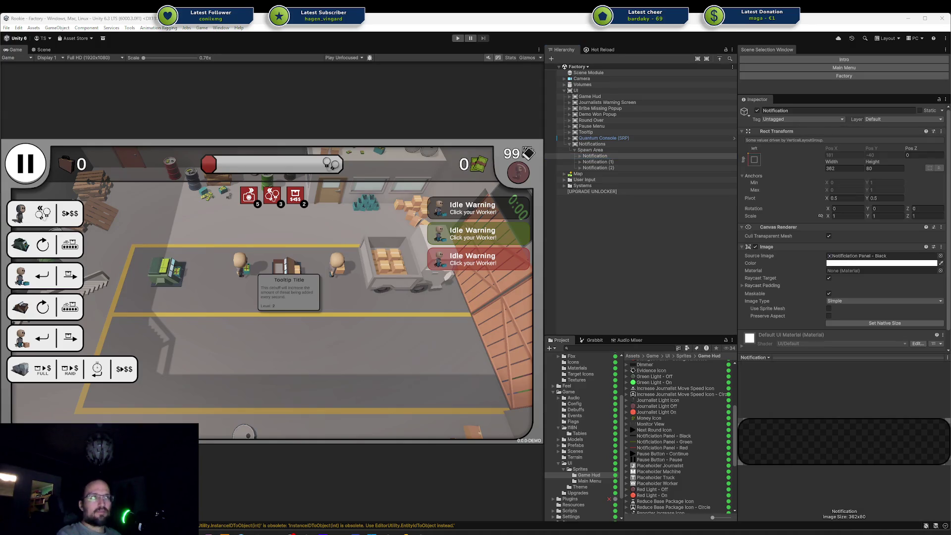
click(616, 155)
scroll(764, 239, down, 1)
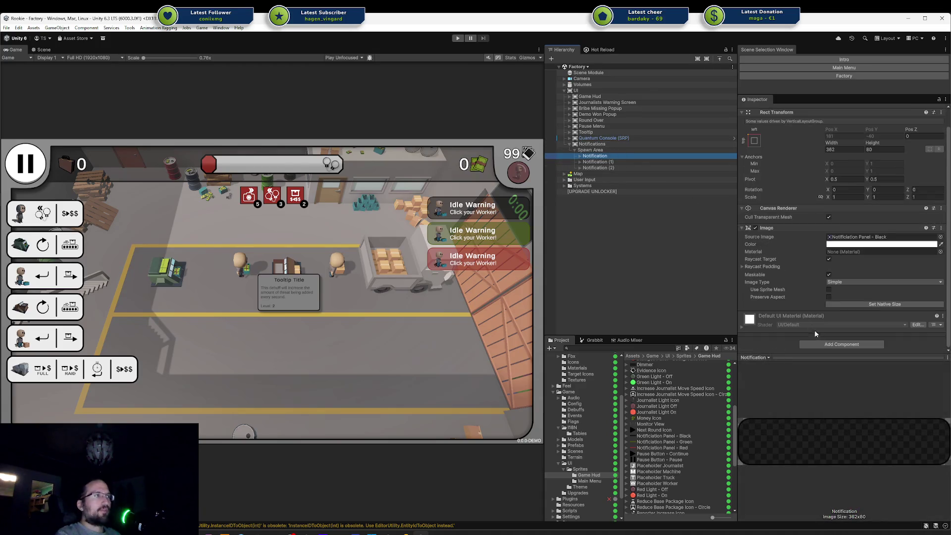
click(822, 344)
text(Notif)
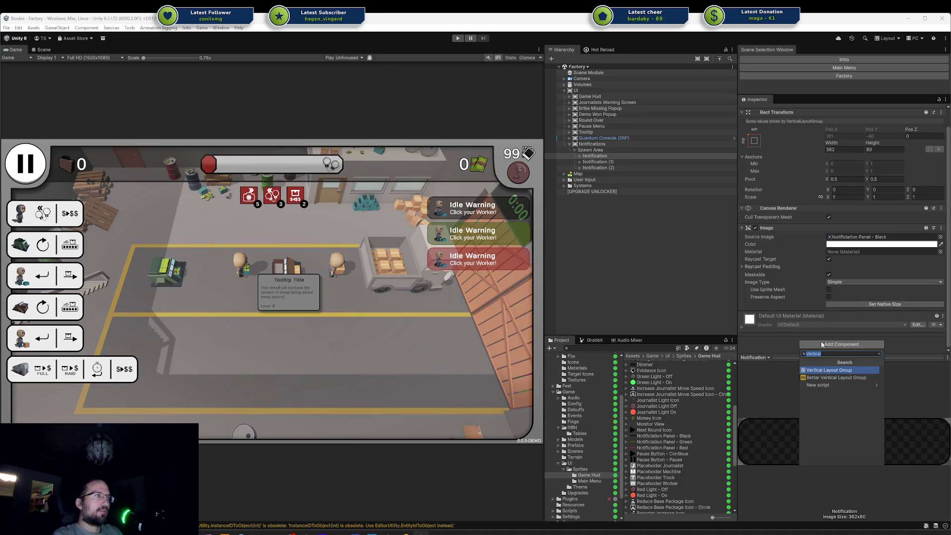
key(Return)
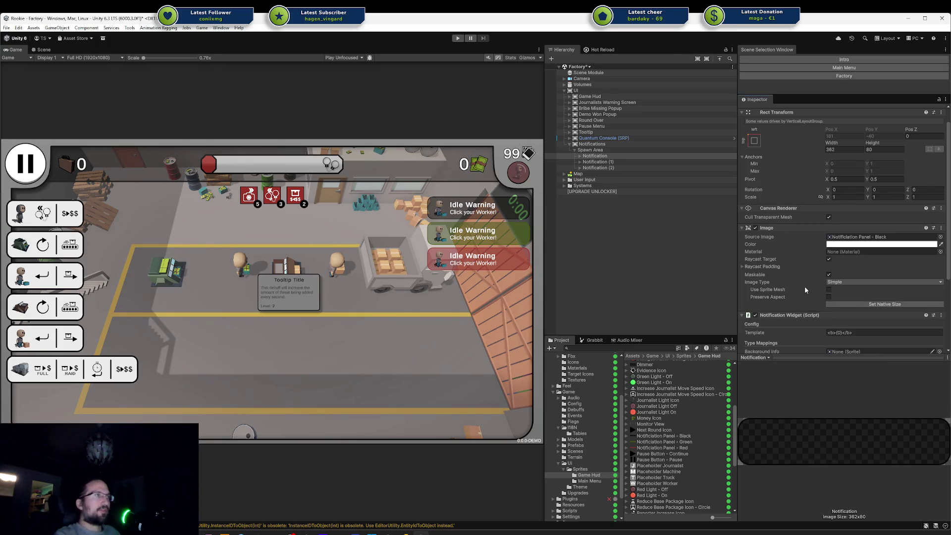
key(alt+Tab)
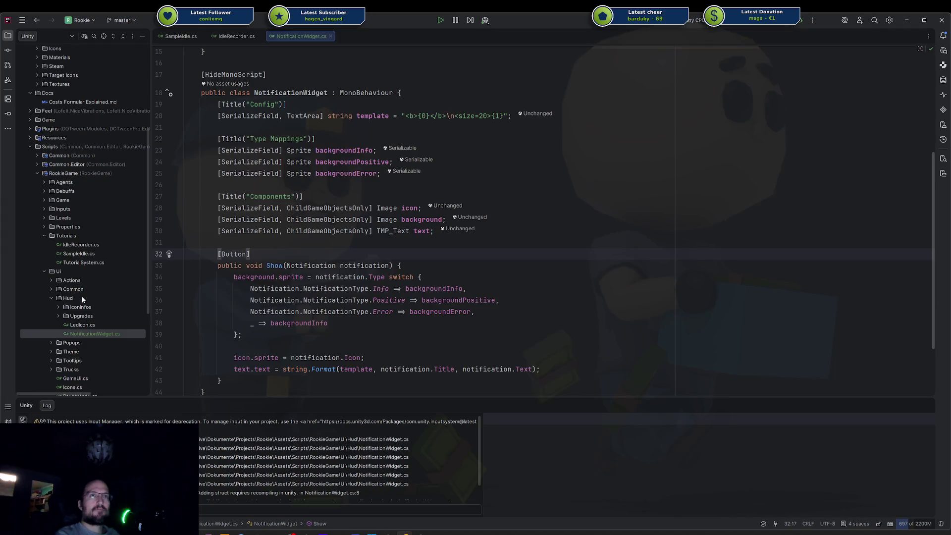
Create NotificationWidgetFactory.cs in the Hud folder, add it to Git, and open it in a right-hand split
click(82, 299)
right_click(82, 299)
mouse_move(137, 301)
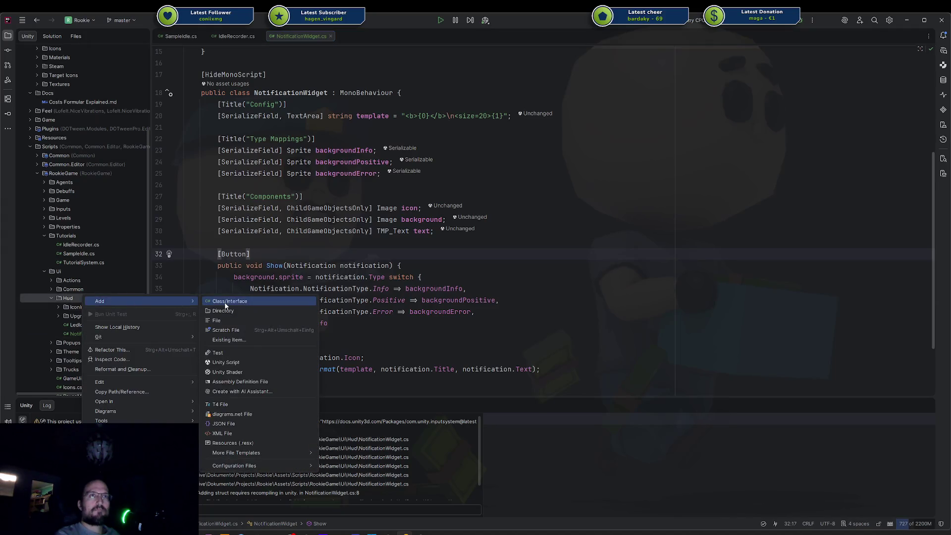
click(225, 302)
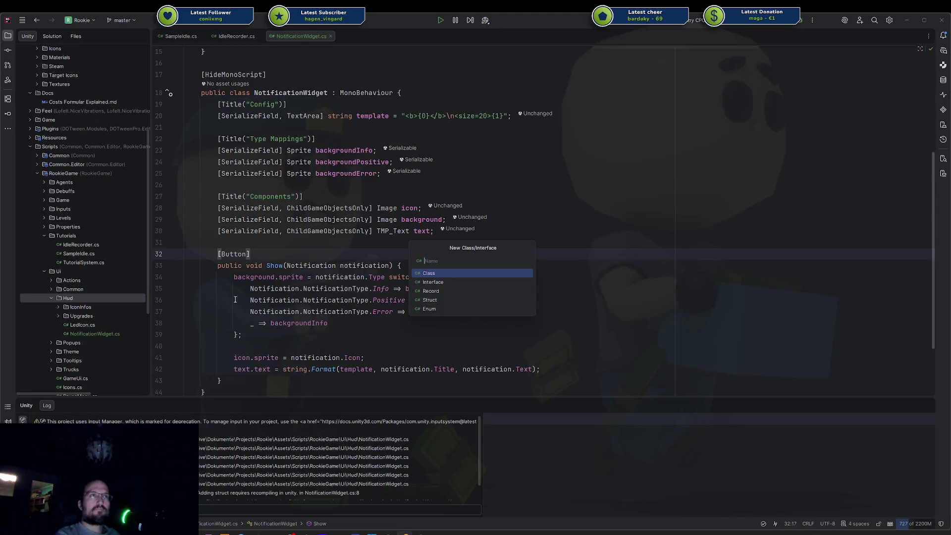
text(NotificationWidgeFactory)
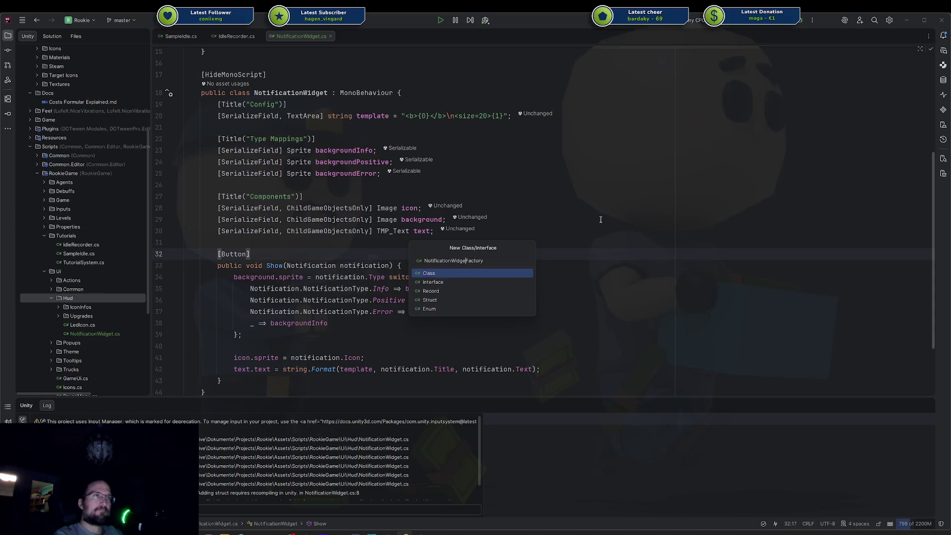
key(Return)
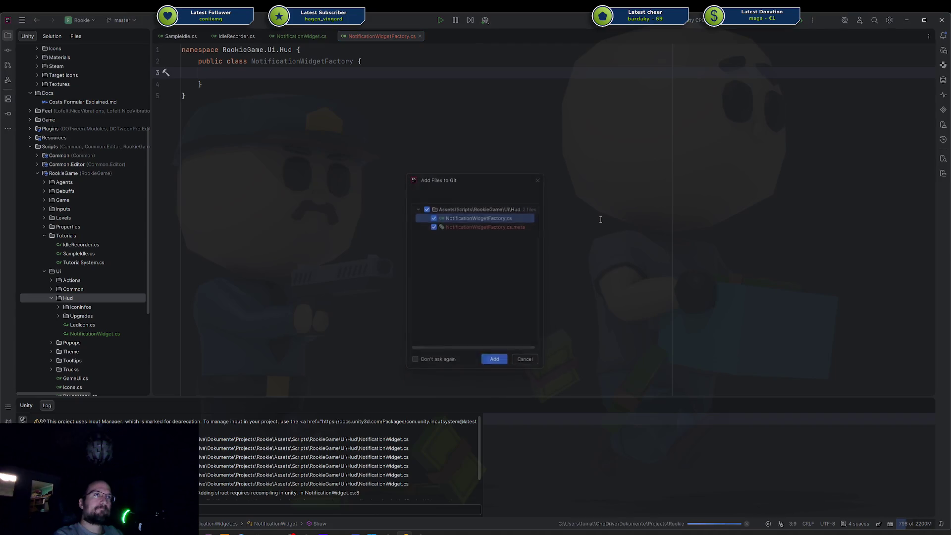
key(Return)
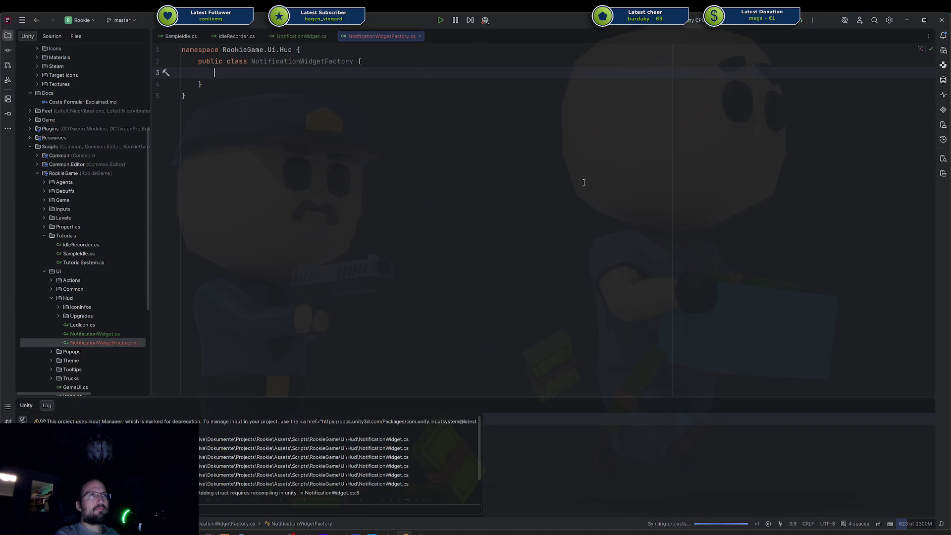
mouse_move(381, 36)
mouse_down()
mouse_move(732, 258)
mouse_move(810, 262)
mouse_move(592, 144)
mouse_up()
click(622, 95)
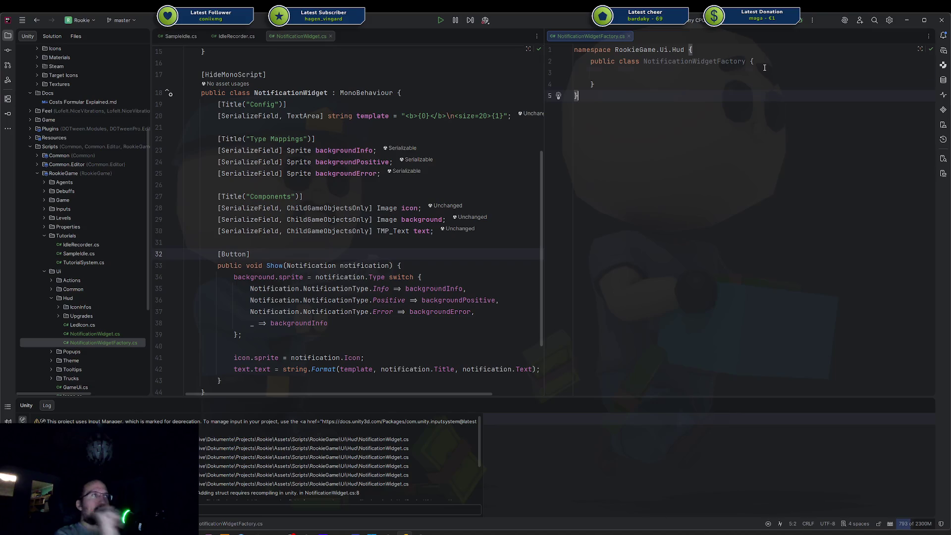
Make NotificationWidgetFactory derive from MonoBehaviour and mark it [HideMonoScript]
click(746, 61)
text(: monob)
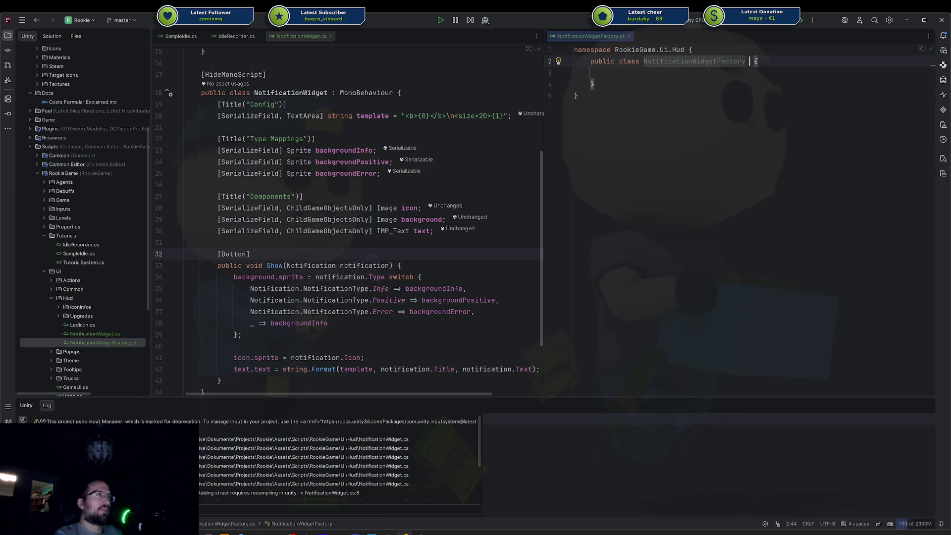
key(Return)
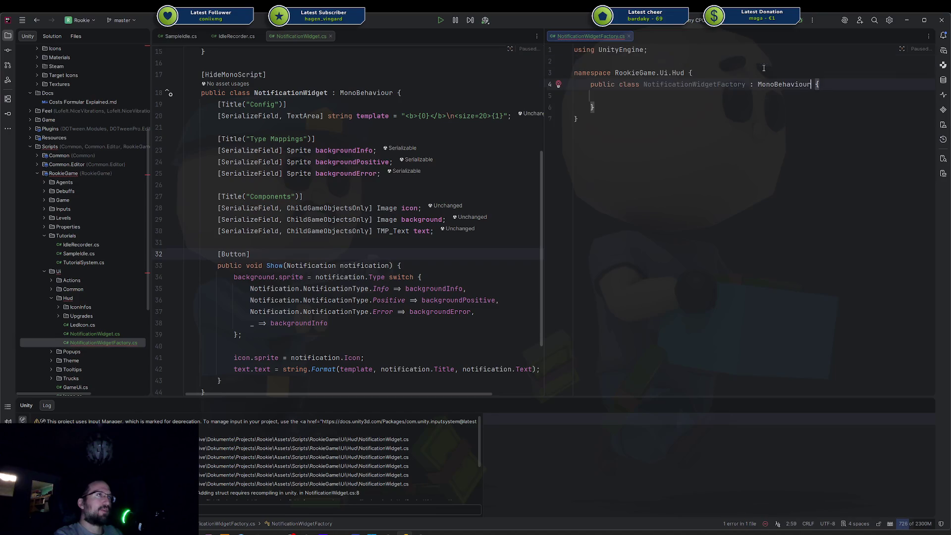
key(ctrl+alt+Return)
text([Hidemon)
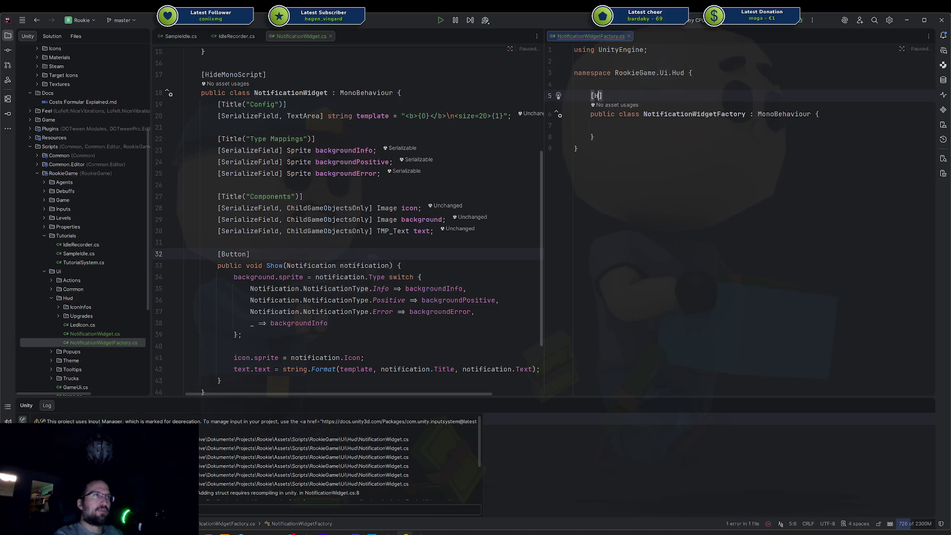
key(Return)
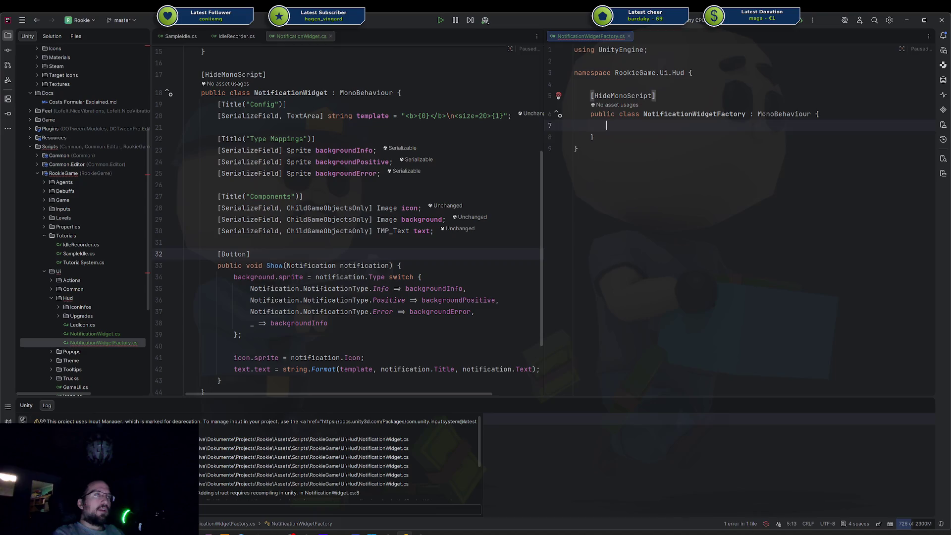
key(Down)
key(Down)
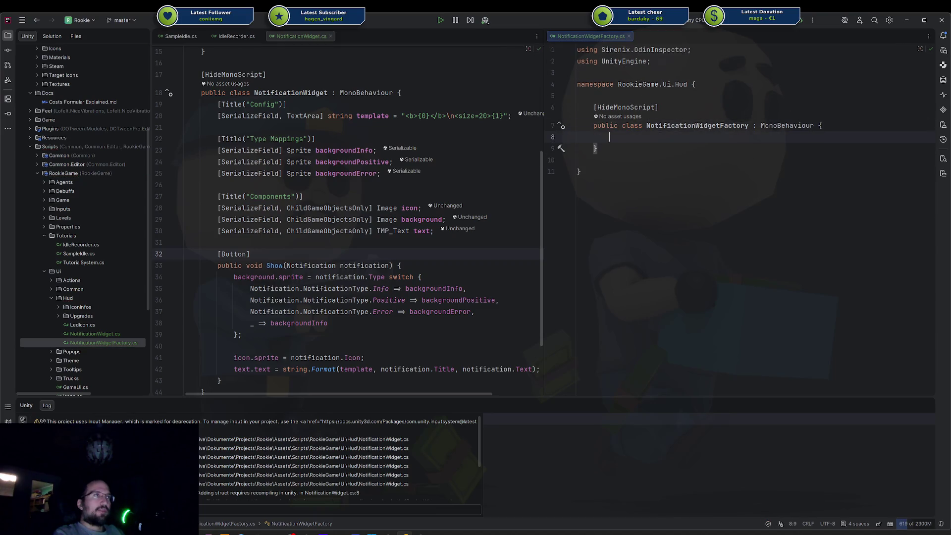
Add a [SerializeField] NotificationWidget prefab field to the factory
text([Se)
key(Return)
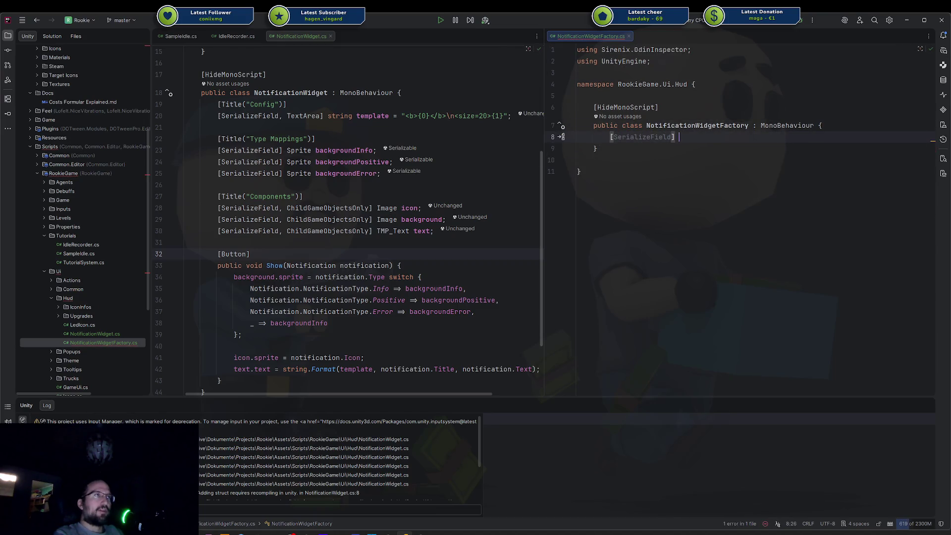
text(Notific)
key(Return)
text(prefab;)
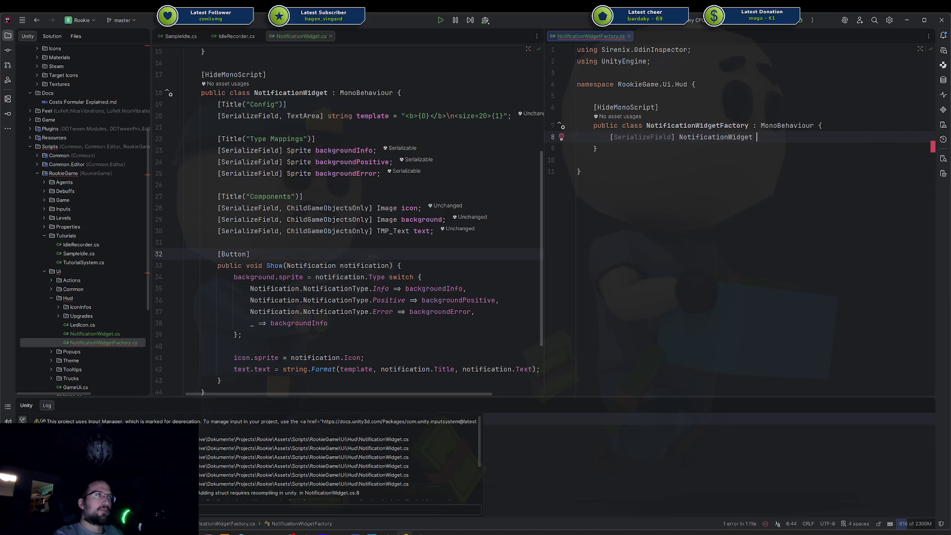
key(Return)
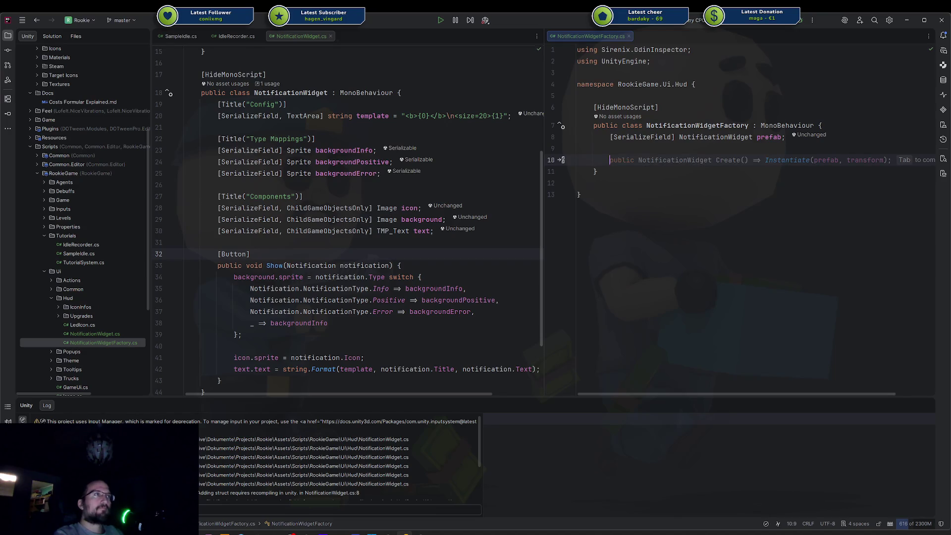
Add a Create(Notification notification) method that instantiates the prefab under transform
text(public No)
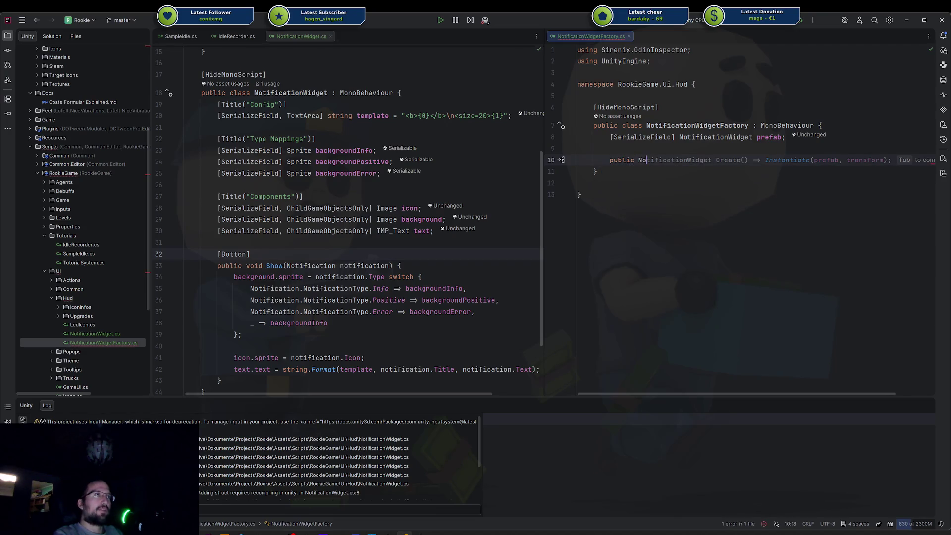
key(Tab)
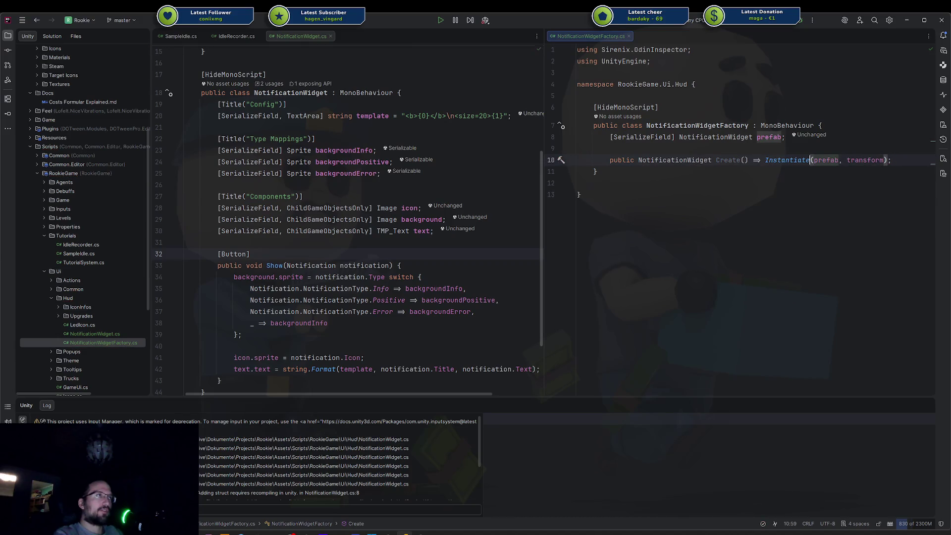
click(745, 160)
text(Notif)
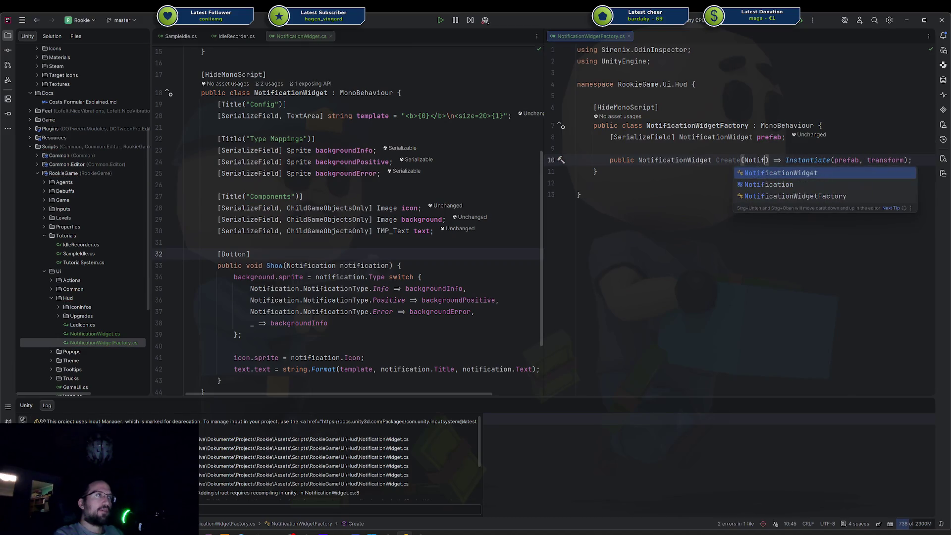
key(Down)
key(Return)
text(not)
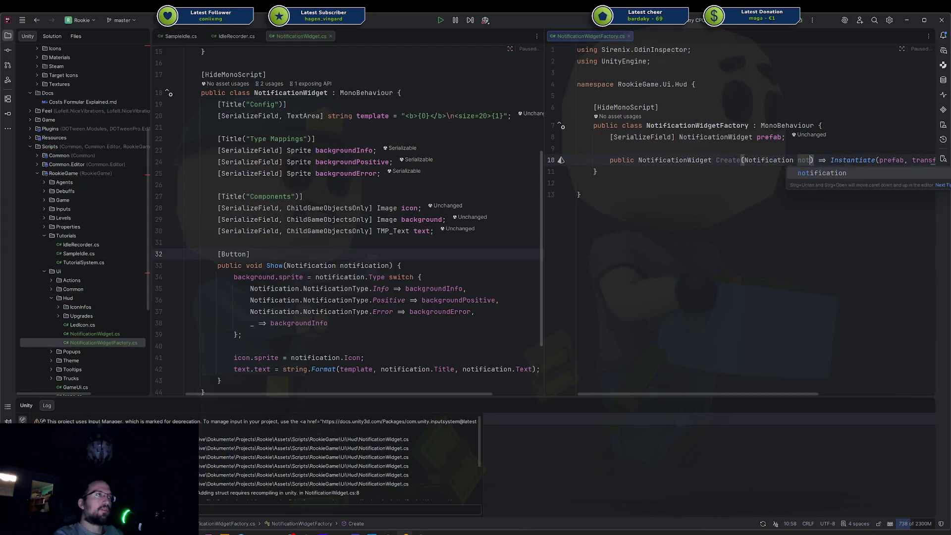
key(Return)
Convert Create to a block body with a return statement and remove extra blank lines
key(Right)
key(Right)
key(Right)
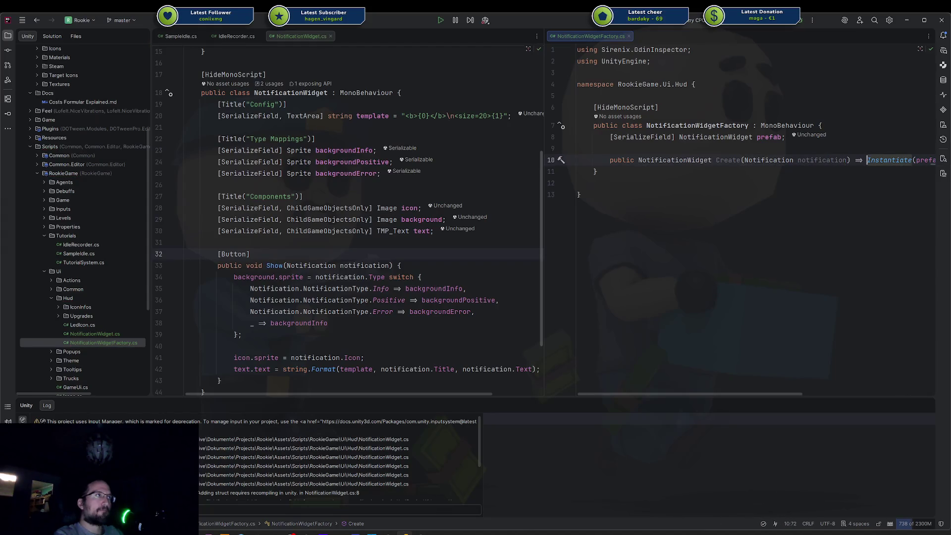
key(alt+Return)
key(Return)
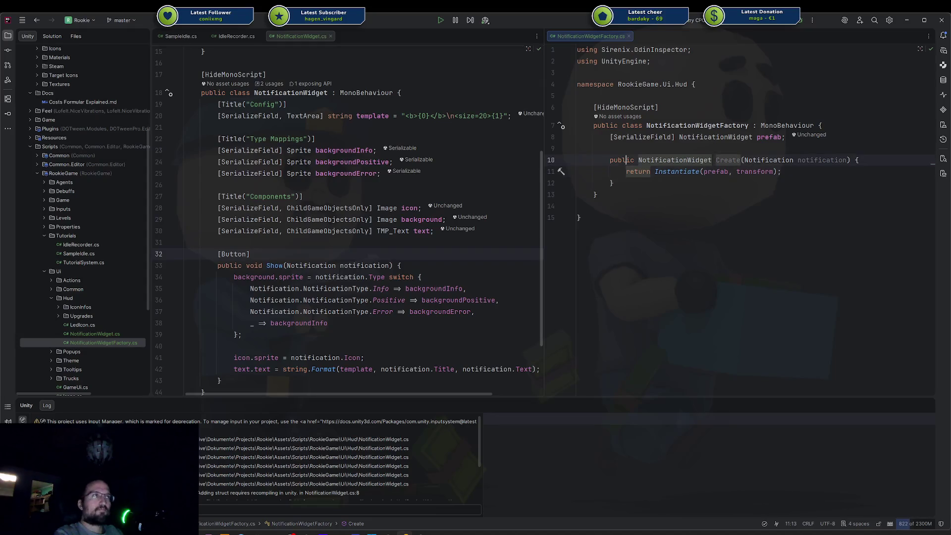
key(Return)
key(Return)
key(Up)
key(Up)
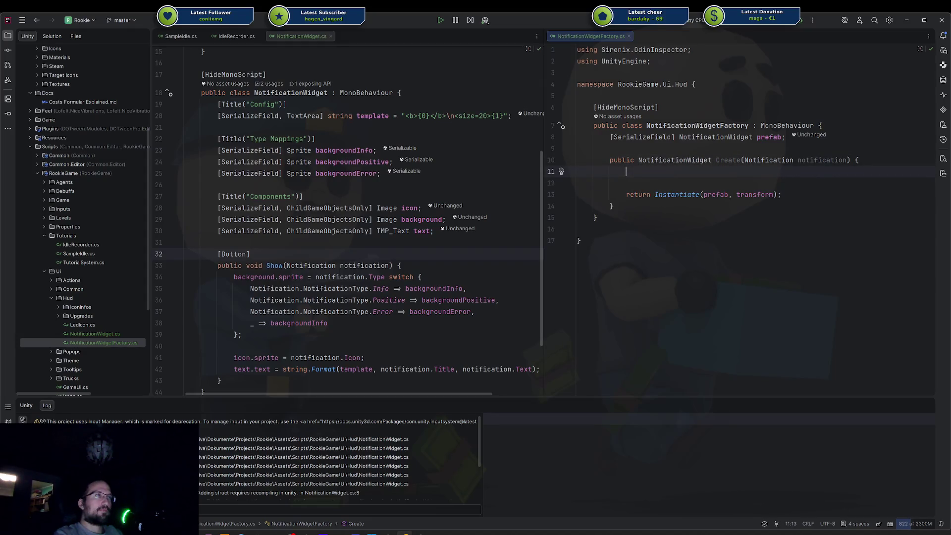
key(Delete)
key(Delete)
key(End)
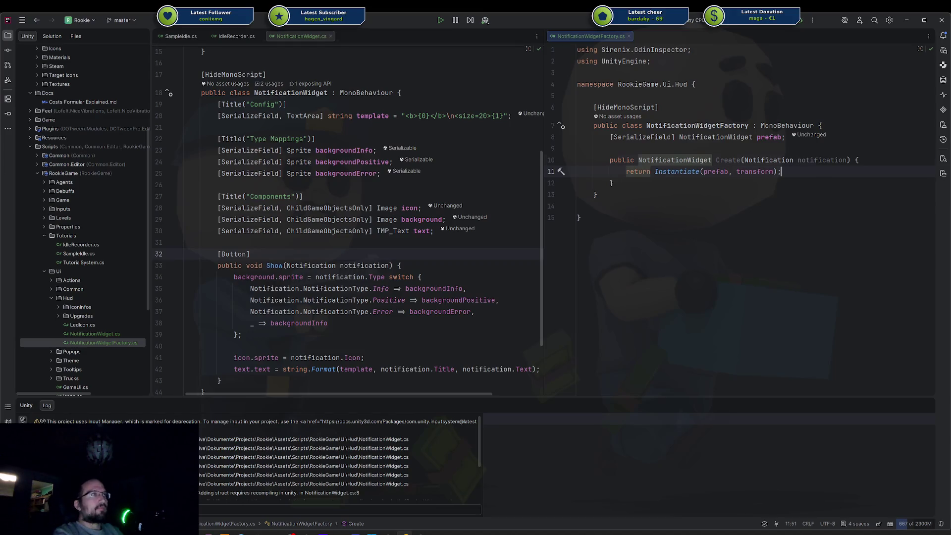
Try adding a Transform parent parameter to Create, then undo it
click(843, 160)
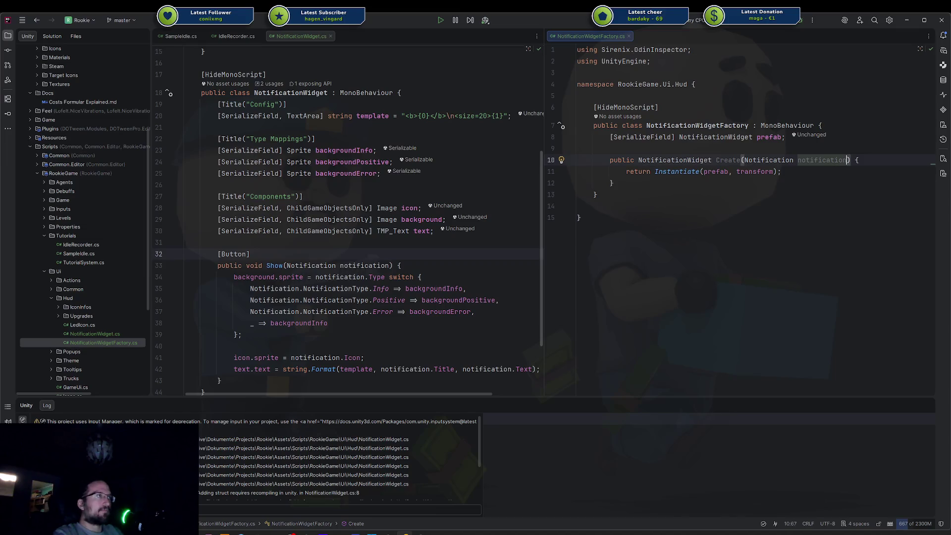
text(, Transform par)
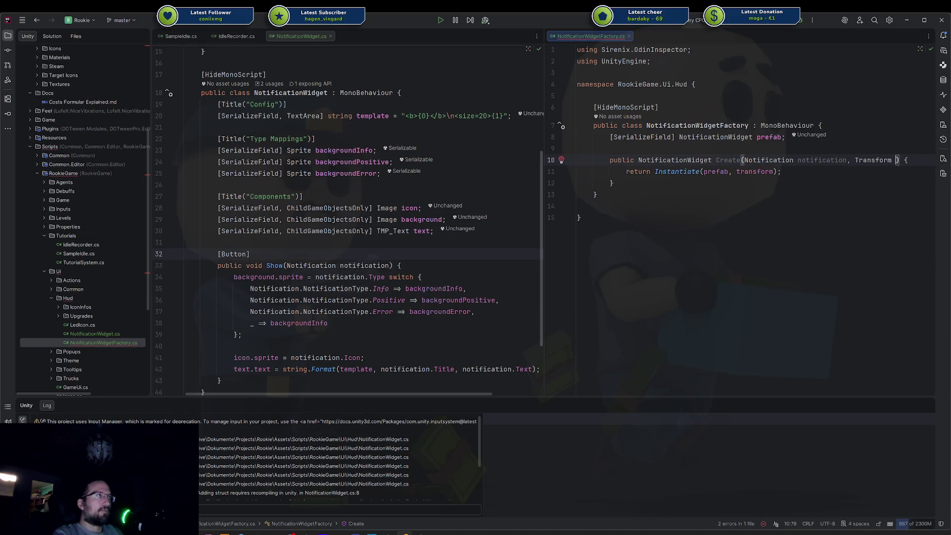
text(ent)
key(Down)
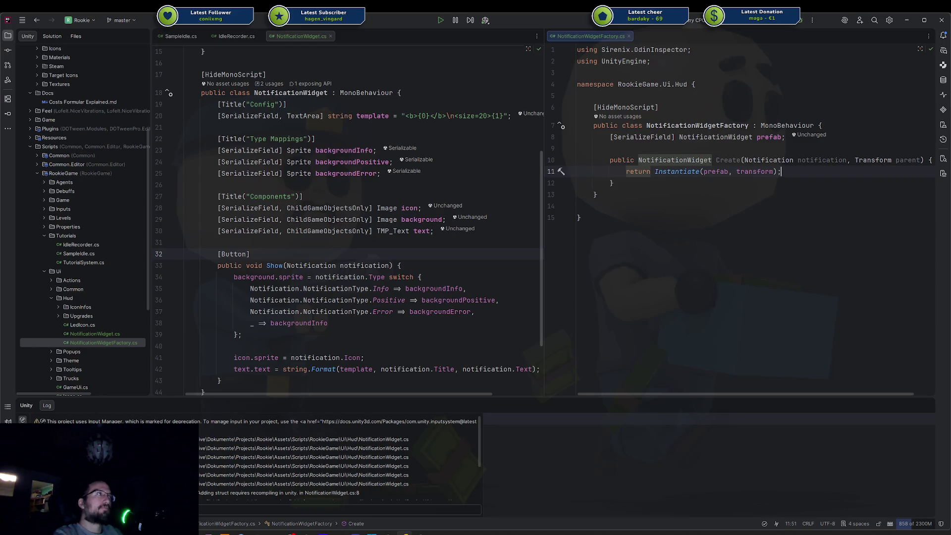
key(ctrl+z)
key(ctrl+z)
key(ctrl+z)
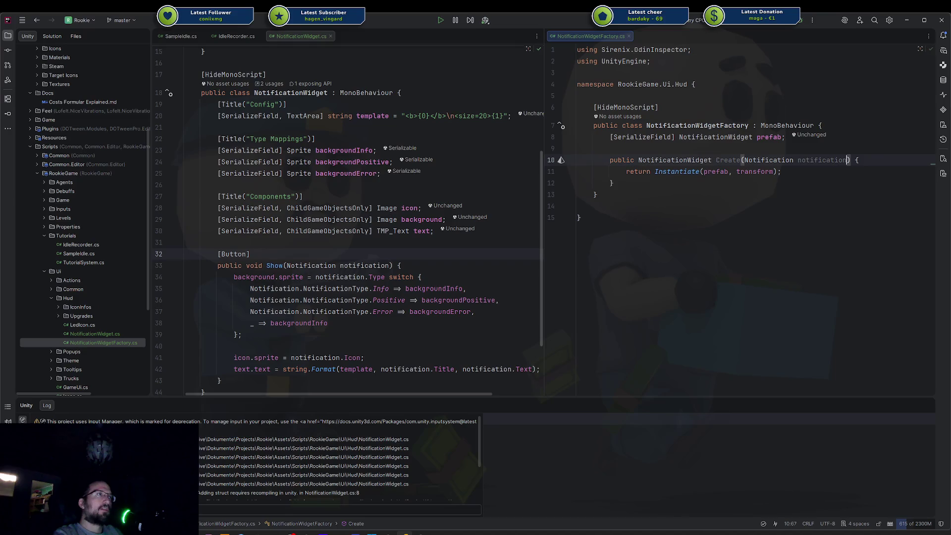
Assign Instantiate(prefab, transform) to 'var widget', add 'return widget;' with a blank line between
key(Home)
key(ctrl+shift+Right)
text(var )
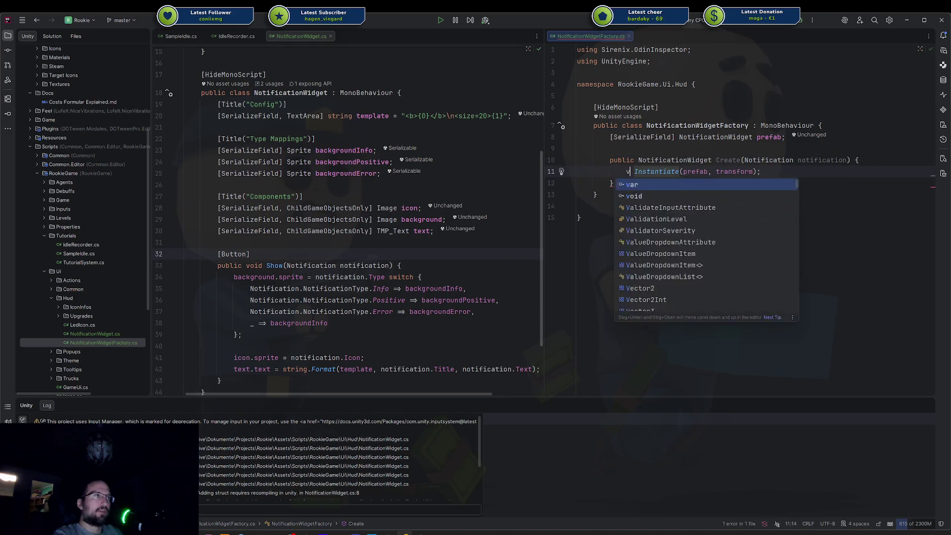
text(widget =)
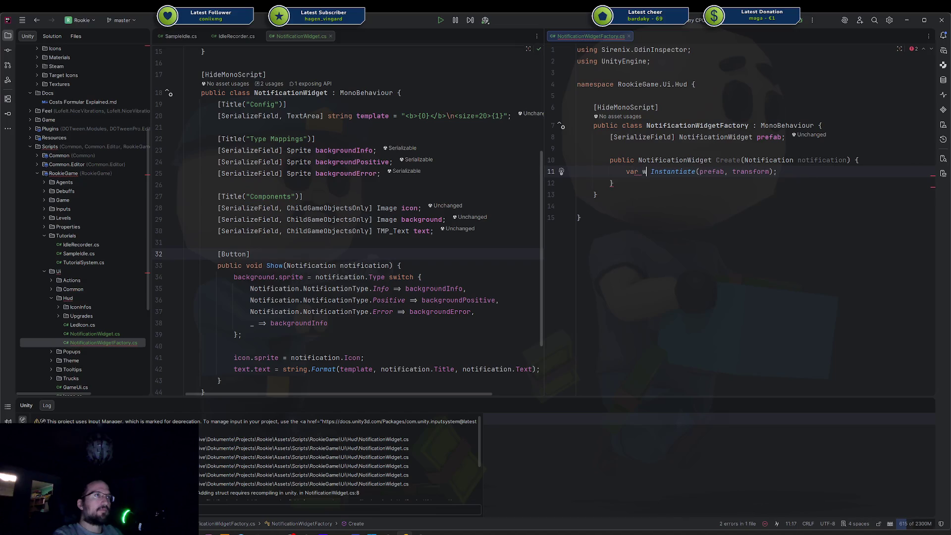
key(Return)
key(Return)
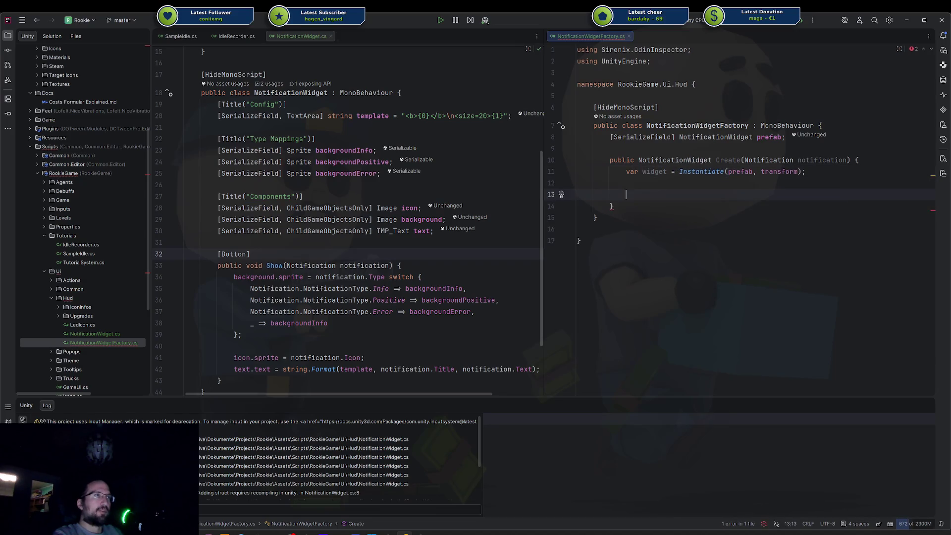
text(return widget;)
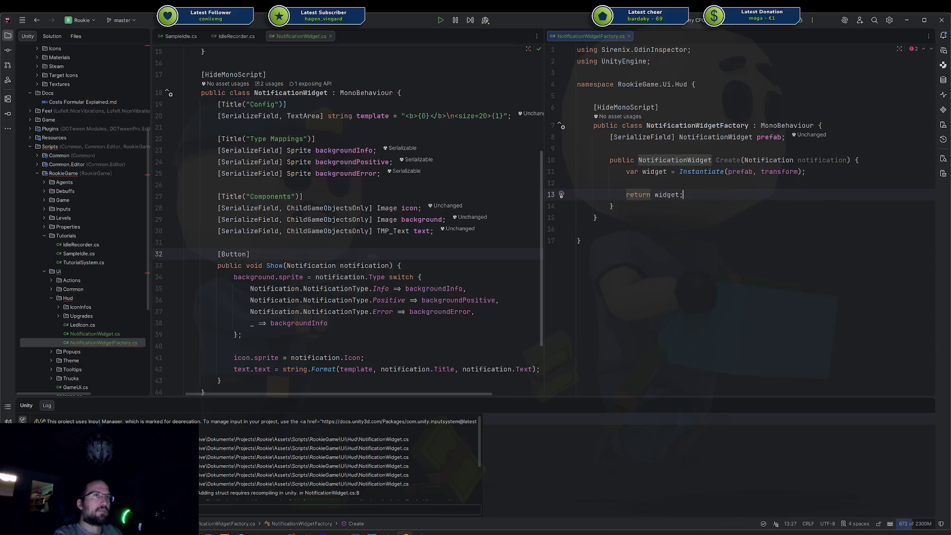
key(ctrl+alt+Return)
key(ctrl+alt+Return)
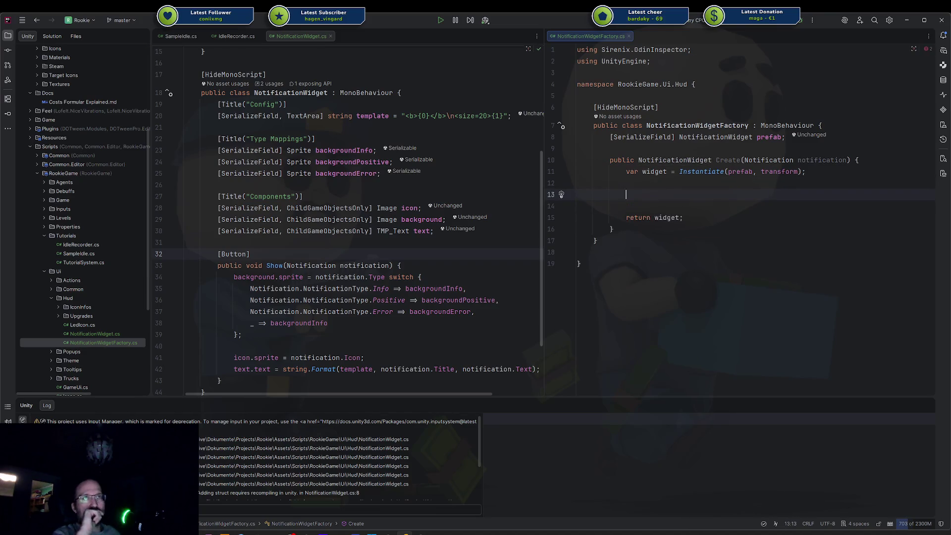
scroll(282, 177, down, 1)
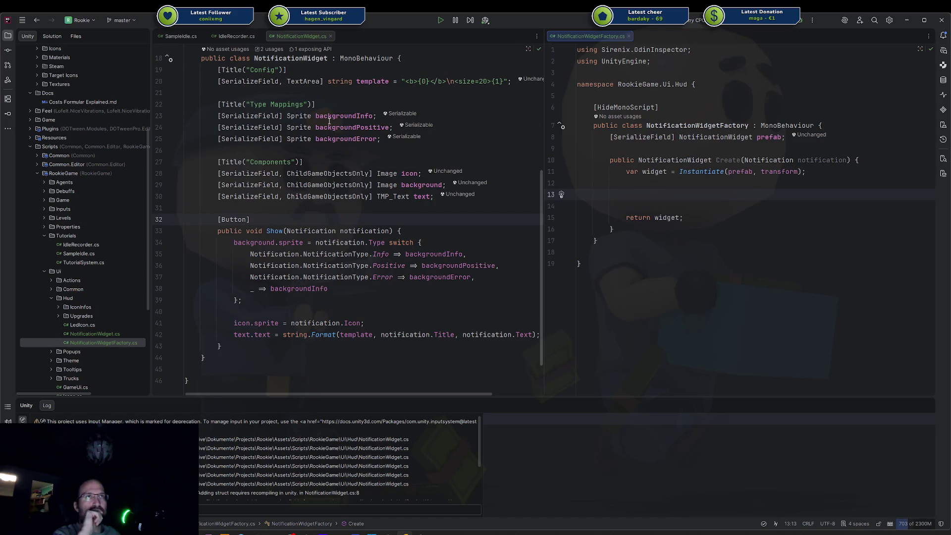
Draft a public Sprite Icon property above Show that gets and sets icon.sprite
scroll(327, 124, down, 2)
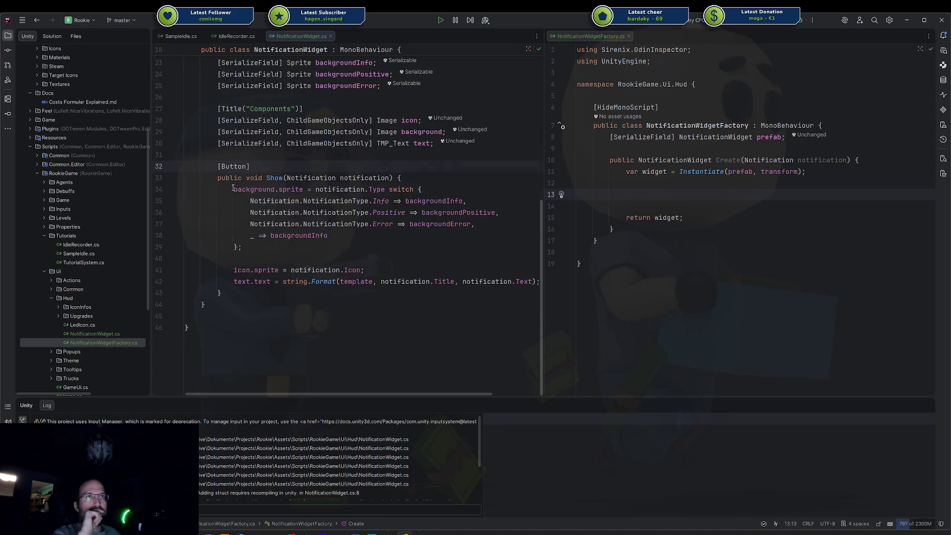
mouse_move(233, 189)
mouse_down()
mouse_move(364, 271)
mouse_move(459, 280)
mouse_up()
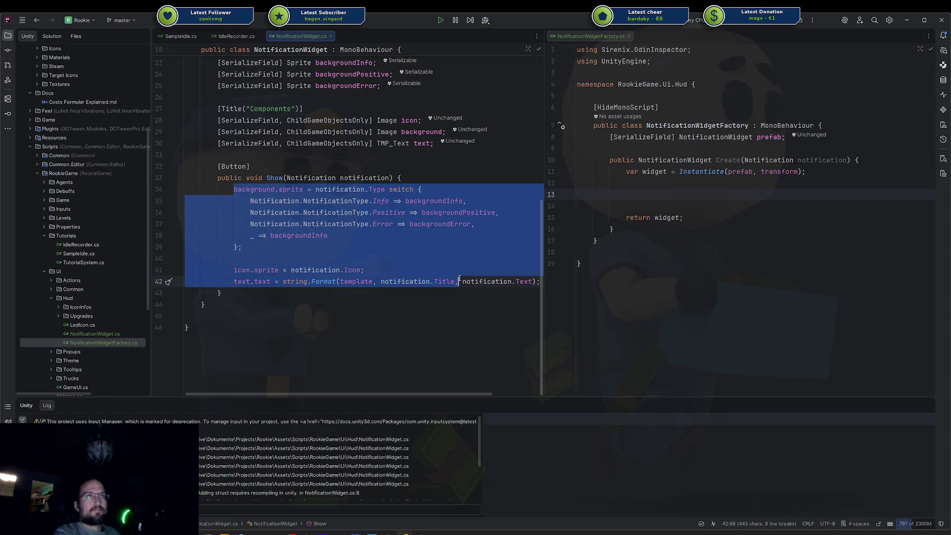
click(220, 155)
key(Return)
key(Return)
key(Up)
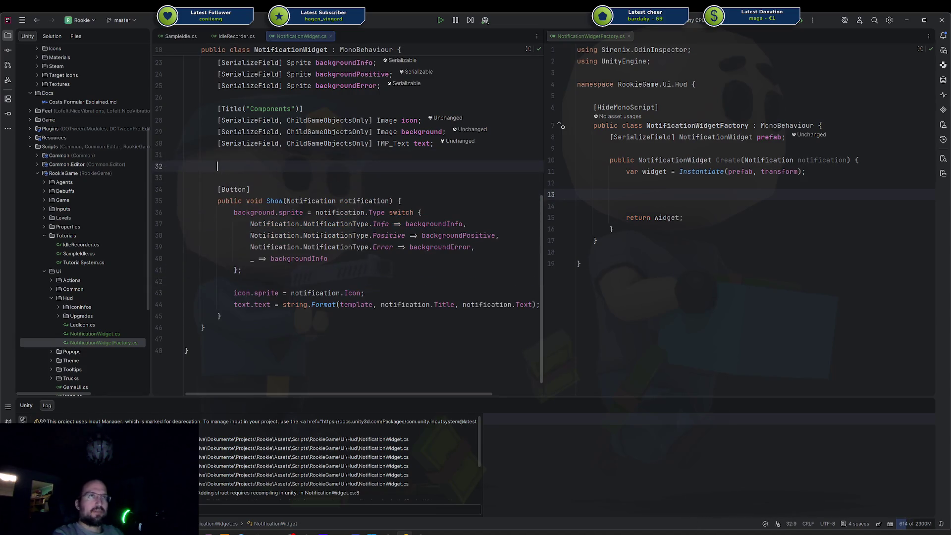
text(public Sprite )
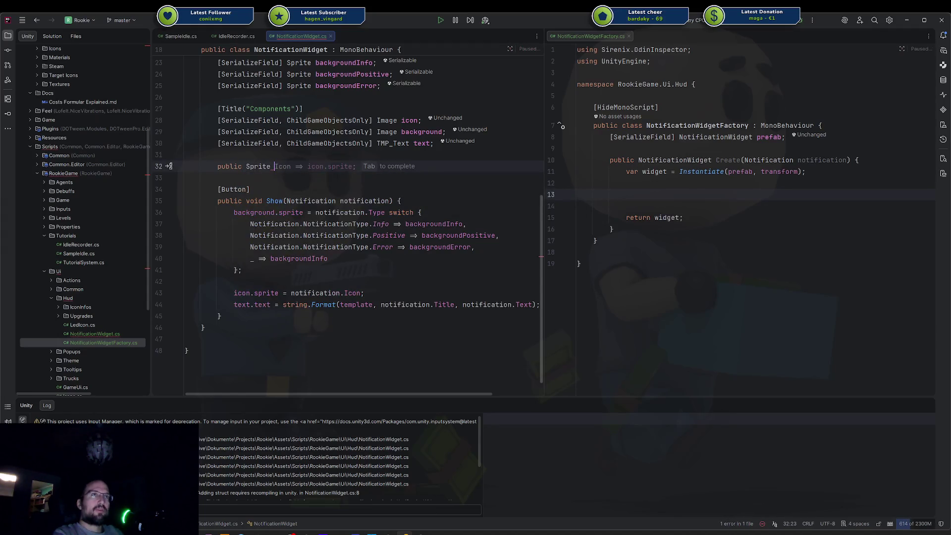
text(Icon)
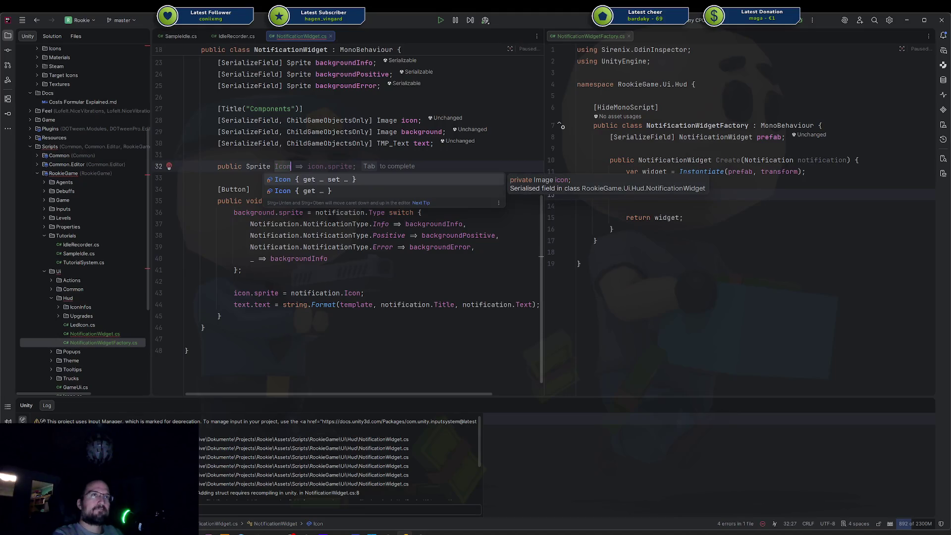
text( {)
key(Return)
text(get )
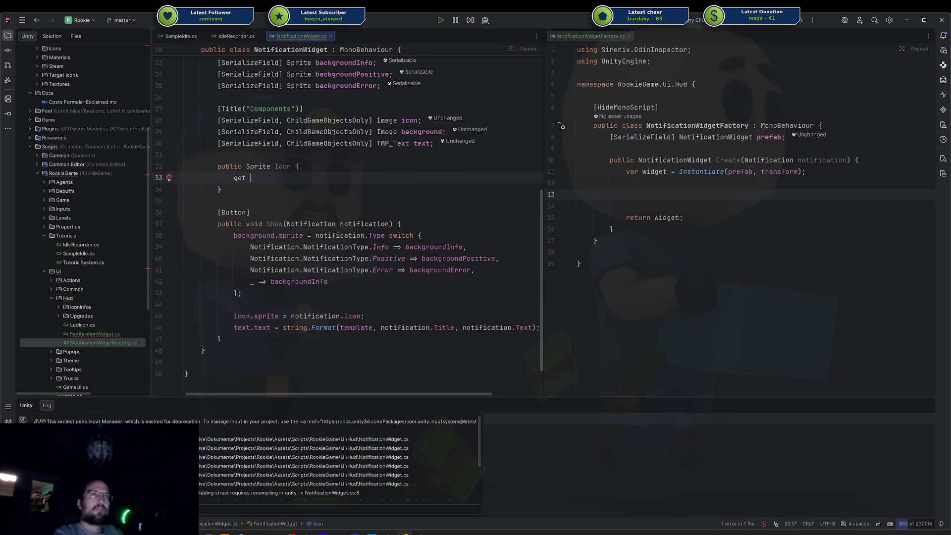
text(=> icon.)
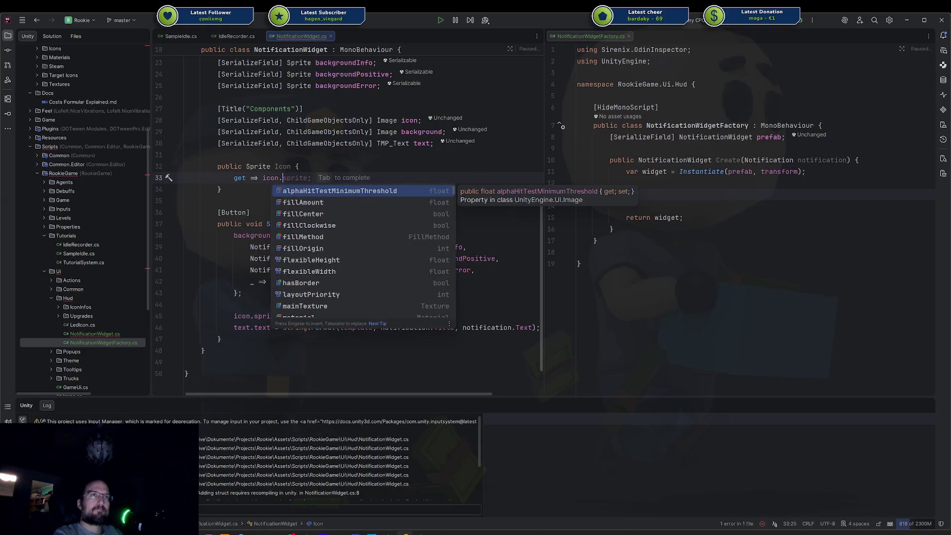
key(Tab)
key(Return)
text(set =>)
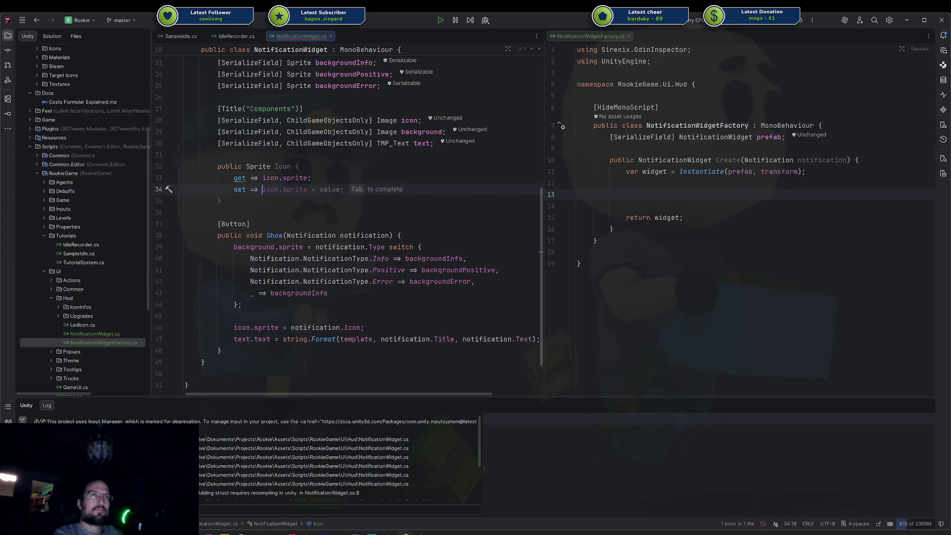
key(Tab)
key(Down)
key(Return)
key(Return)
Replace the Icon property with a SetIcon method that assigns icon.sprite
text(publi)
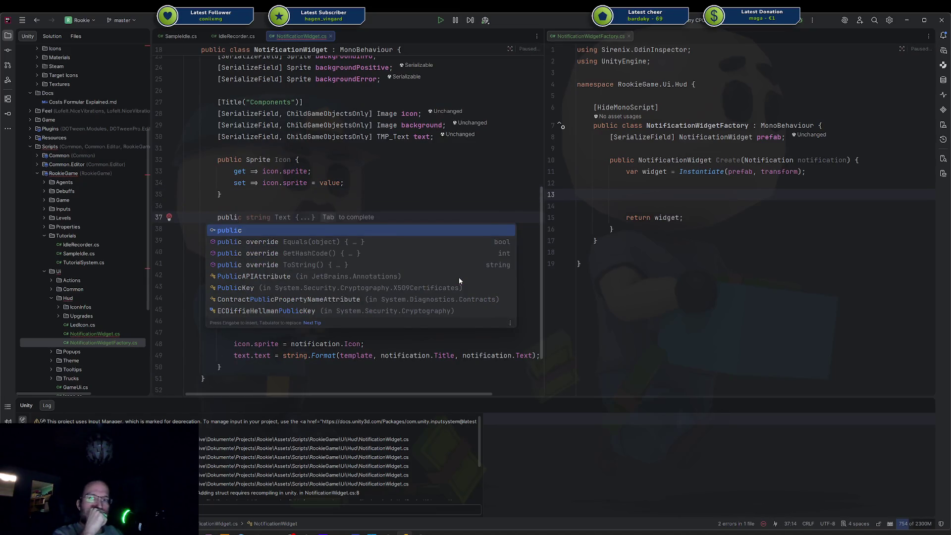
key(Escape)
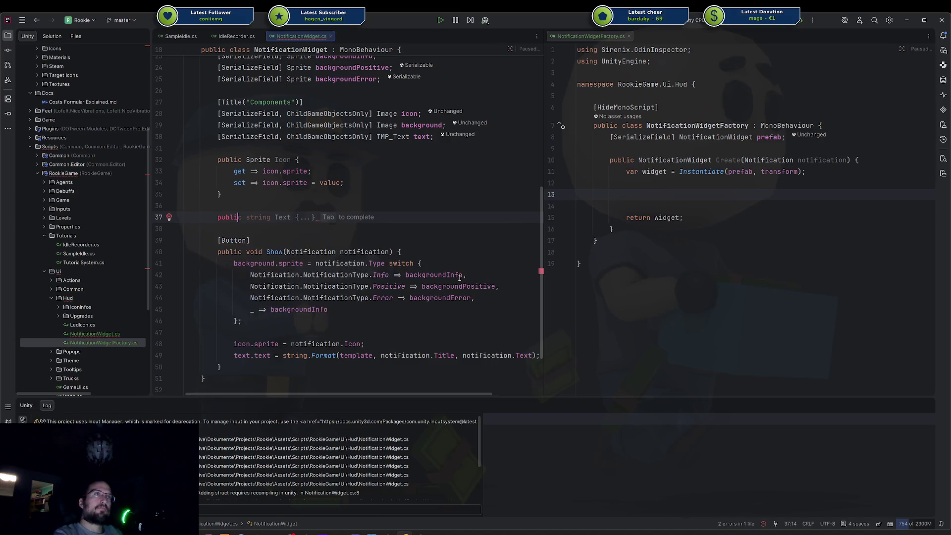
key(shift+Up)
key(shift+Up)
key(shift+Up)
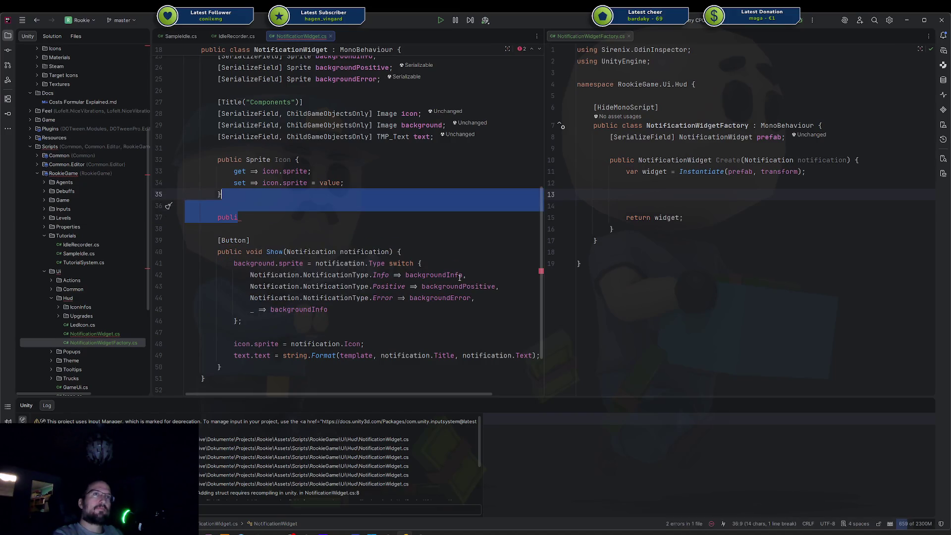
key(BackSpace)
text(public v)
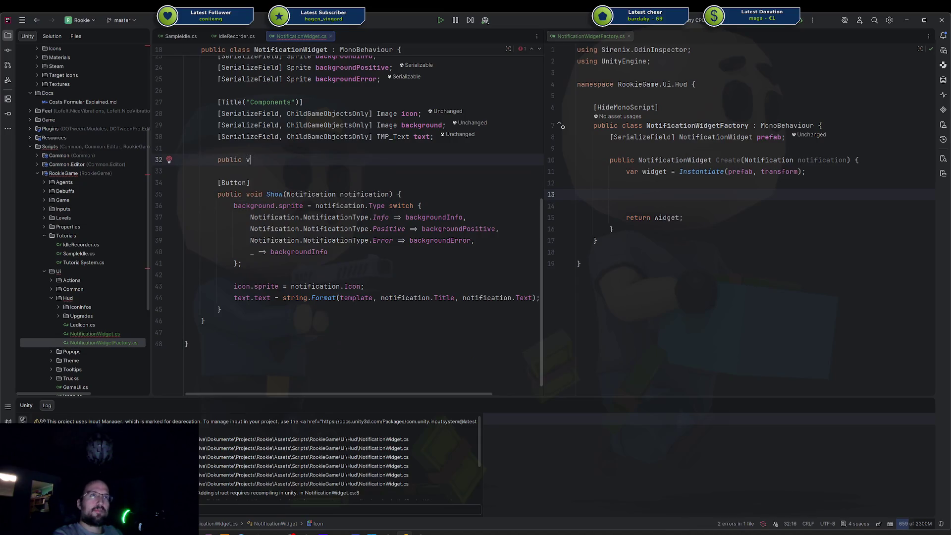
text(oid SetIcon(Image ico)
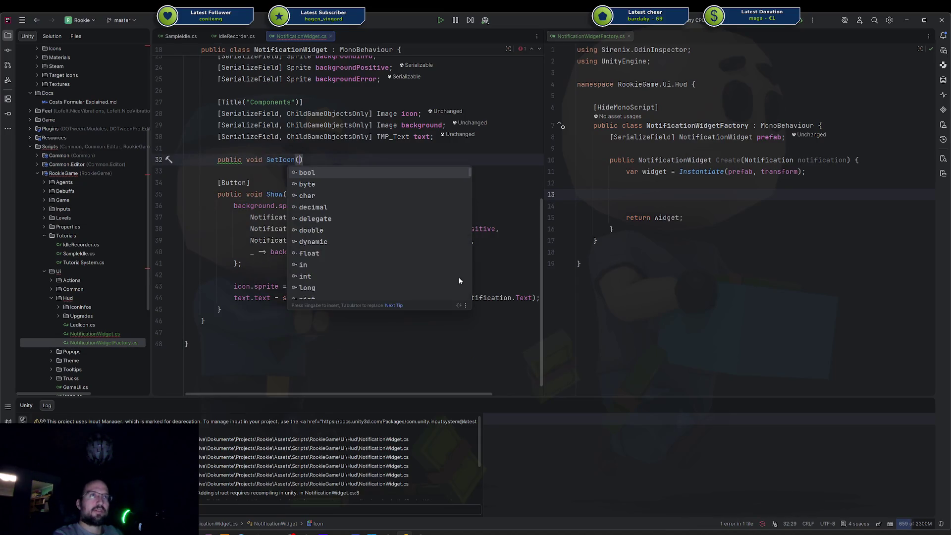
text(n) => icon.)
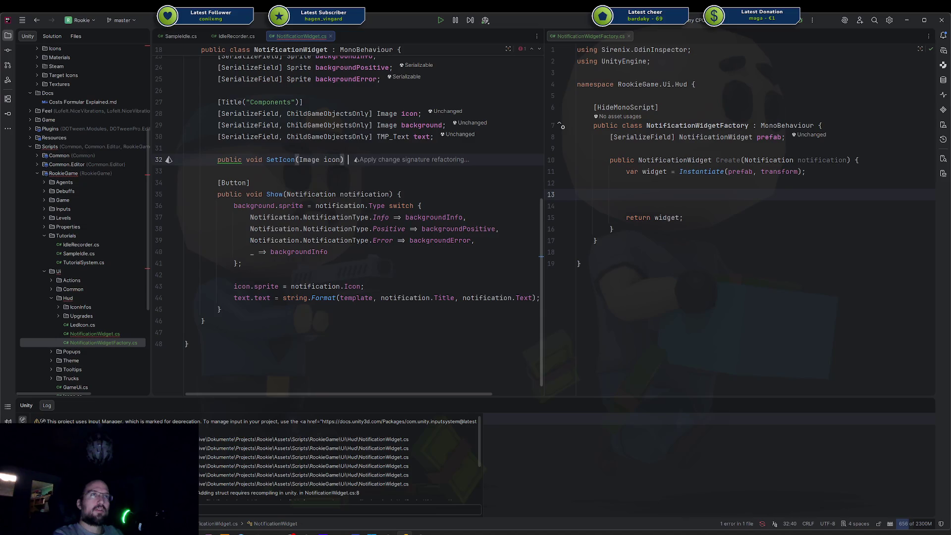
text(sprite = this.icon.sprite;)
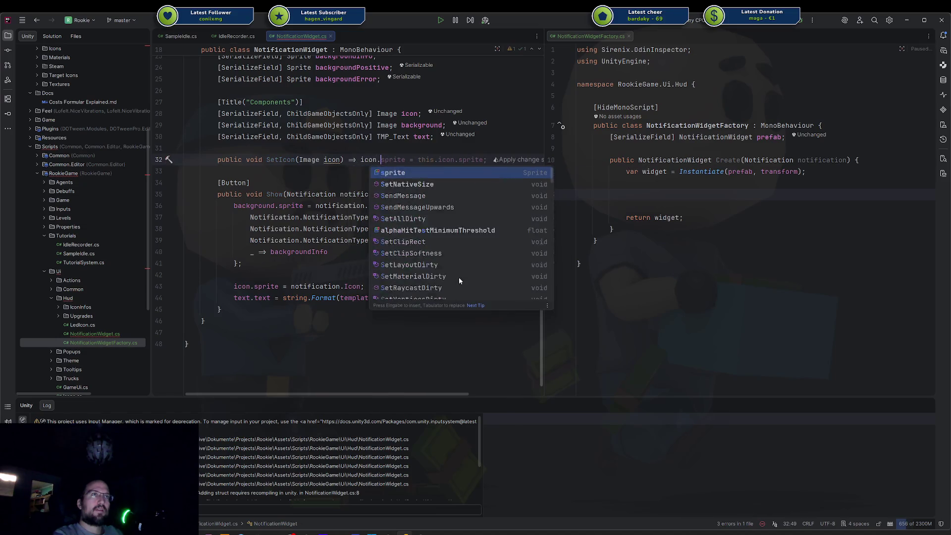
key(ctrl+Left)
key(ctrl+Left)
key(ctrl+Left)
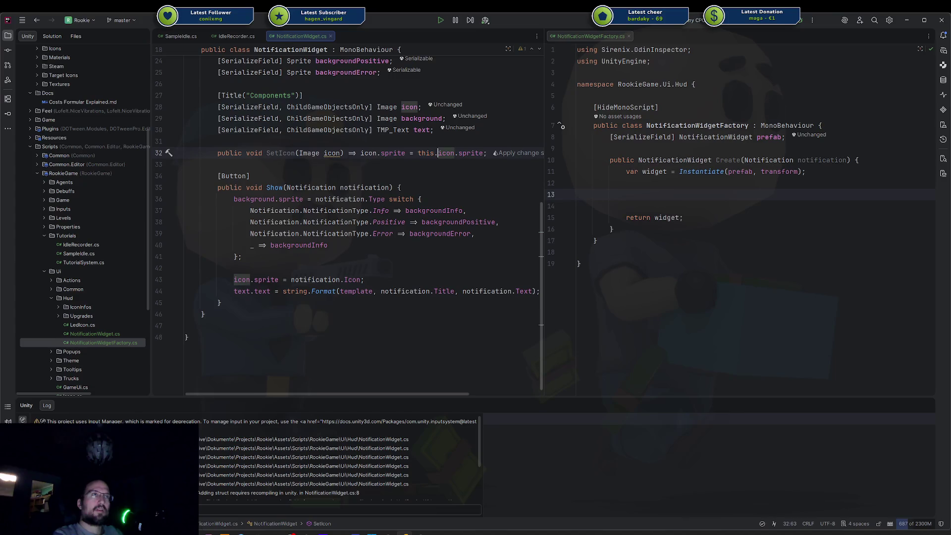
key(BackSpace)
key(BackSpace)
key(BackSpace)
Make SetIcon take a Sprite notificationIcon and assign it to icon.sprite
double_click(332, 153)
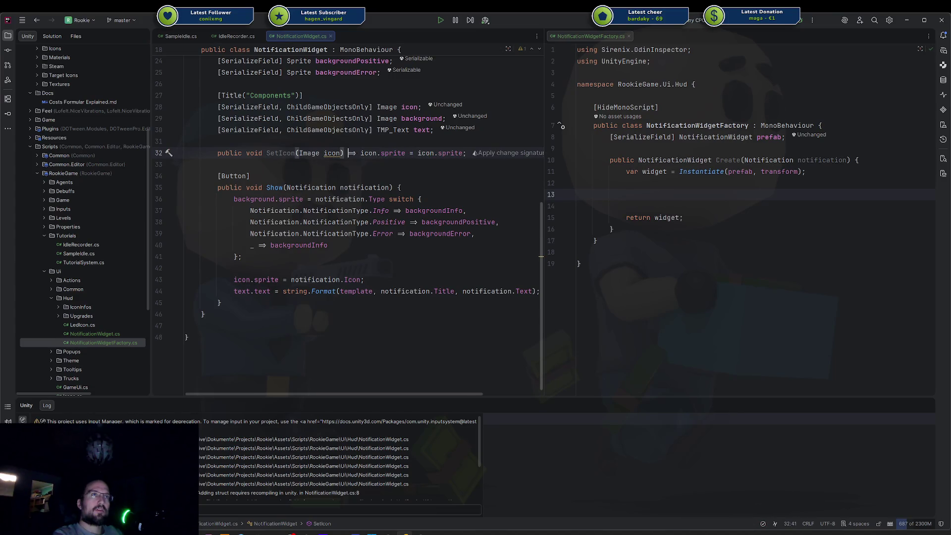
text(notificationIcon)
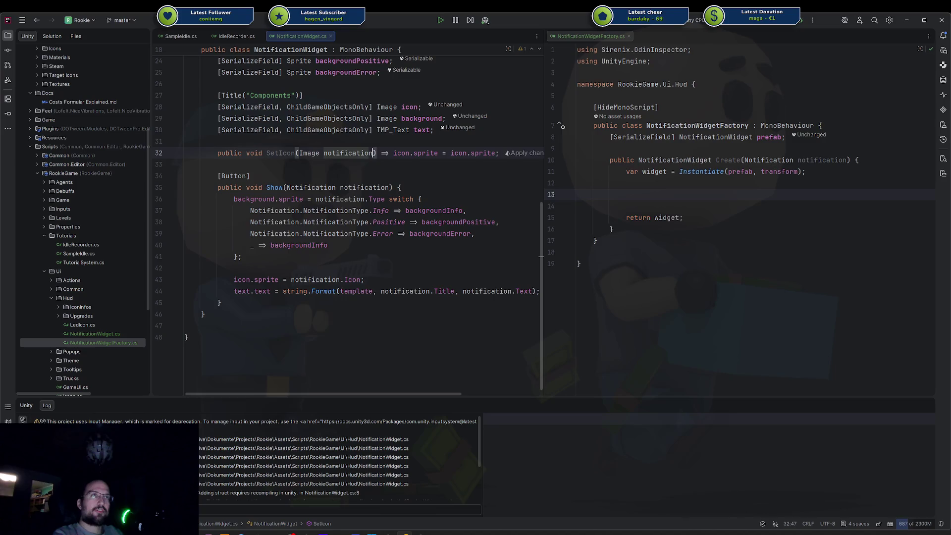
key(End)
key(Left)
key(ctrl+BackSpace)
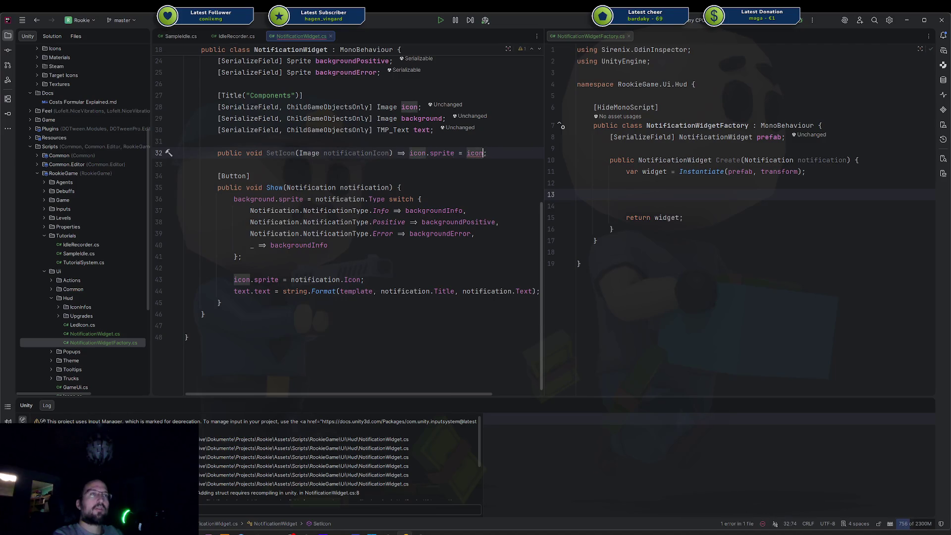
key(ctrl+BackSpace)
text(notif)
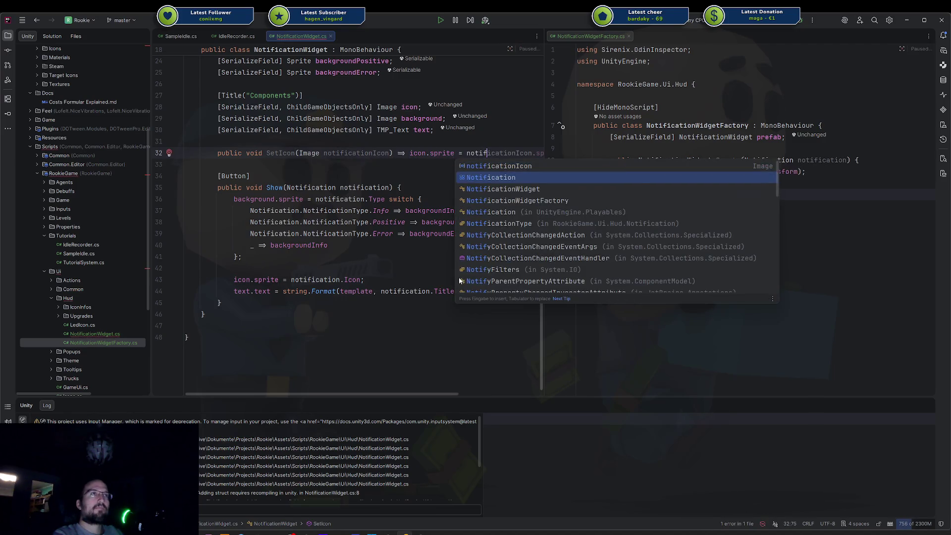
key(Return)
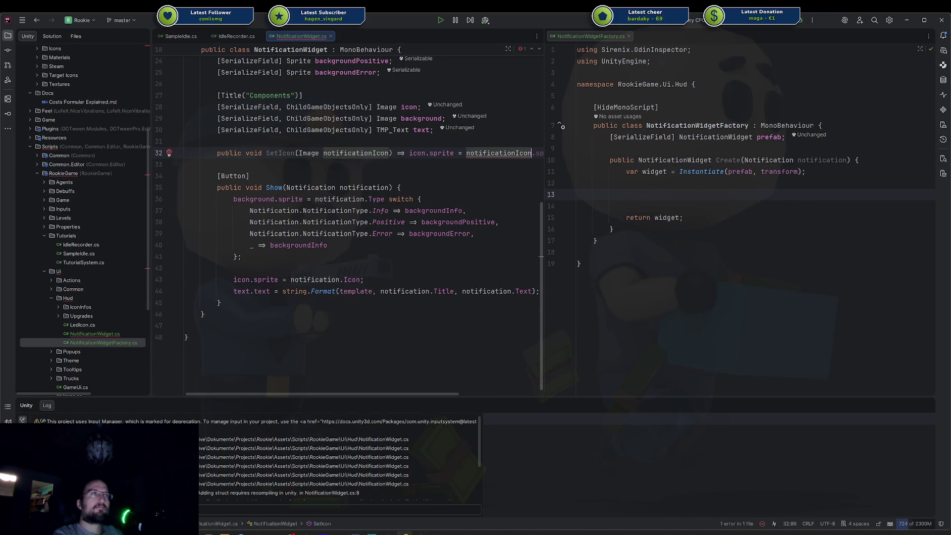
text(;)
key(ctrl+Right)
key(ctrl+Right)
key(ctrl+Right)
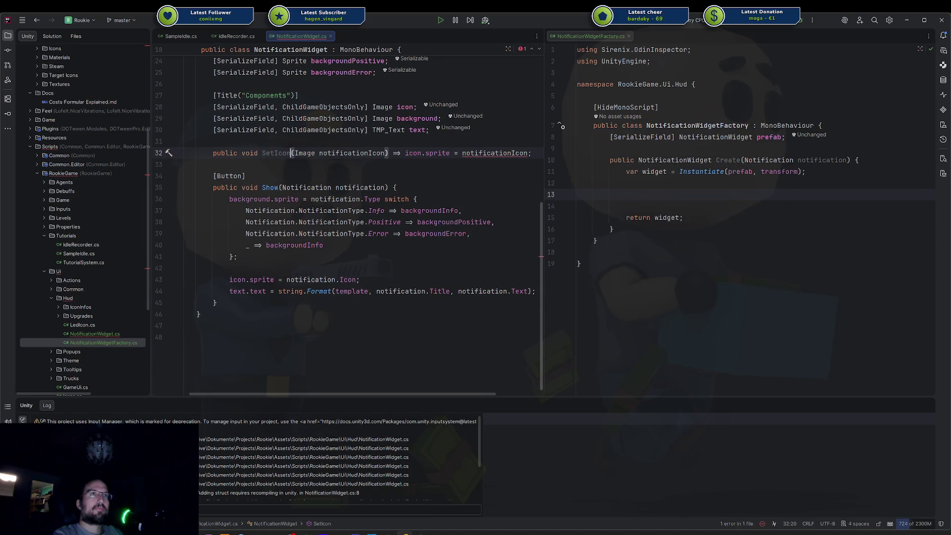
key(ctrl+Delete)
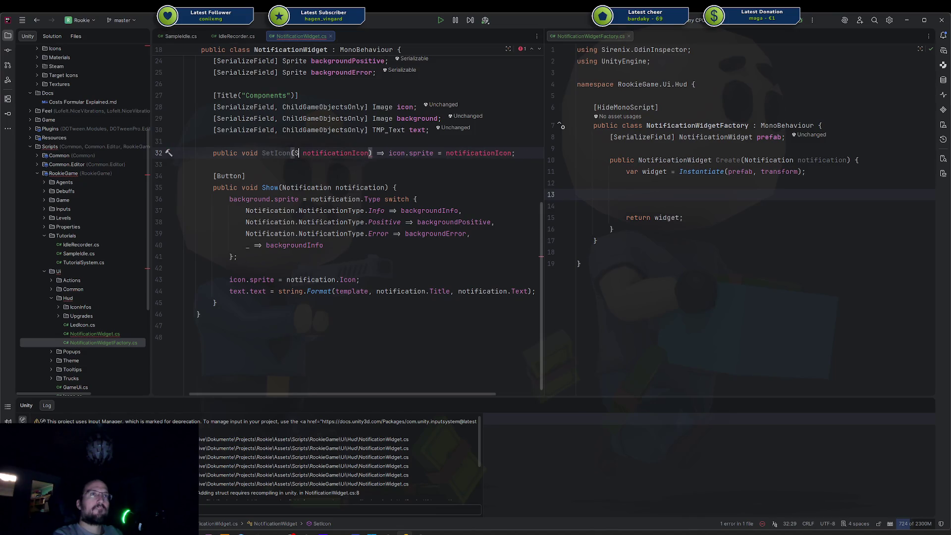
text(Sprit)
key(Return)
key(End)
key(Return)
Add SetBackground and SetText setters below SetIcon from inline suggestions
text(public)
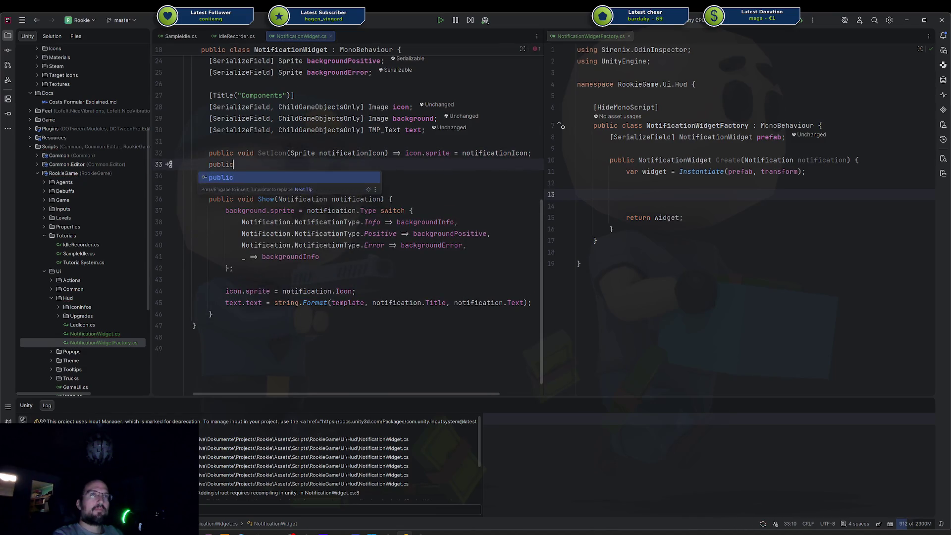
text( void SetBackground)
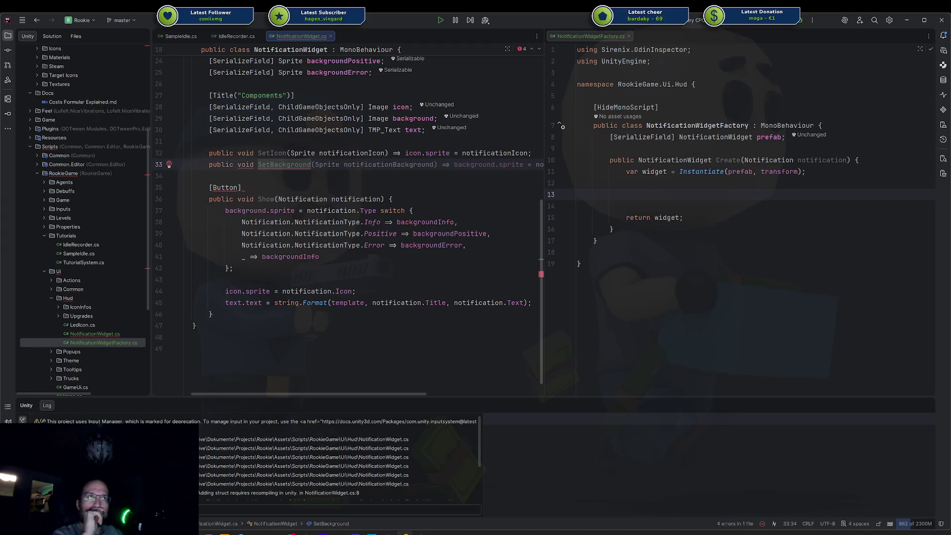
key(Tab)
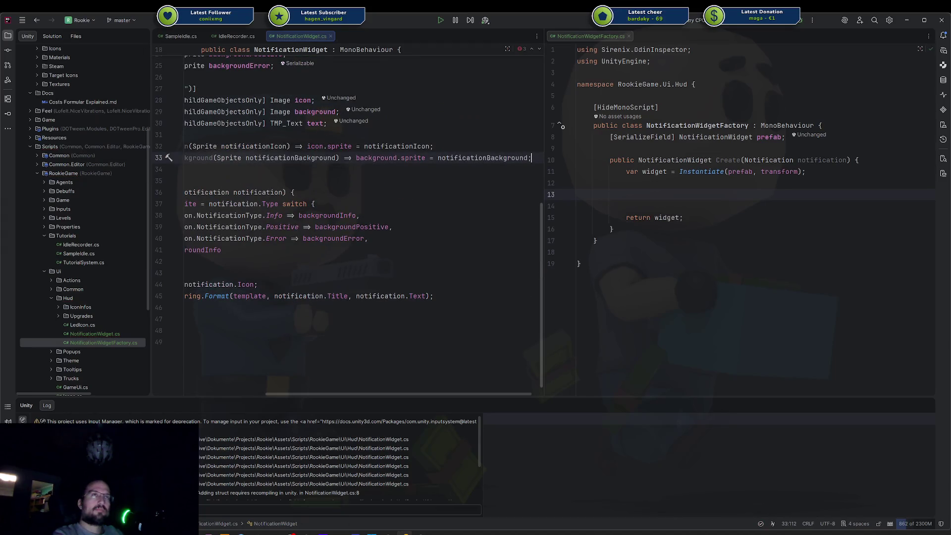
key(Return)
text(public)
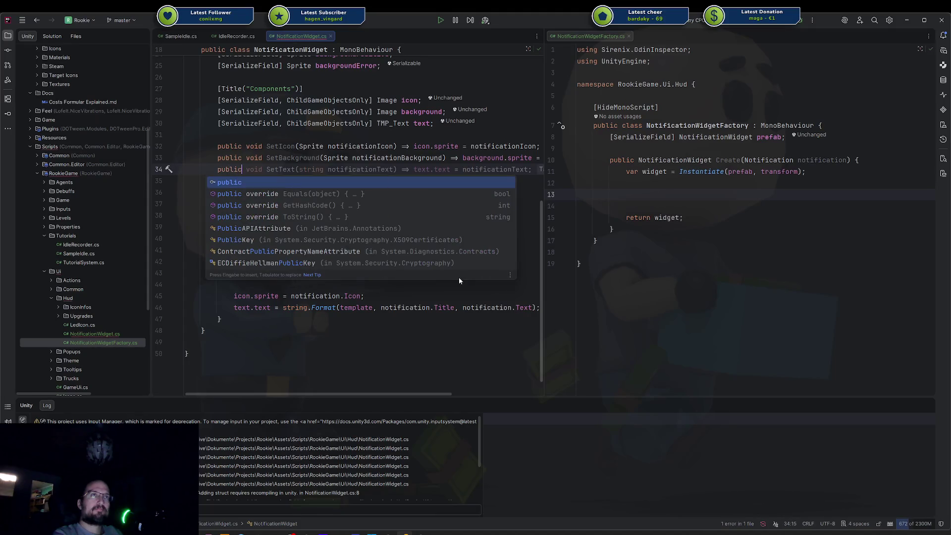
key(Escape)
key(Tab)
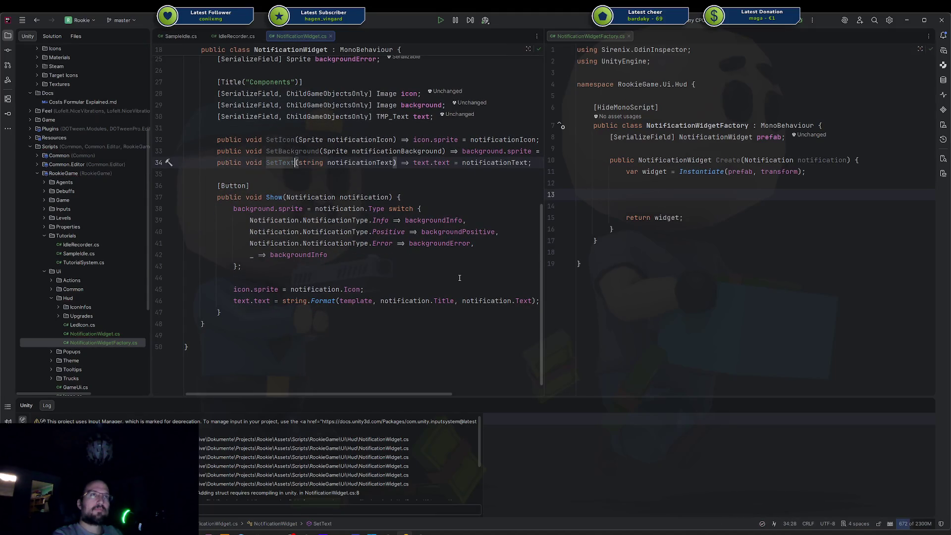
Change SetText to take string title and string text with an empty body
key(ctrl+Right)
key(ctrl+Right)
key(Right)
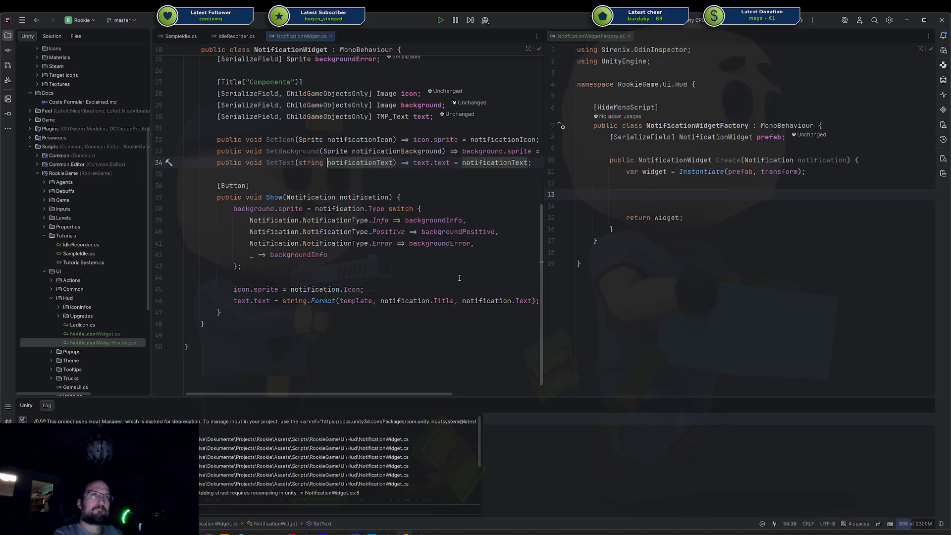
key(ctrl+Delete)
text(e, string text)
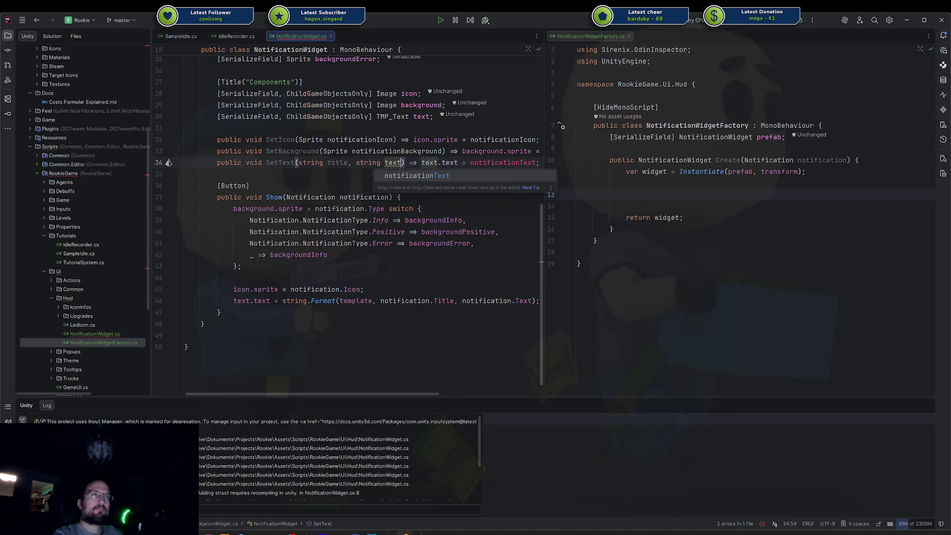
key(Escape)
key(Down)
key(Down)
key(Down)
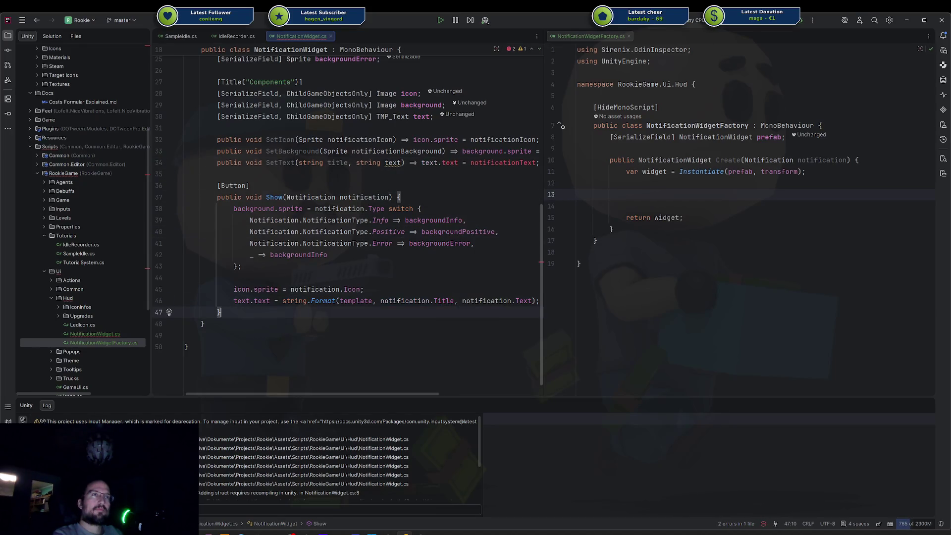
key(Up)
key(Up)
key(End)
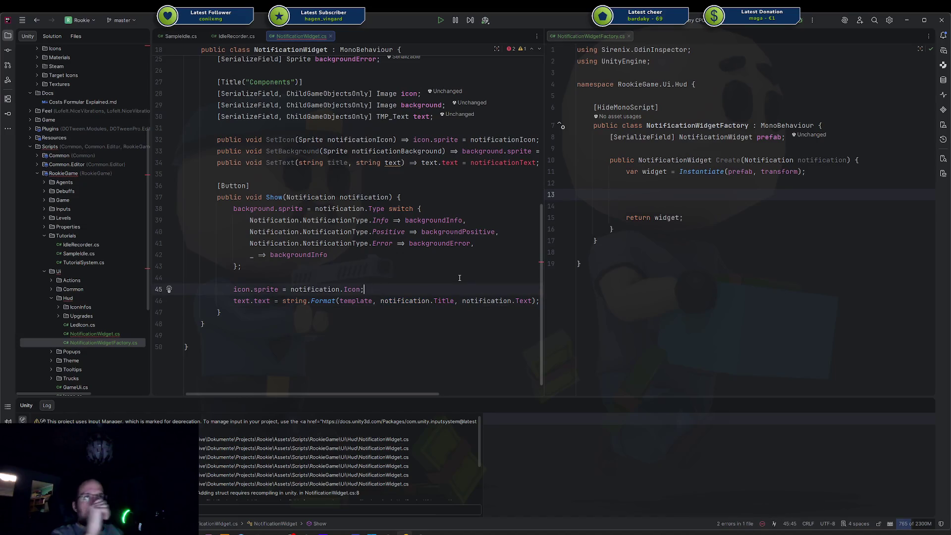
key(Up)
key(Up)
key(Up)
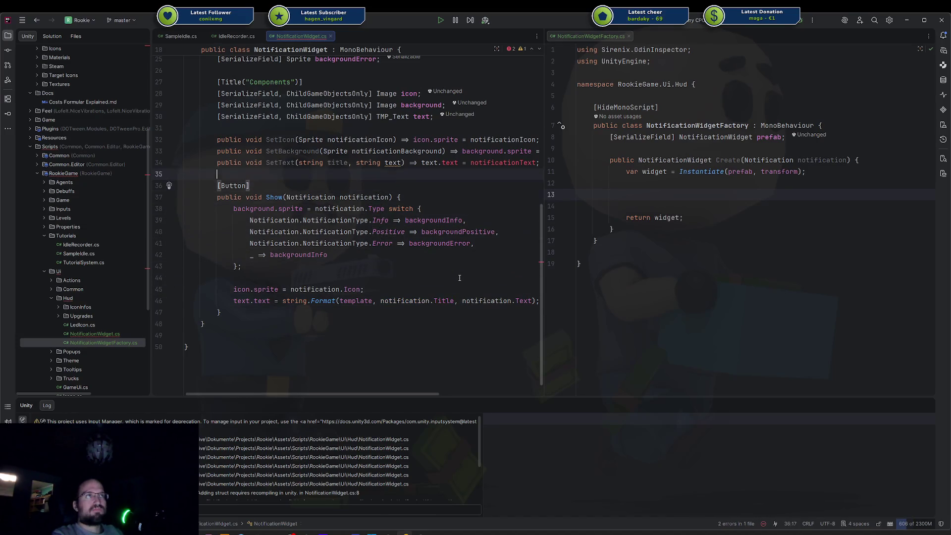
key(Up)
key(ctrl+Right)
key(ctrl+Right)
key(ctrl+Right)
key(shift+End)
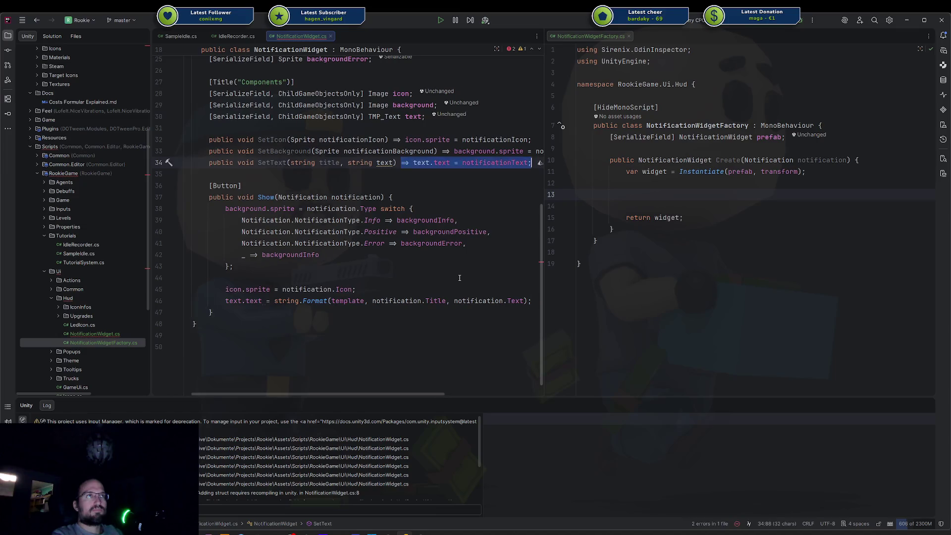
key(Delete)
text({)
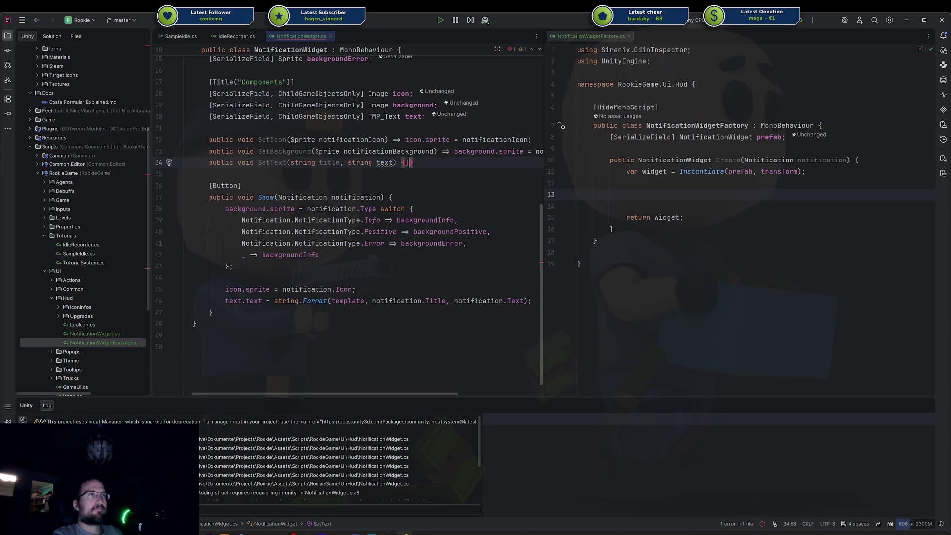
key(Down)
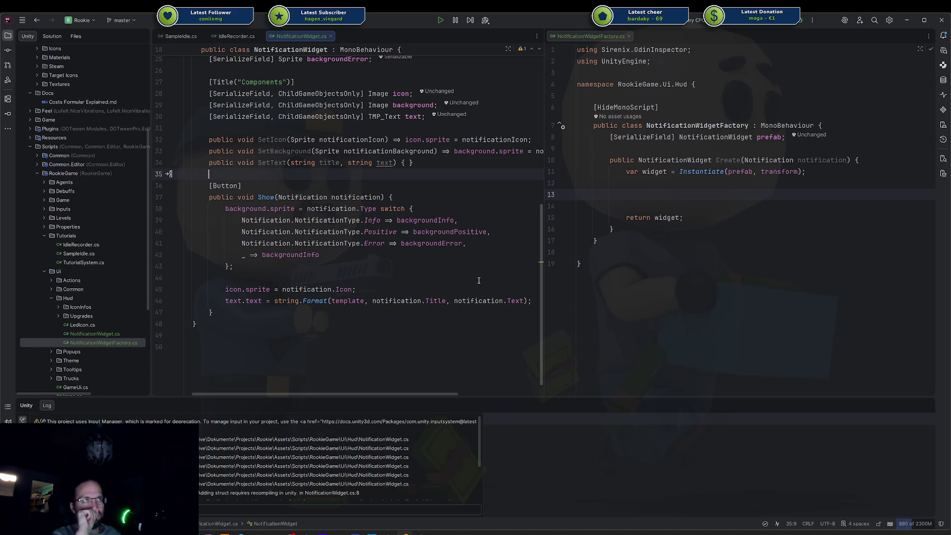
scroll(433, 258, up, 5)
Add widget.SetIcon(notification.Icon); inside the factory's Create method
scroll(433, 258, down, 4)
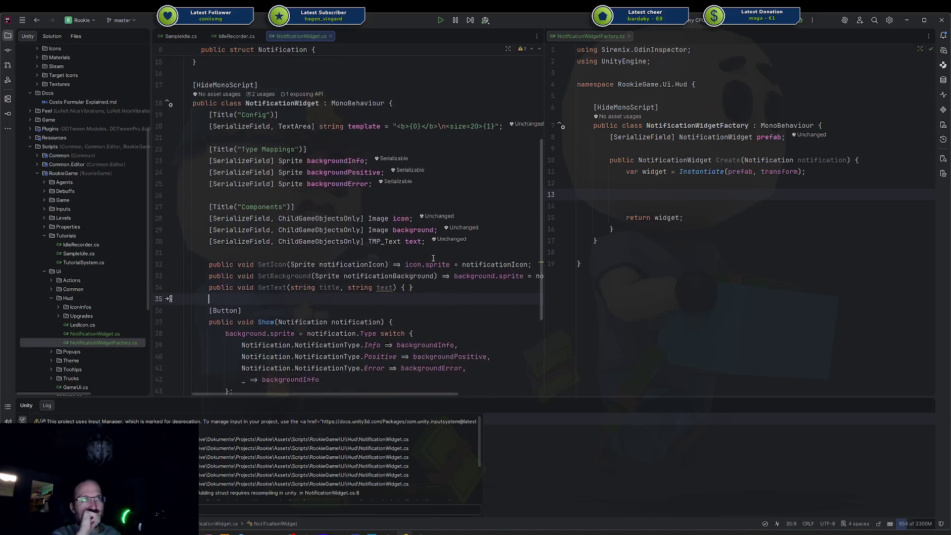
scroll(385, 237, up, 3)
click(368, 140)
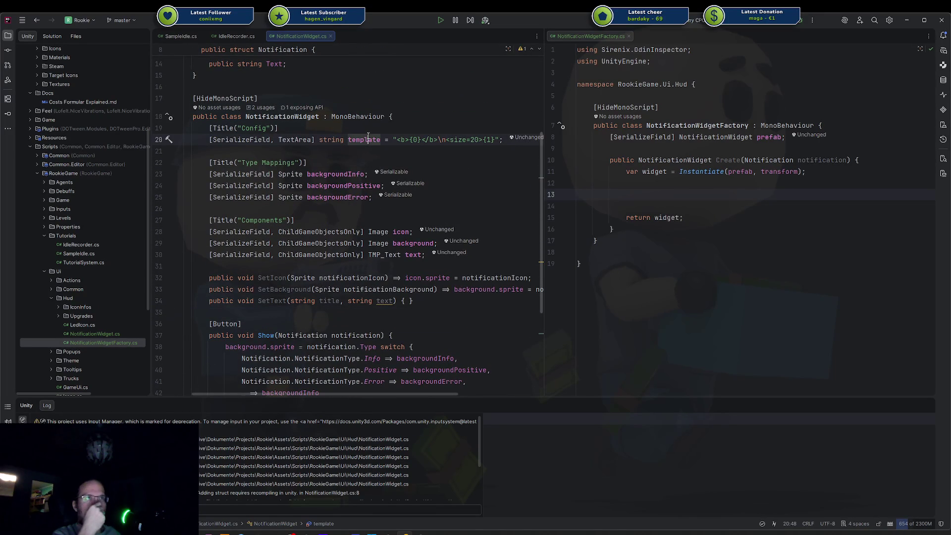
click(725, 194)
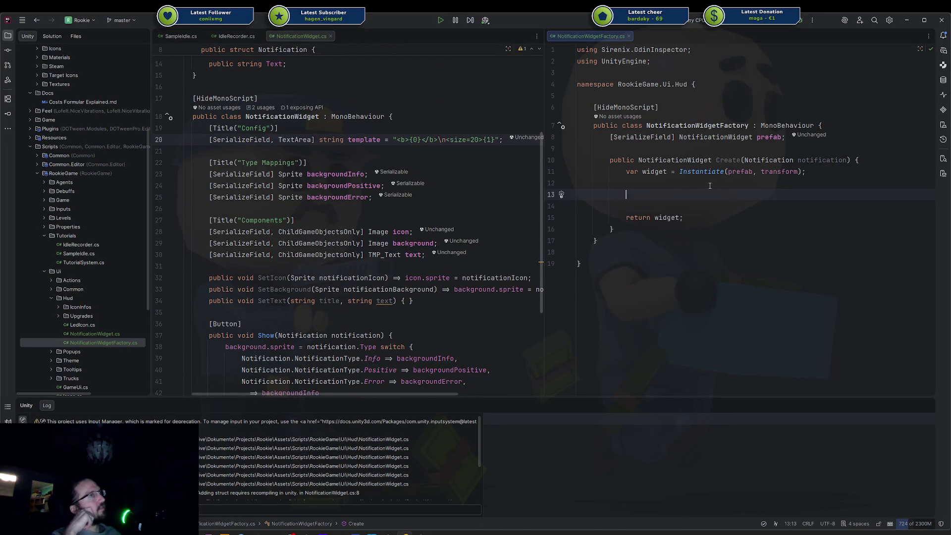
text(widget.)
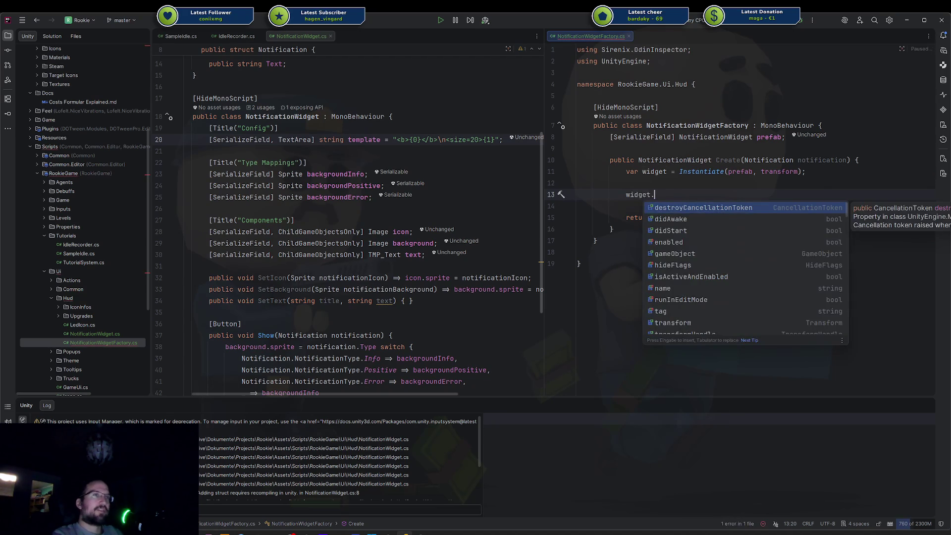
text(SetI)
key(Return)
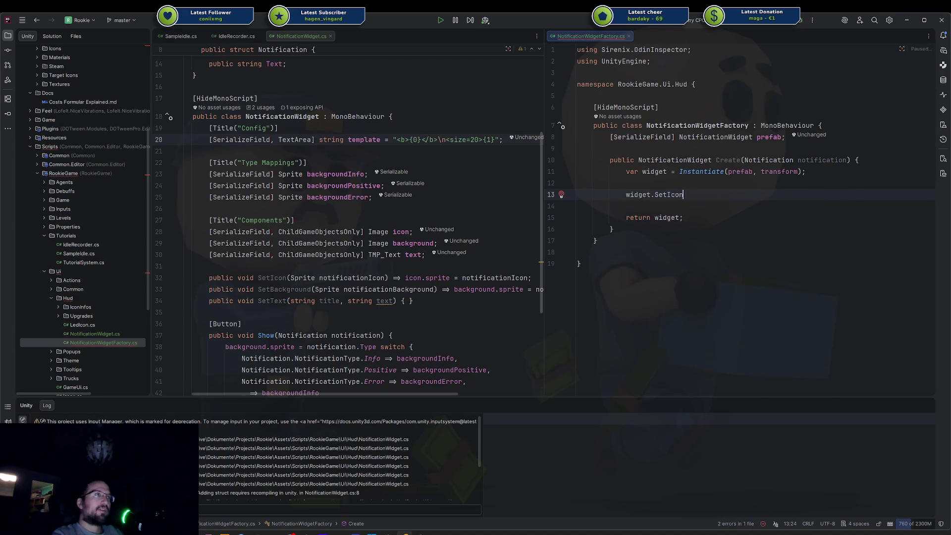
text(notification.Icon);)
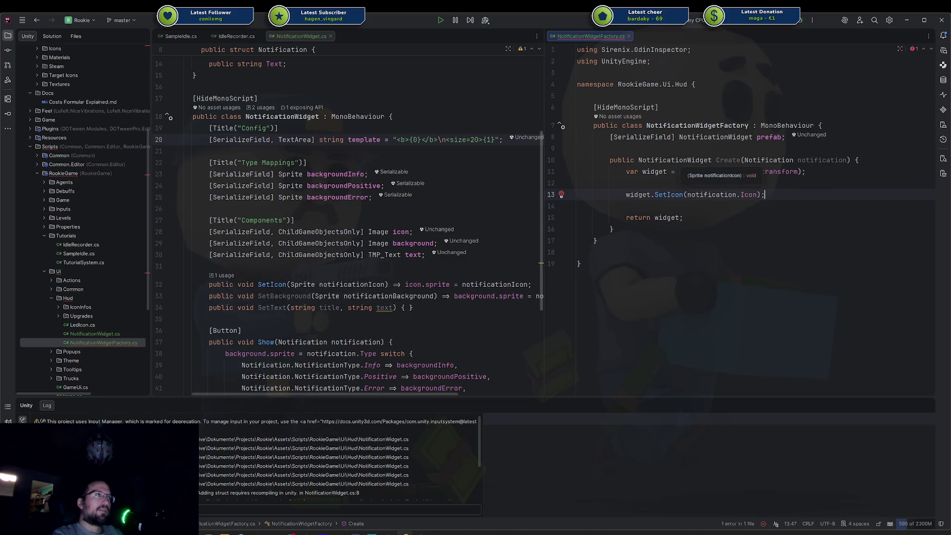
key(Return)
text(wi)
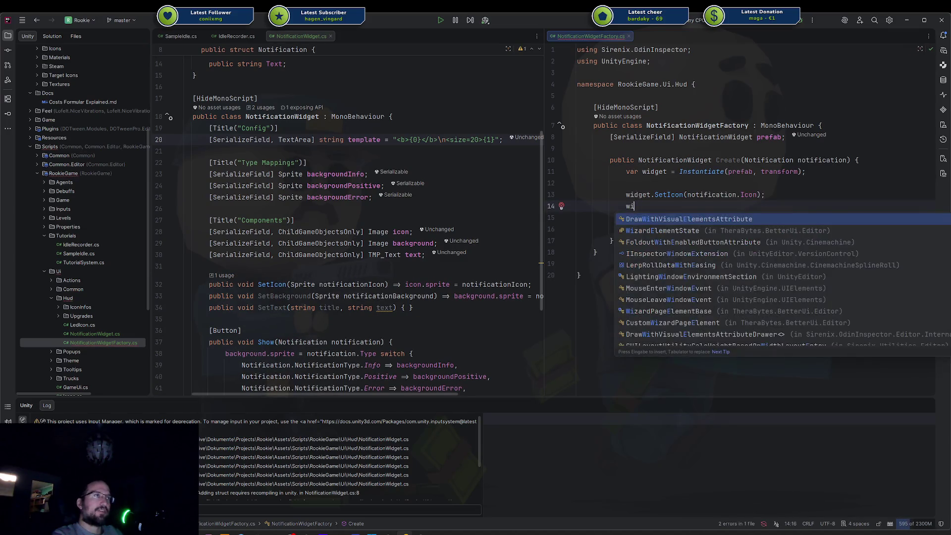
key(BackSpace)
key(BackSpace)
key(BackSpace)
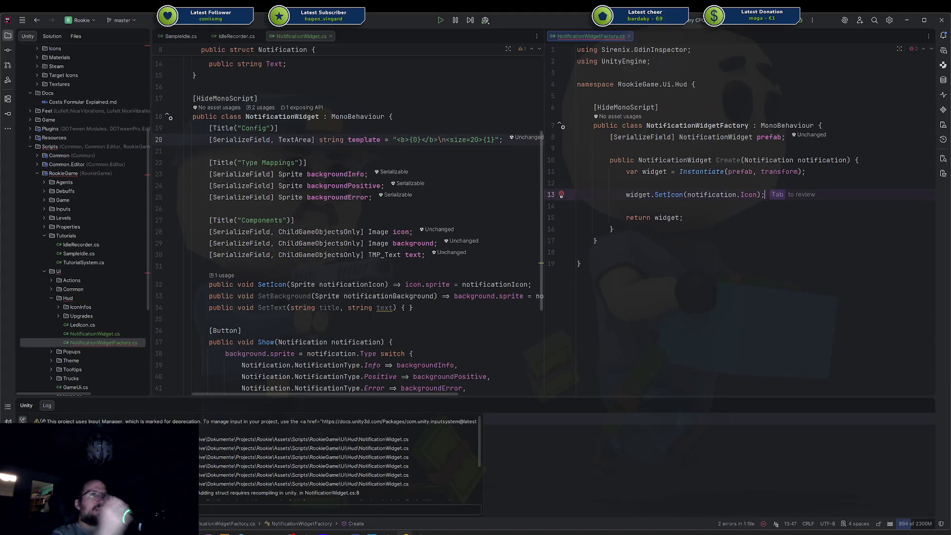
Select the Type Mappings title and three background sprite fields in NotificationWidget
click(303, 193)
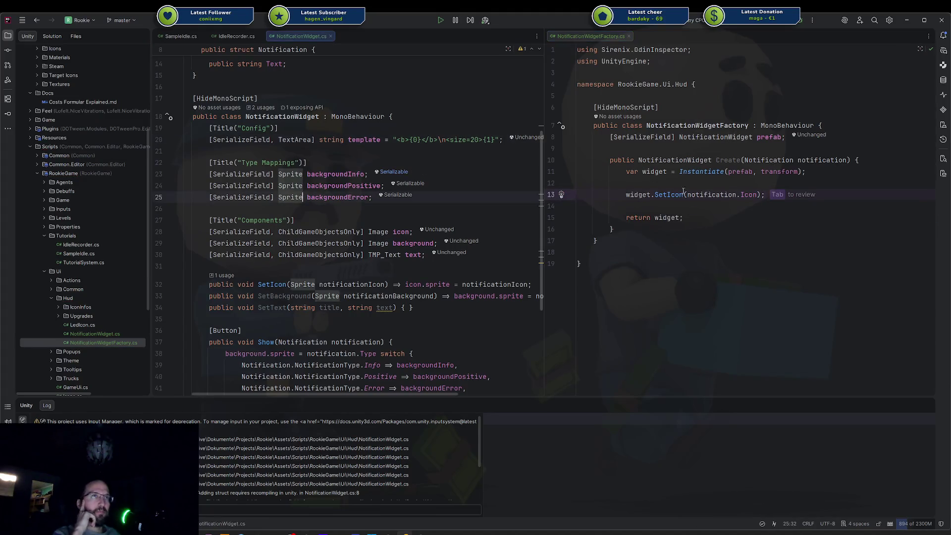
click(748, 221)
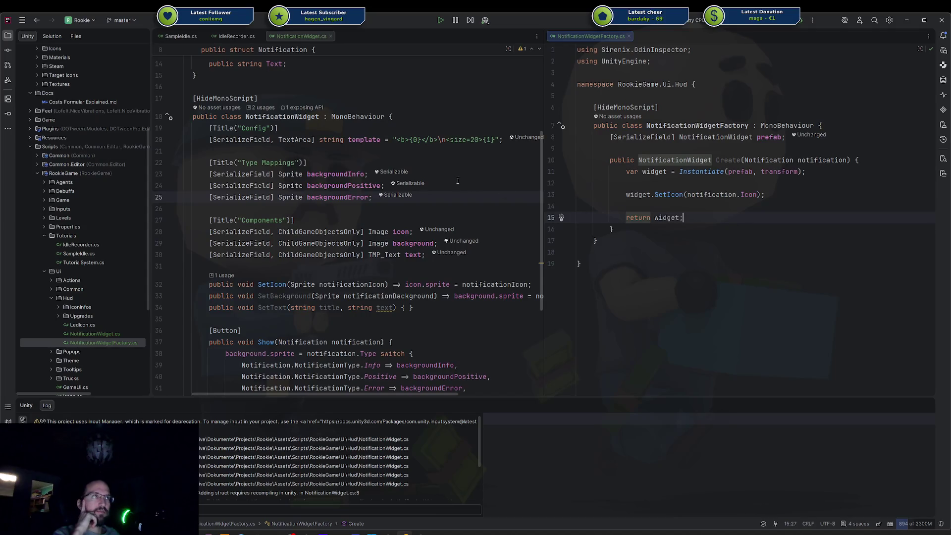
mouse_move(375, 197)
mouse_down()
mouse_move(297, 188)
mouse_move(206, 154)
mouse_move(209, 162)
mouse_up()
key(ctrl+c)
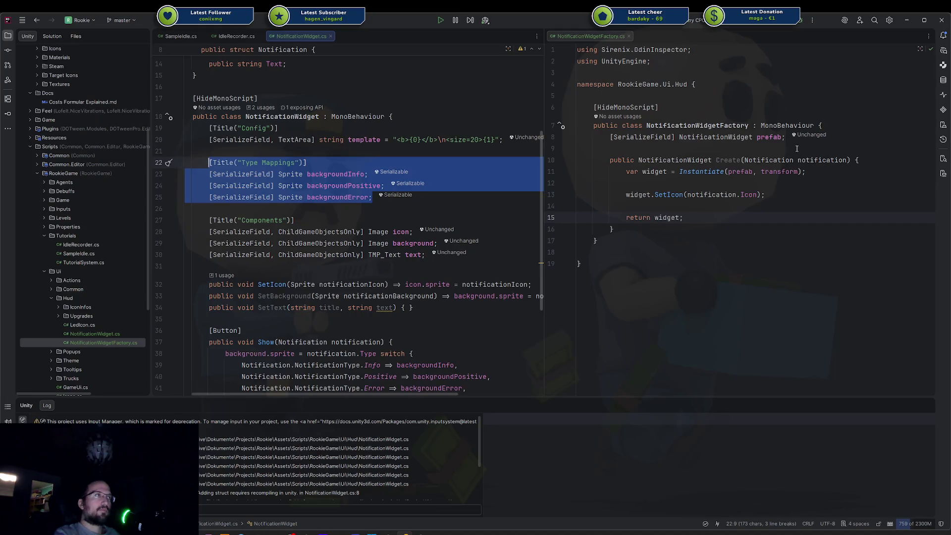
Paste the three background sprite fields under the factory's prefab field
click(796, 149)
key(Return)
key(Return)
key(ctrl+v)
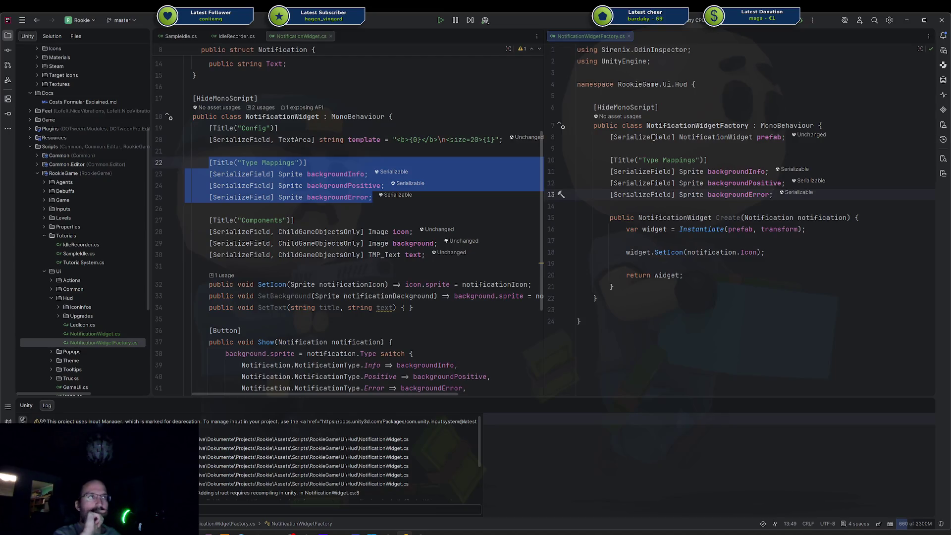
Add a widget.SetBackground call switching on notification.Type after SetIcon
click(783, 252)
key(Return)
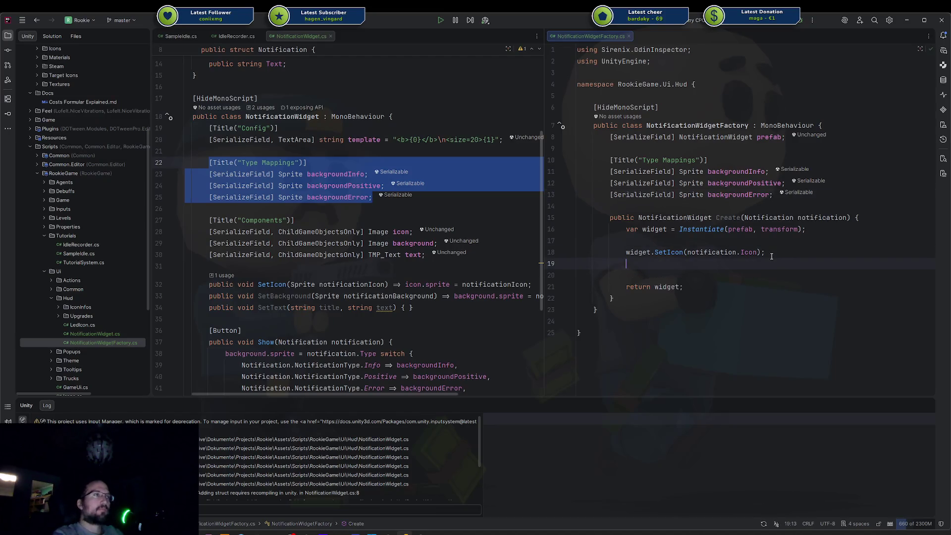
text(w)
key(Escape)
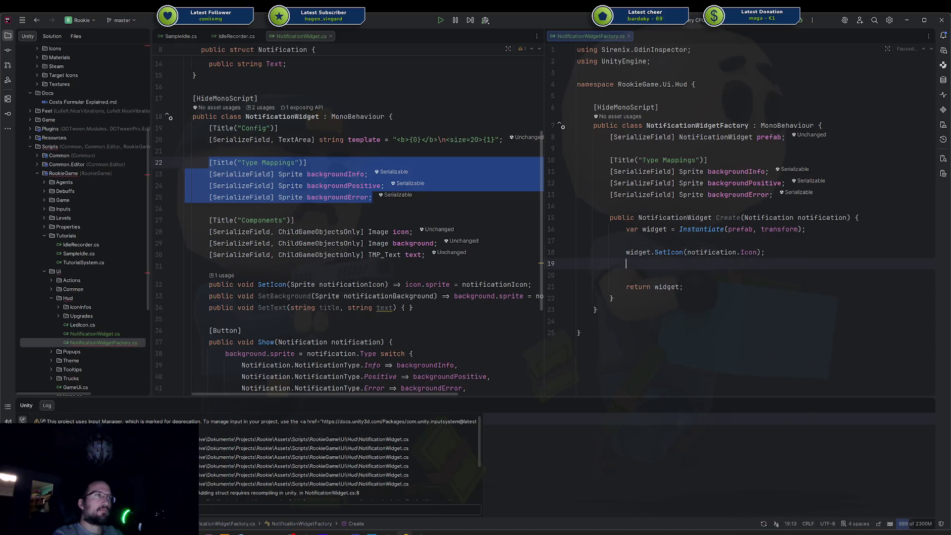
key(Tab)
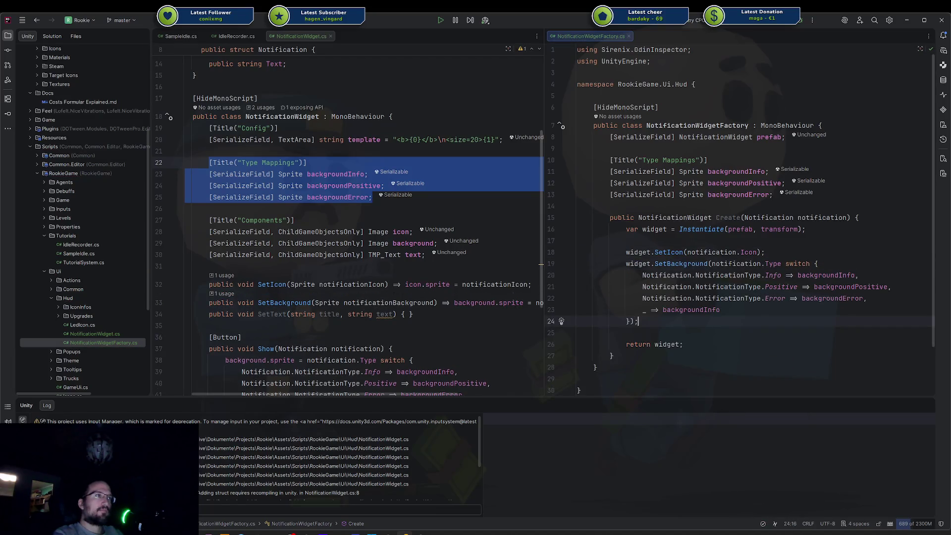
scroll(353, 252, down, 2)
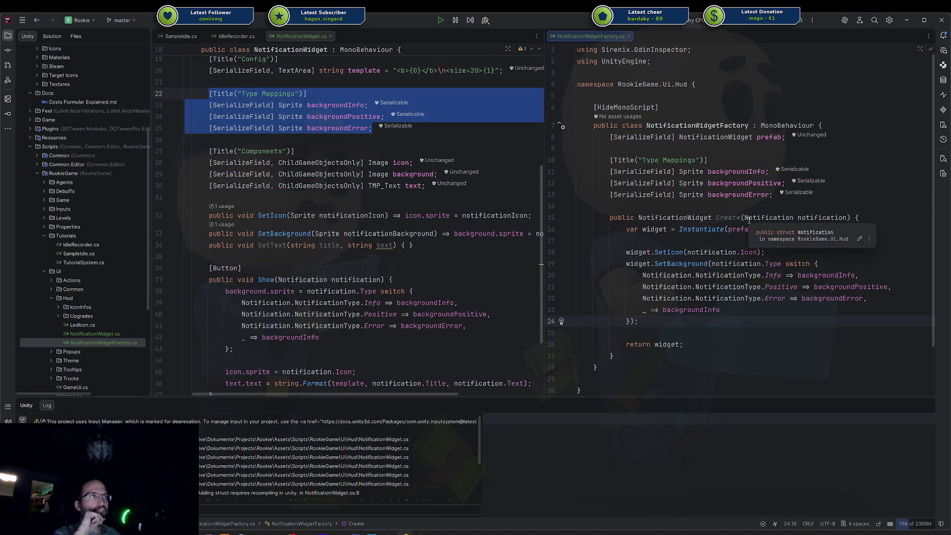
scroll(483, 228, down, 2)
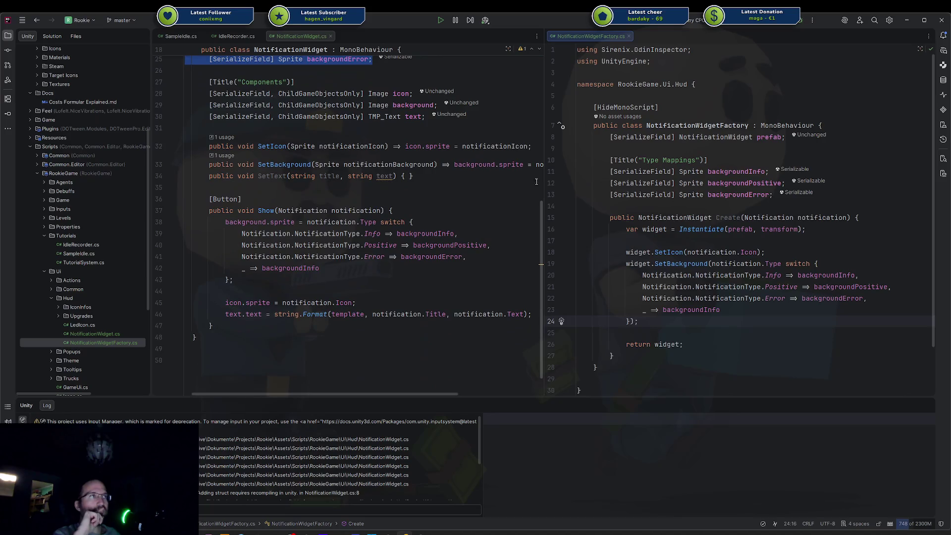
scroll(536, 182, up, 5)
click(388, 174)
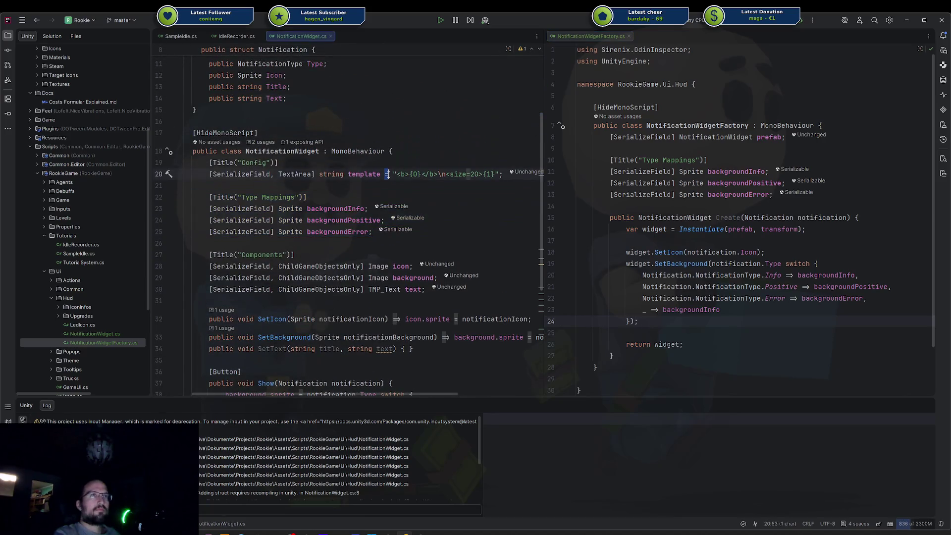
Paste the Config title and template field into NotificationWidgetFactory
key(ctrl+w)
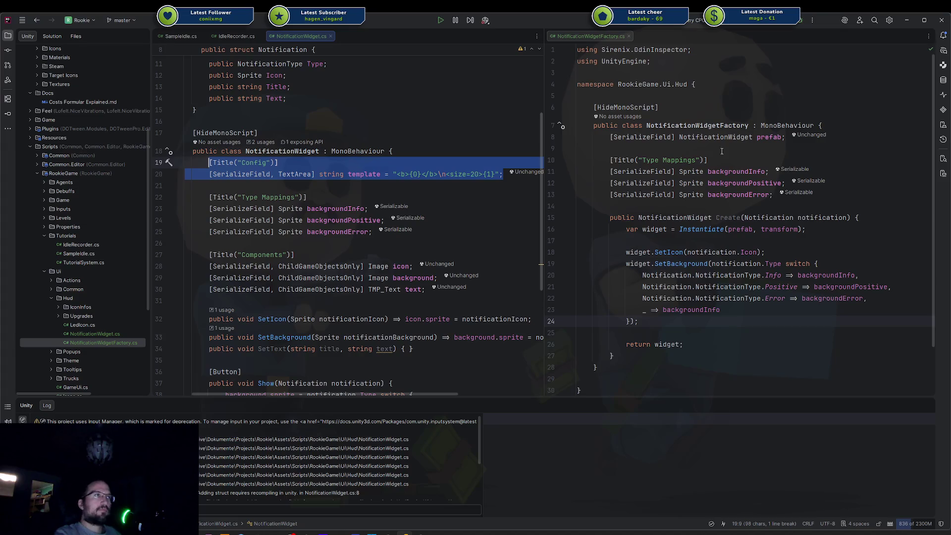
click(839, 122)
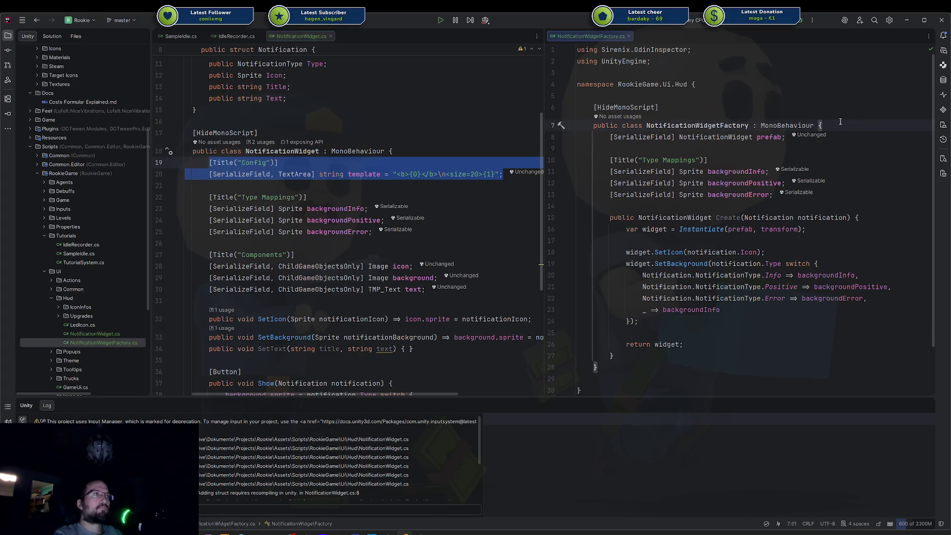
key(Return)
text([Title("Config")]         [SerializeField, TextArea] string template = "<b>{0}</b>\n<size=20>{1}";)
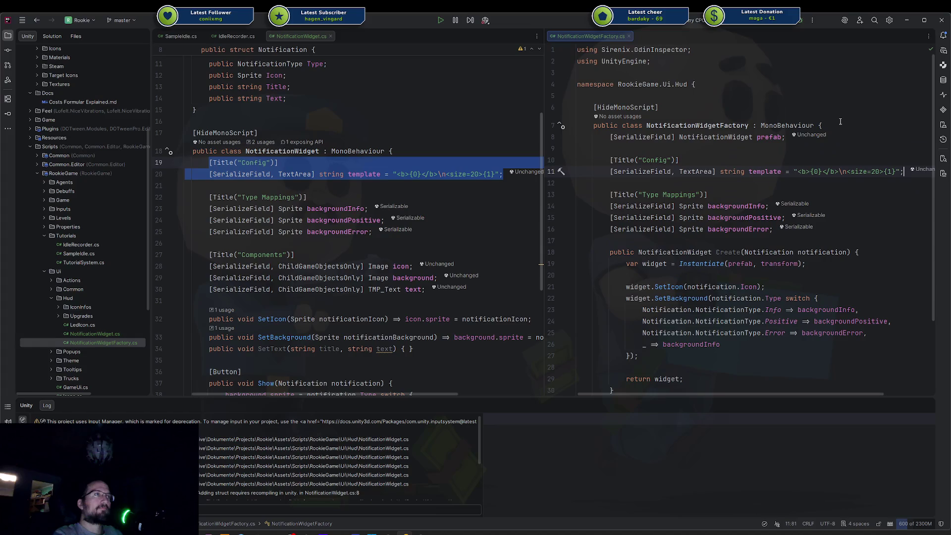
Rewrite SetText with a single string parameter and an expression body assigning text.text
scroll(832, 170, down, 3)
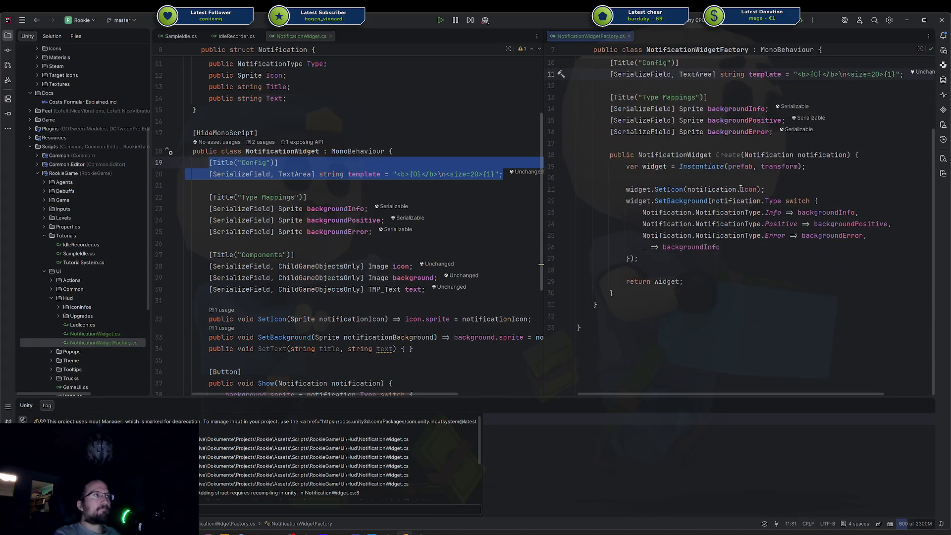
scroll(331, 270, down, 3)
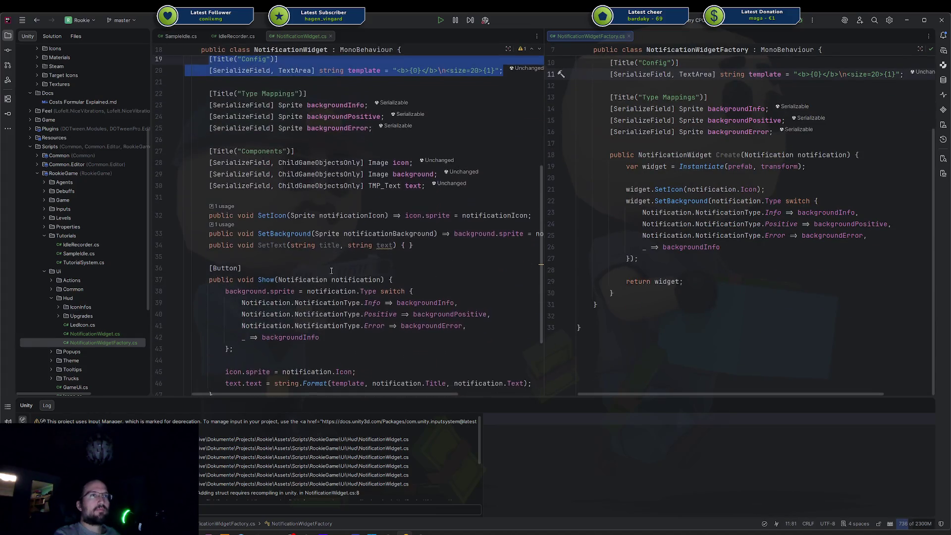
drag(318, 247, 389, 246)
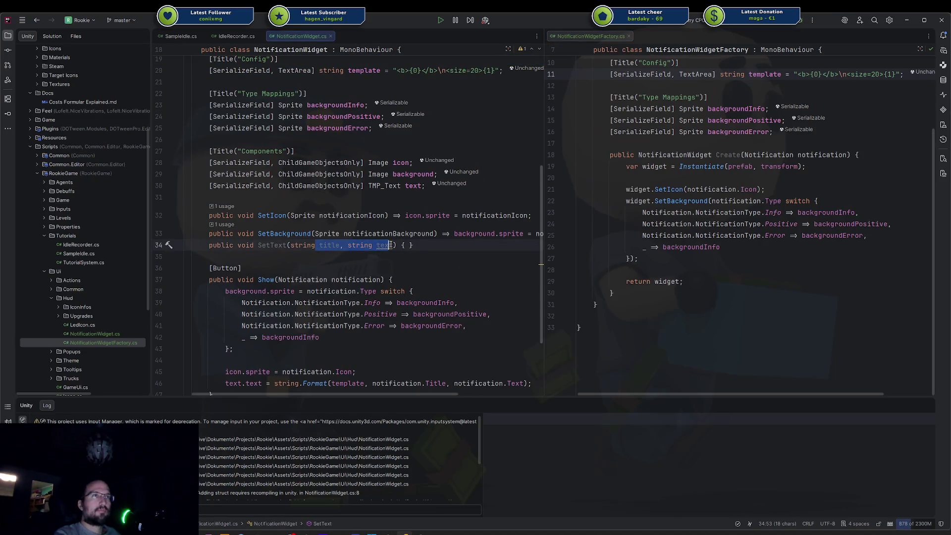
text(text)
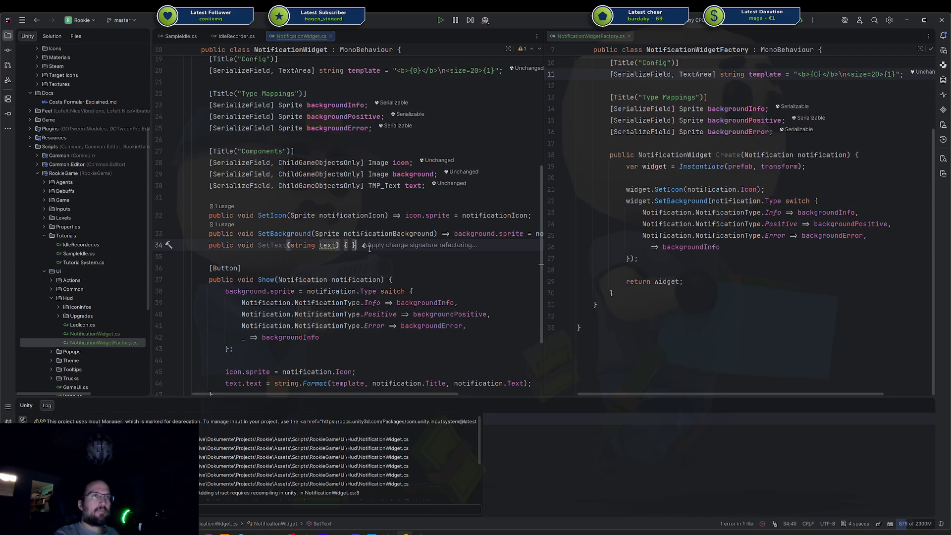
key(End)
key(BackSpace)
key(BackSpace)
key(BackSpace)
text(=>)
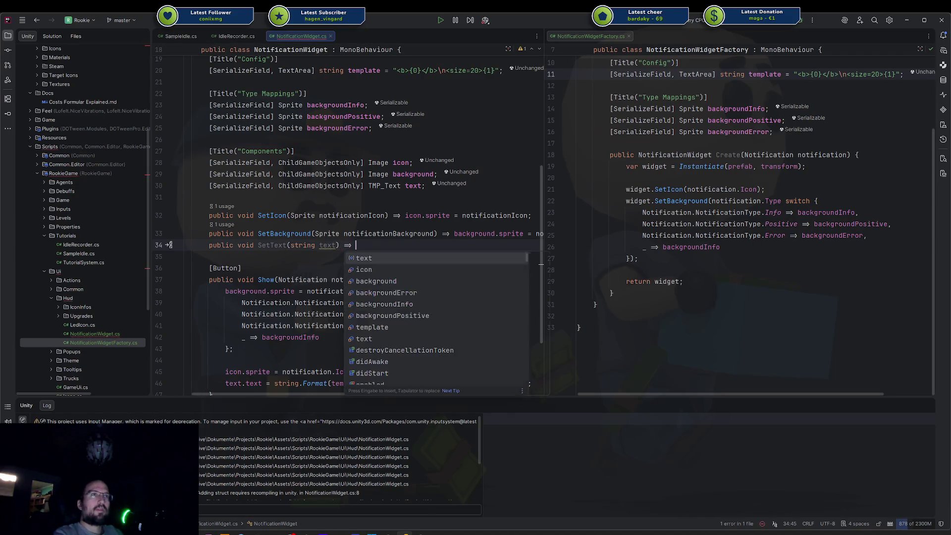
double_click(327, 245)
text(notif)
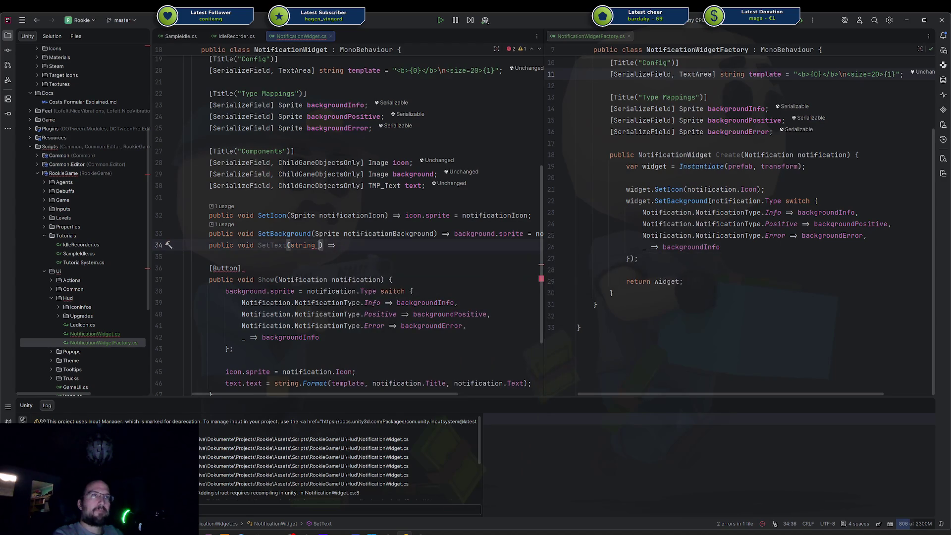
text(catioText)
key(End)
text(text.text = no)
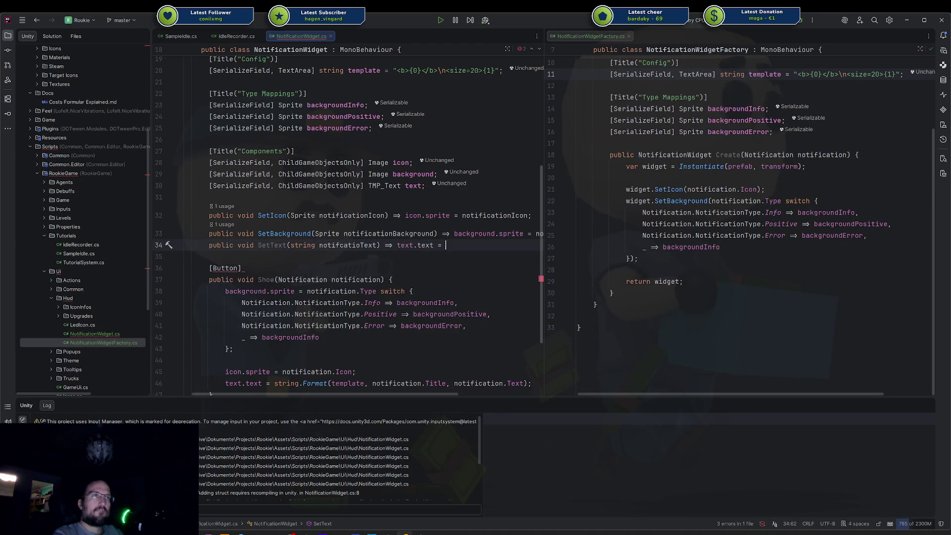
key(Return)
text(;)
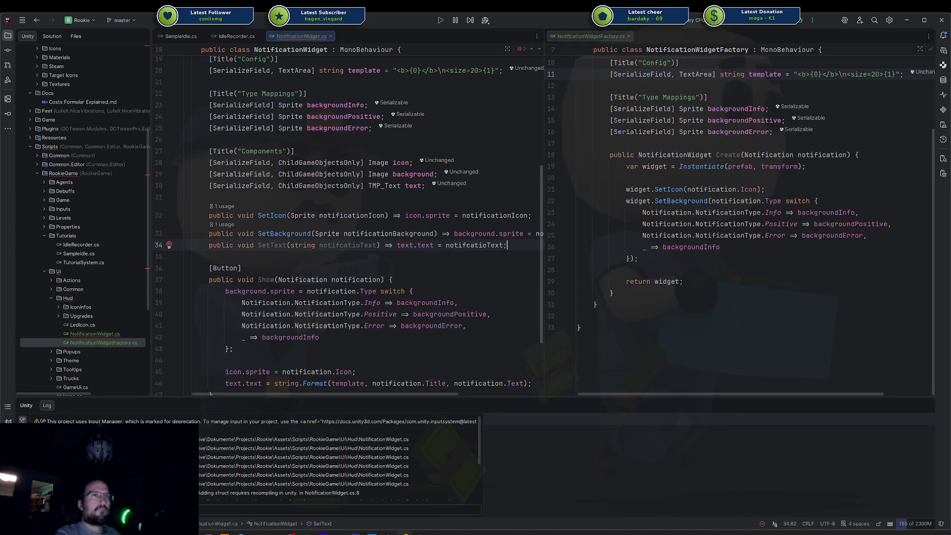
Rename the misspelled SetText parameter to notificationText
double_click(341, 243)
key(F2)
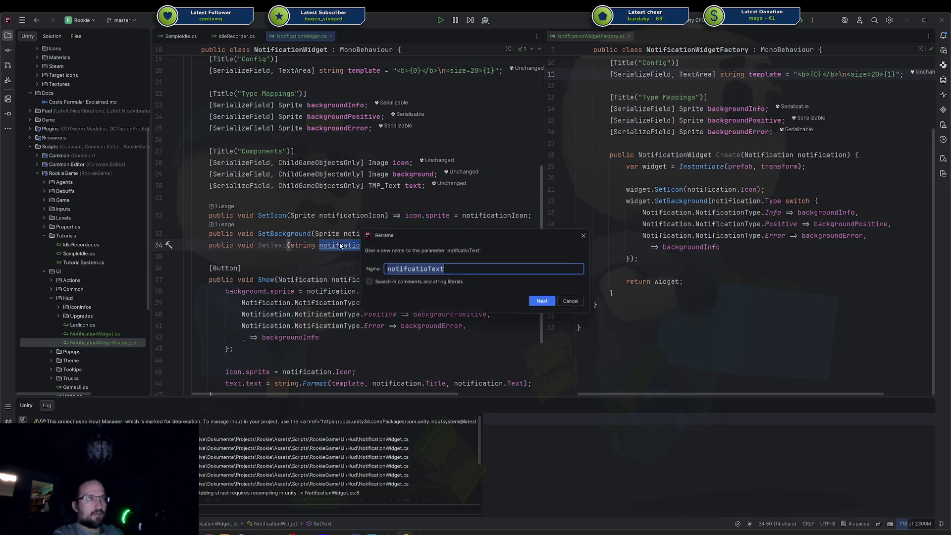
text(notificationT)
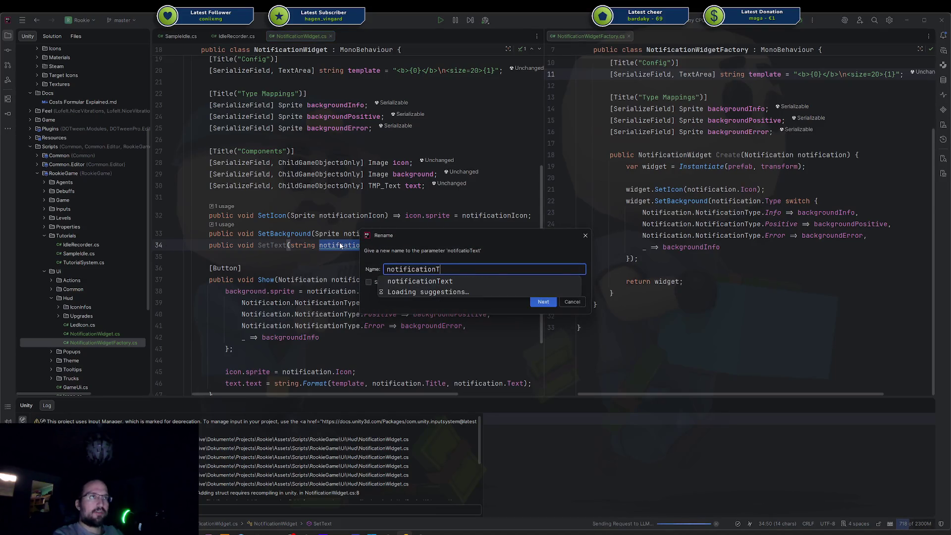
text(ext)
key(Return)
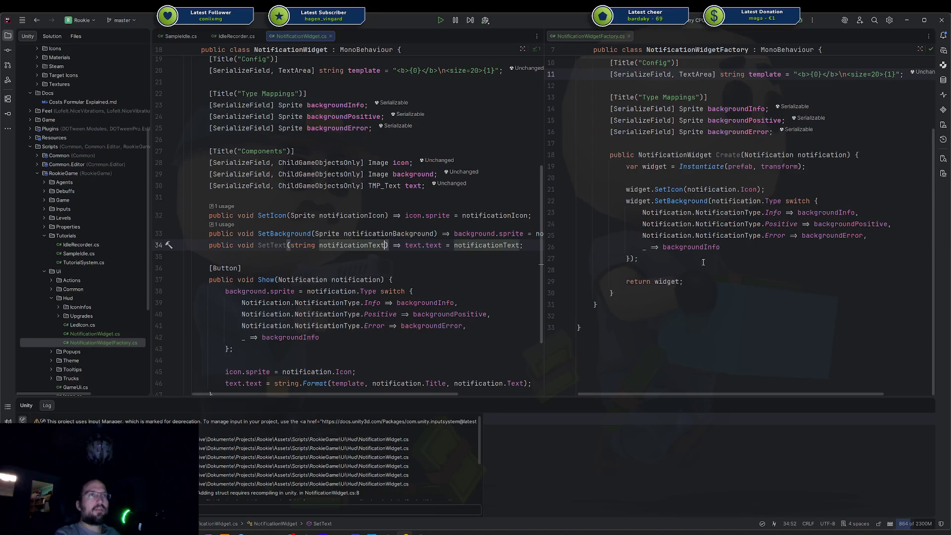
scroll(259, 301, down, 2)
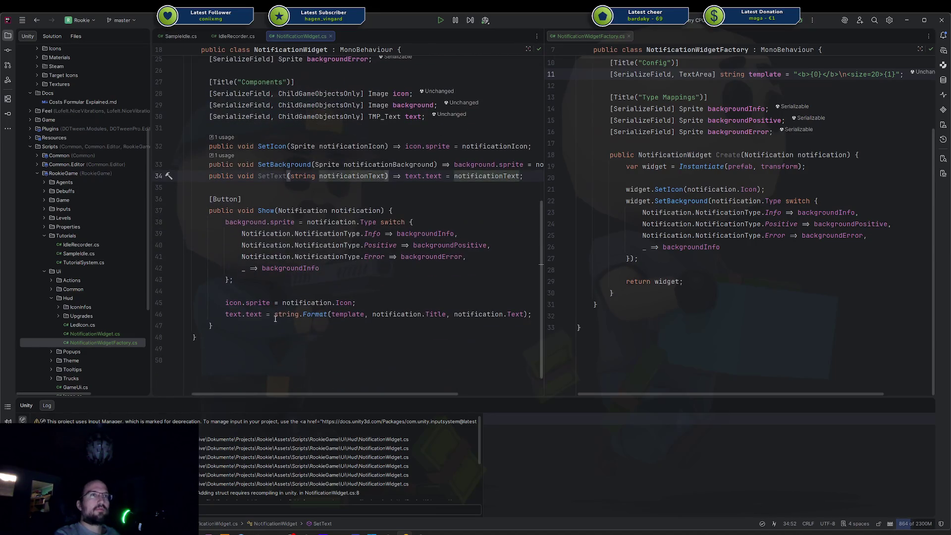
click(274, 314)
click(667, 264)
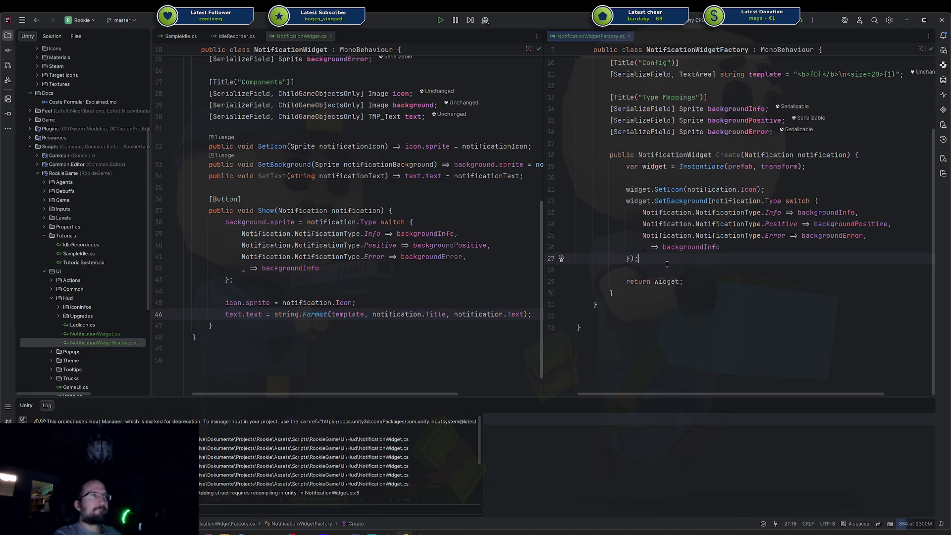
Add widget.SetText(string.Format(template, notification.Title, notification.Text)); after SetBackground
key(Return)
text(widget.)
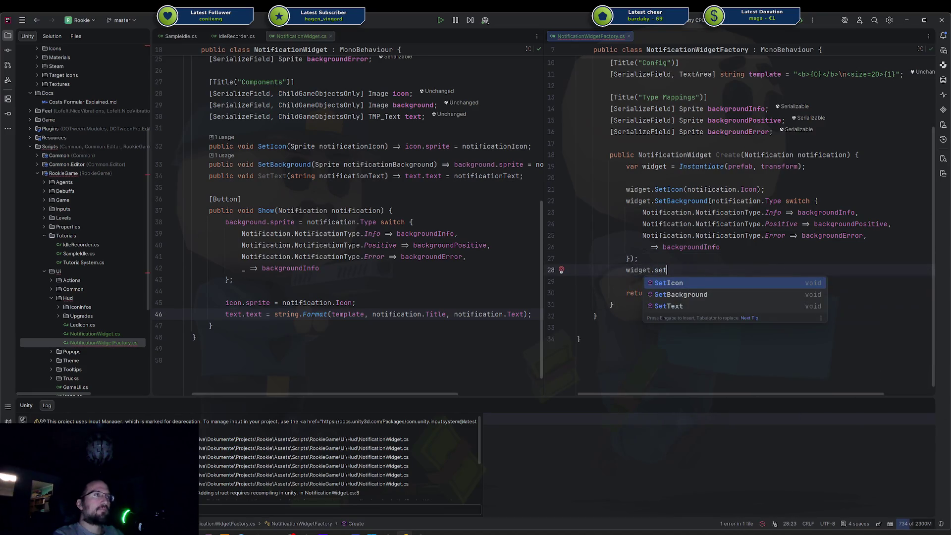
key(Escape)
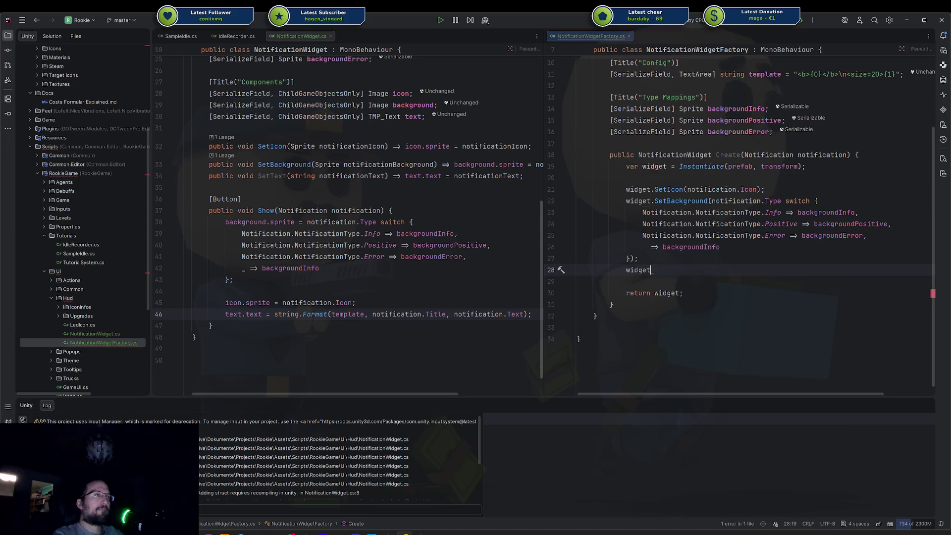
key(Tab)
key(Home)
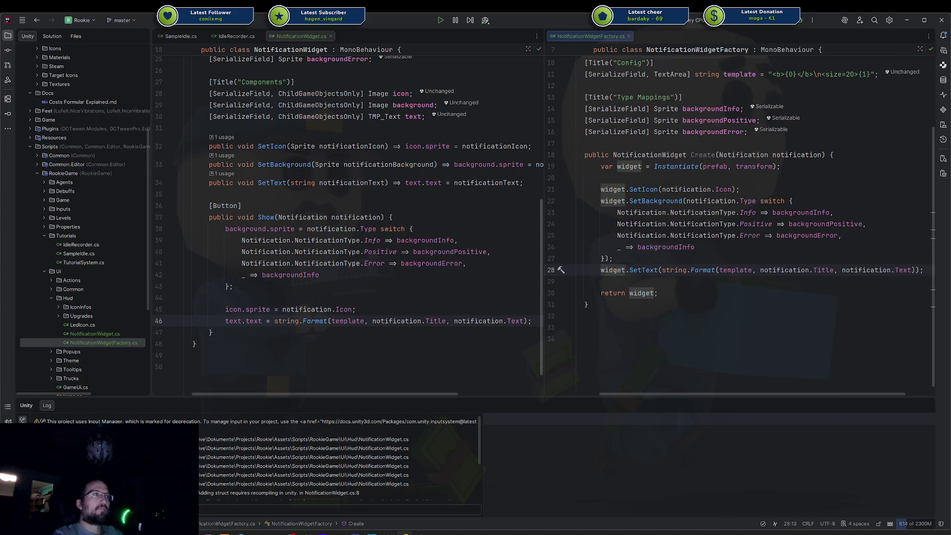
Move the SetText call to directly below the SetIcon call
key(alt)
key(Escape)
key(ctrl+x)
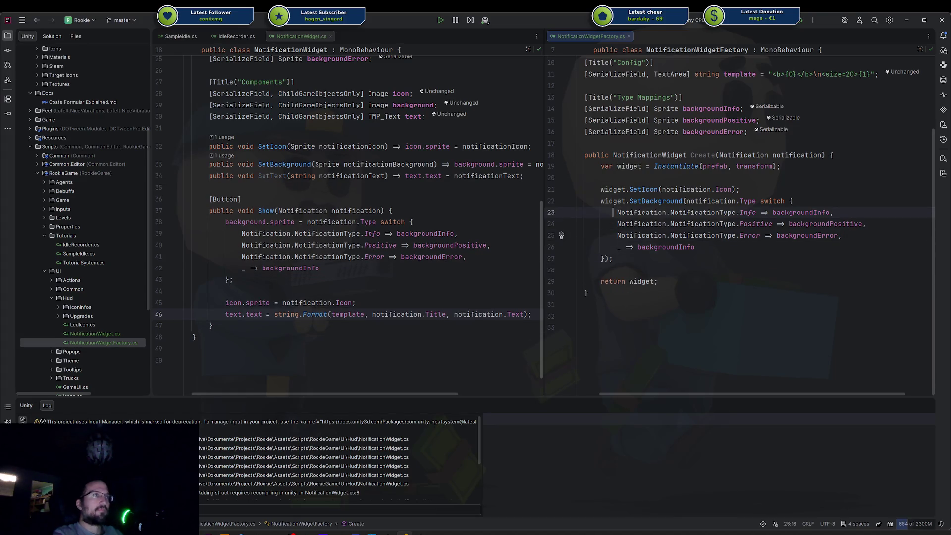
click(613, 189)
key(End)
key(Return)
key(ctrl+v)
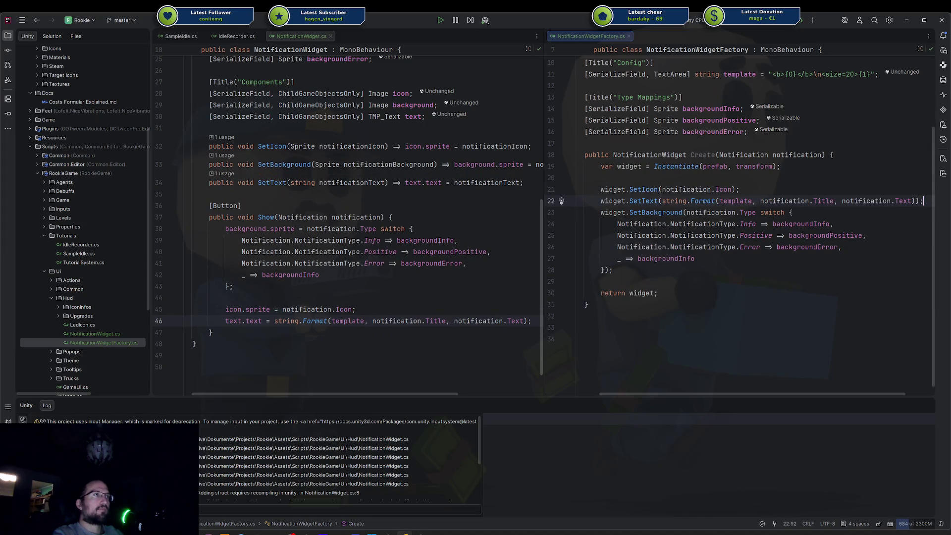
key(Return)
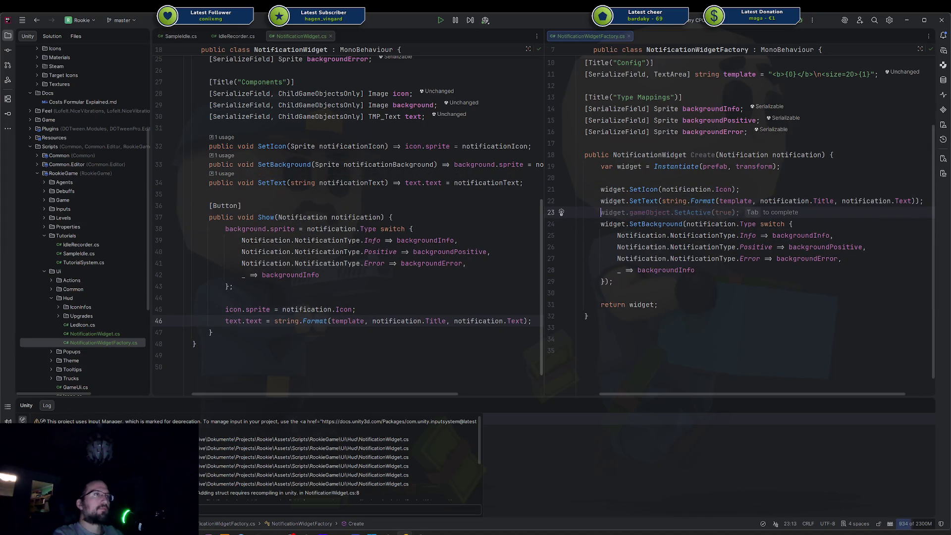
key(Escape)
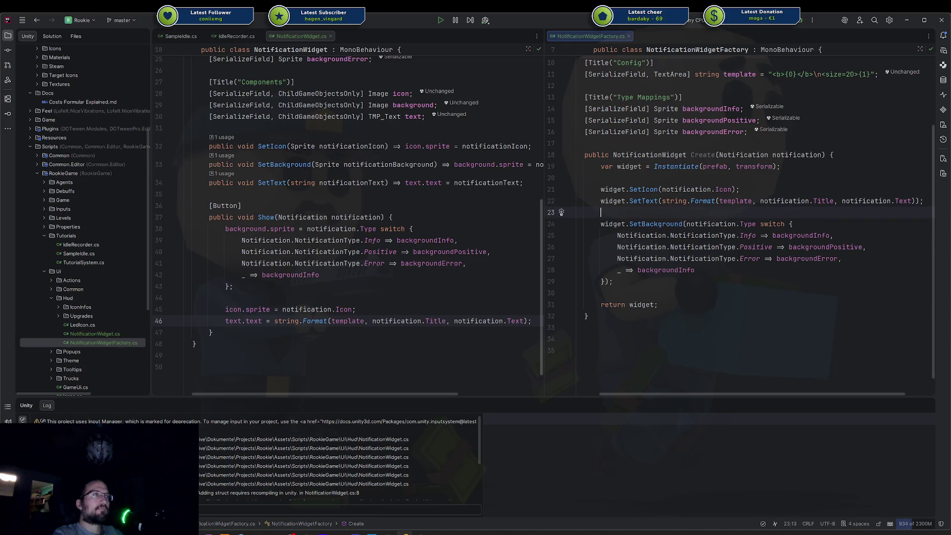
double_click(703, 155)
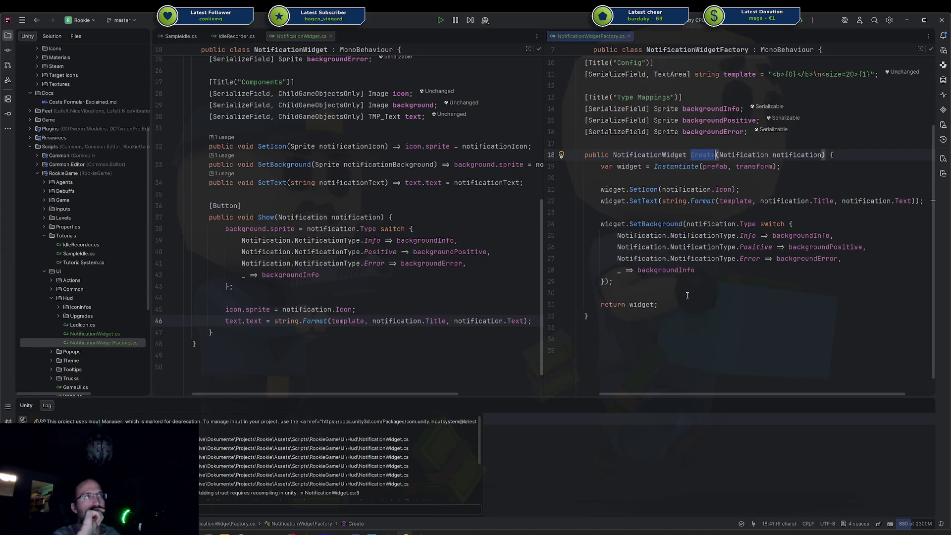
scroll(687, 295, up, 3)
click(692, 126)
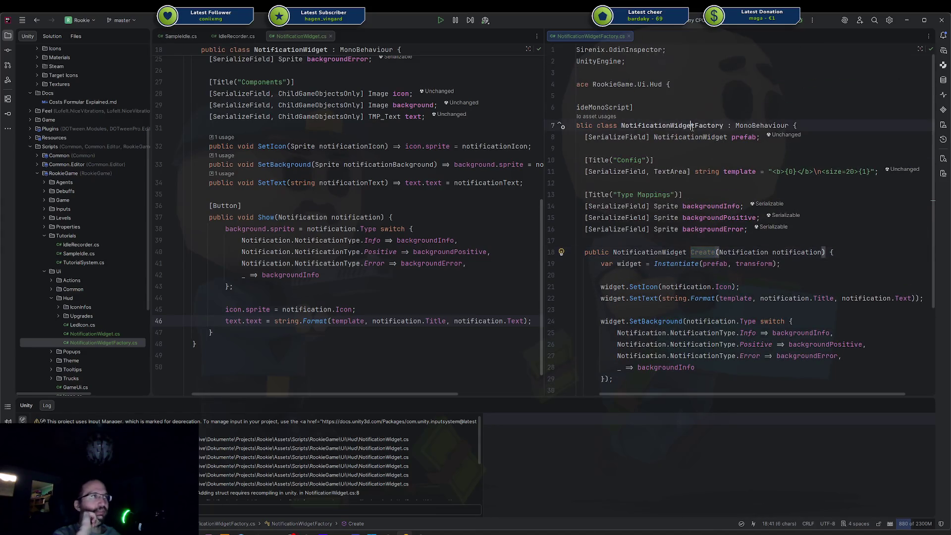
click(707, 229)
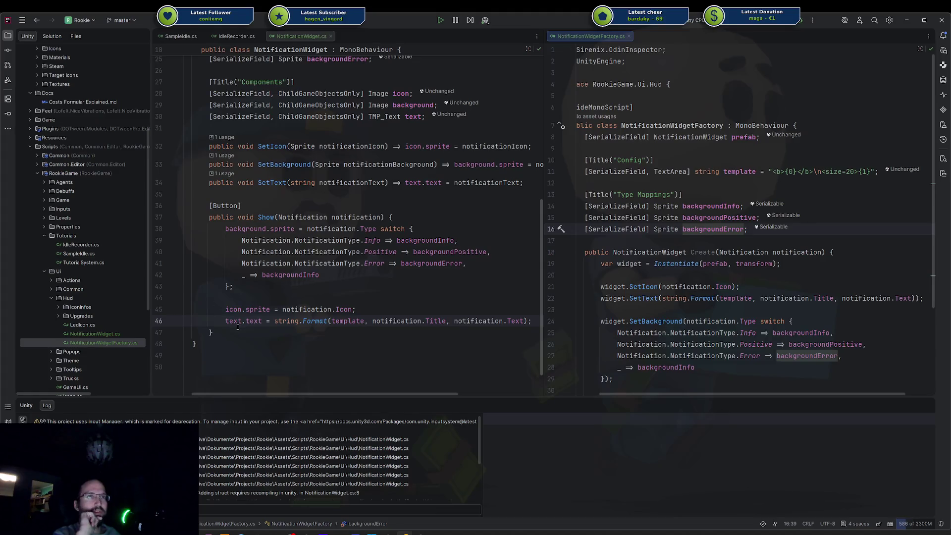
mouse_move(237, 329)
mouse_down()
mouse_move(189, 207)
mouse_move(182, 212)
mouse_up()
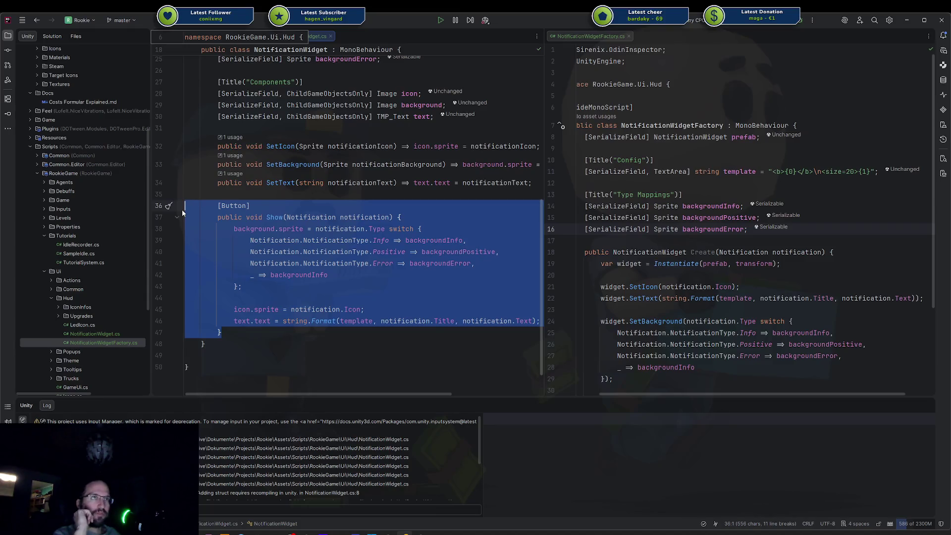
scroll(288, 185, up, 3)
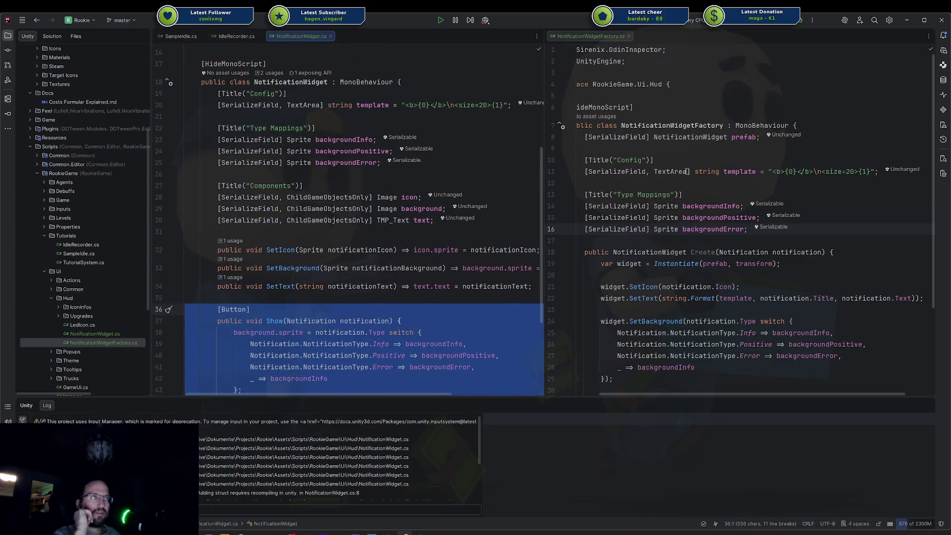
scroll(748, 233, down, 3)
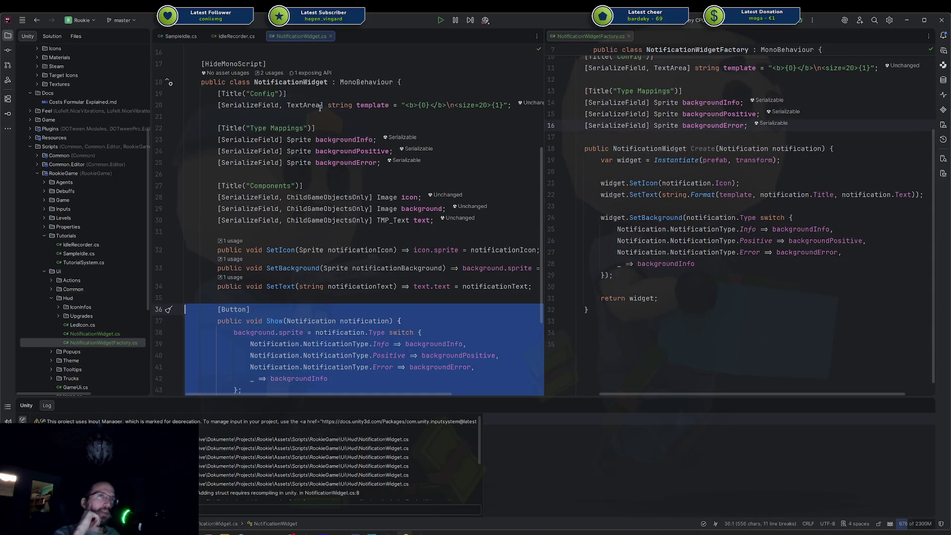
double_click(292, 82)
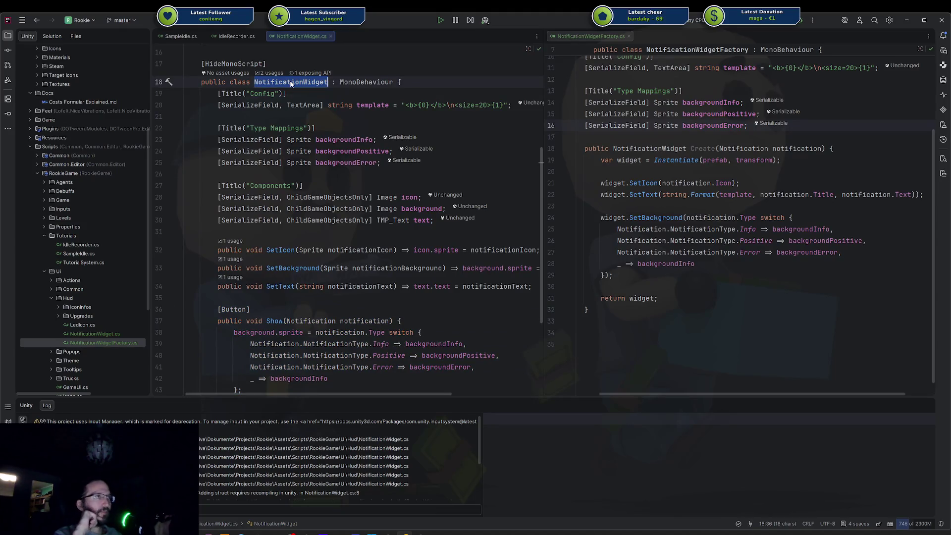
click(804, 112)
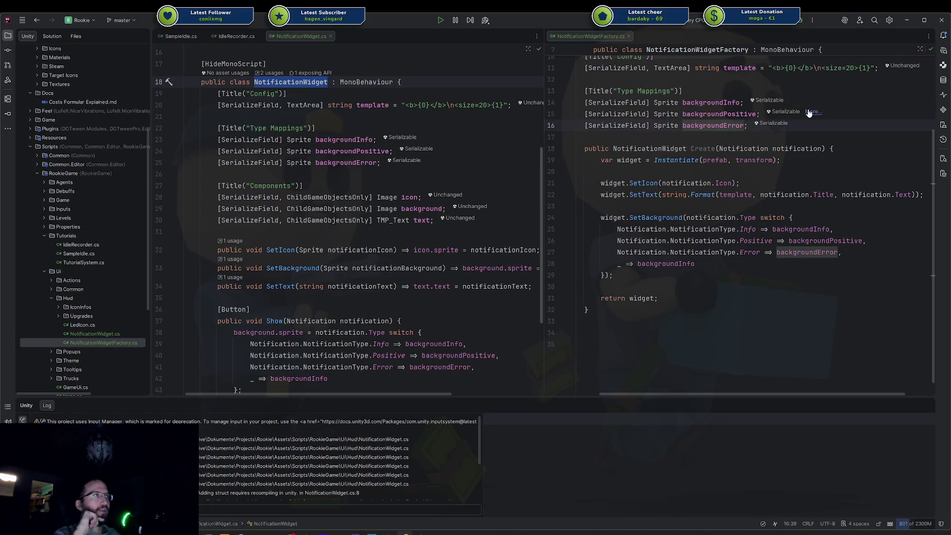
click(735, 91)
scroll(735, 164, up, 3)
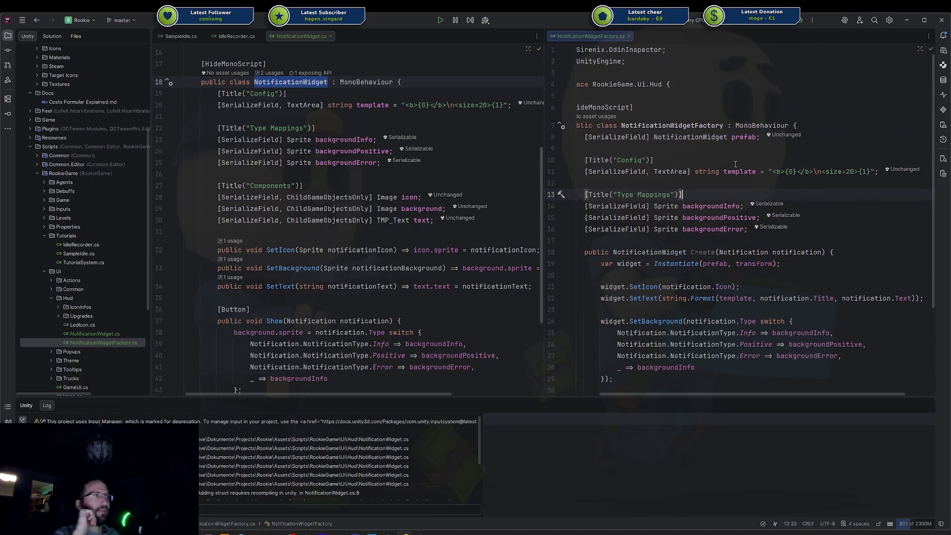
double_click(740, 123)
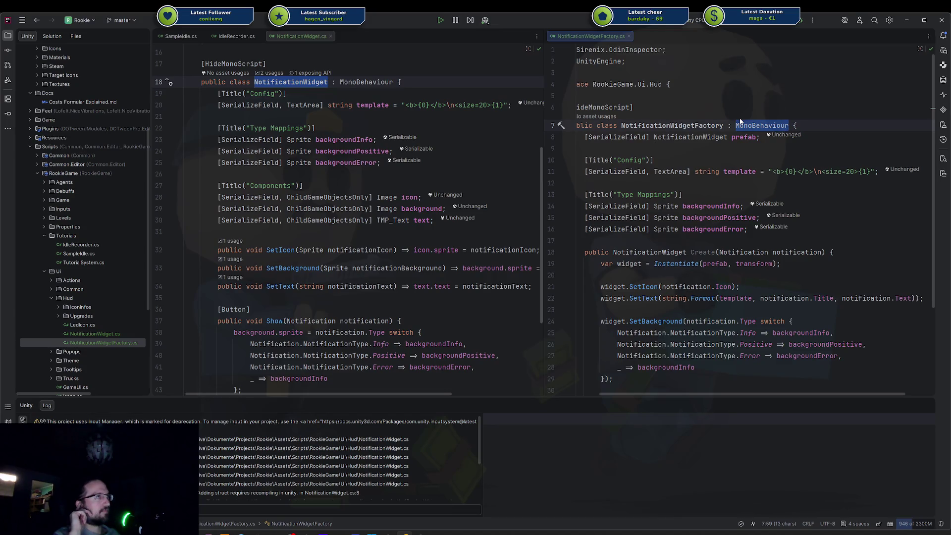
scroll(739, 118, down, 3)
scroll(739, 118, up, 3)
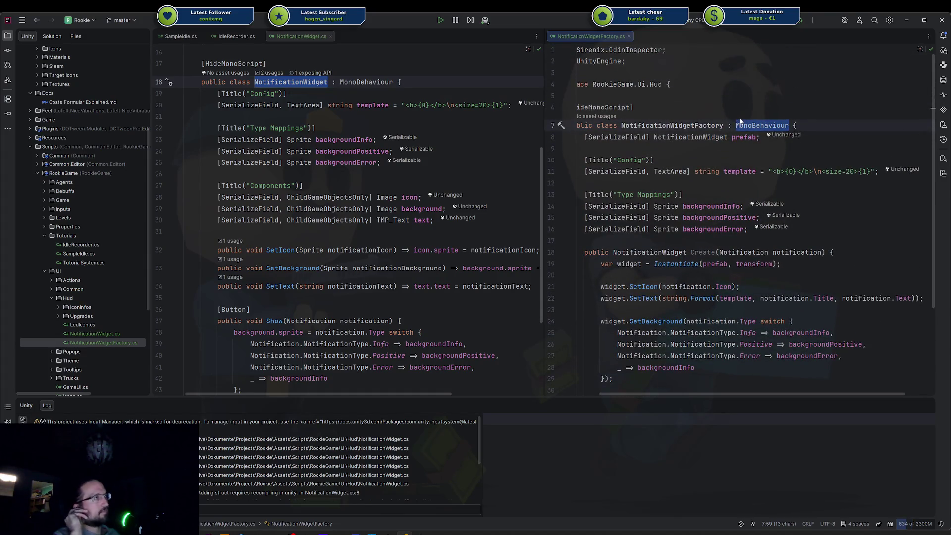
scroll(363, 227, down, 2)
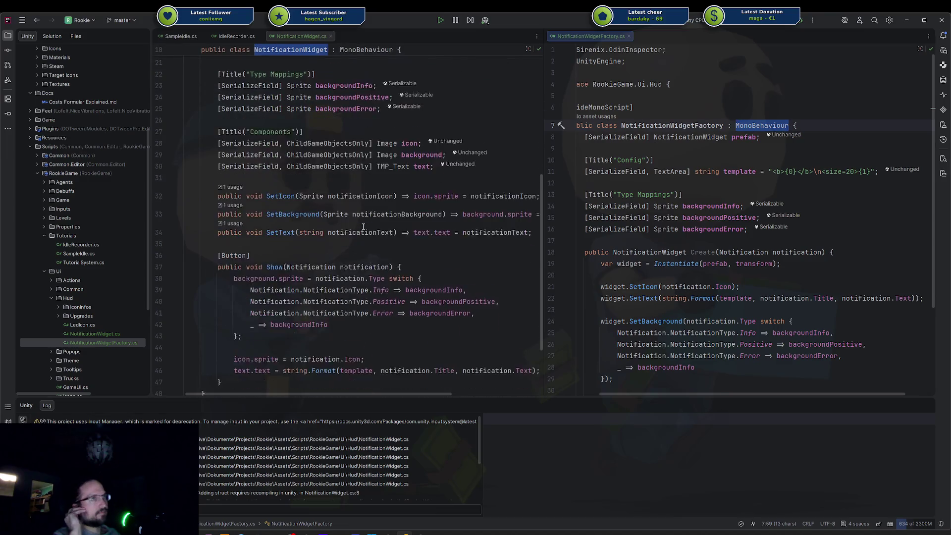
scroll(363, 226, down, 1)
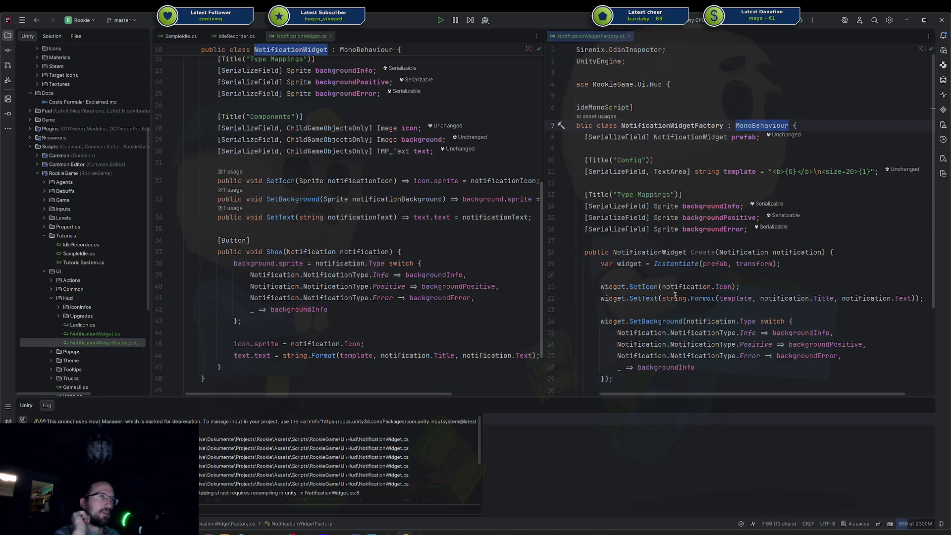
scroll(650, 393, left, 2)
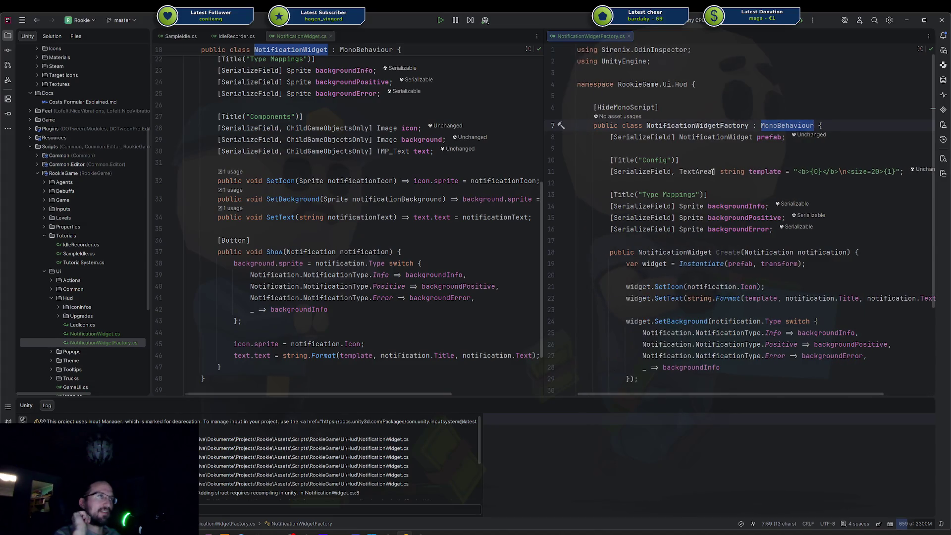
double_click(792, 127)
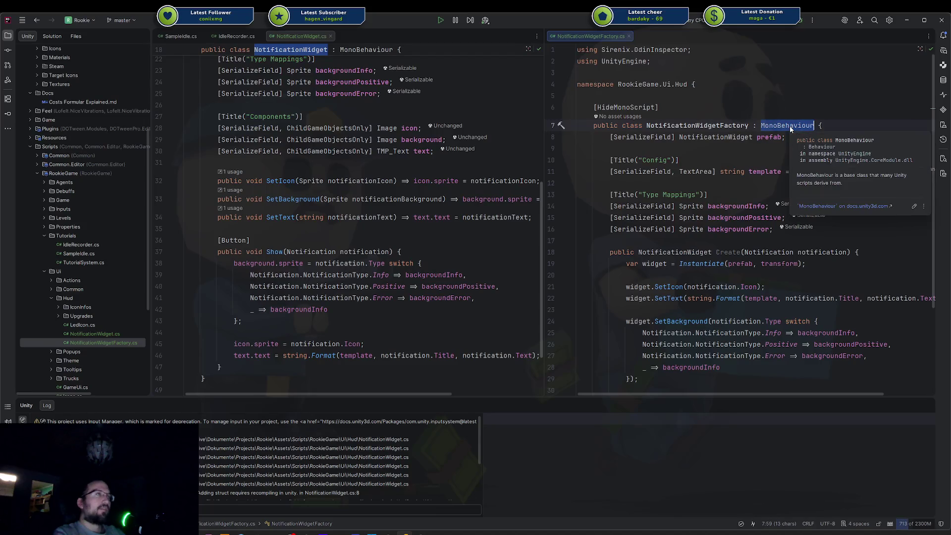
Change the base class to ScriptableObject and add a Transform parent parameter to Create
text(Scr)
key(Return)
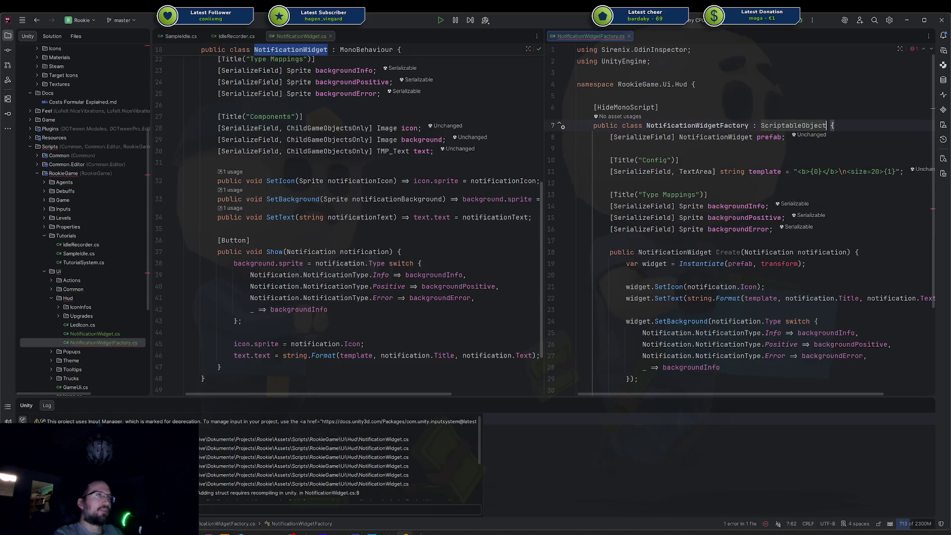
click(847, 253)
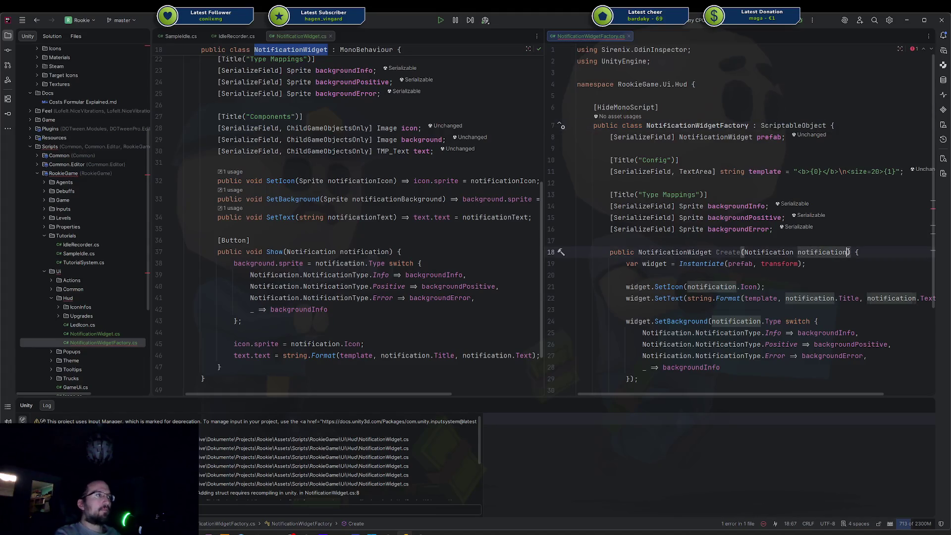
text(, Trans)
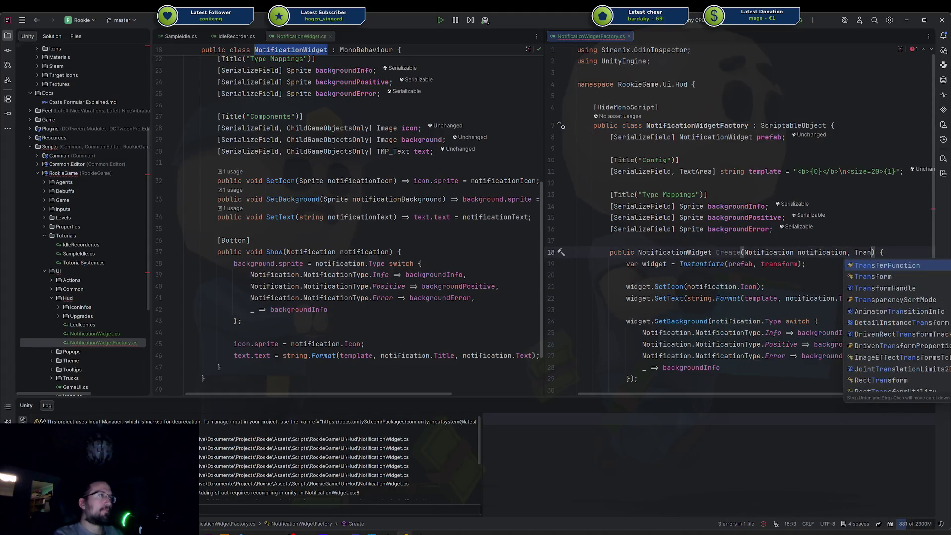
key(Down)
key(Return)
text(parent)
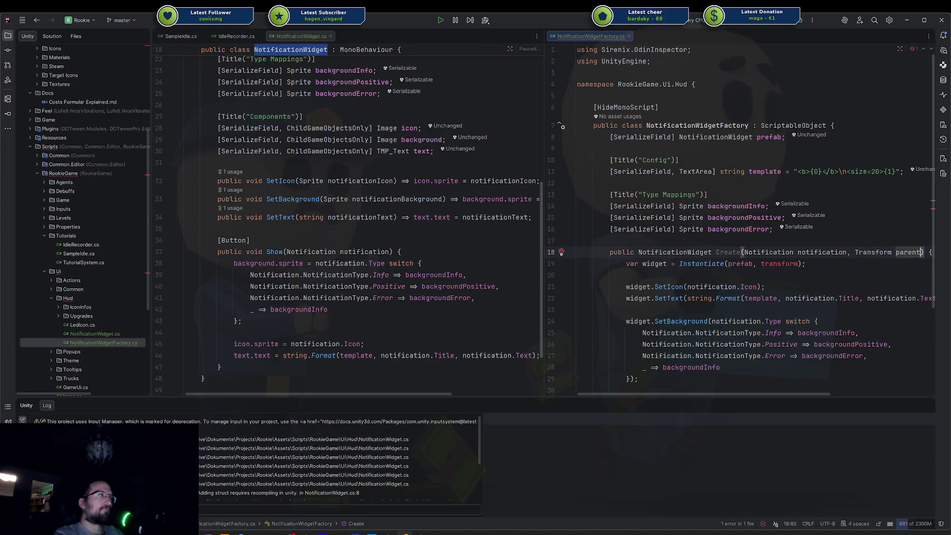
Pass parent instead of transform to the Instantiate call
key(Down)
key(Left)
key(Left)
key(ctrl+BackSpace)
text(par)
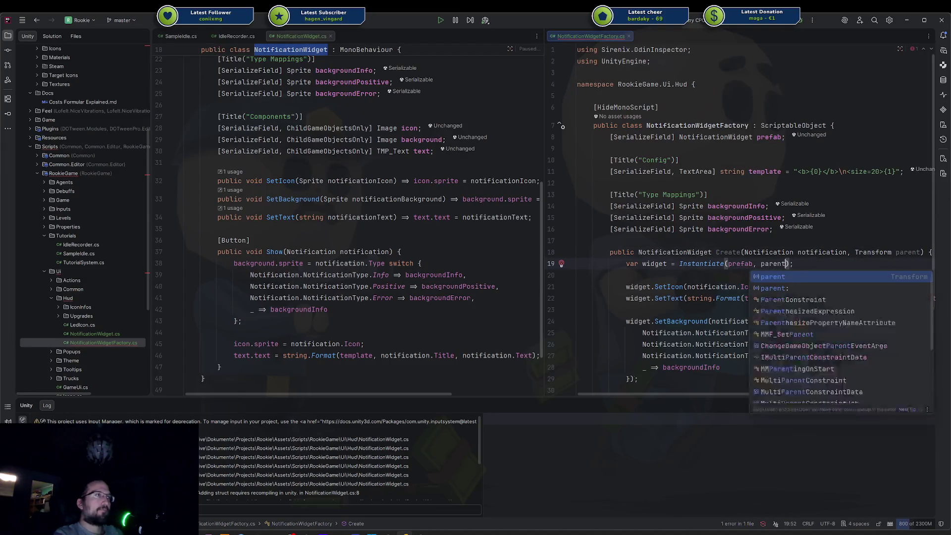
key(Return)
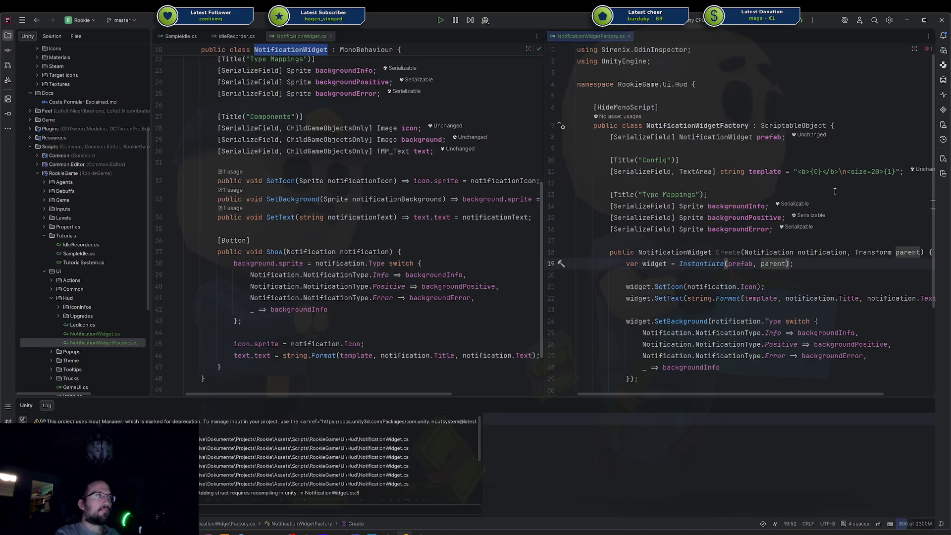
click(835, 191)
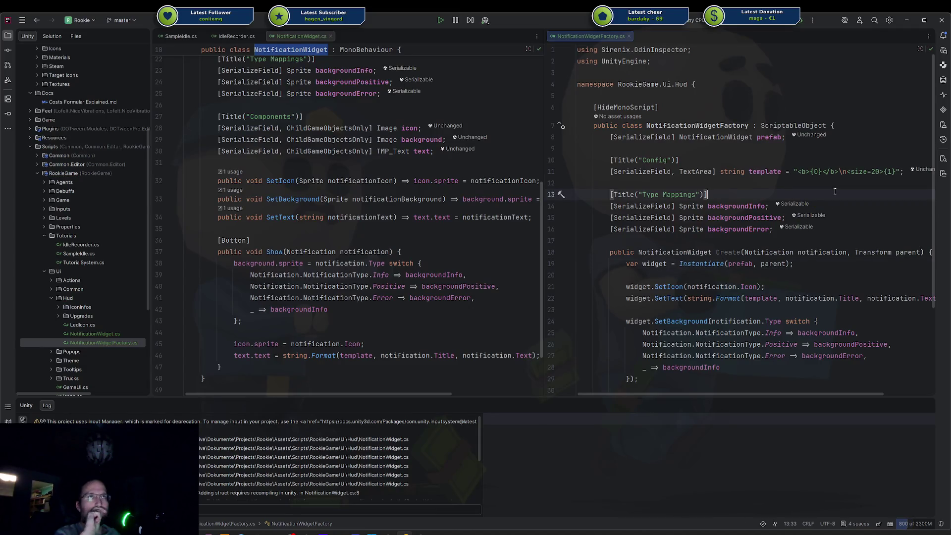
scroll(355, 149, up, 3)
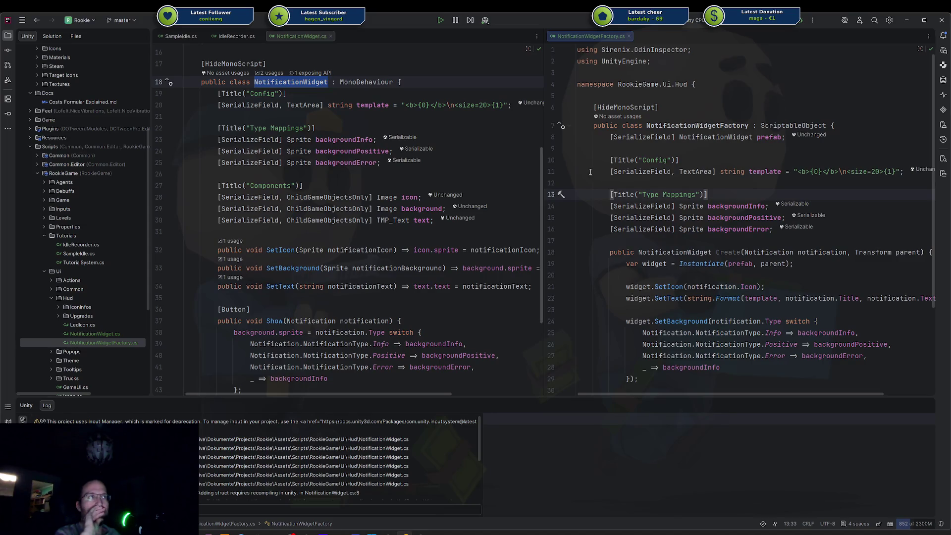
scroll(712, 237, down, 2)
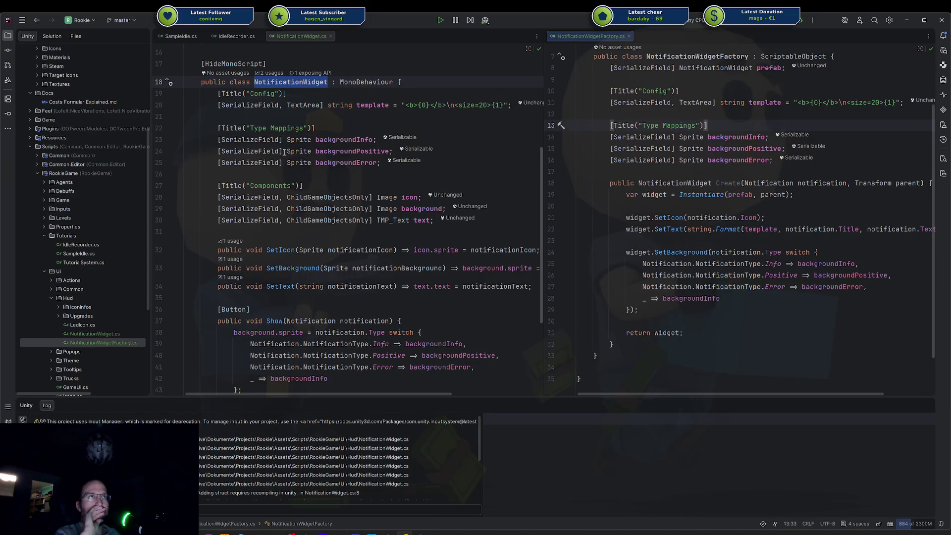
Select the NotificationWidget and NotificationWidgetFactory class names
click(429, 120)
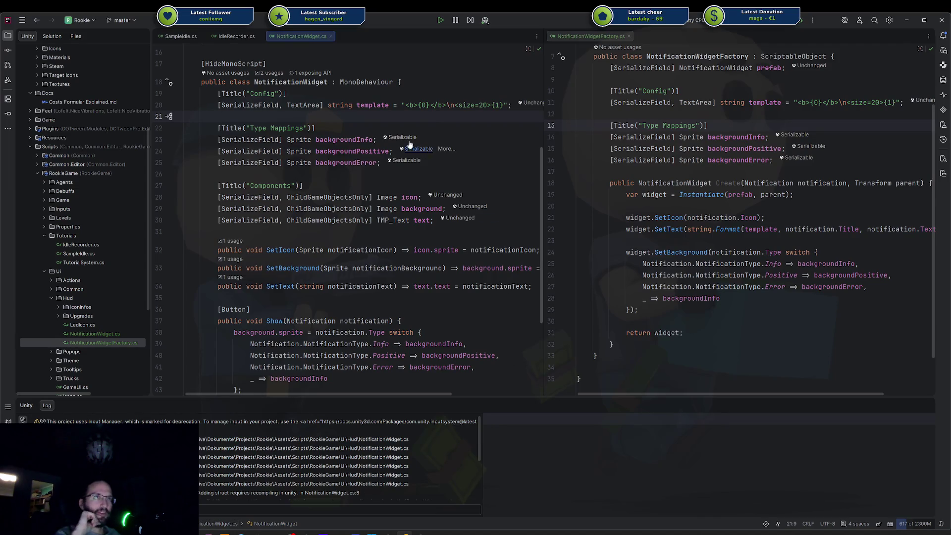
click(300, 82)
double_click(299, 81)
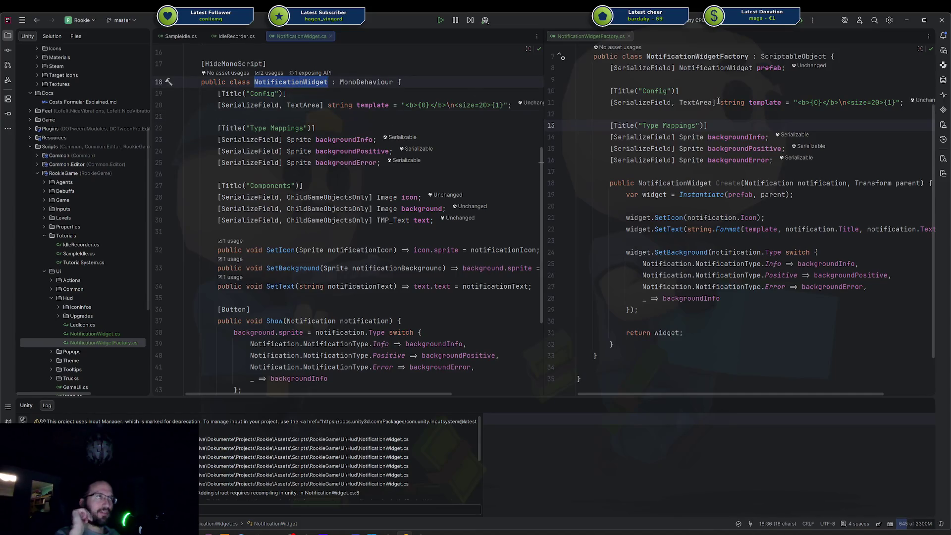
double_click(715, 57)
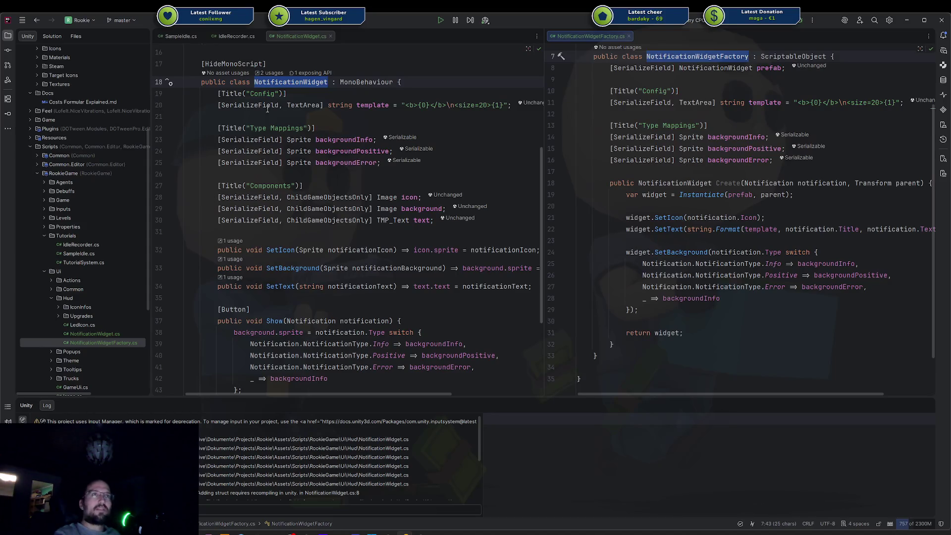
Delete the Config template and Type Mappings sprite fields, then the [Button] Show method
drag(218, 93, 457, 187)
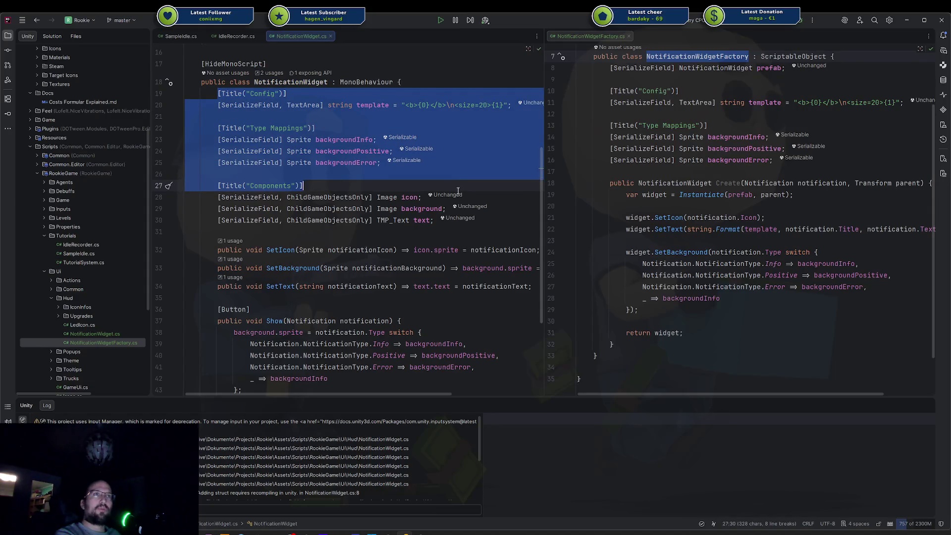
key(Delete)
mouse_move(216, 205)
mouse_down()
mouse_move(278, 275)
mouse_move(284, 336)
mouse_up()
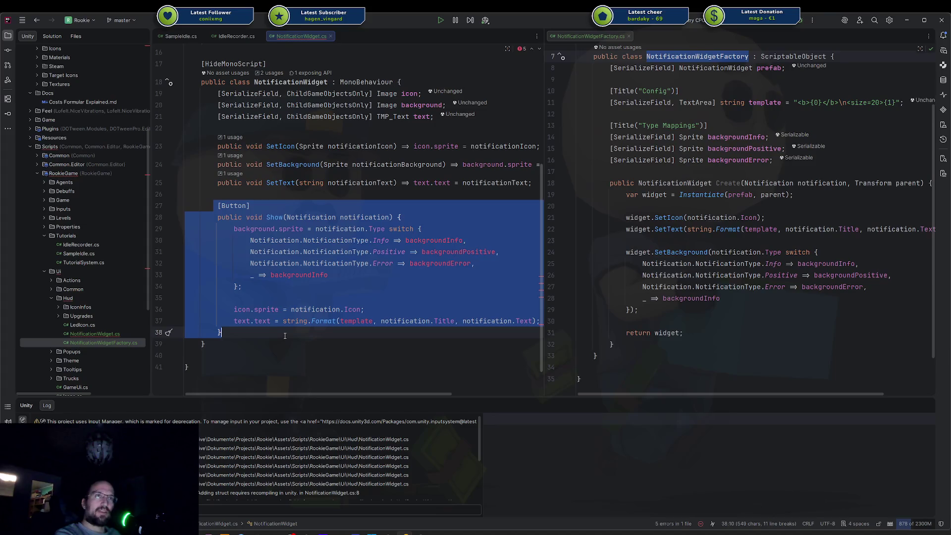
key(Delete)
scroll(273, 307, up, 5)
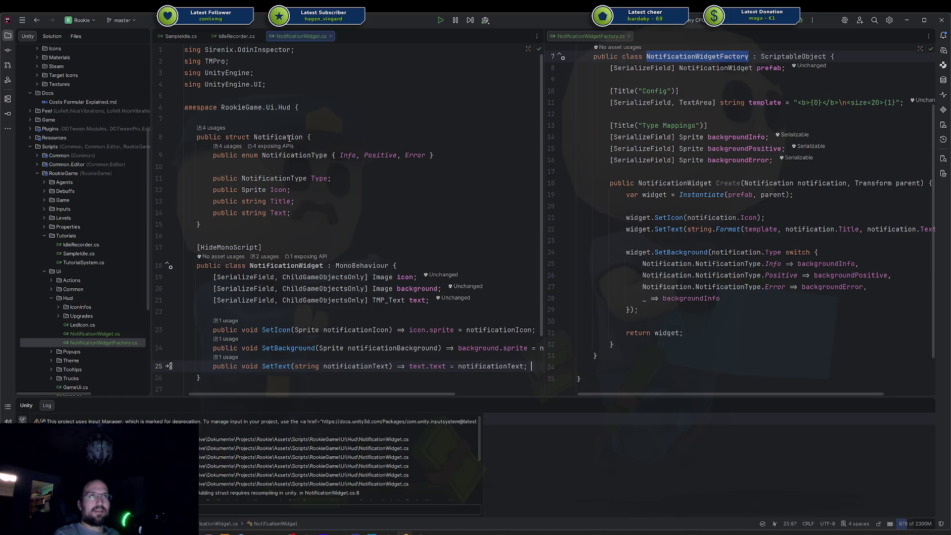
click(290, 137)
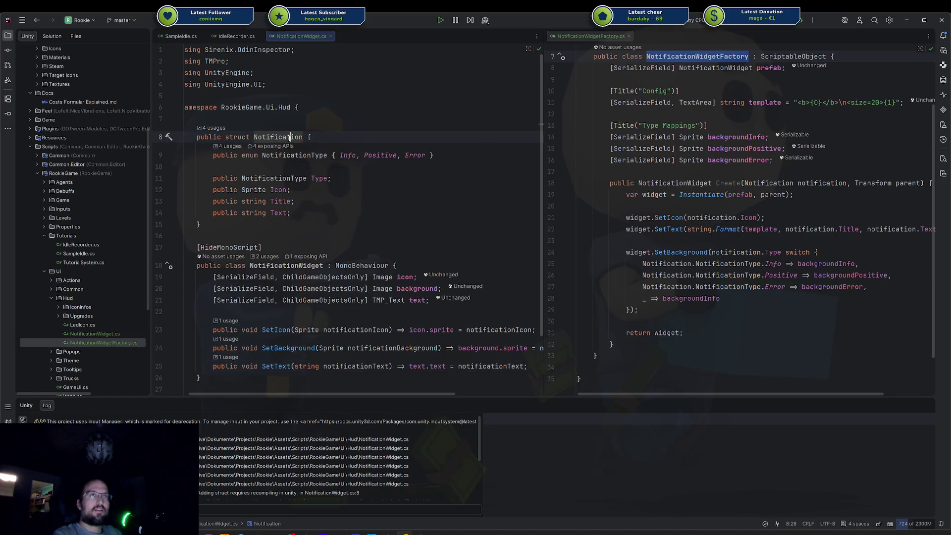
Move the Notification struct into a new Notification.cs file and dismiss the Git prompt
key(alt+Return)
key(Return)
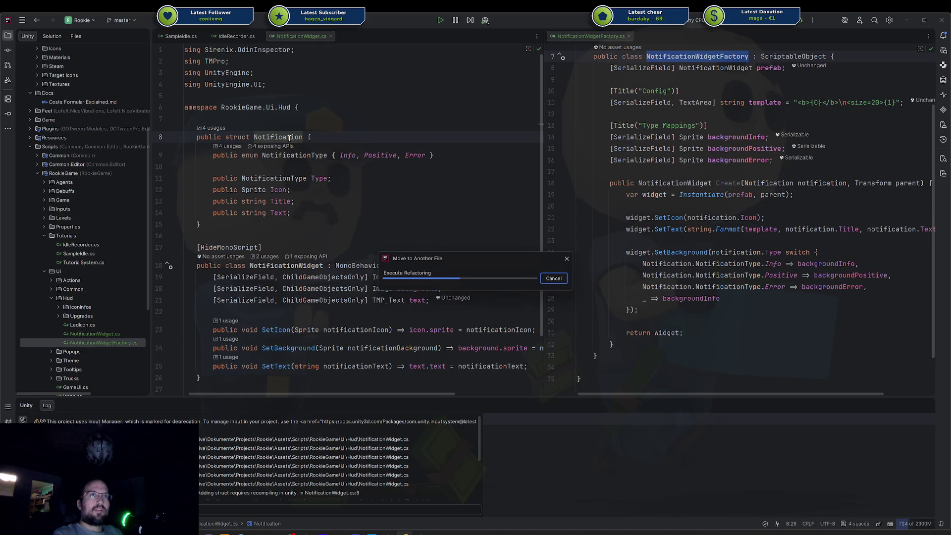
key(Return)
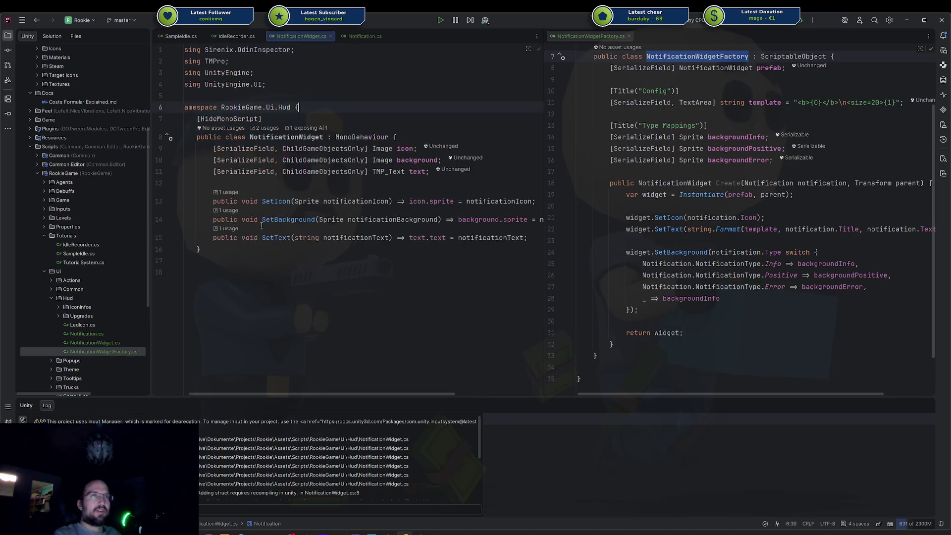
click(258, 238)
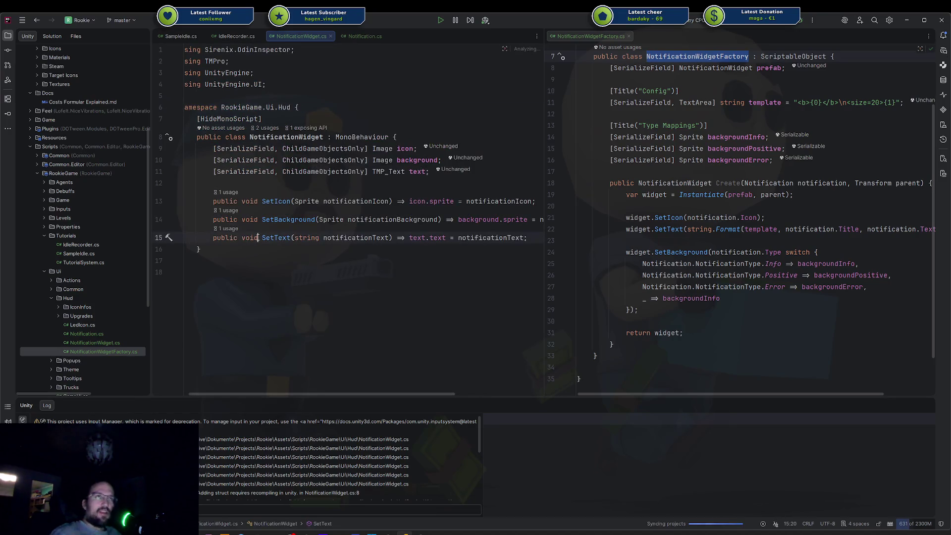
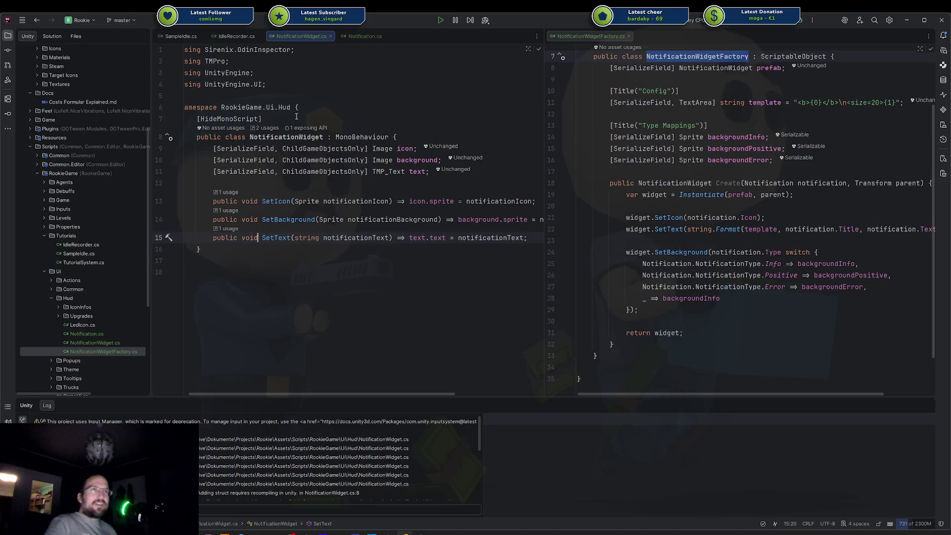
Remove the stray space from the NotificationWidgetFactory class name
mouse_move(305, 139)
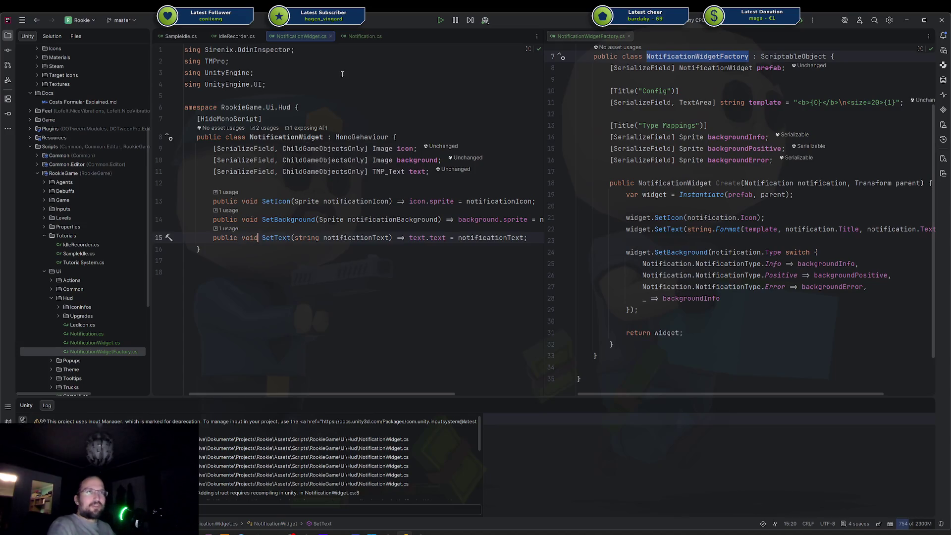
click(426, 120)
scroll(717, 143, up, 2)
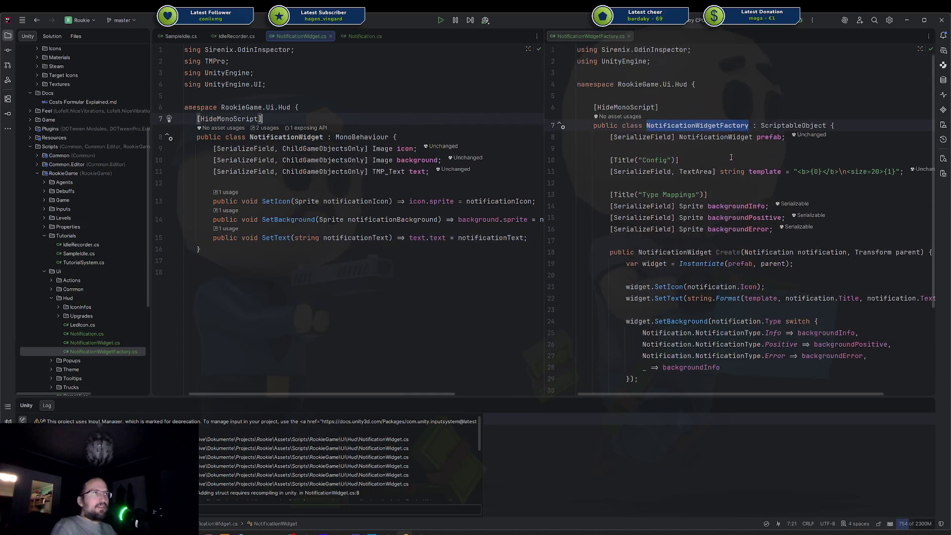
click(715, 127)
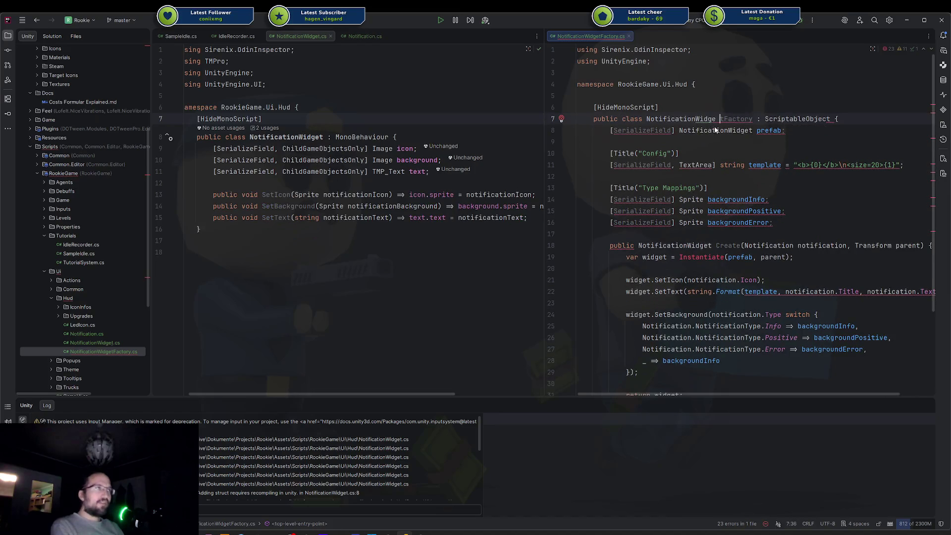
key(BackSpace)
Add NotificationWidgetFactory to Unity's Assets/Create menu with menuName prefixed 'Game/Ui/'
key(alt+Return)
key(Down)
key(Down)
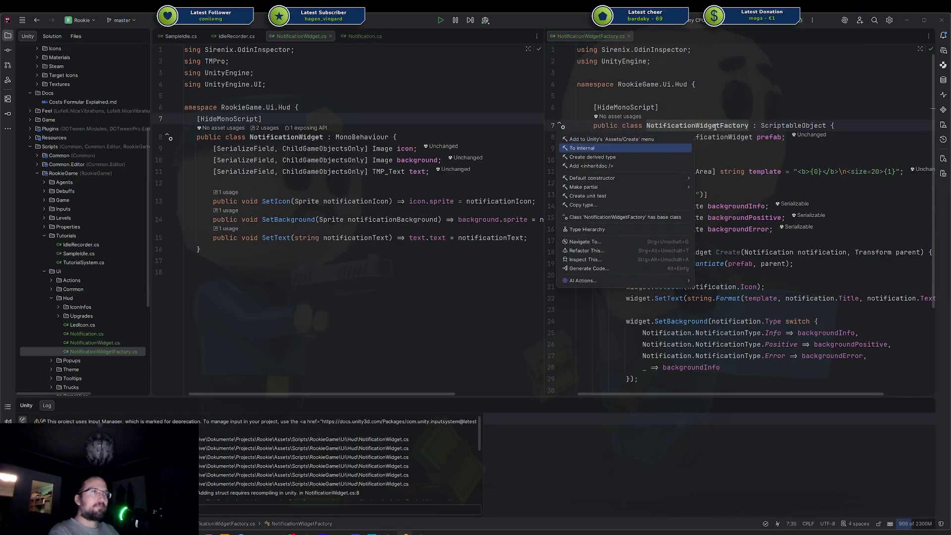
key(Up)
key(Up)
key(Return)
key(Left)
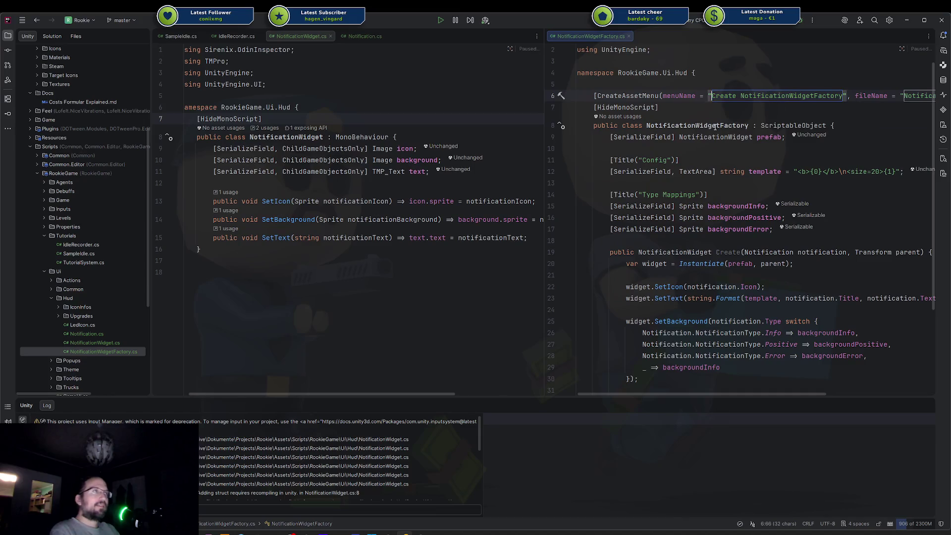
text(Game/)
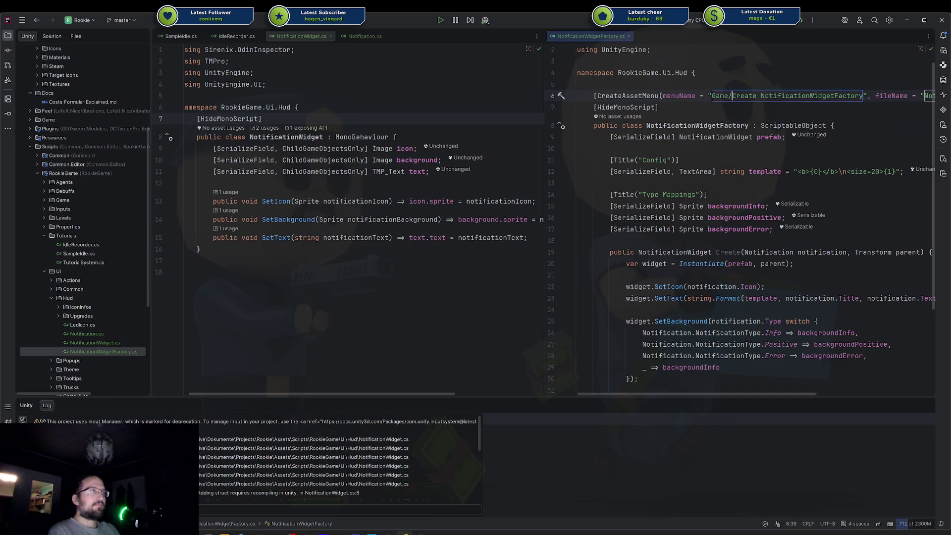
text(Ui/)
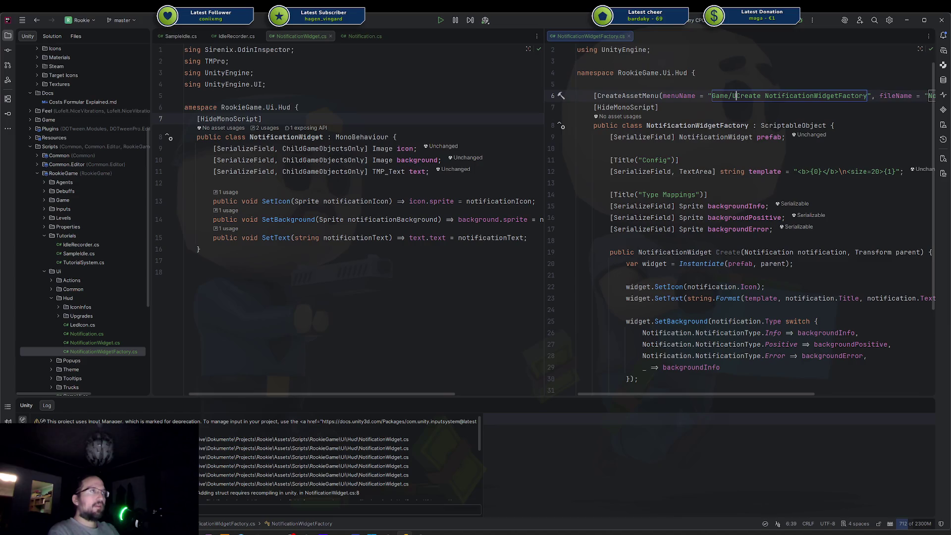
key(alt+shift+Down)
key(Tab)
key(Tab)
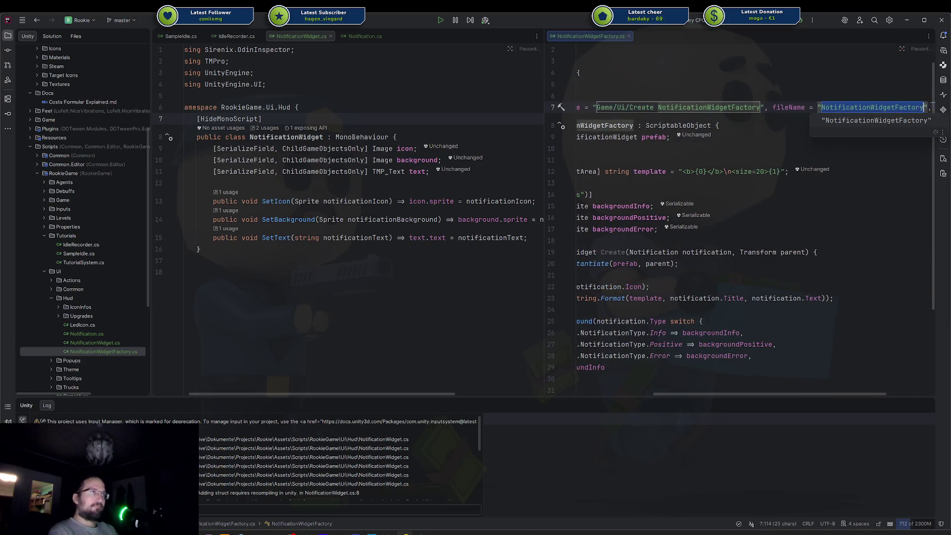
click(577, 107)
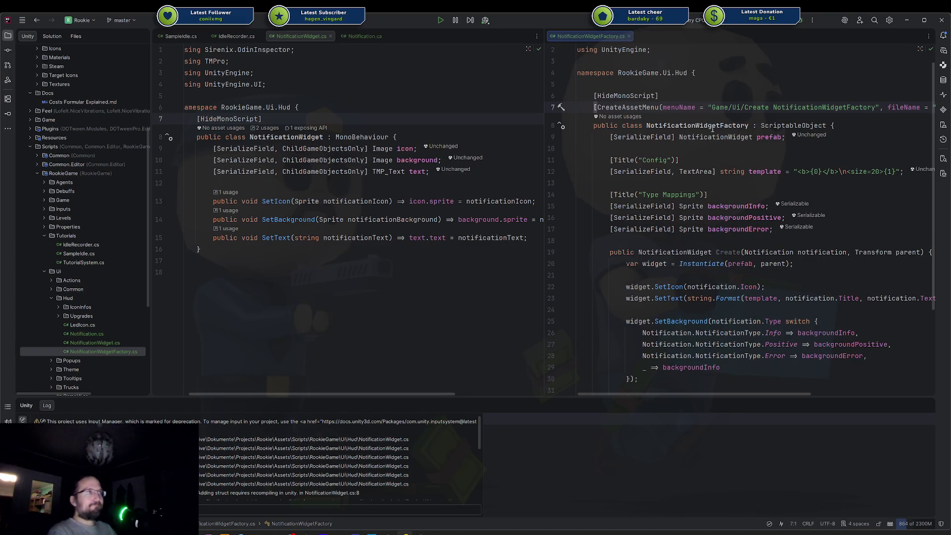
Rename the factory's Create method to CreateNotification
click(687, 126)
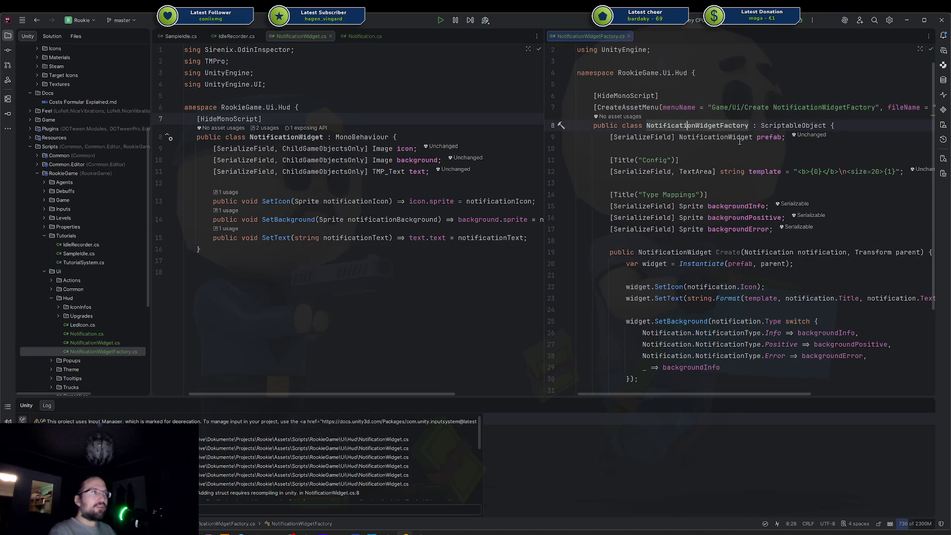
click(740, 252)
text(Not)
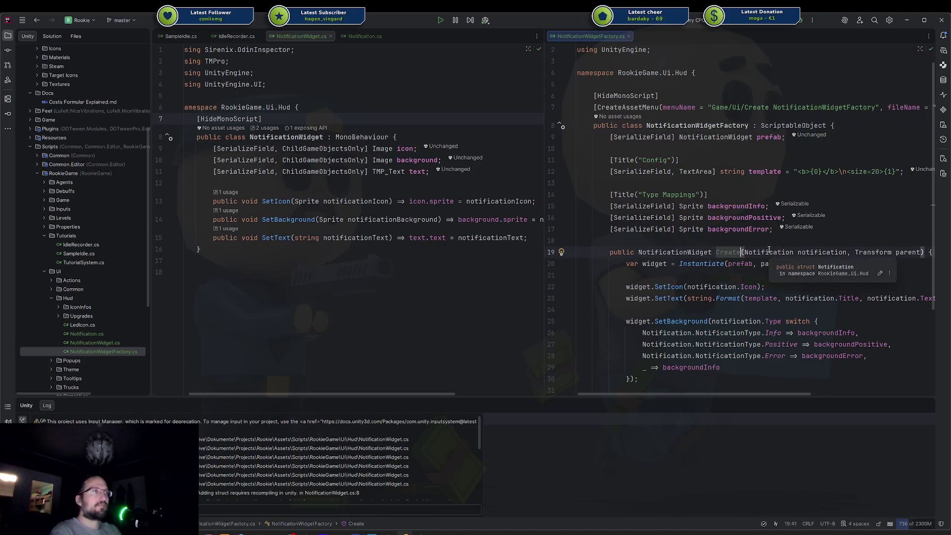
text(ification)
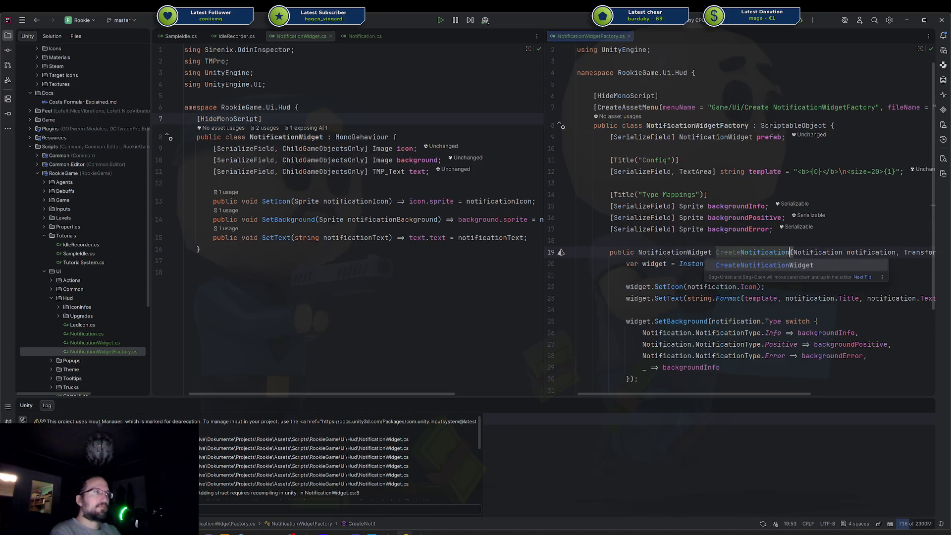
key(Escape)
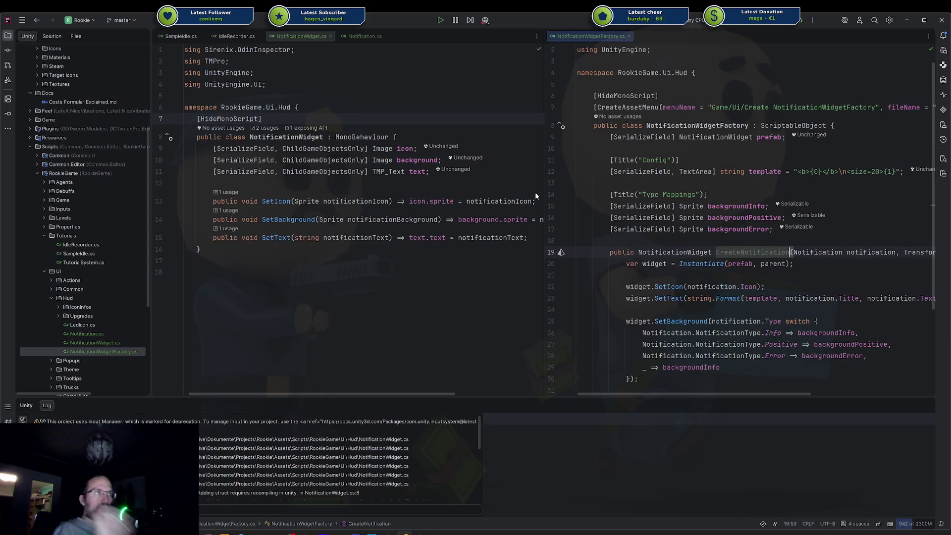
Switch back to the Unity editor
click(387, 250)
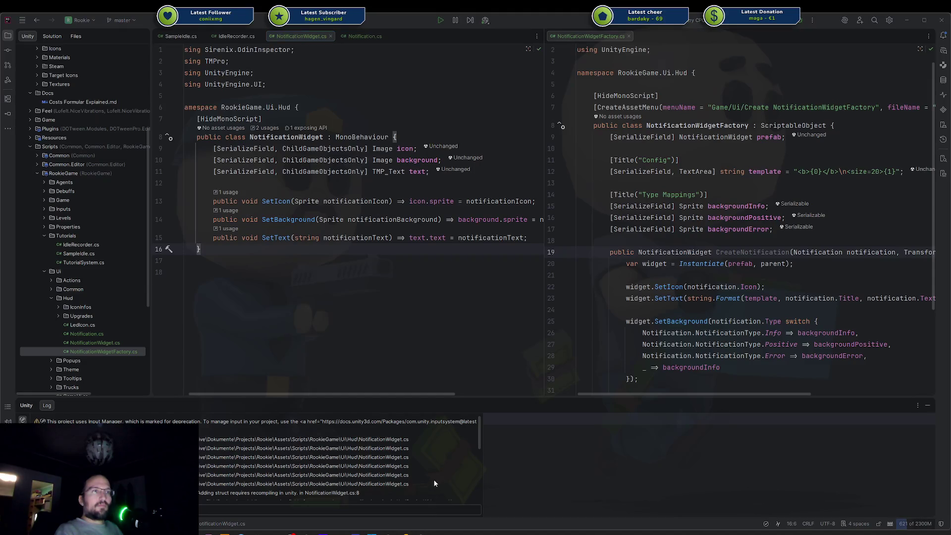
mouse_move(421, 532)
click(420, 511)
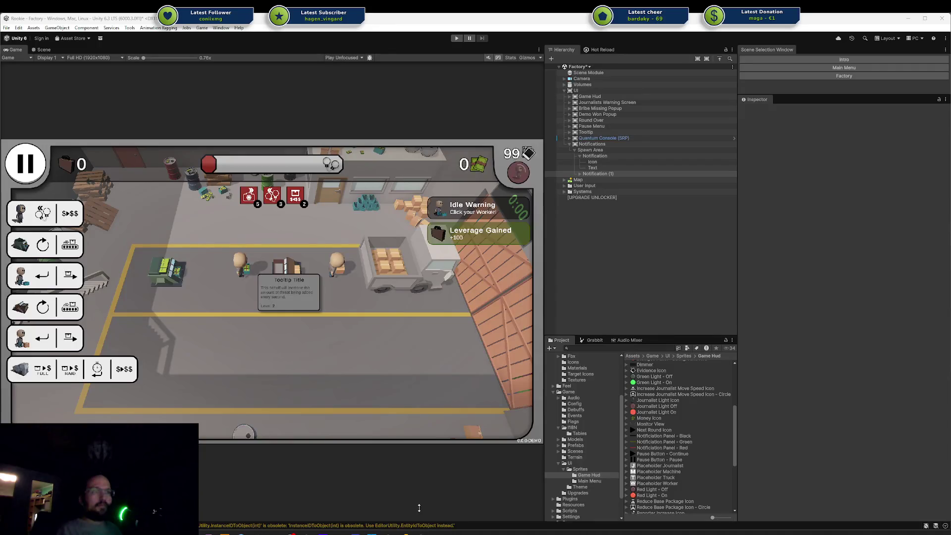
Browse the Game UI and sprite folders in Unity's Project panel
click(592, 454)
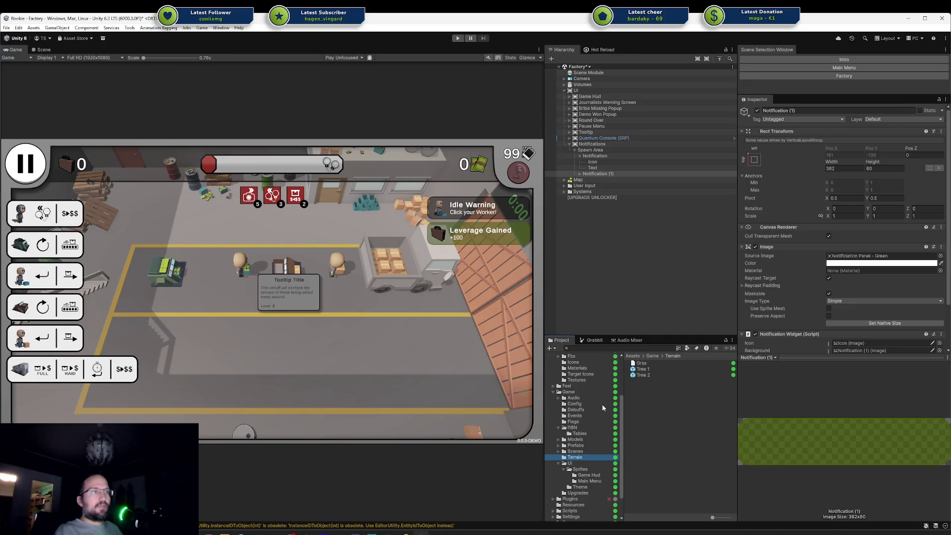
scroll(583, 497, down, 3)
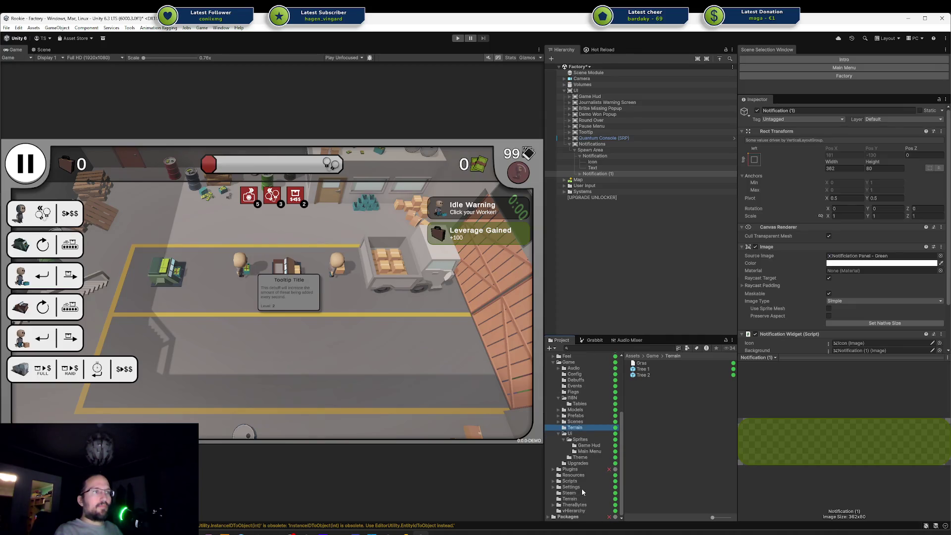
scroll(572, 436, up, 5)
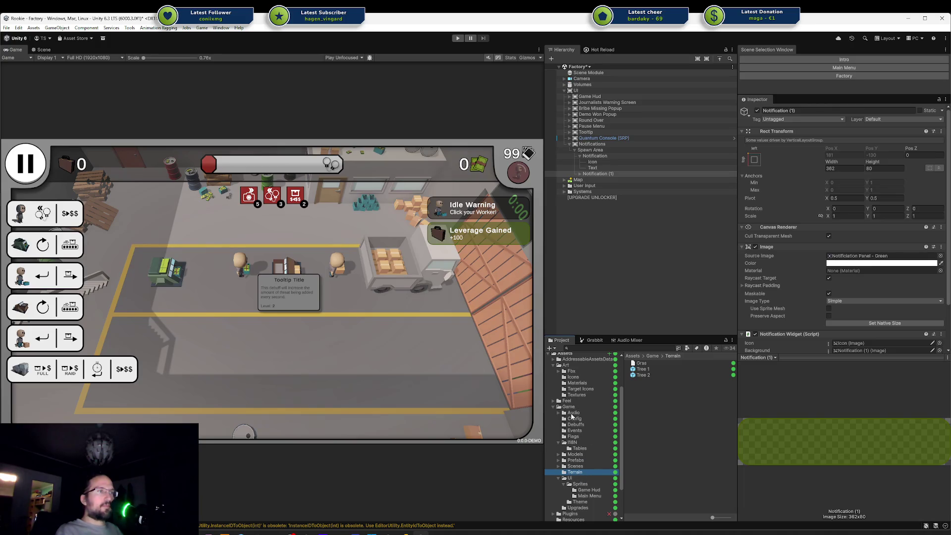
click(571, 478)
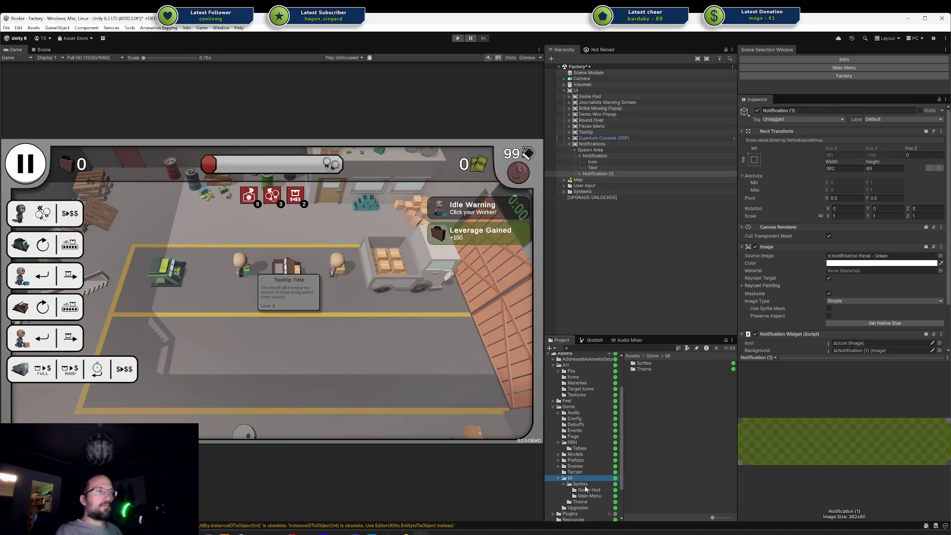
scroll(585, 492, down, 1)
click(587, 468)
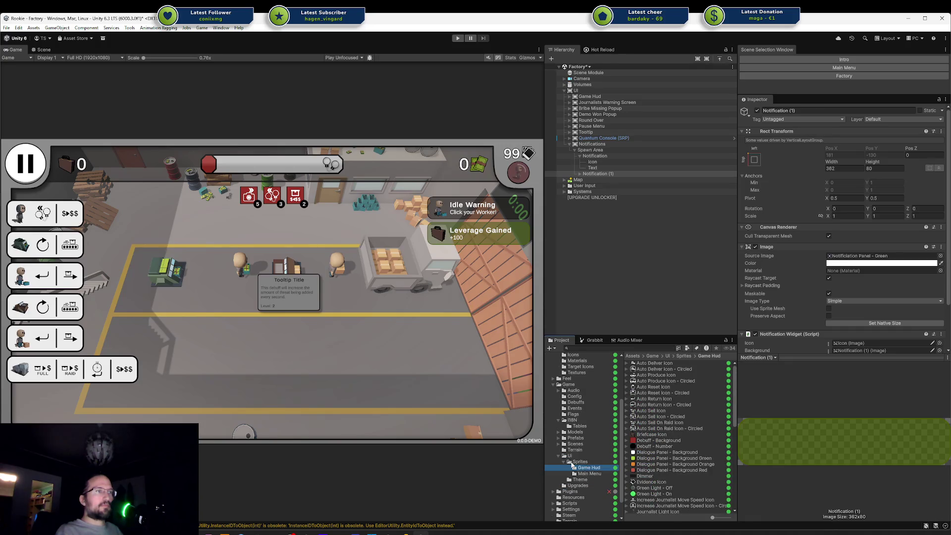
click(563, 462)
click(577, 474)
click(578, 469)
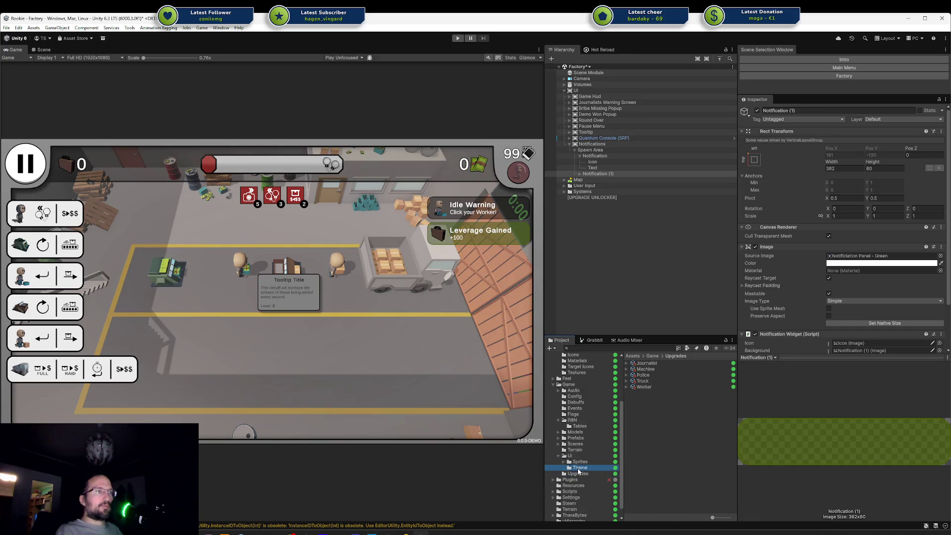
click(579, 462)
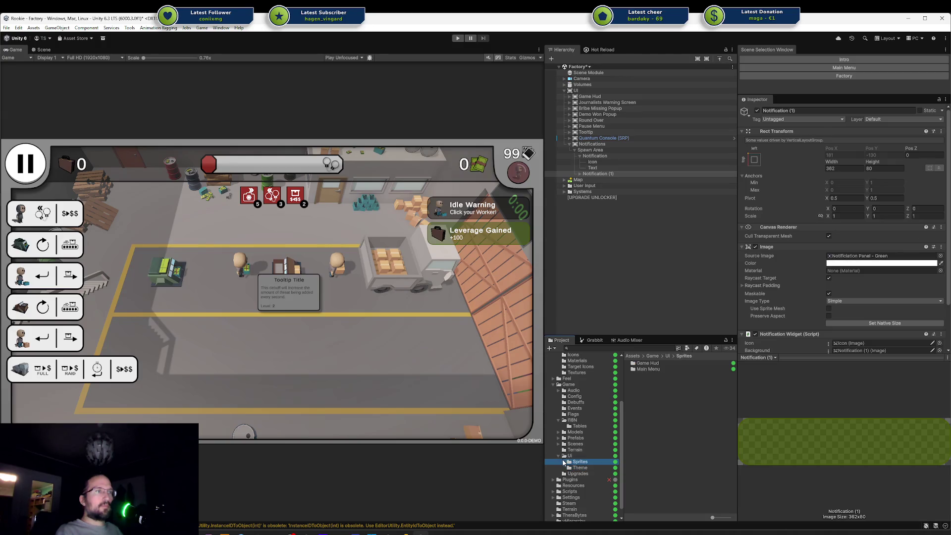
click(564, 463)
click(564, 462)
scroll(563, 454, down, 1)
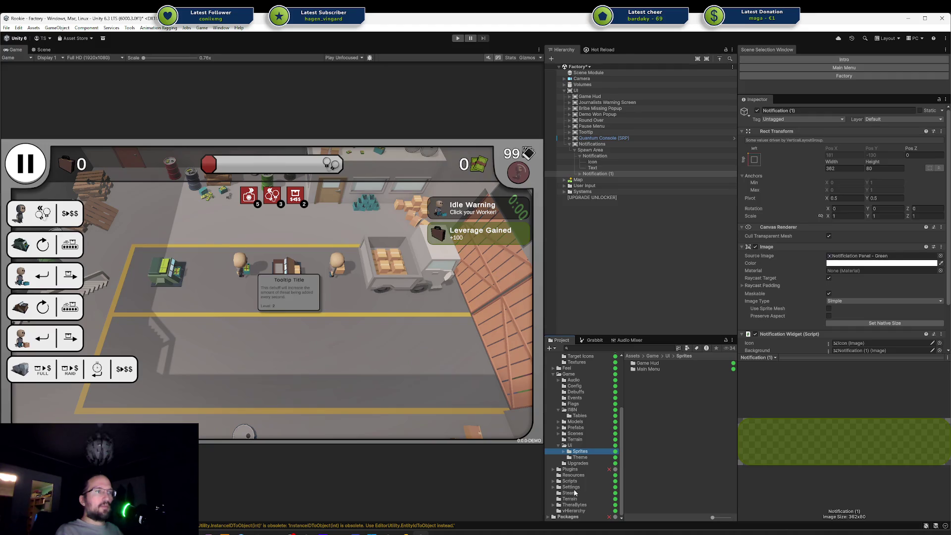
scroll(577, 483, up, 1)
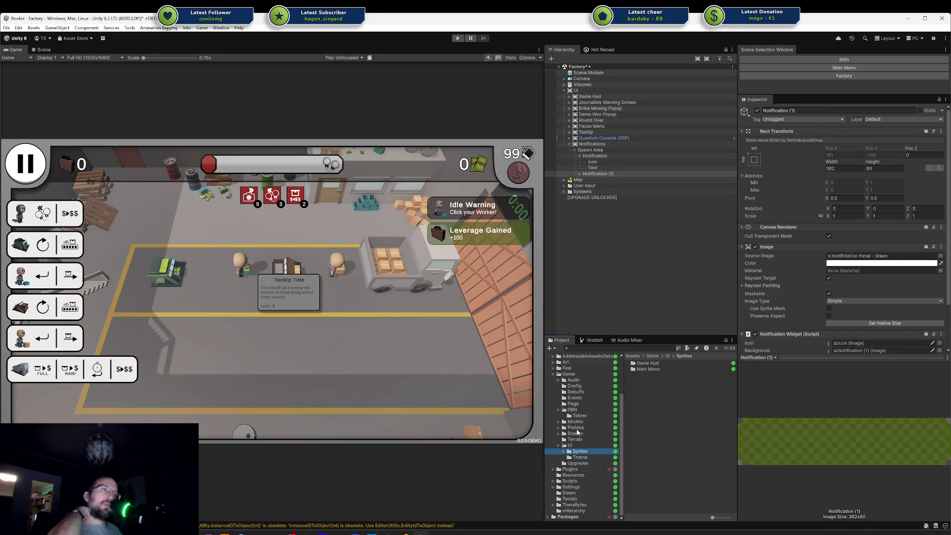
Expand Game > Prefabs > Ui and inspect the Game Hud prefab folder
click(558, 428)
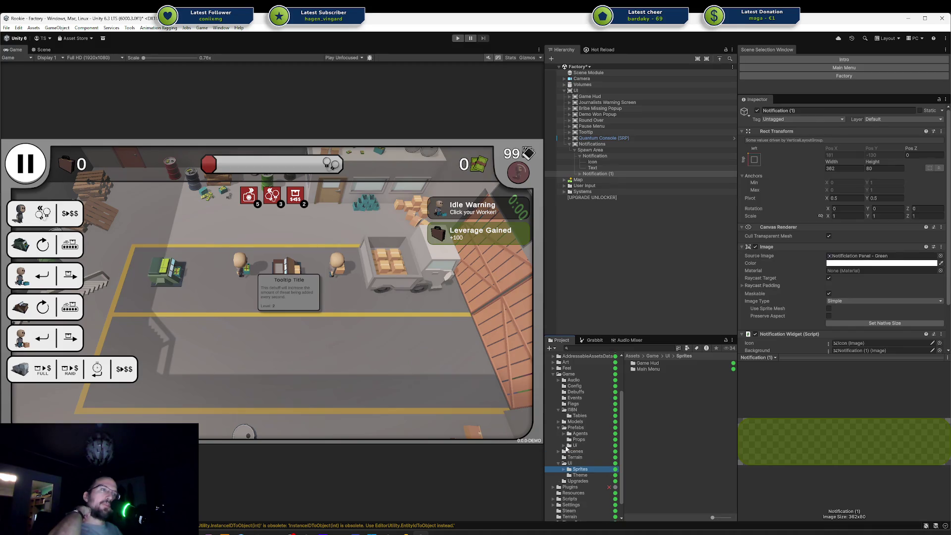
click(565, 446)
click(585, 457)
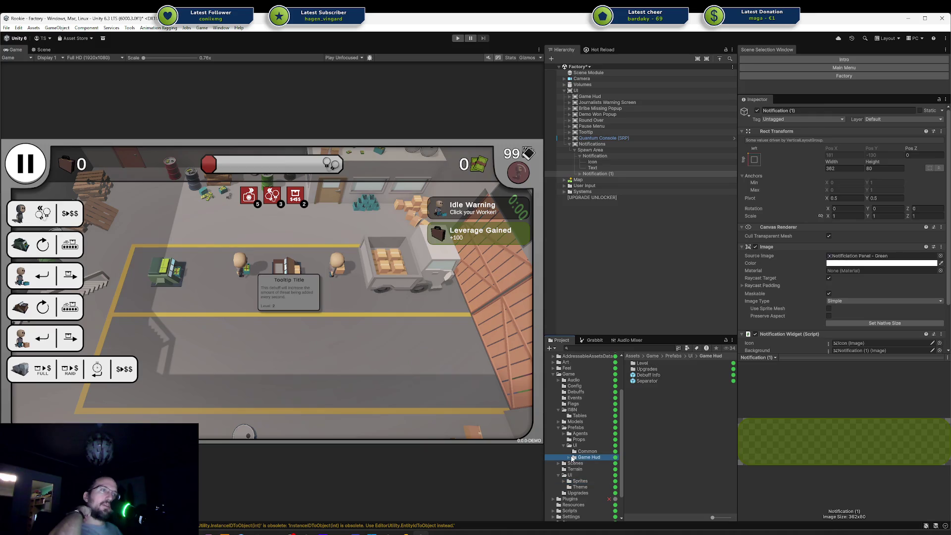
click(569, 458)
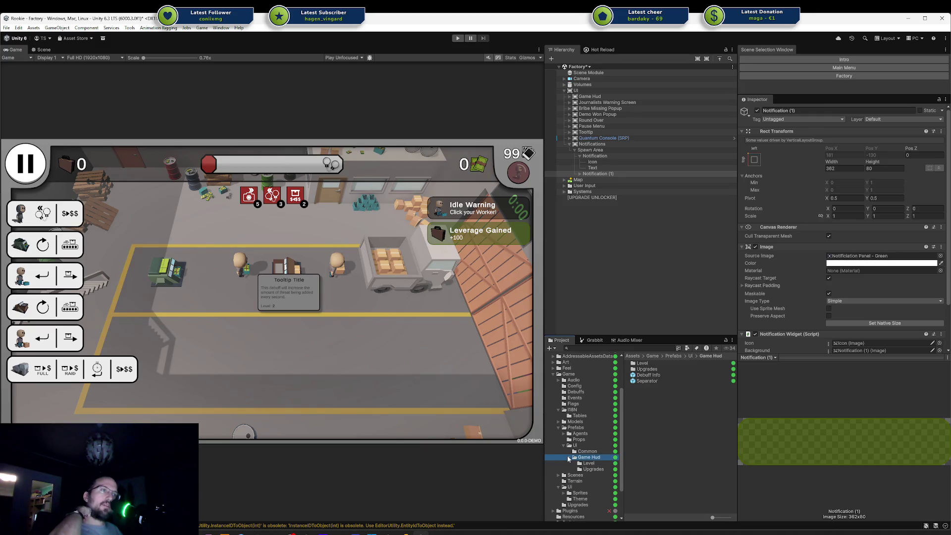
click(569, 458)
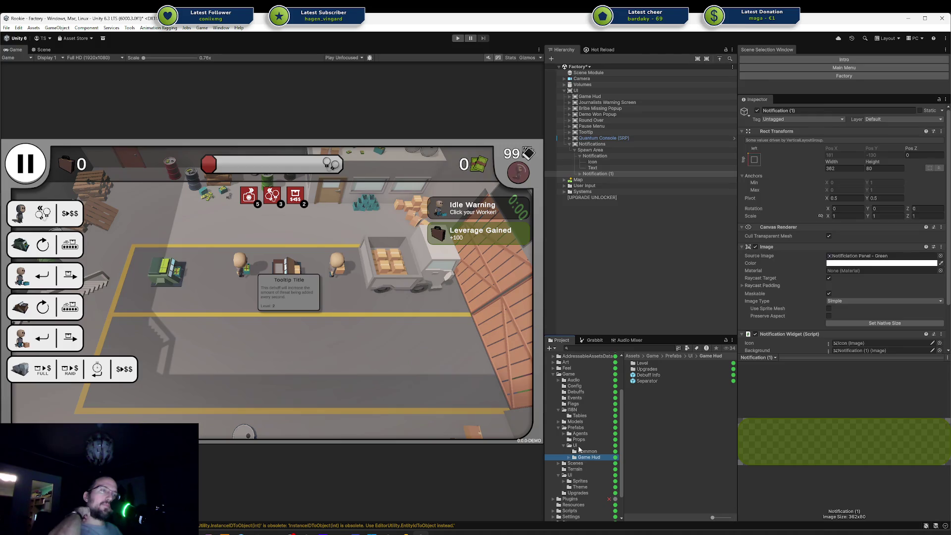
right_click(574, 446)
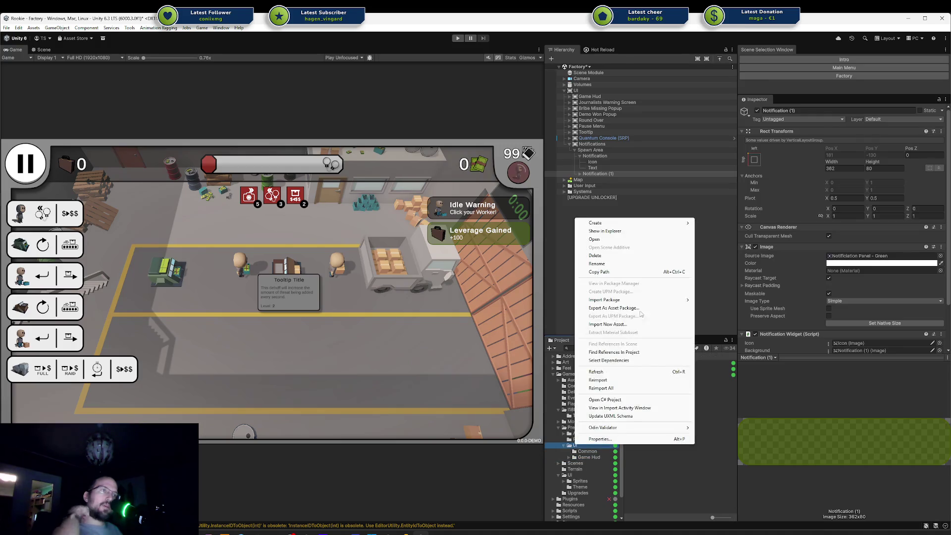
Create a Factories folder inside Prefabs/Ui
mouse_move(653, 226)
click(707, 224)
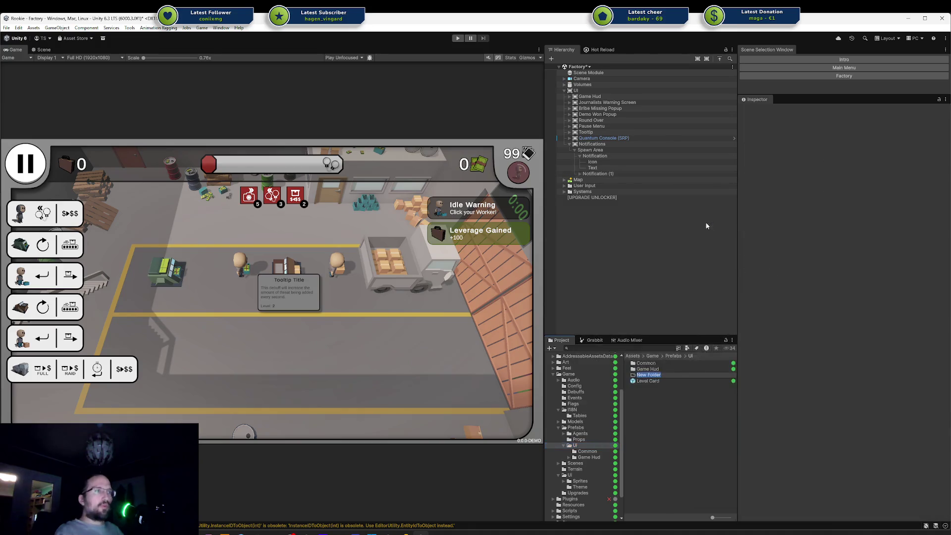
text(Factories)
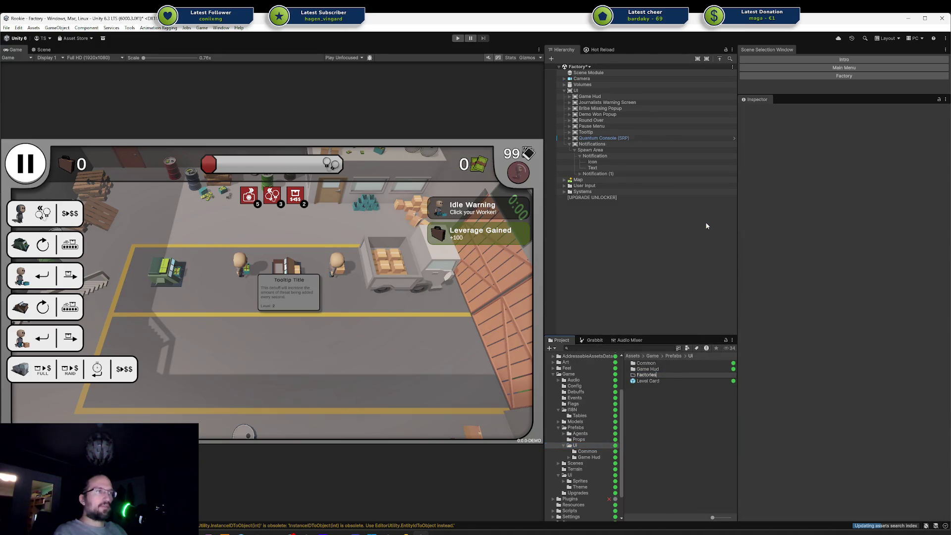
key(Return)
Create a NotificationWidgetFactory asset in Factories from the Game > Ui create menu
right_click(679, 400)
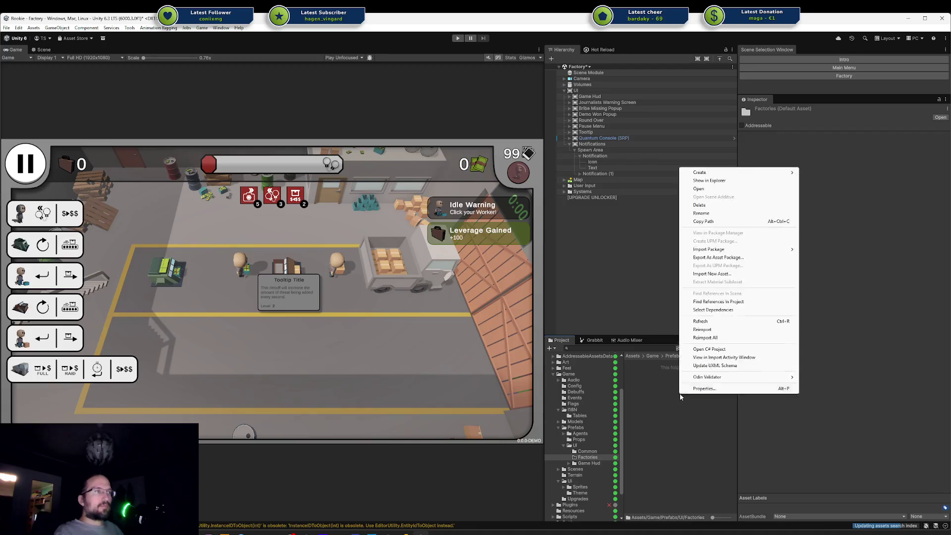
mouse_move(722, 176)
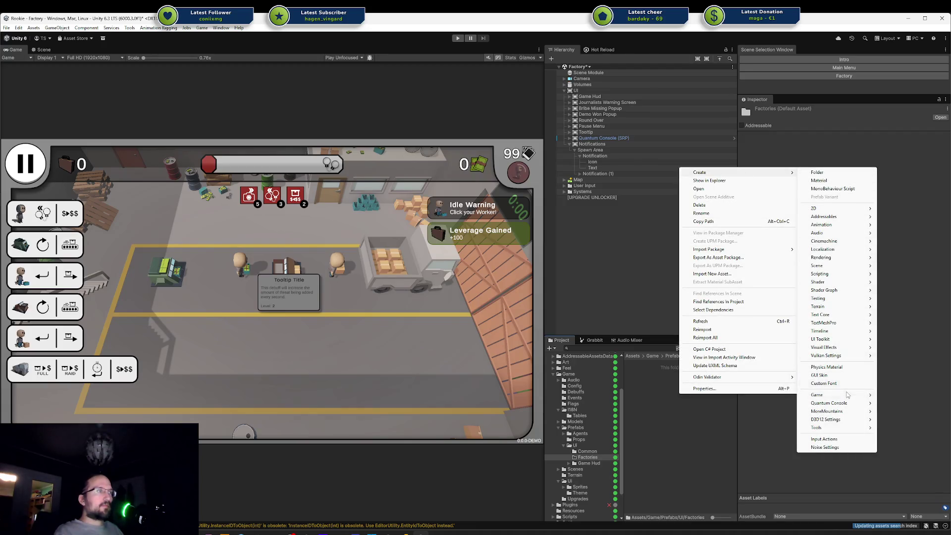
mouse_move(842, 395)
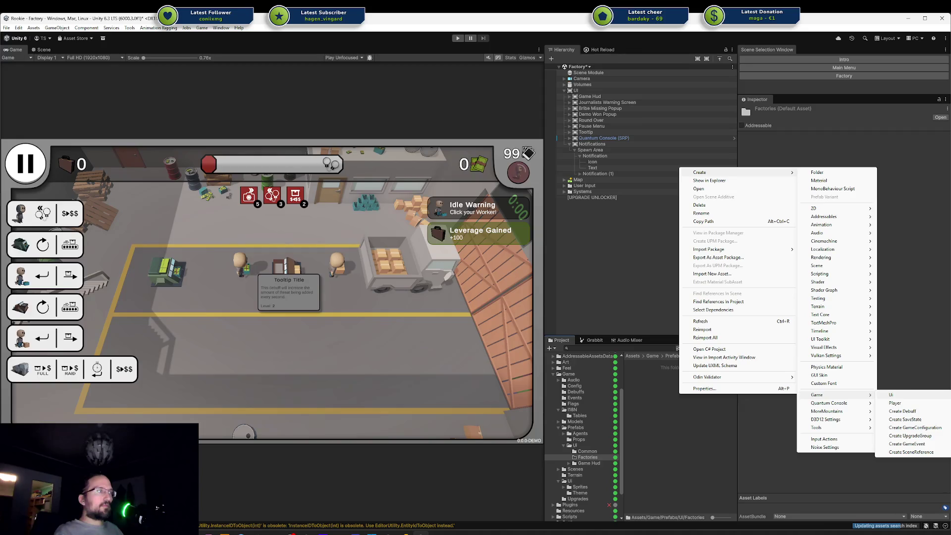
click(892, 395)
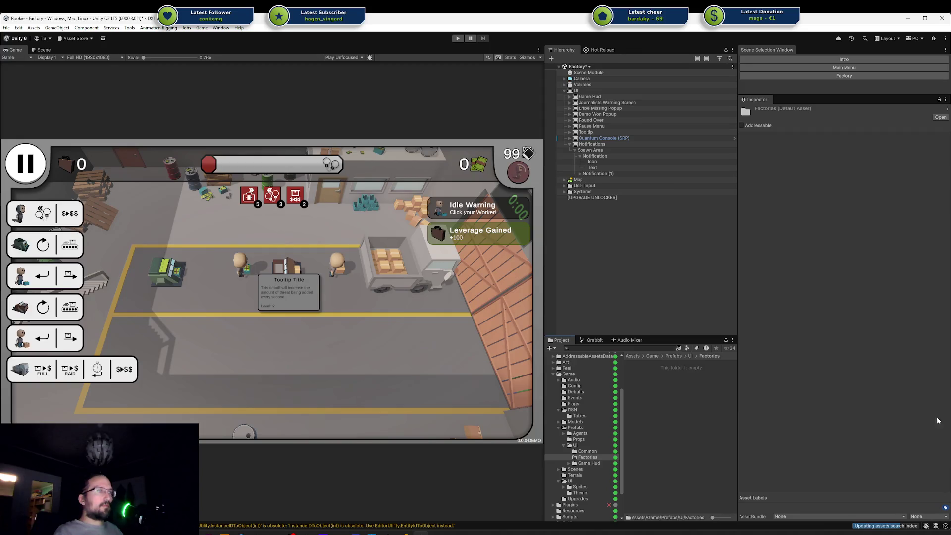
click(673, 405)
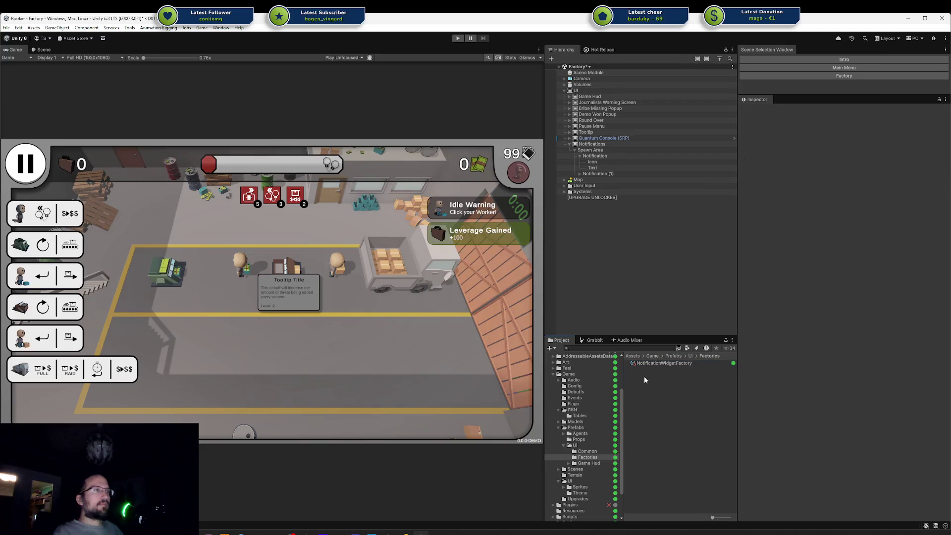
right_click(654, 364)
Open the factory's properties in a floating window and select the scene's Notification object
click(724, 360)
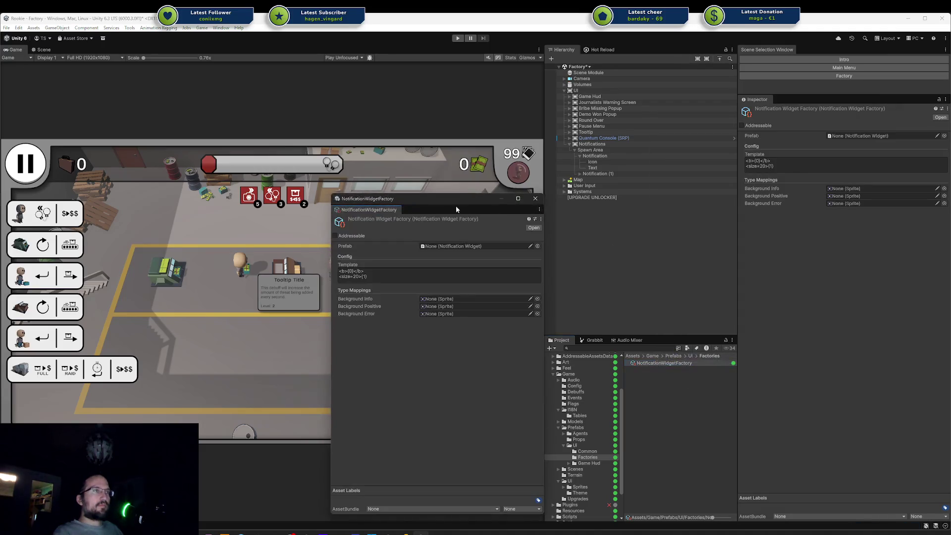
drag(451, 203, 378, 187)
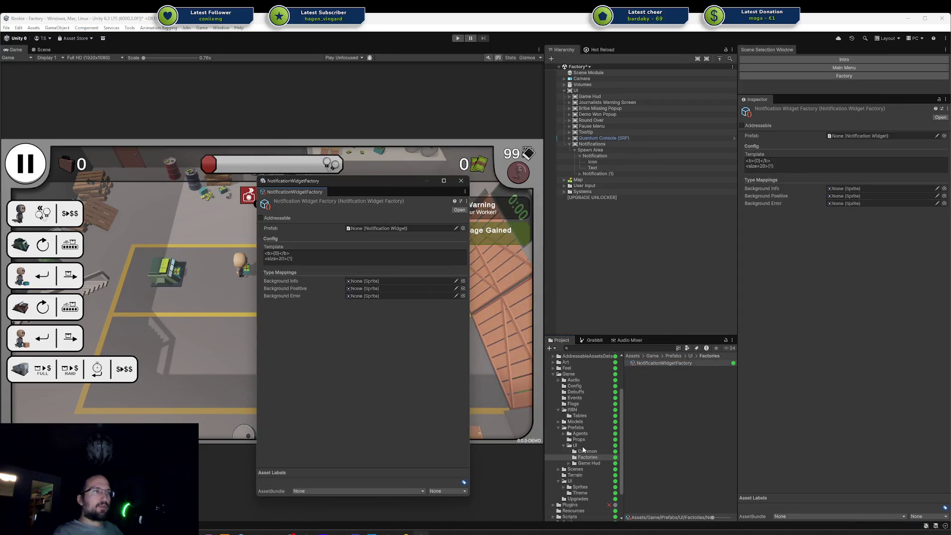
click(569, 464)
click(590, 463)
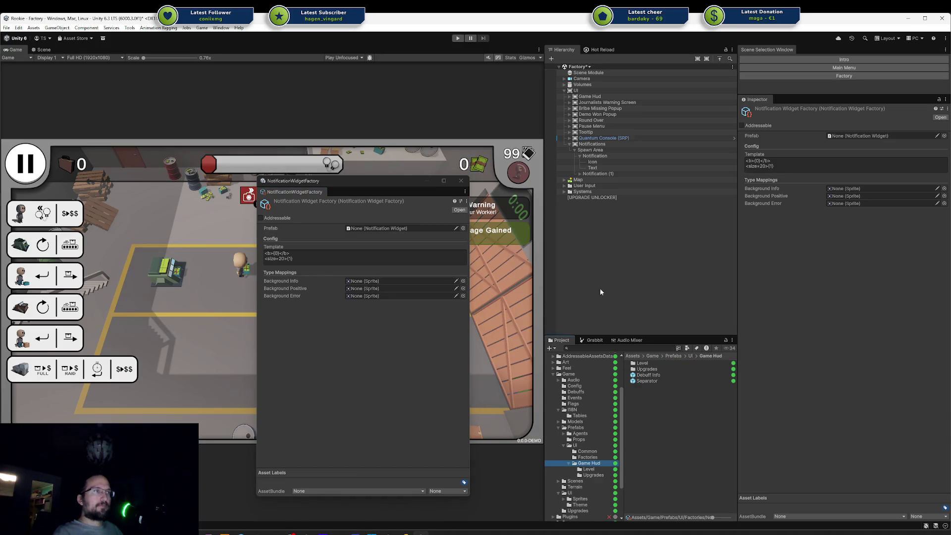
click(597, 156)
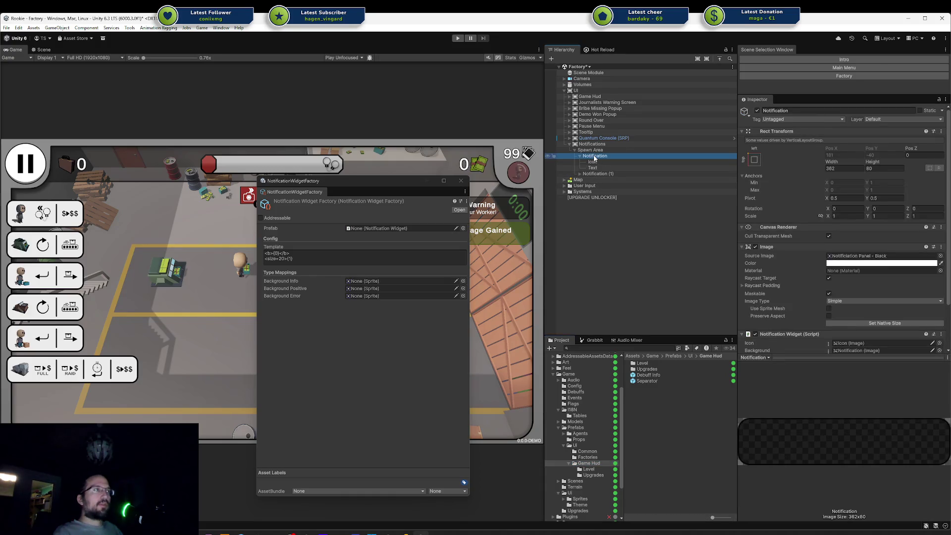
mouse_move(415, 183)
mouse_down()
mouse_move(265, 180)
mouse_move(302, 178)
mouse_up()
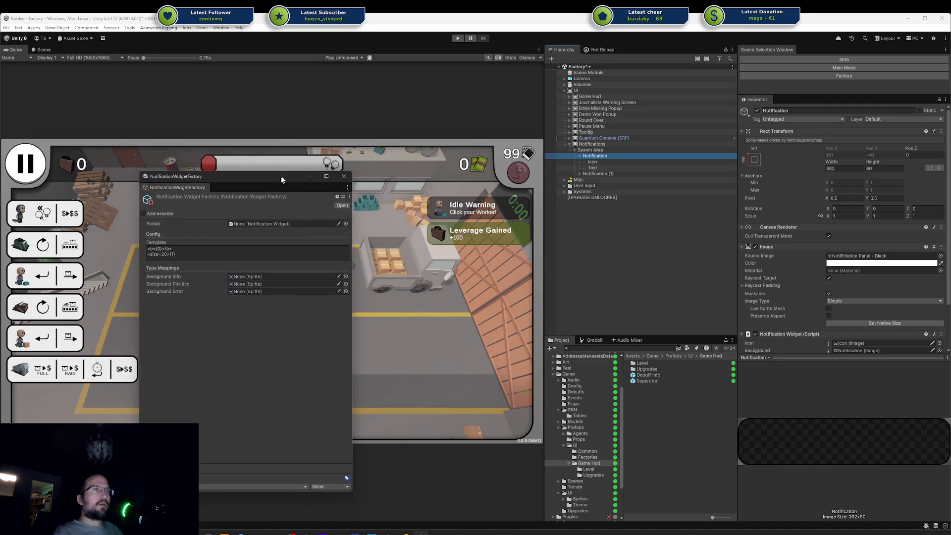
Save Notification as a Game Hud prefab and assign it to the factory's Prefab field
drag(602, 159, 683, 389)
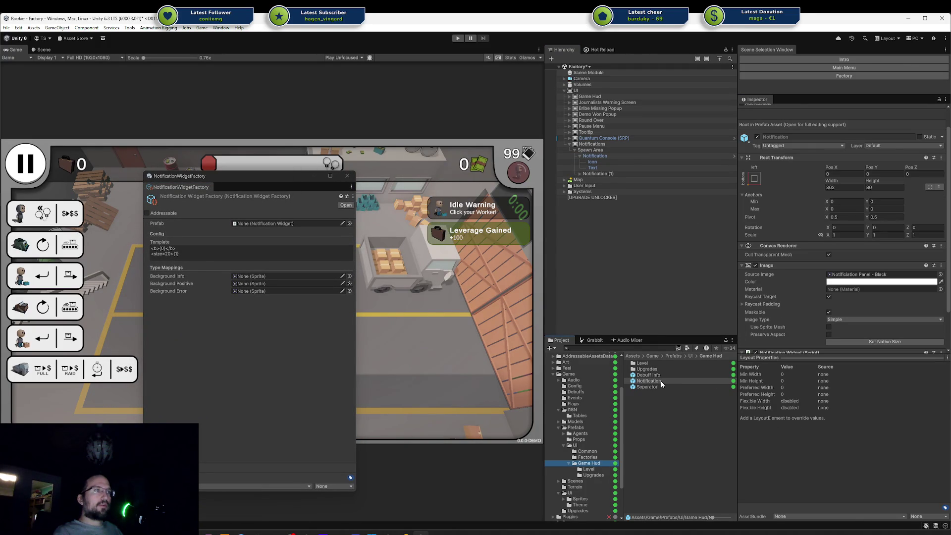
double_click(649, 381)
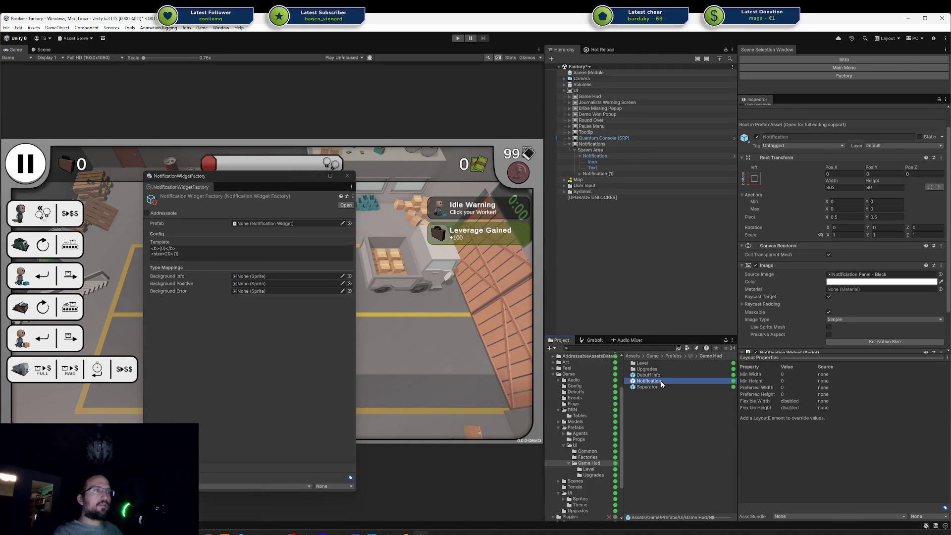
click(44, 50)
click(14, 50)
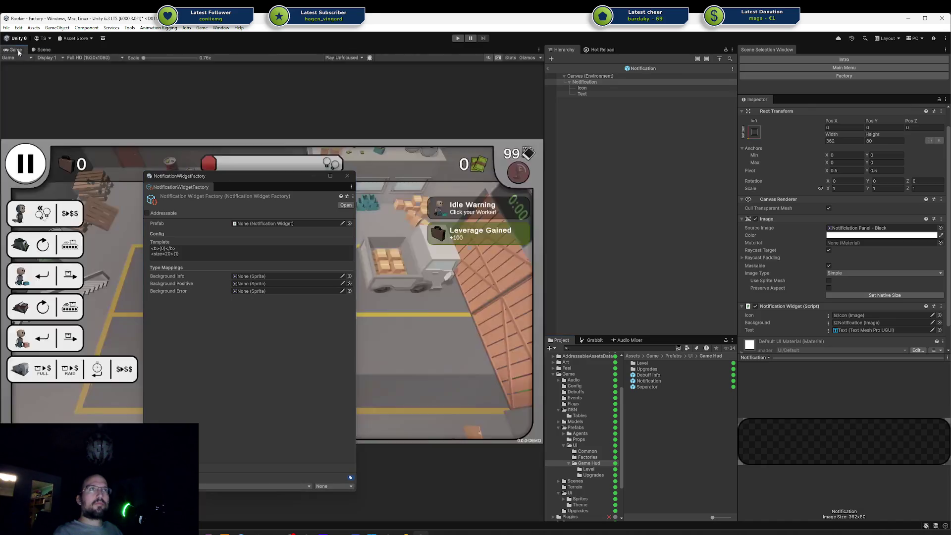
click(548, 69)
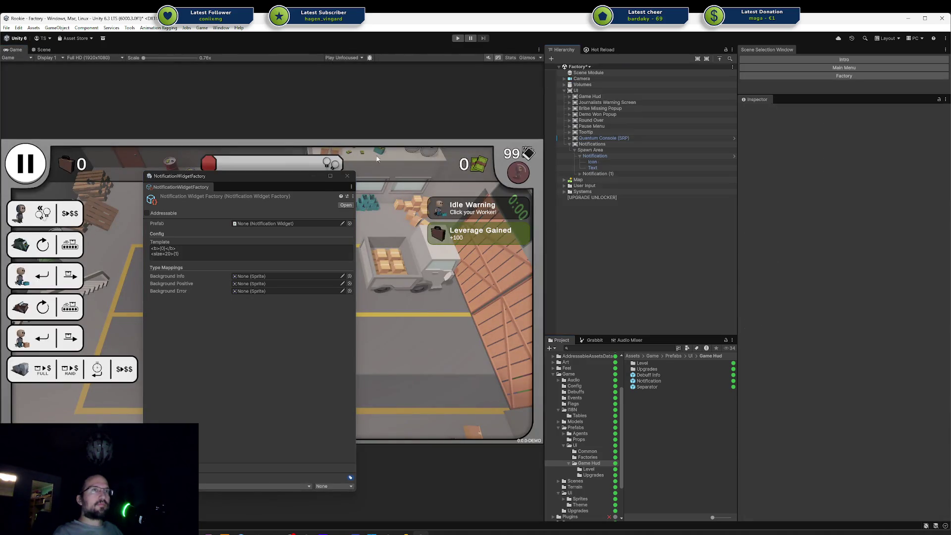
drag(659, 383, 259, 223)
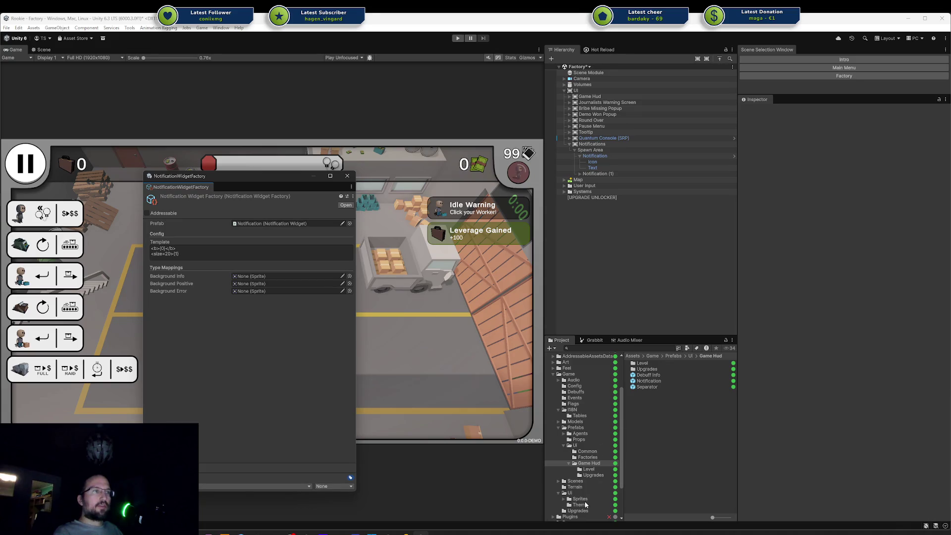
click(564, 500)
Assign Notification Panel Black, Green and Red sprites to Background Info, Positive and Error
click(589, 505)
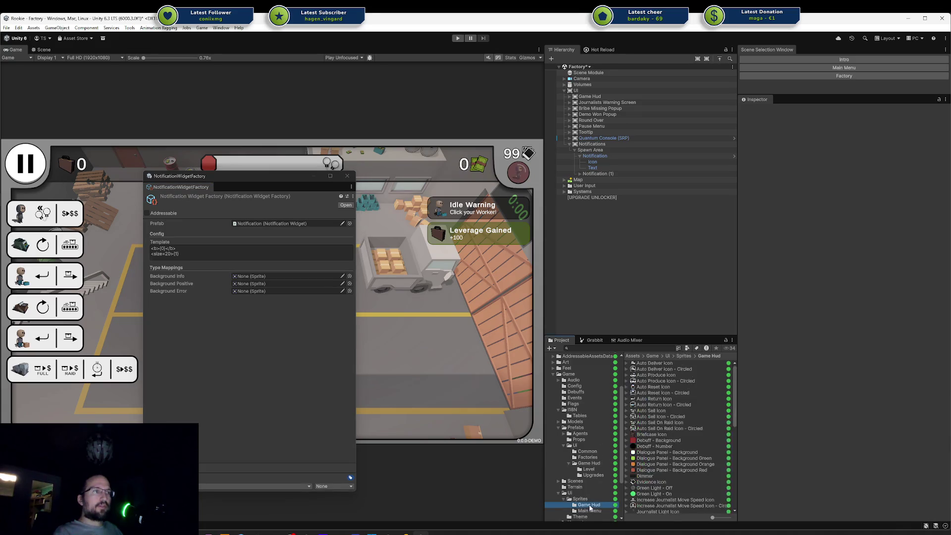
scroll(655, 463, down, 2)
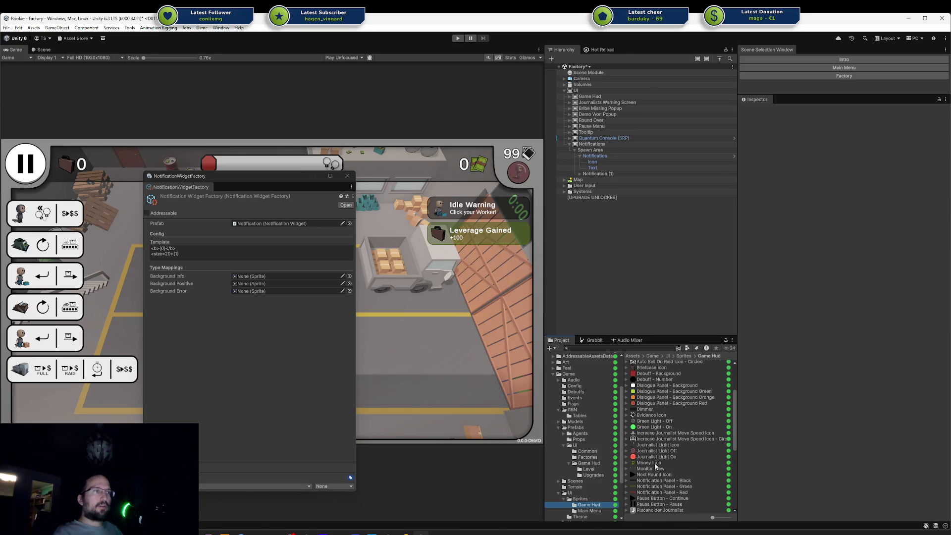
drag(652, 483, 250, 278)
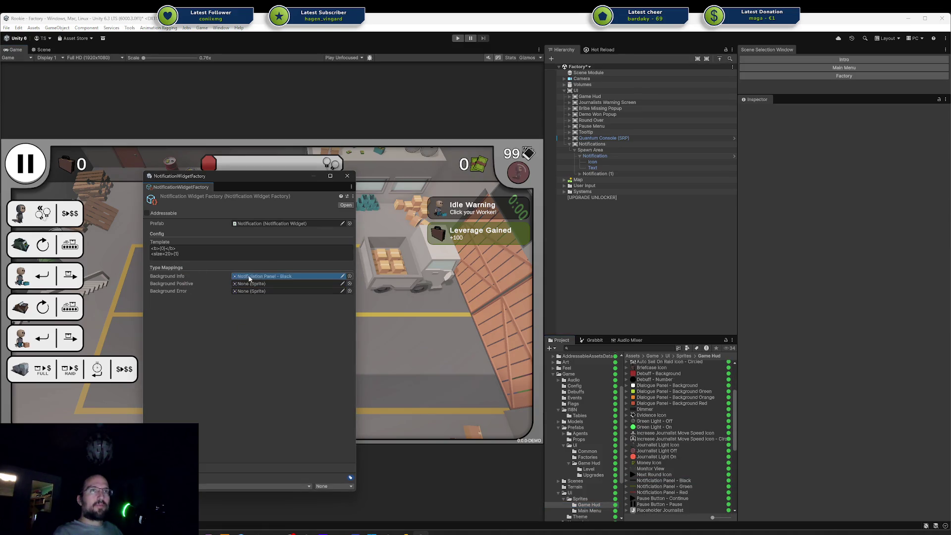
mouse_move(676, 493)
mouse_down()
mouse_move(267, 327)
mouse_move(271, 284)
mouse_up()
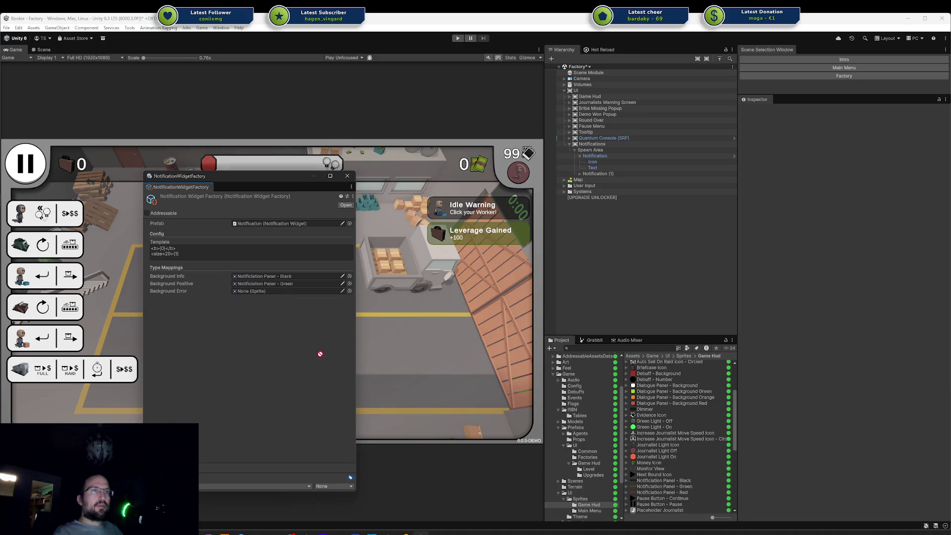
drag(320, 354, 274, 292)
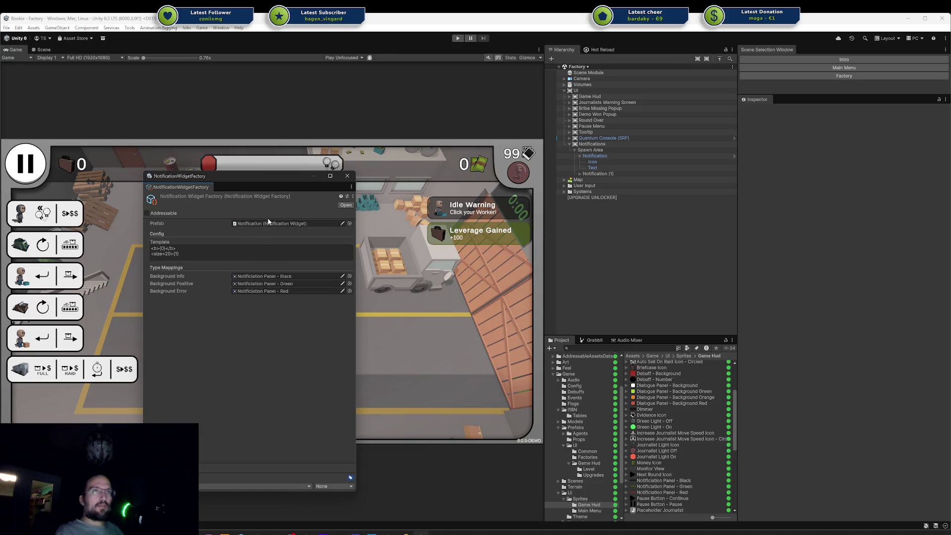
Delete the Notification and Notification (1) sample objects from the Spawn Area
click(590, 156)
click(580, 156)
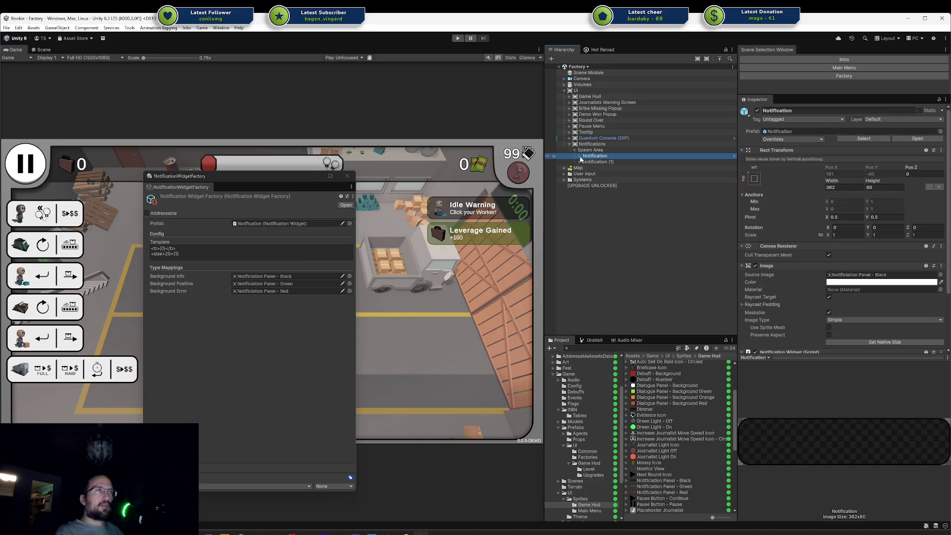
ctrl+click(602, 162)
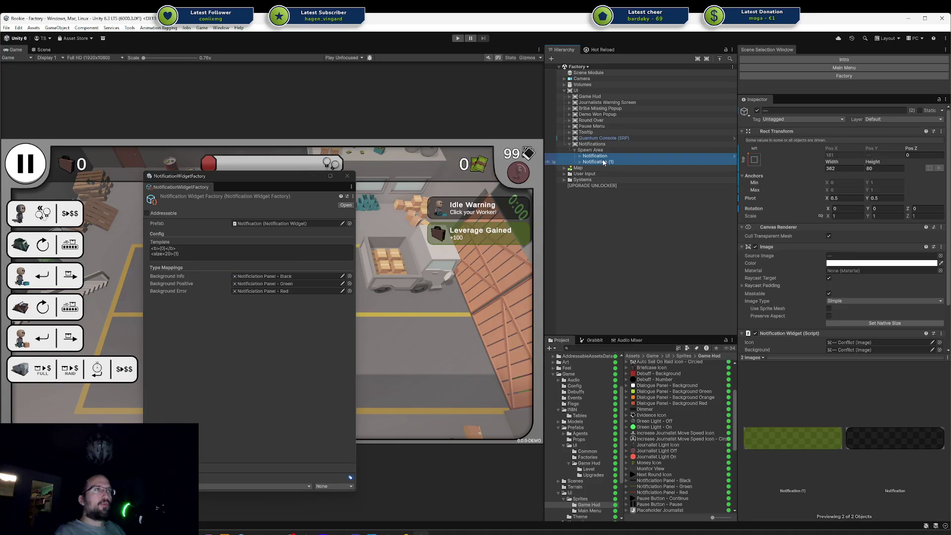
click(602, 149)
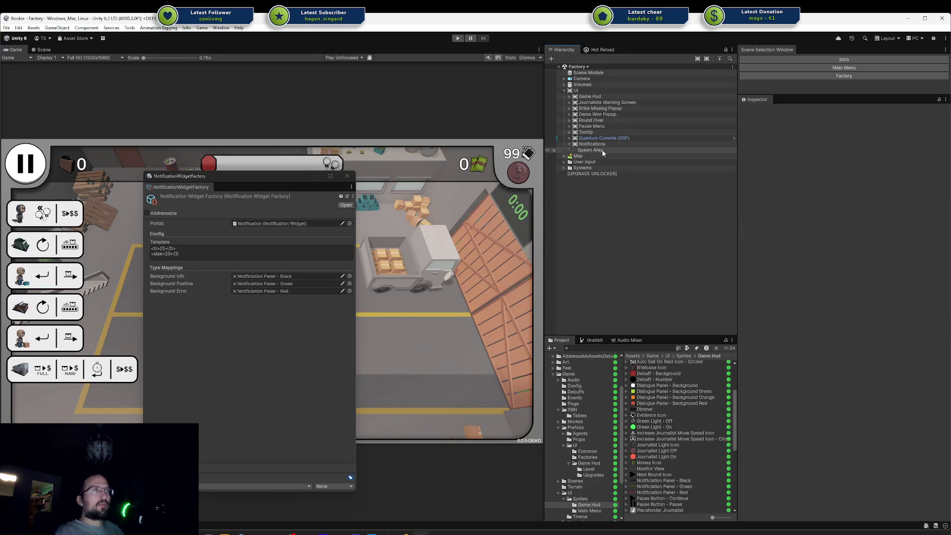
click(601, 144)
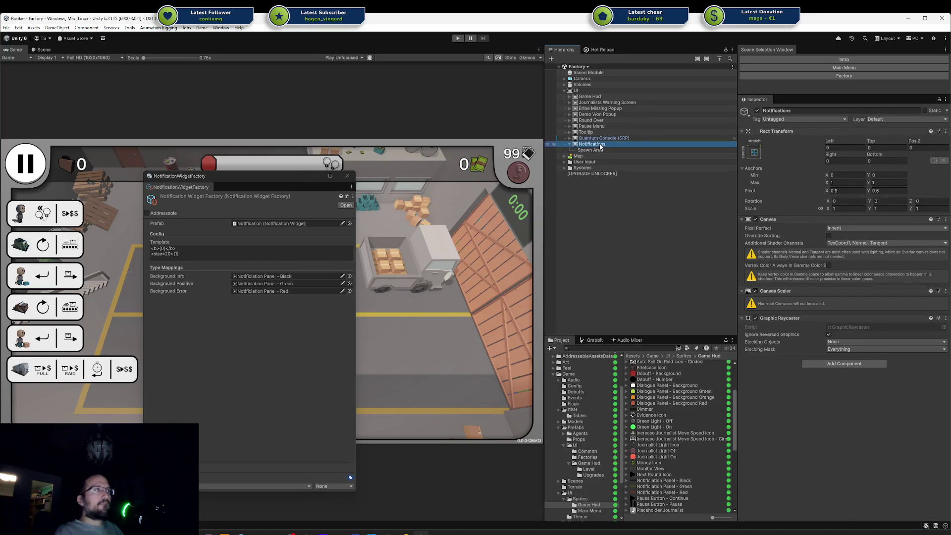
Close the floating NotificationWidgetFactory properties window
drag(246, 176, 299, 173)
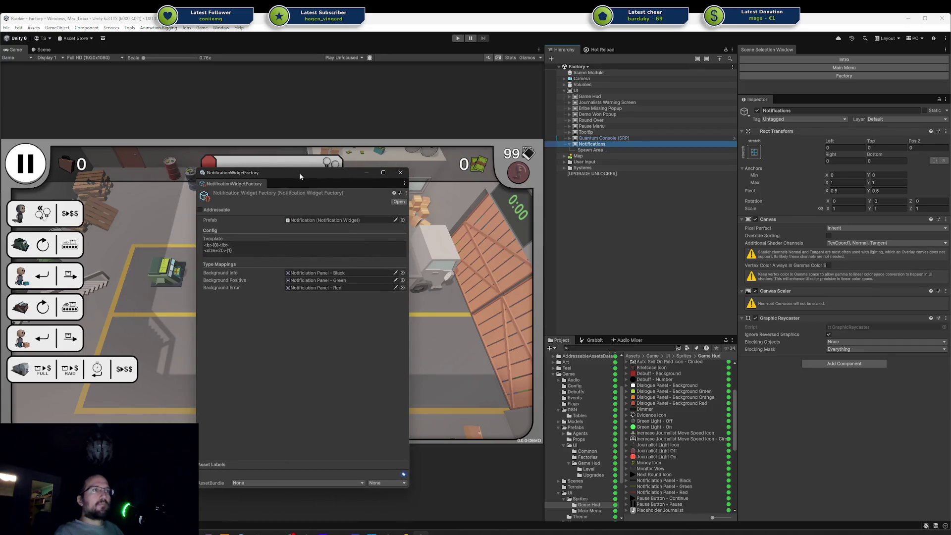
click(397, 202)
click(400, 173)
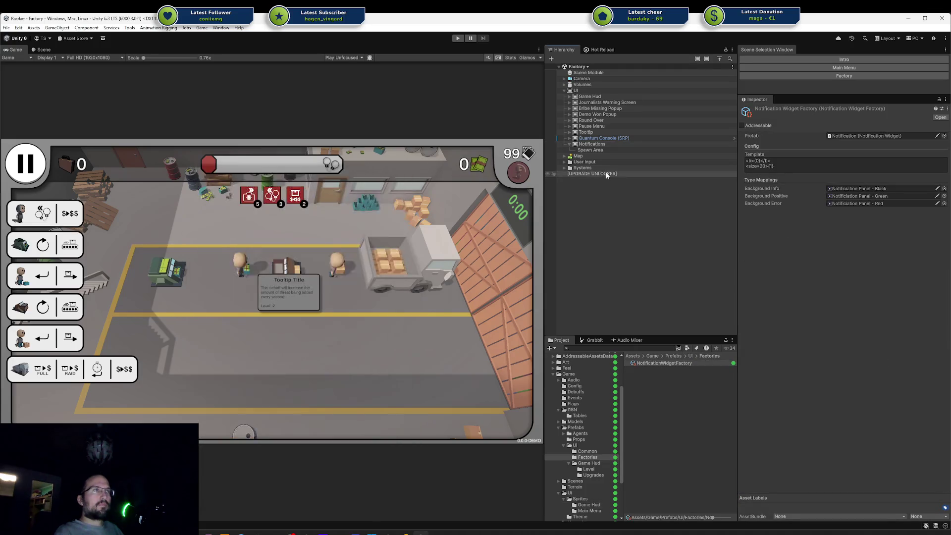
click(594, 145)
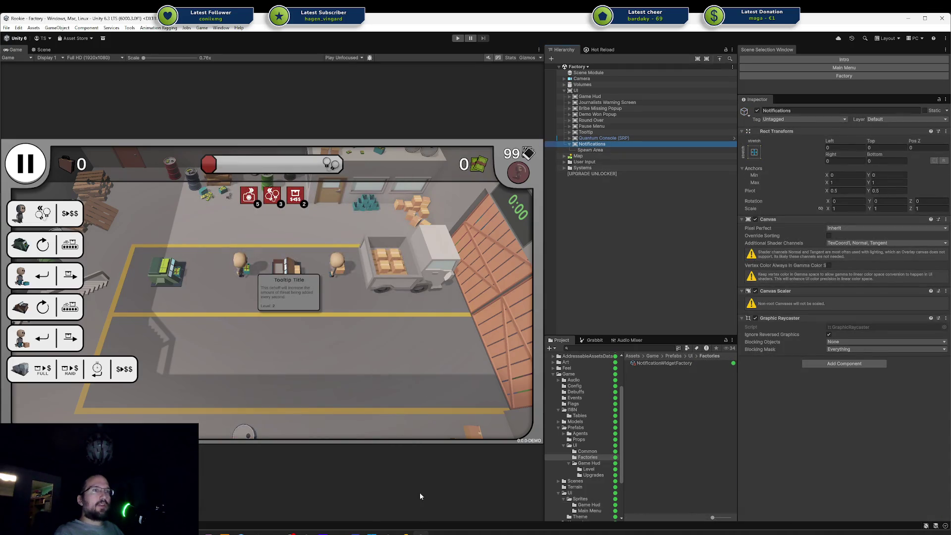
click(410, 525)
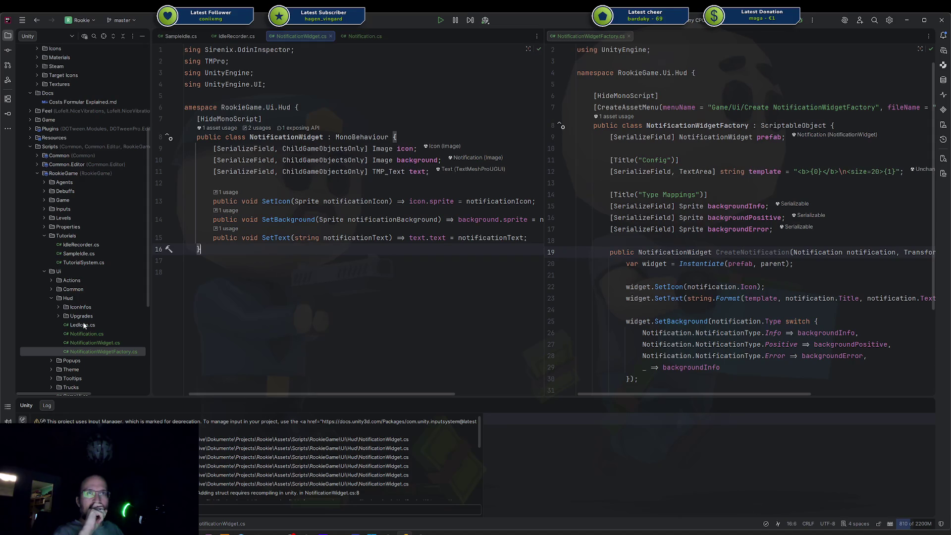
Create a Notifications folder under the Hud scripts folder
right_click(81, 298)
mouse_move(131, 303)
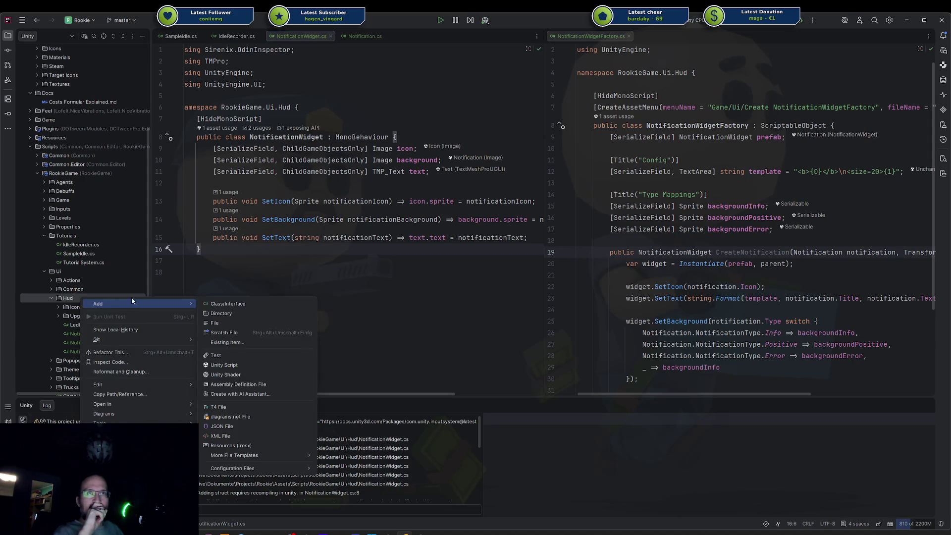
click(227, 313)
text(Notificatio)
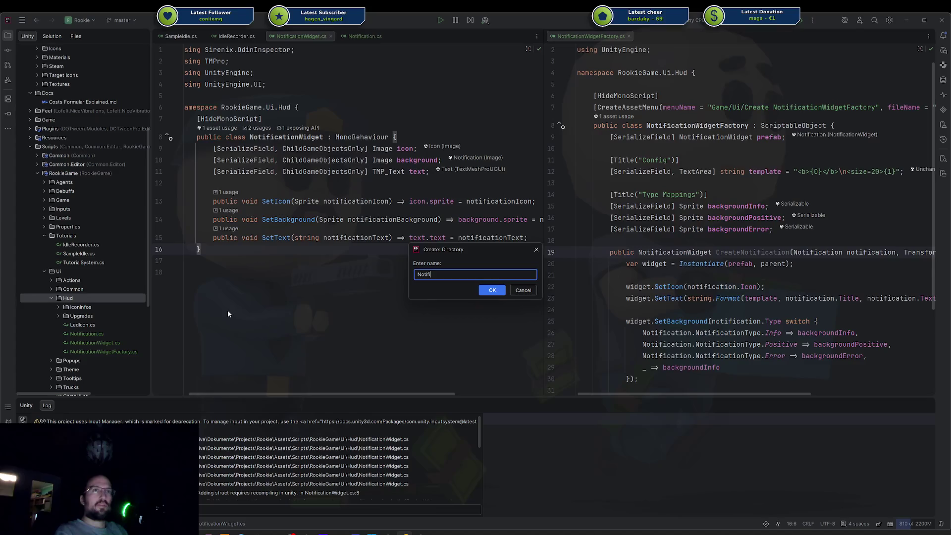
text(ns)
key(Return)
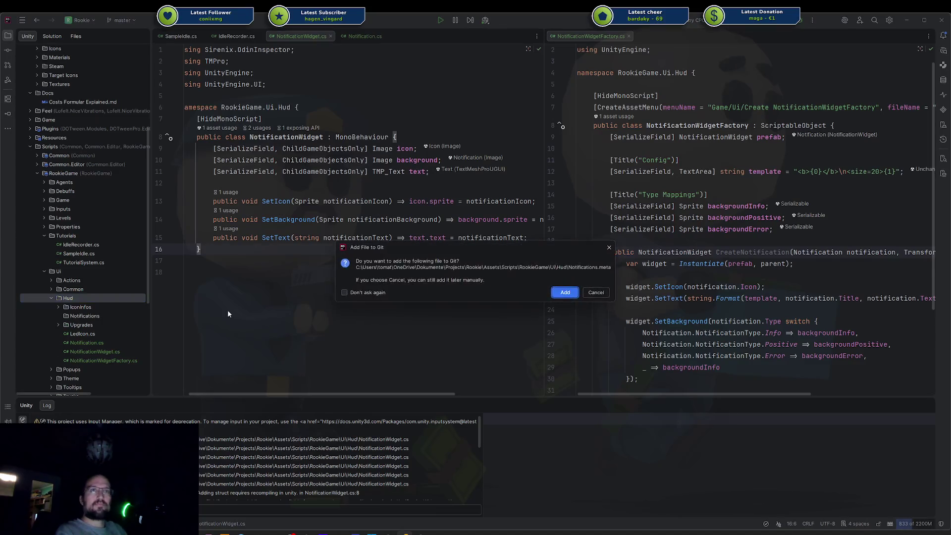
Move Notification, NotificationWidget and NotificationWidgetFactory scripts into Notifications
click(87, 343)
shift+click(94, 360)
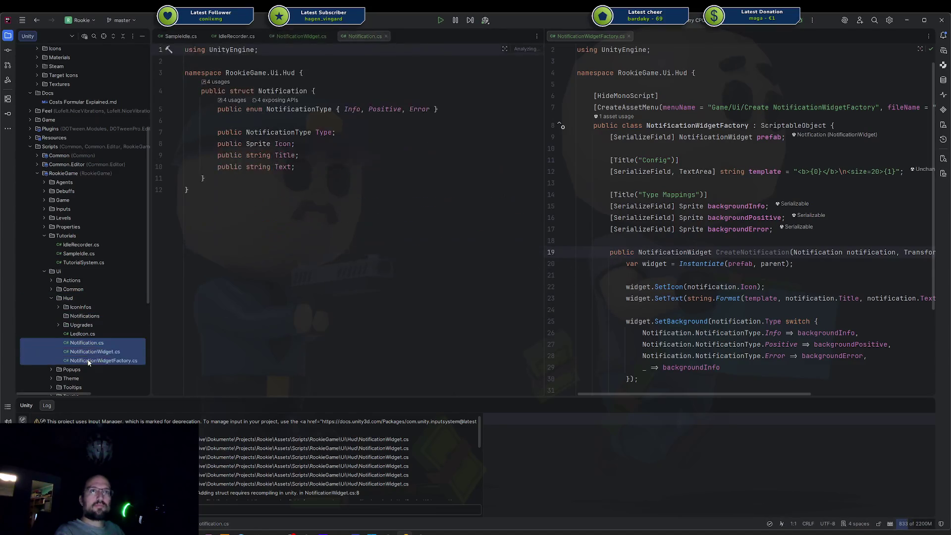
drag(81, 356, 95, 316)
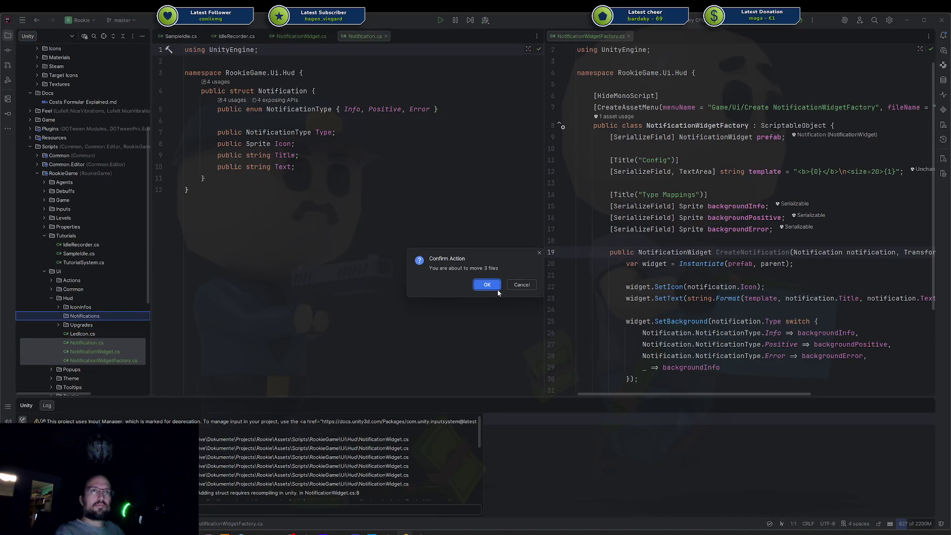
click(482, 288)
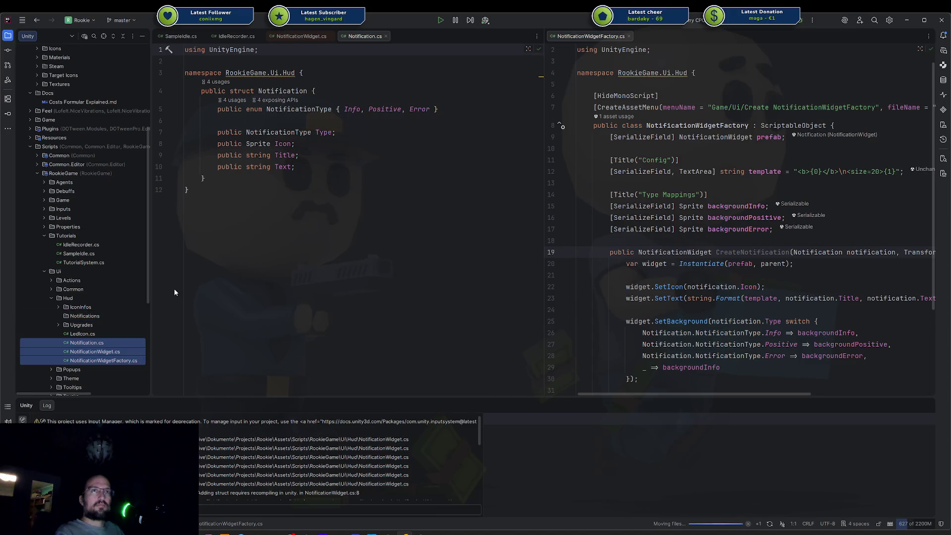
Adjust the folder's namespaces to RookieGame.Ui.Hud.Notifications
click(291, 73)
key(alt+Return)
key(Right)
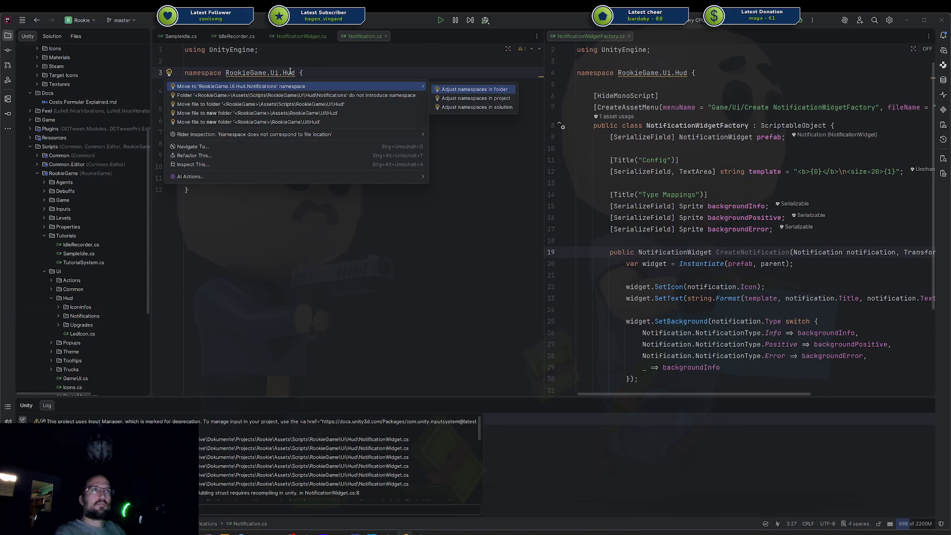
key(Escape)
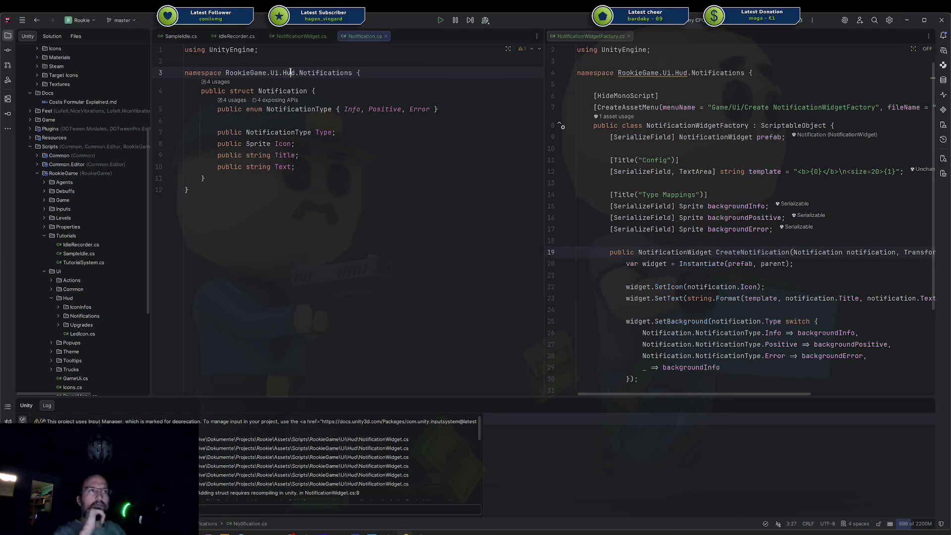
Open GameUi in the right-hand editor pane beside the Notification struct
click(392, 144)
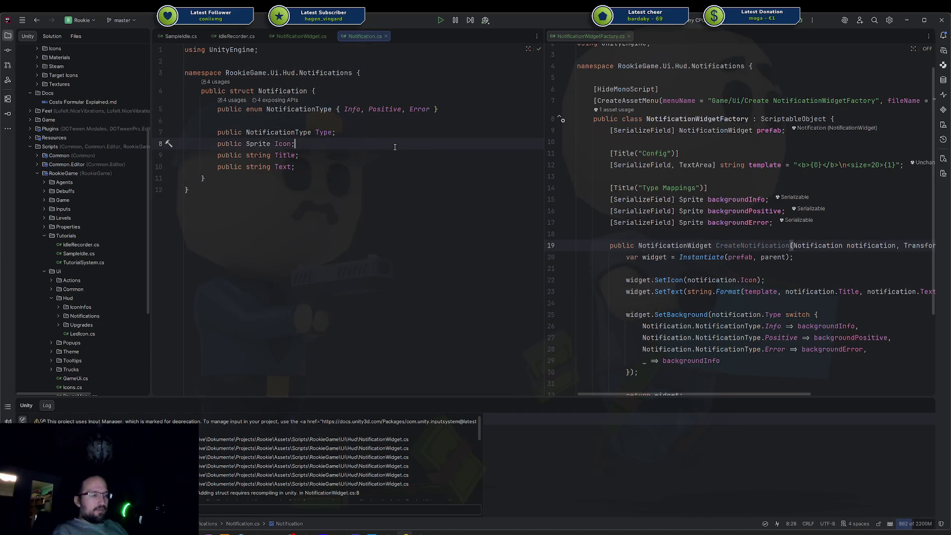
key(ctrl+n)
text(GameU)
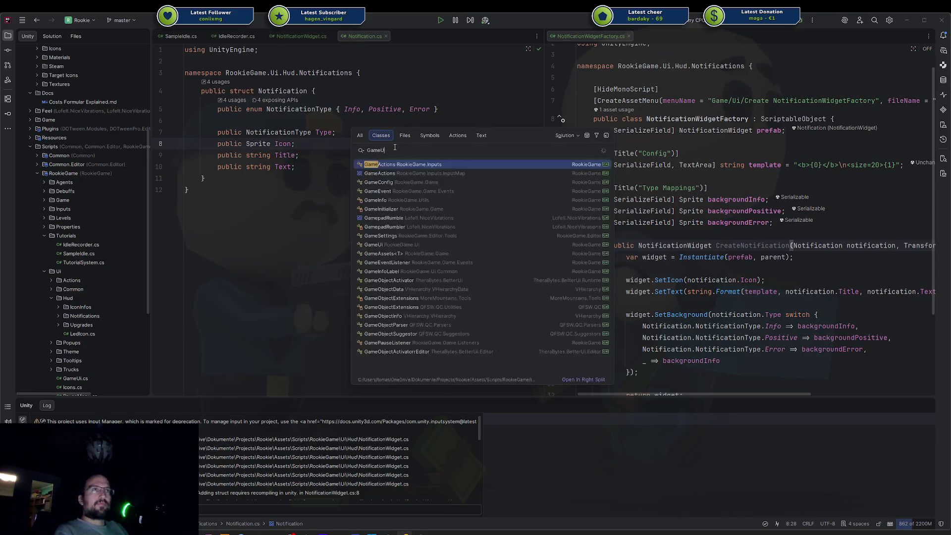
text(i)
key(Return)
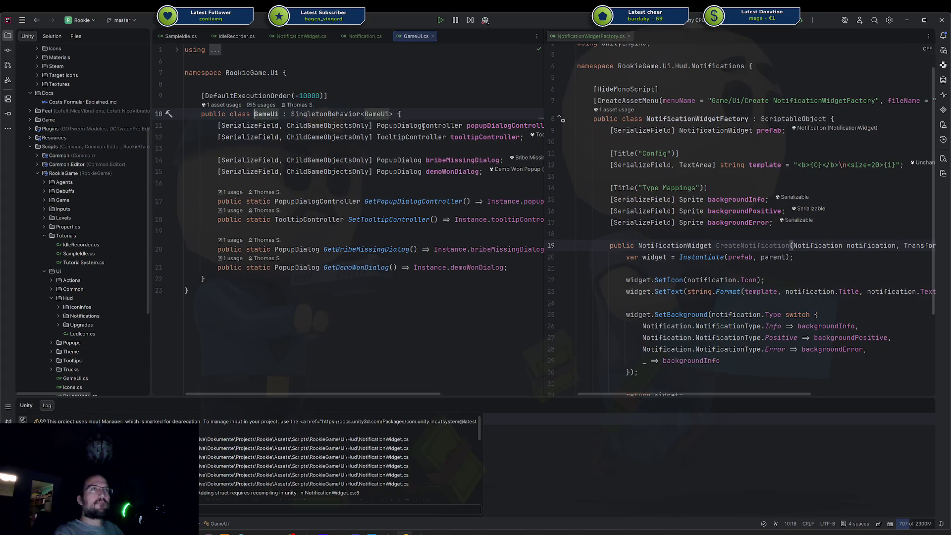
drag(416, 36, 691, 164)
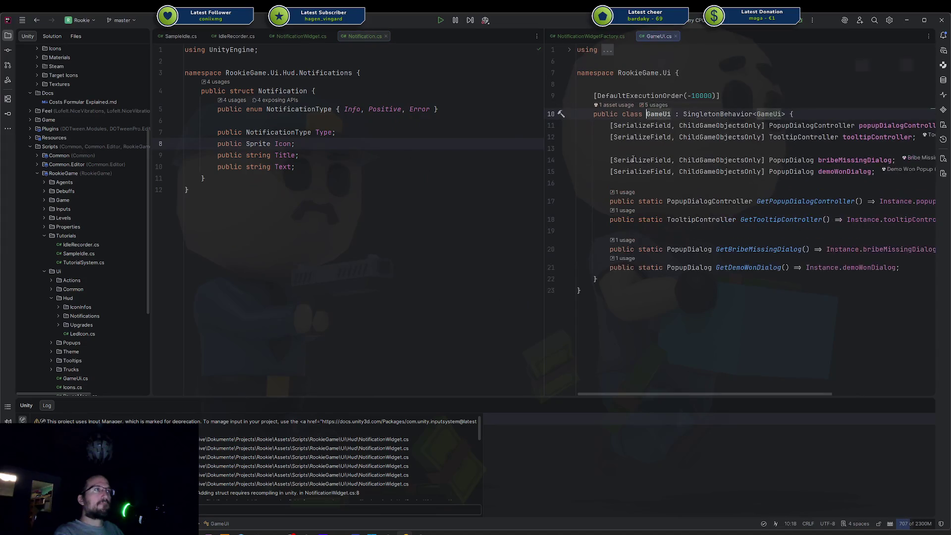
scroll(109, 251, down, 3)
scroll(109, 253, down, 1)
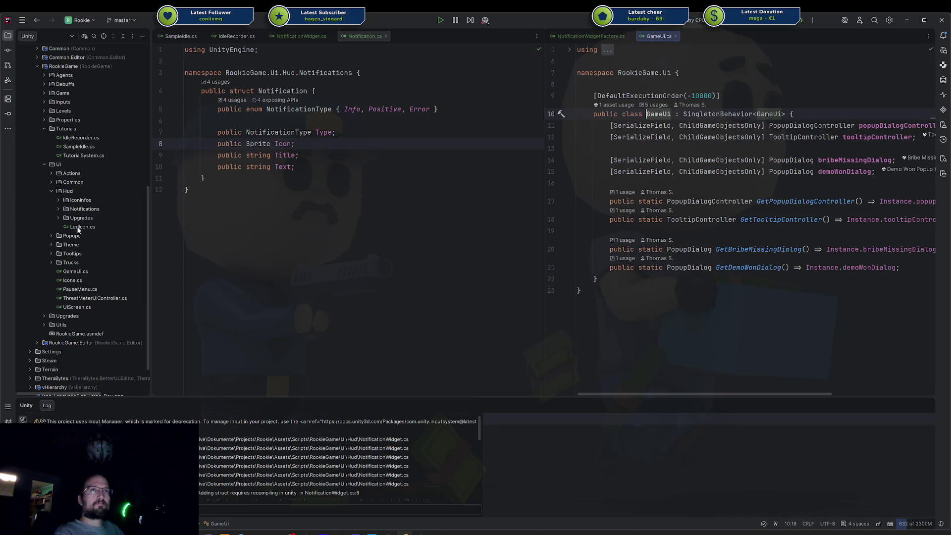
double_click(88, 209)
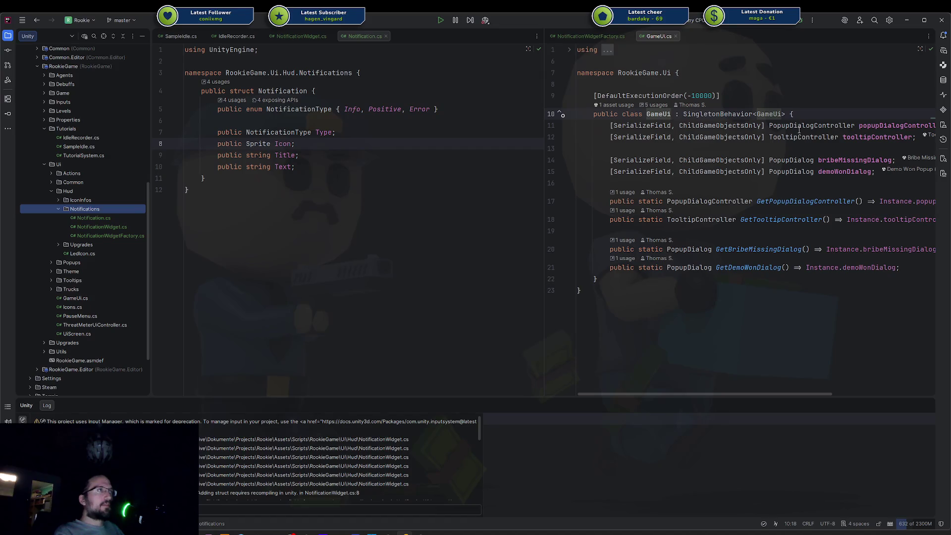
Create a NotificationController class in the Notifications folder and show it in the left pane
right_click(97, 207)
mouse_move(157, 210)
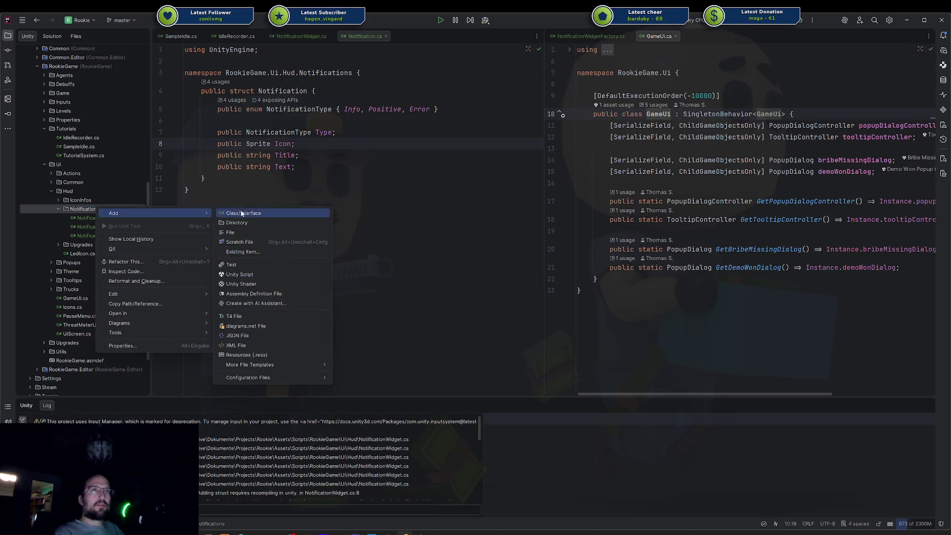
click(245, 210)
text(NotificationCon)
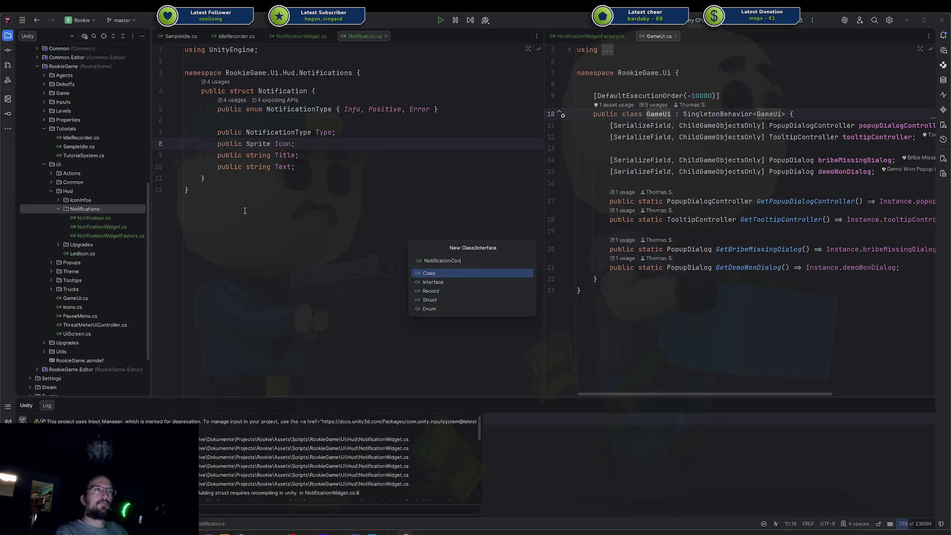
text(troller)
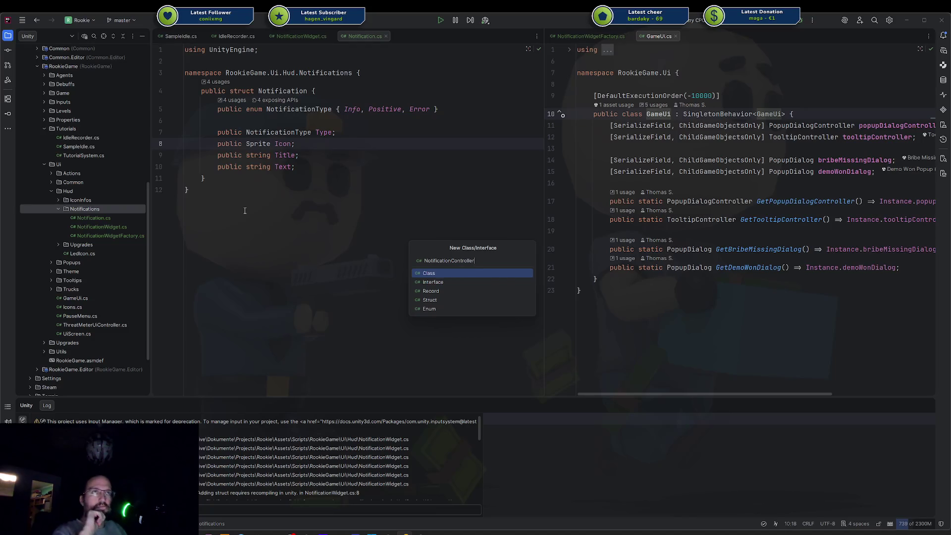
key(Return)
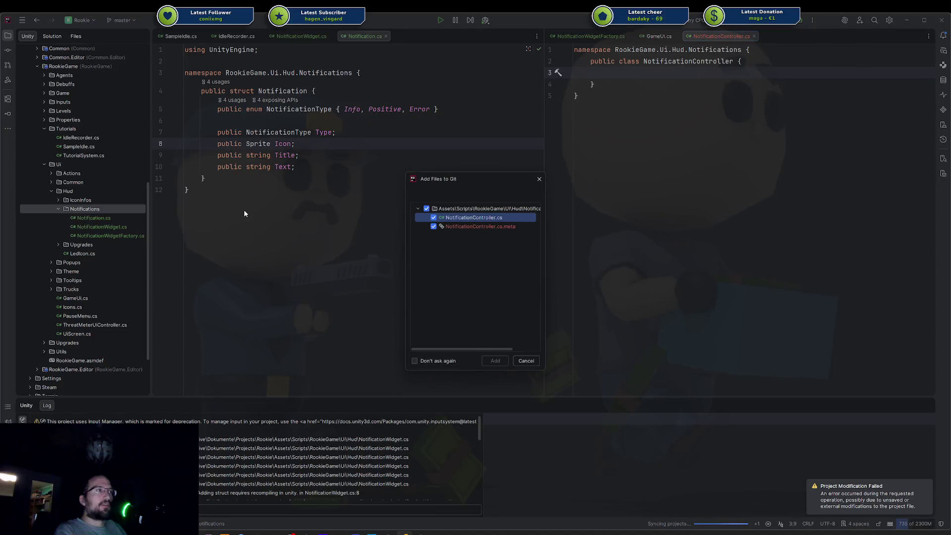
key(Escape)
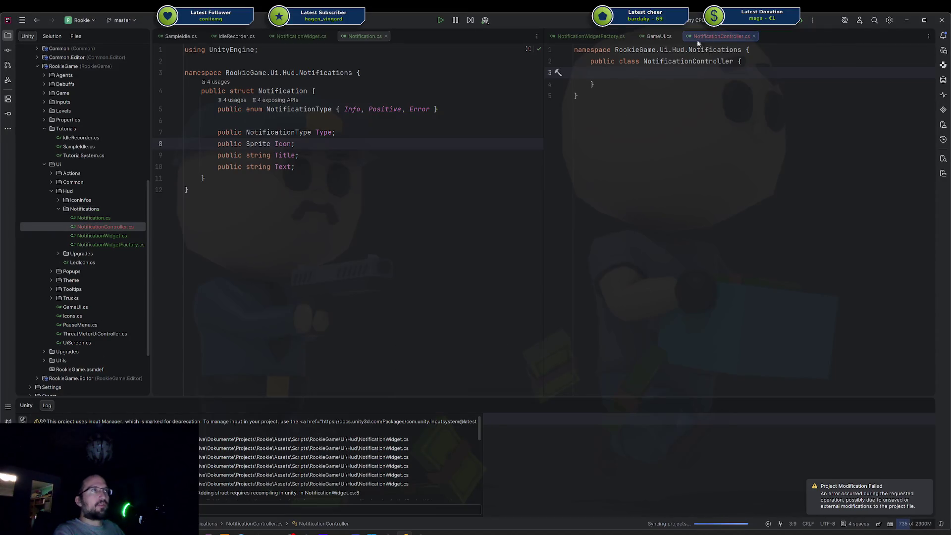
drag(718, 36, 352, 207)
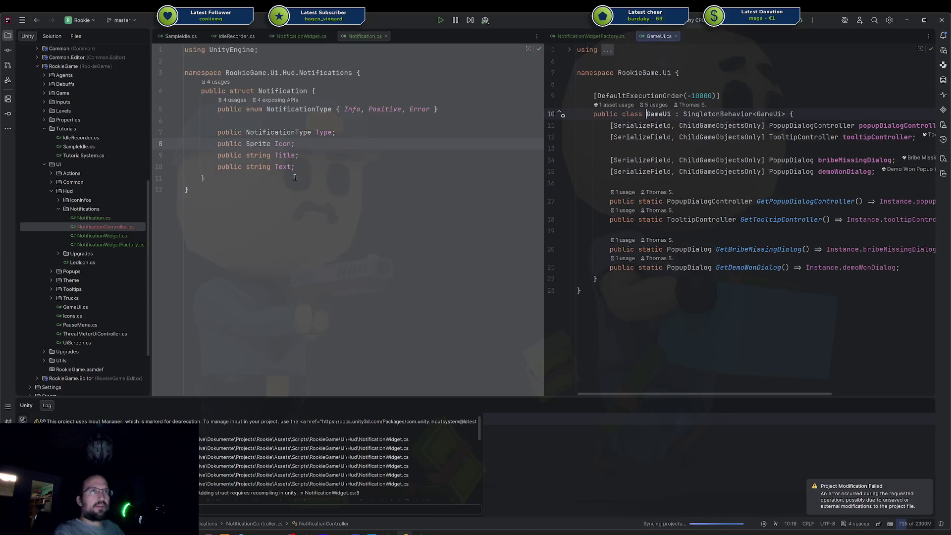
Make NotificationController derive from MonoBehaviour
click(343, 61)
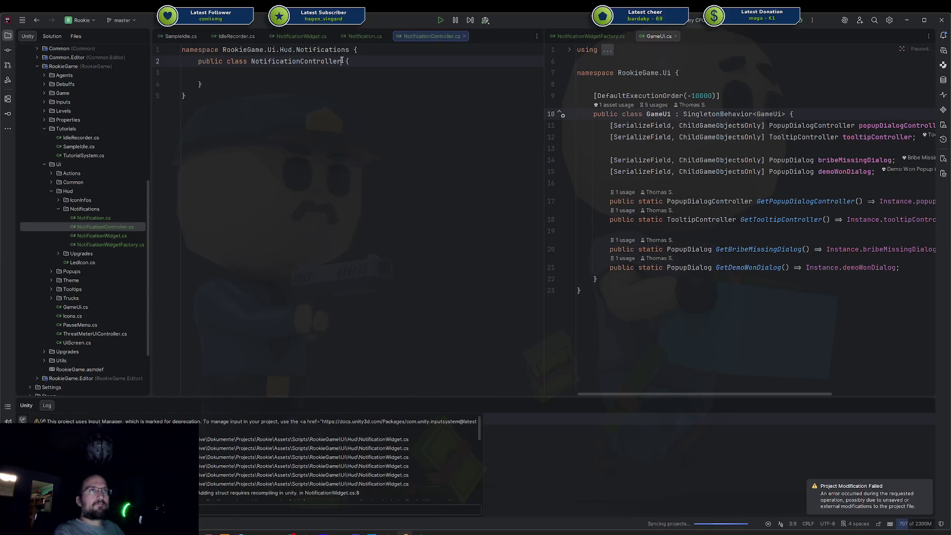
text(: monob)
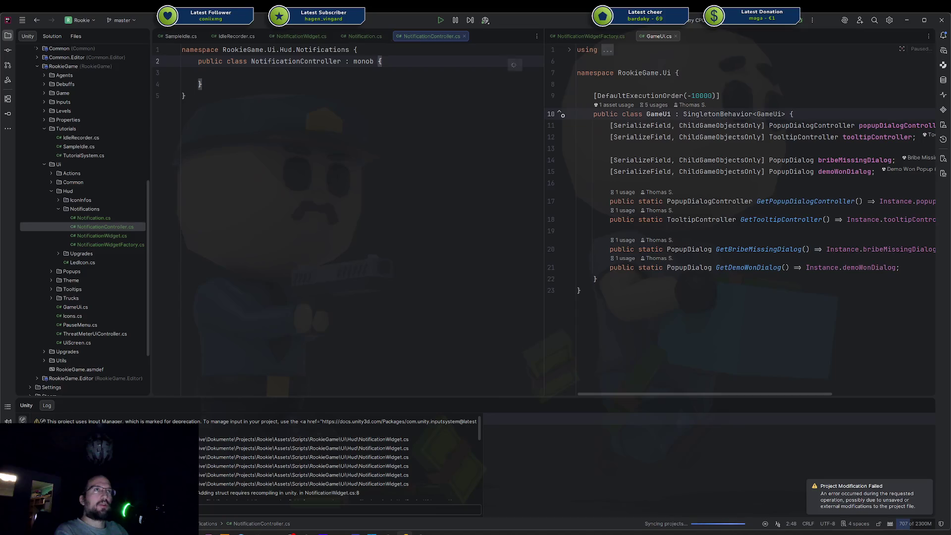
key(ctrl+BackSpace)
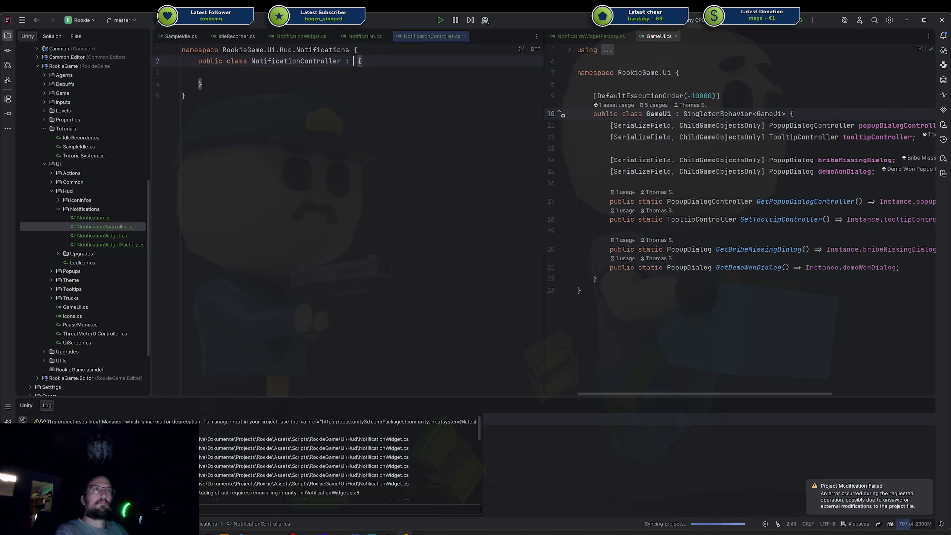
text(Mono)
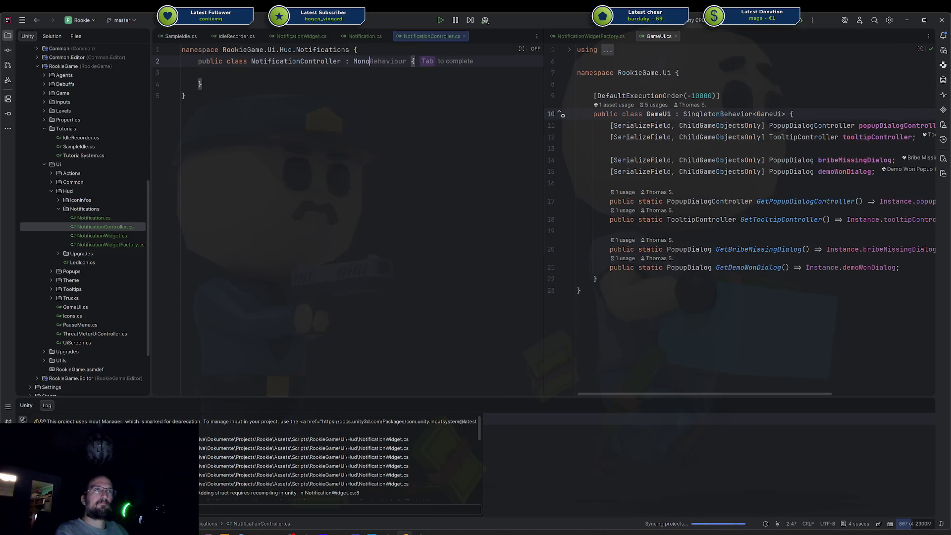
key(Return)
key(Up)
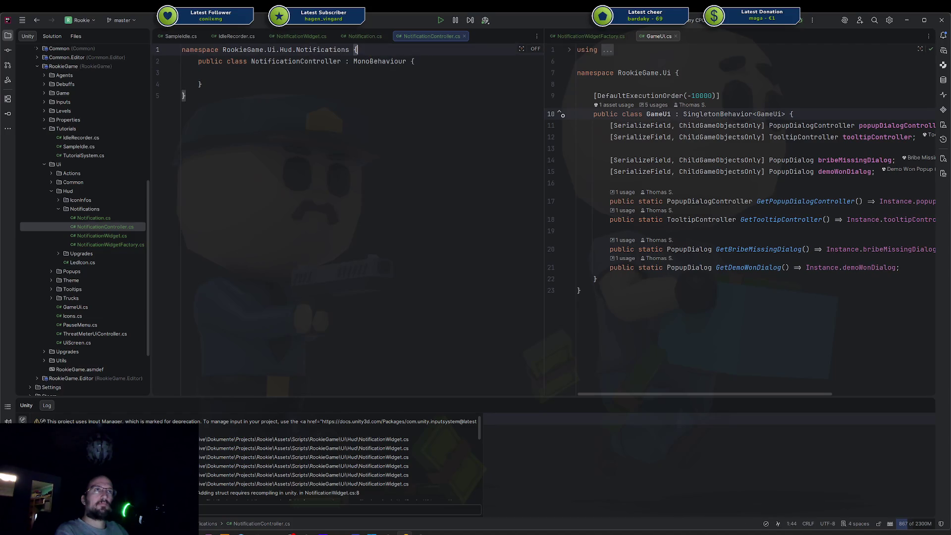
key(Return)
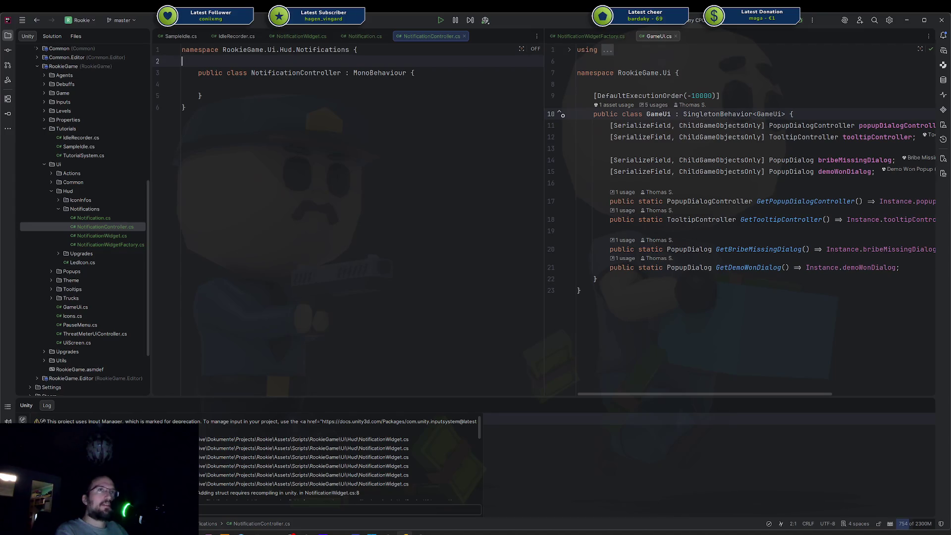
Replace the base class with a partial ': M' and exit Rider
click(182, 72)
click(411, 72)
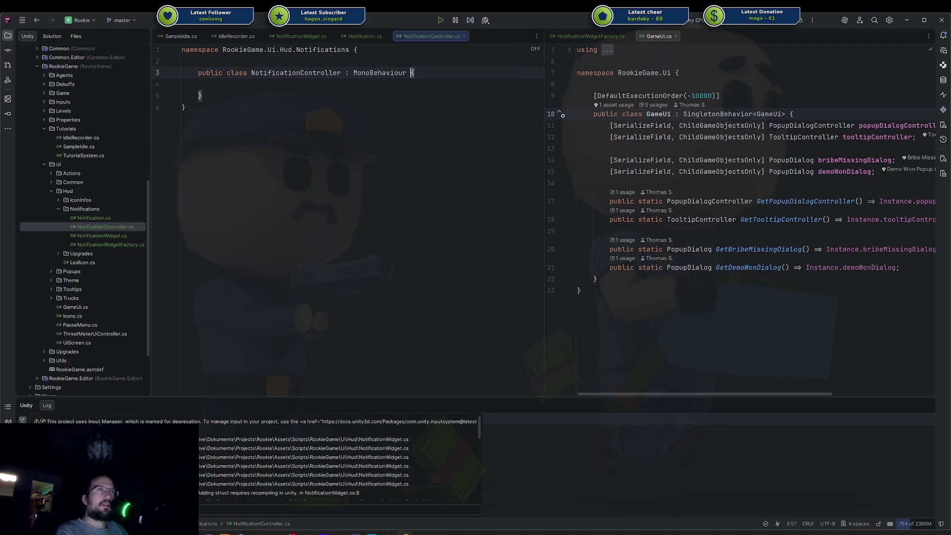
click(364, 36)
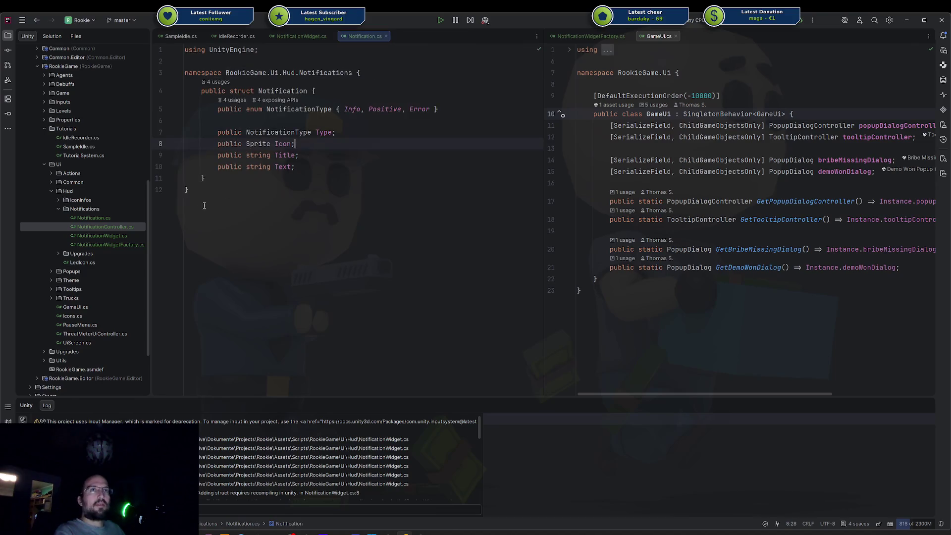
double_click(135, 225)
click(389, 106)
drag(407, 73, 342, 73)
key(BackSpace)
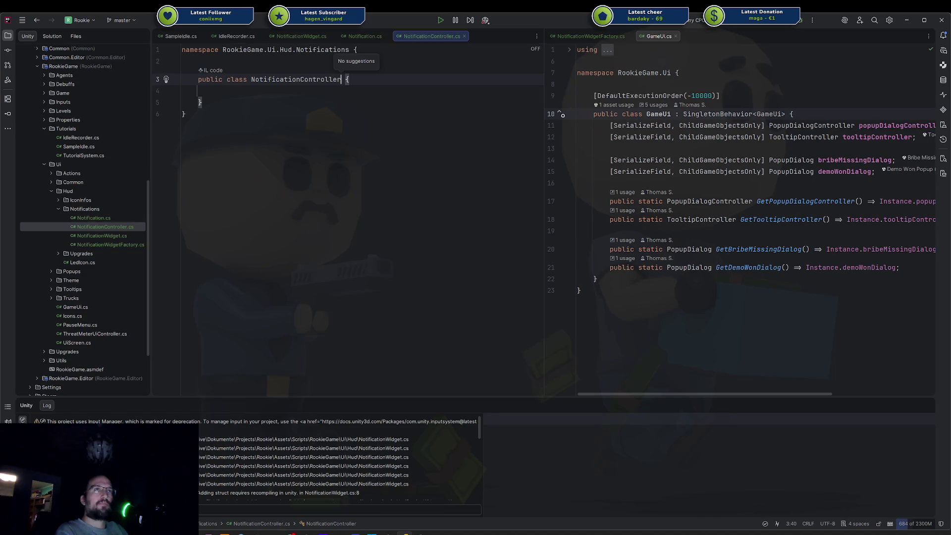
text(: M)
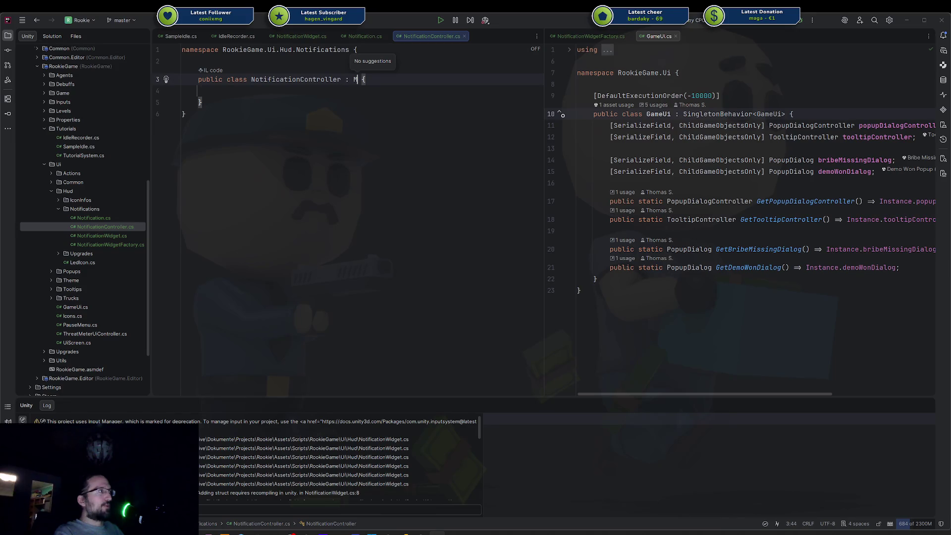
key(alt+F4)
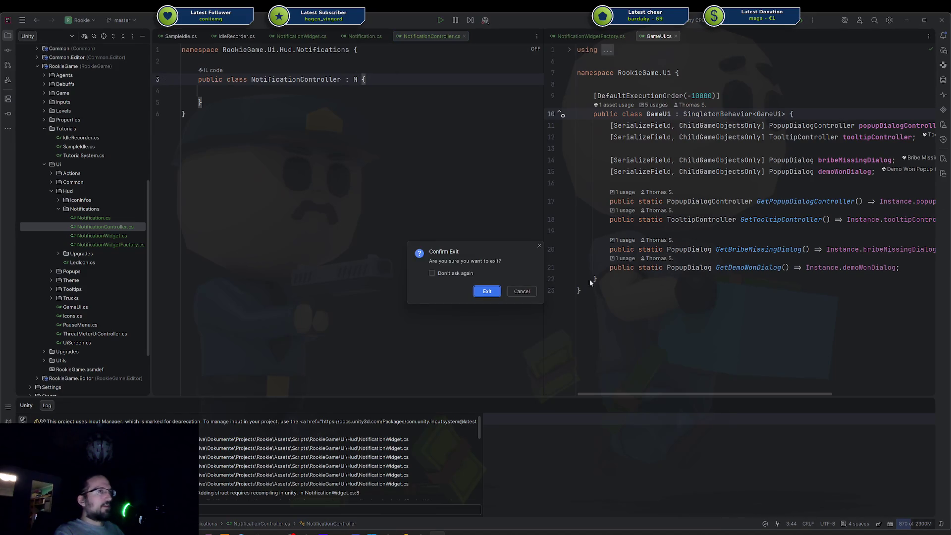
Confirm quitting Rider and relaunch it via Open C# Project in Unity
click(483, 291)
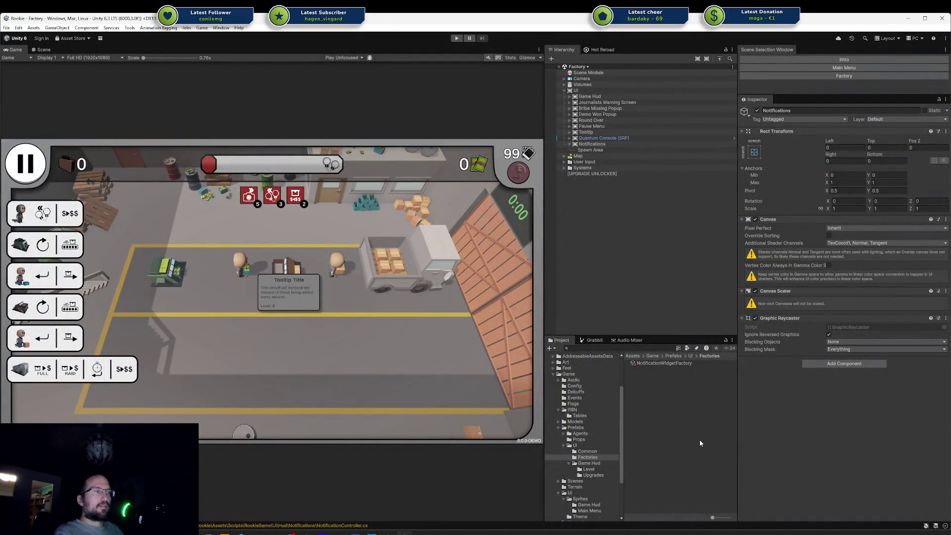
right_click(680, 441)
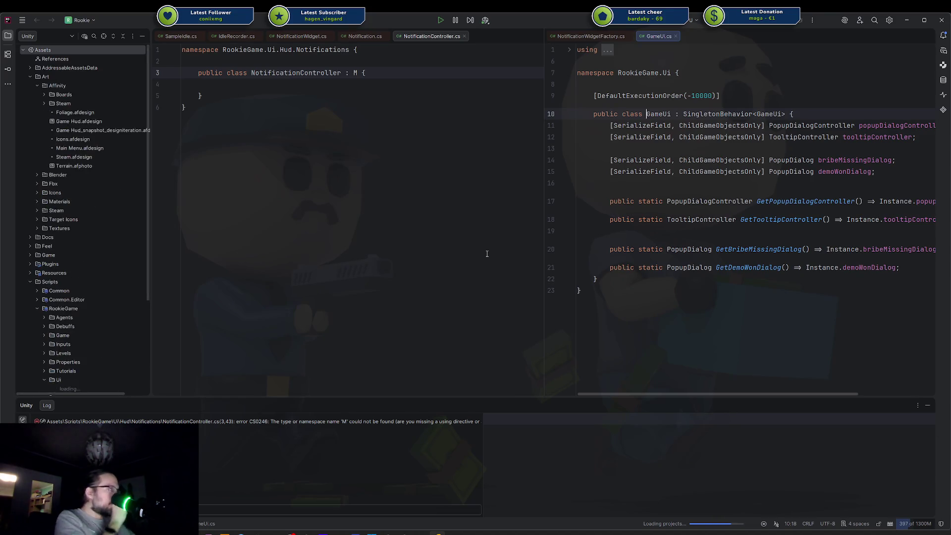
click(357, 73)
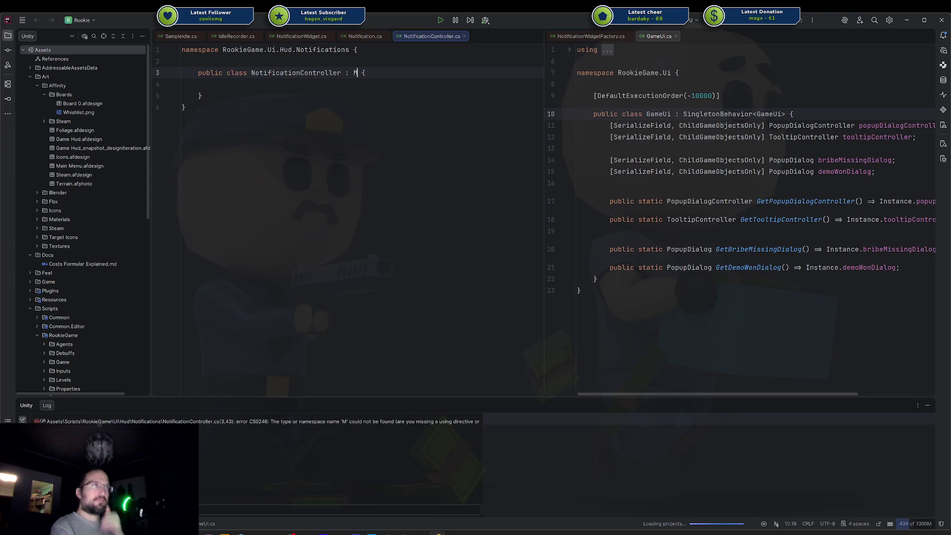
Make NotificationController derive from MonoBehaviour and add the using UnityEngine directive
text(ono)
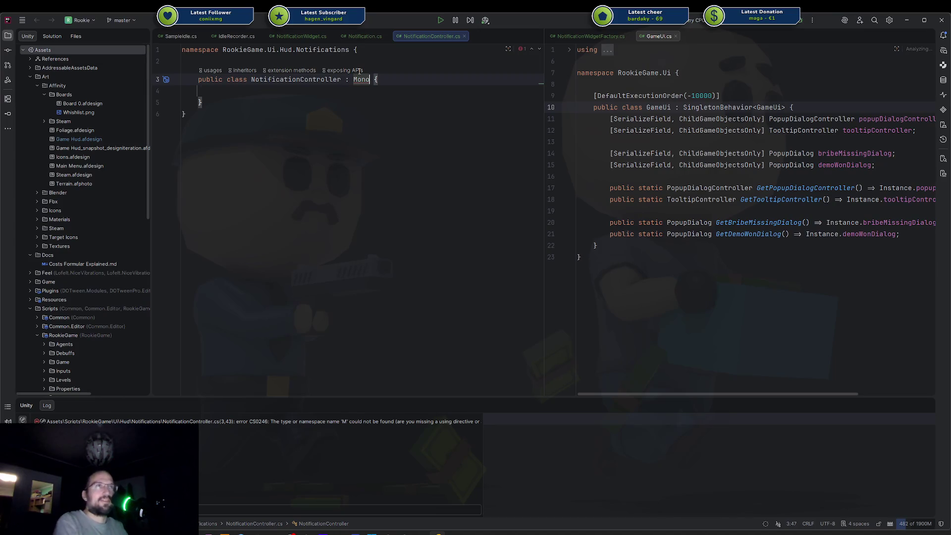
key(BackSpace)
key(BackSpace)
key(BackSpace)
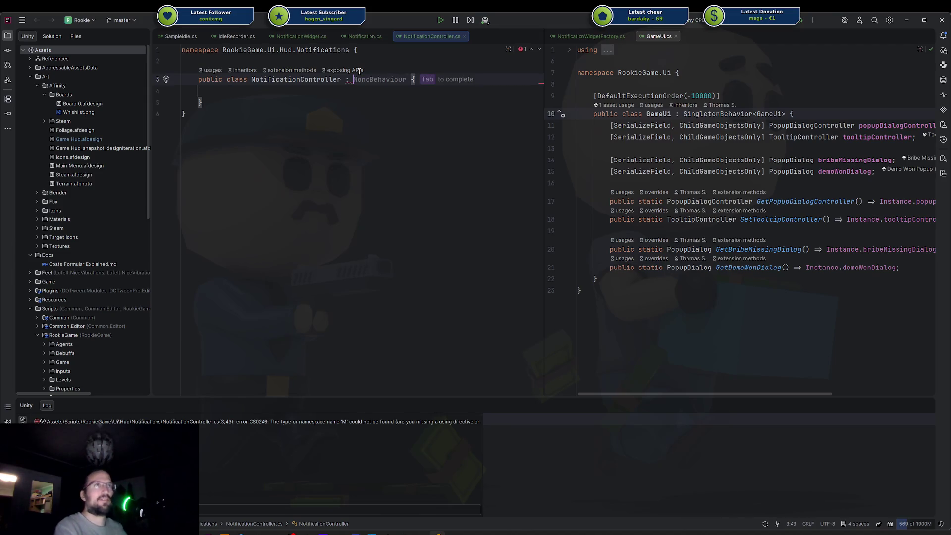
key(Tab)
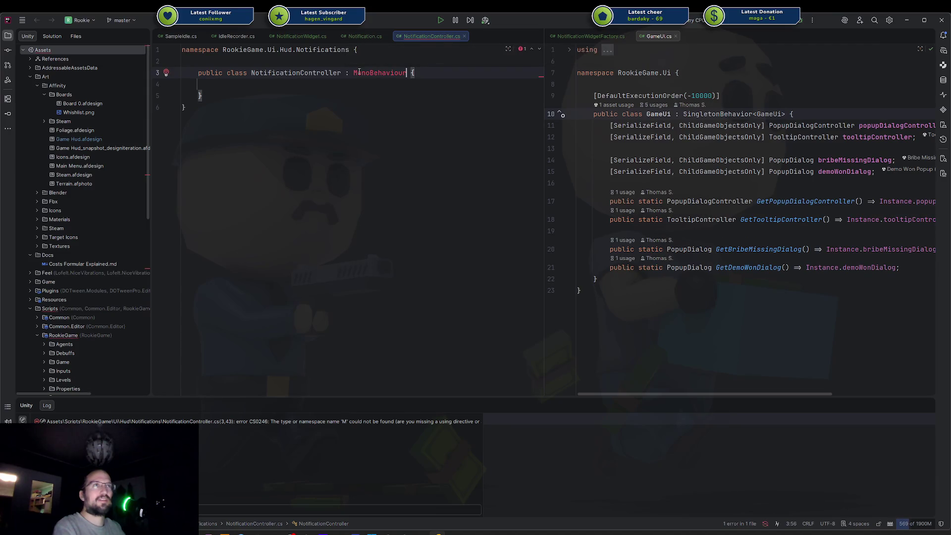
key(alt+Return)
Start a [Hide attribute on a new line above the class
key(Up)
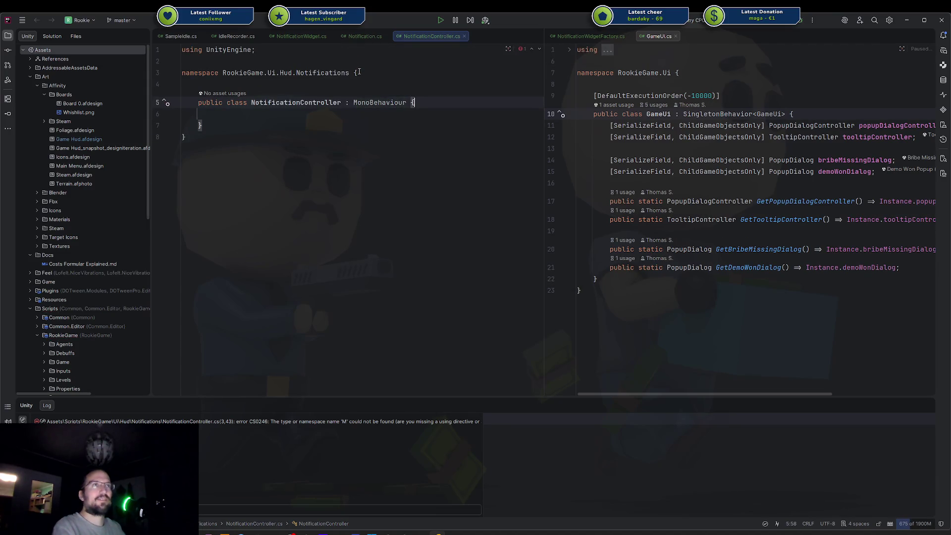
key(Return)
text([Hide)
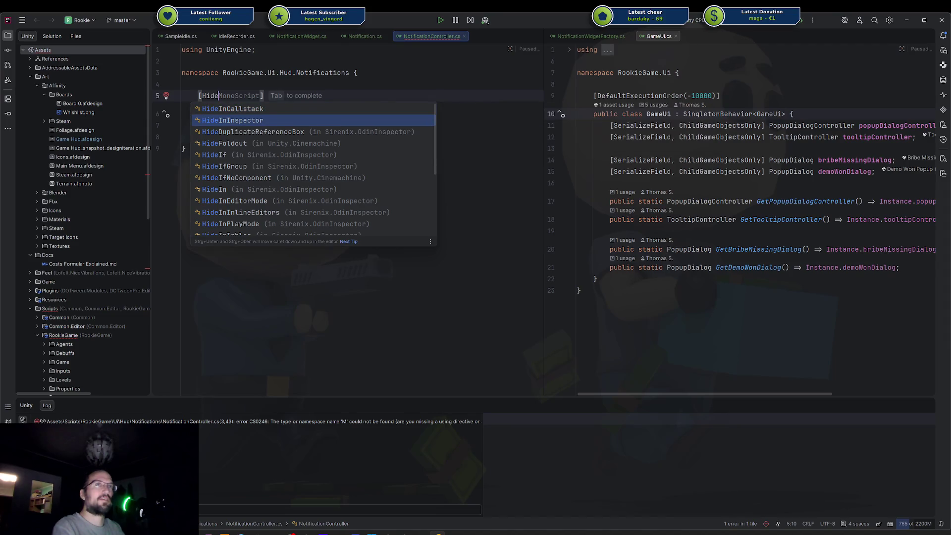
Replace the HideInInspector suggestion with [HideMonoScript], adding the Odin import
key(Return)
key(Down)
key(Down)
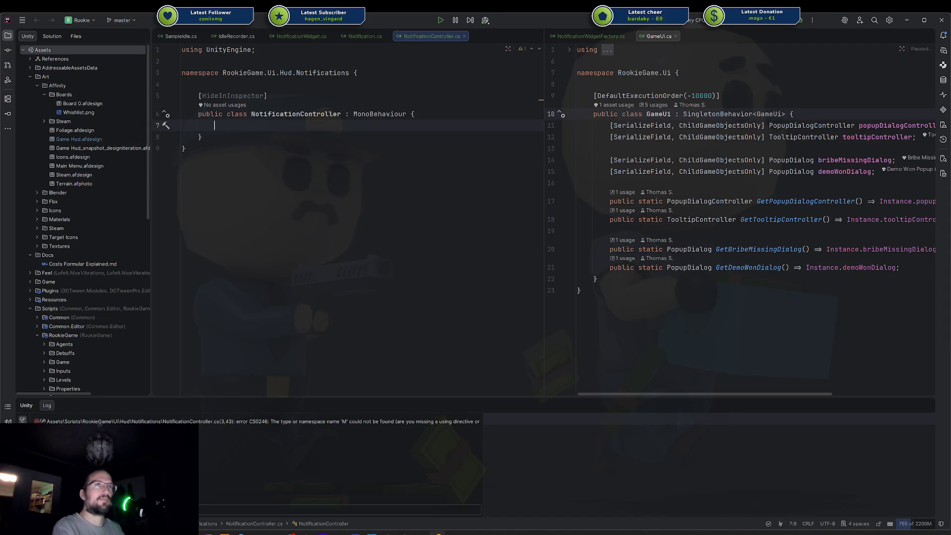
key(Up)
key(Up)
key(End)
key(shift+Home)
key(BackSpace)
text([Hidemon)
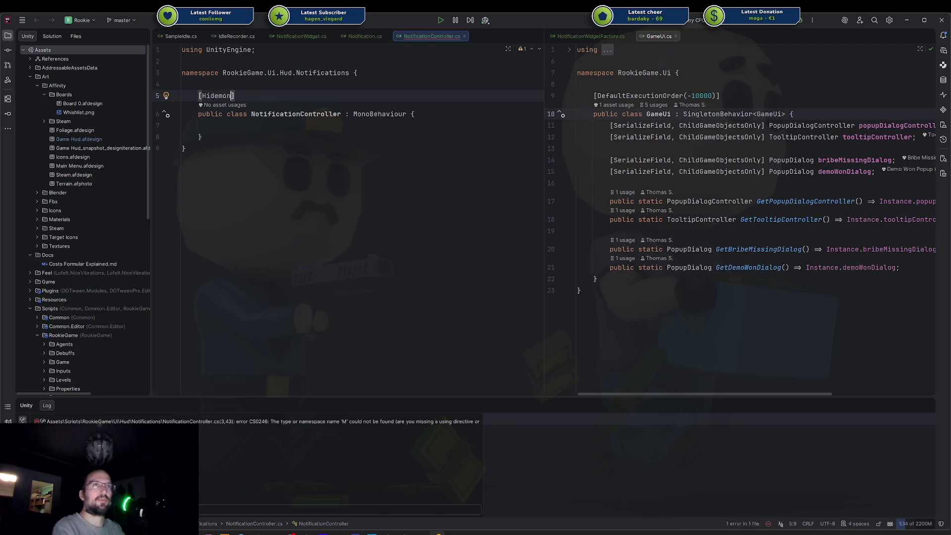
key(Return)
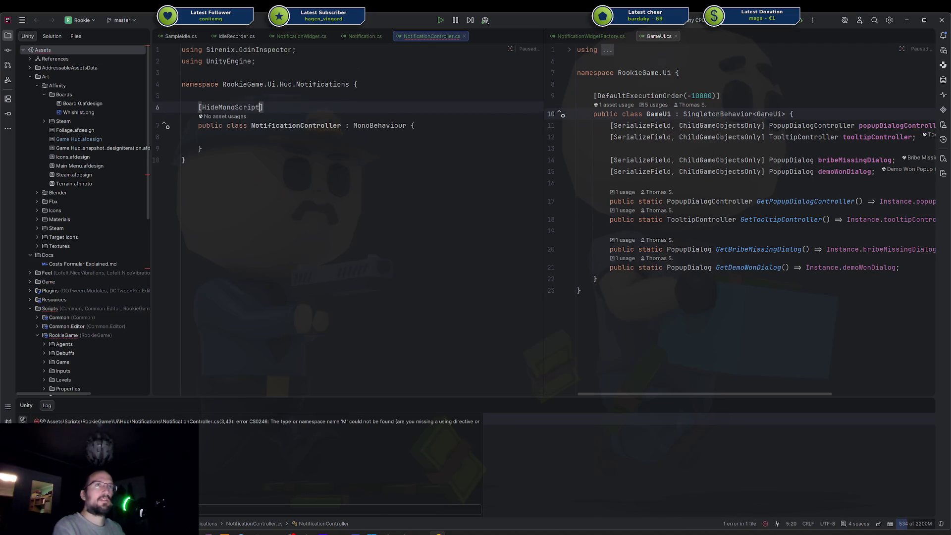
Add a [SerializeField, AssetSelector] NotificationWidgetFactory factory field inside the class
key(Down)
key(Down)
key(Down)
key(Return)
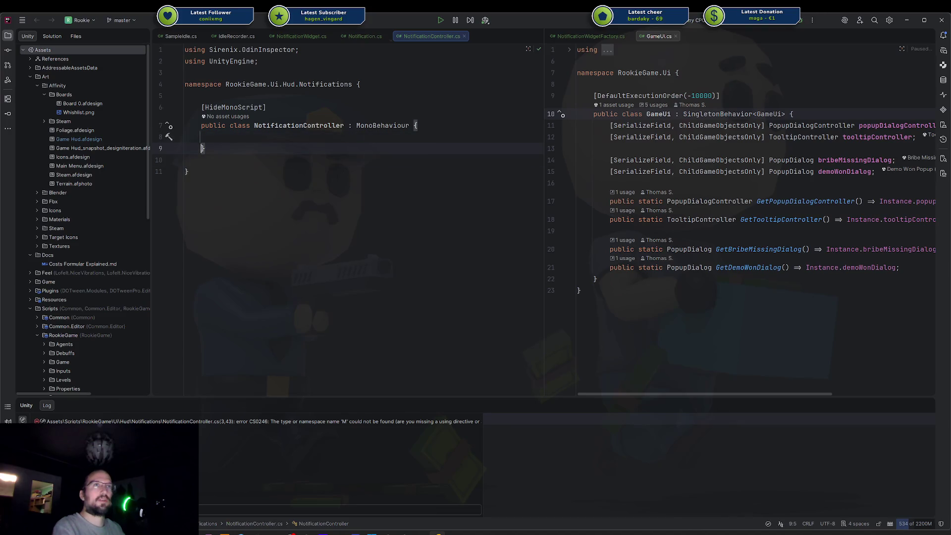
key(Up)
text([Sf)
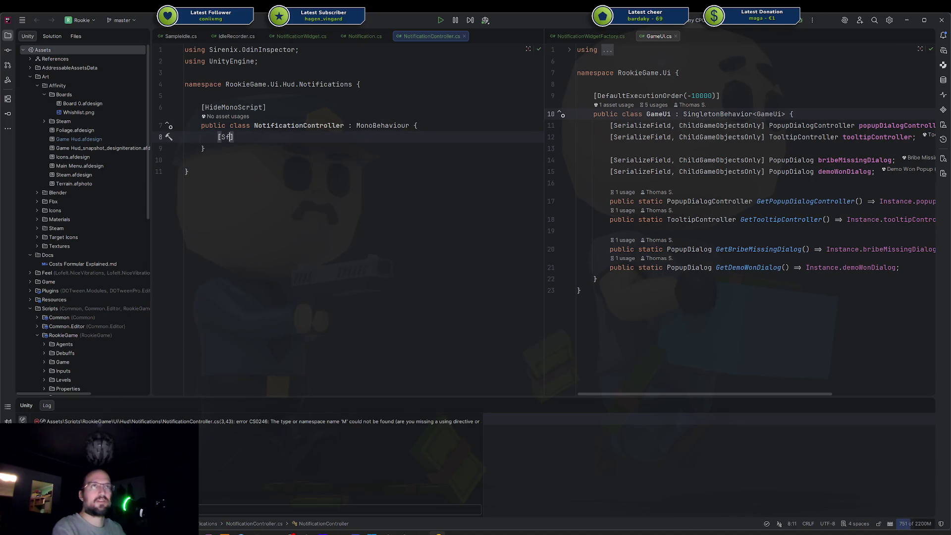
key(Return)
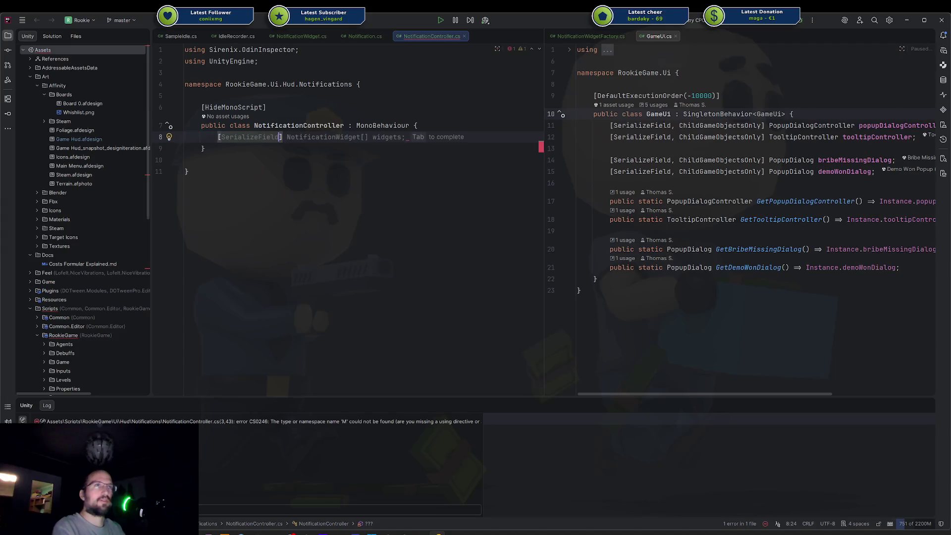
text(, A)
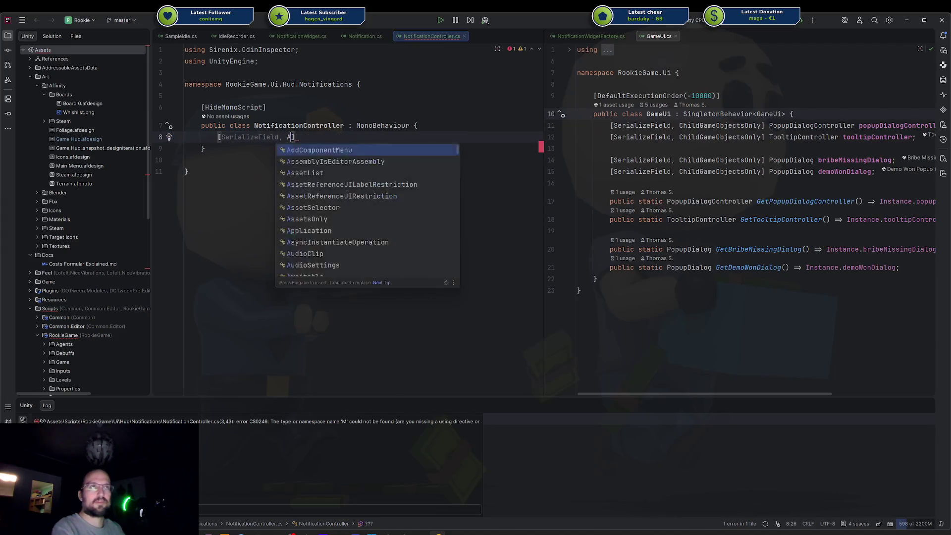
text(ssetS)
key(Return)
text(] )
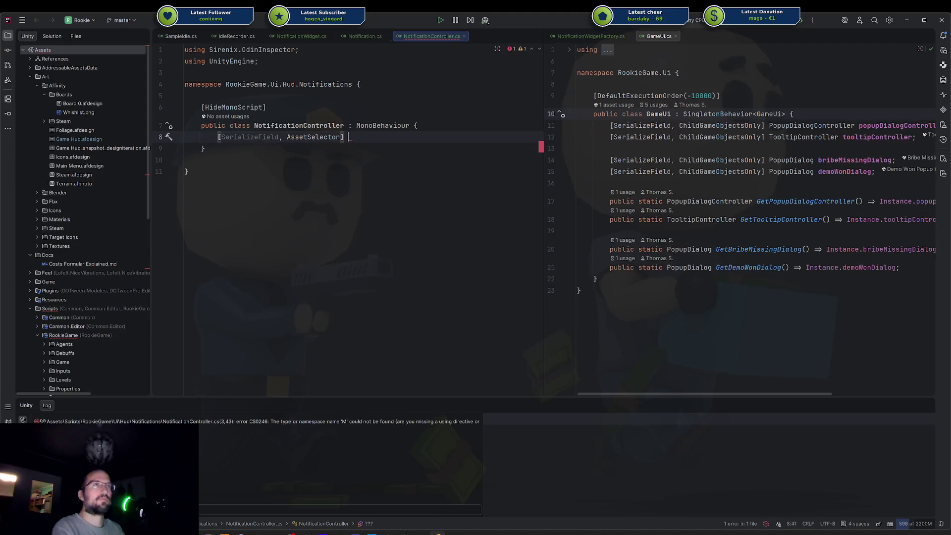
text(No)
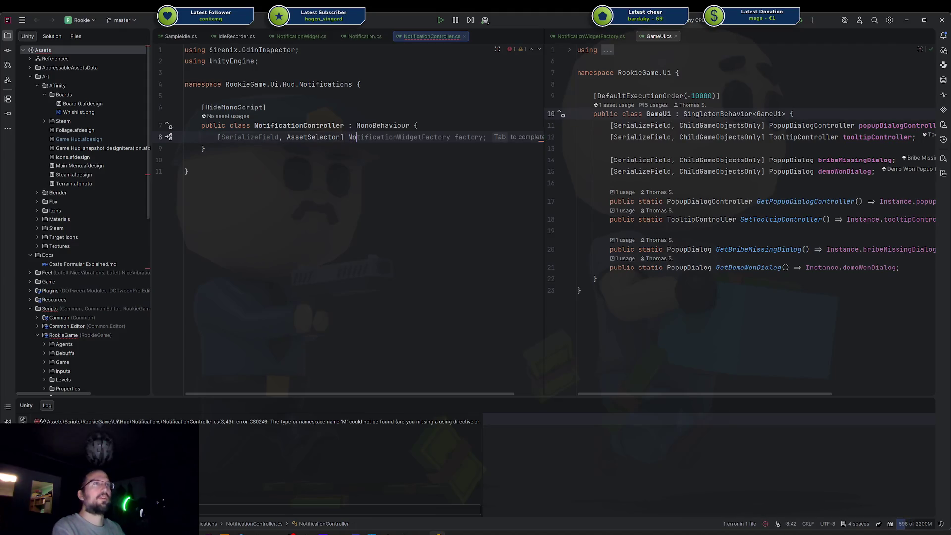
text(tif)
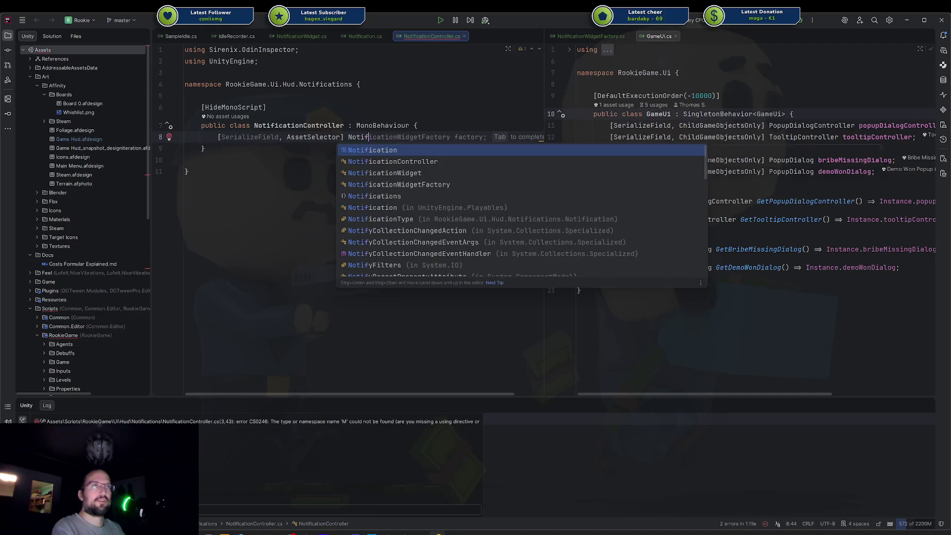
key(Return)
text(factory;)
Add a [SerializeField, ChildGameObjectsOnly] Transform notificationSpawnArea field
key(Return)
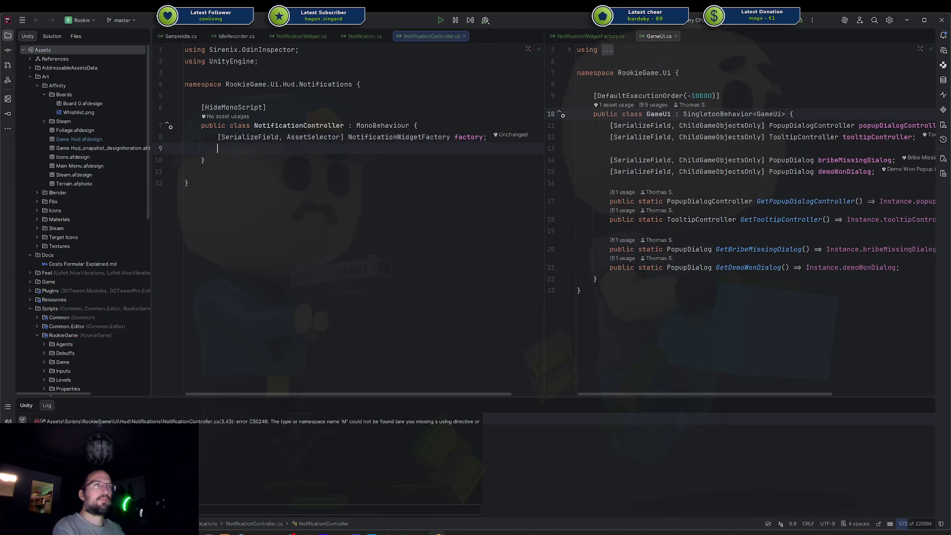
text([SerializeField)
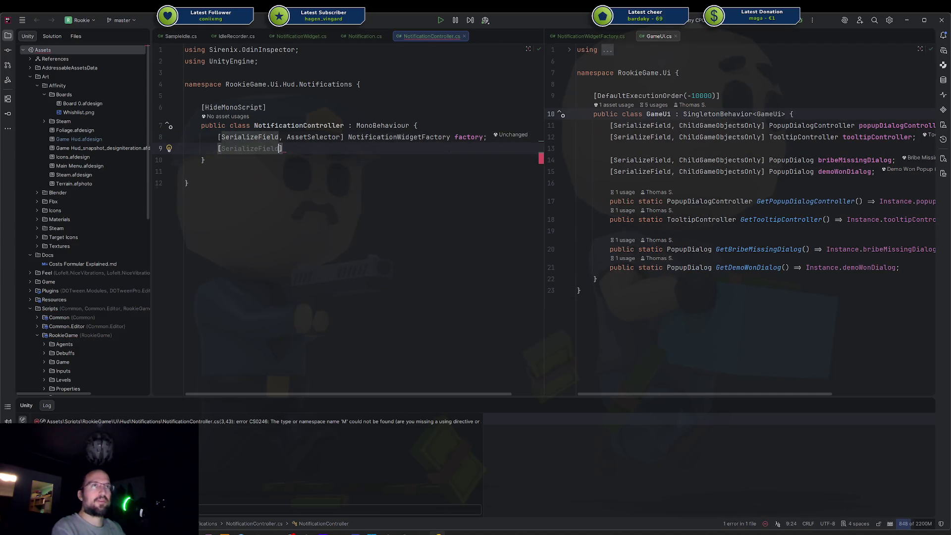
text(, ChildGameObjectsOnly])
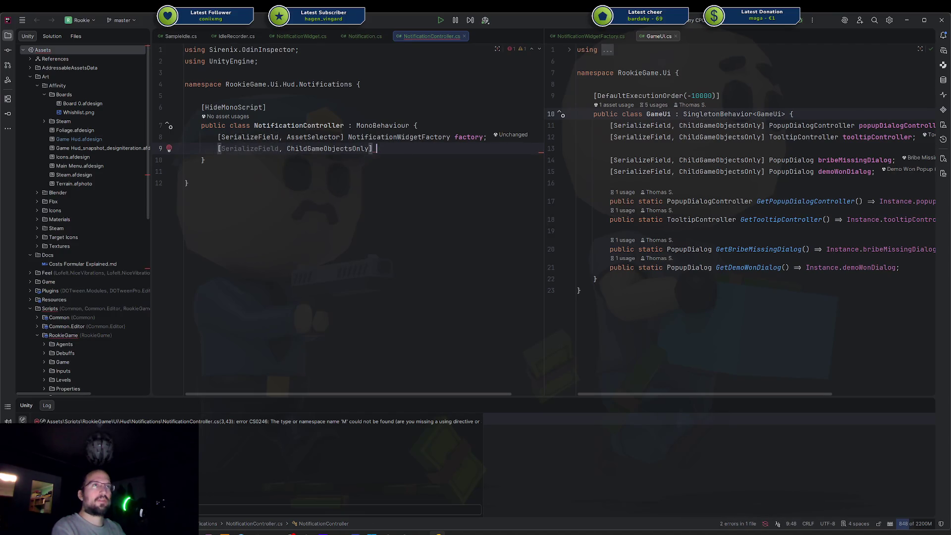
text( Transform)
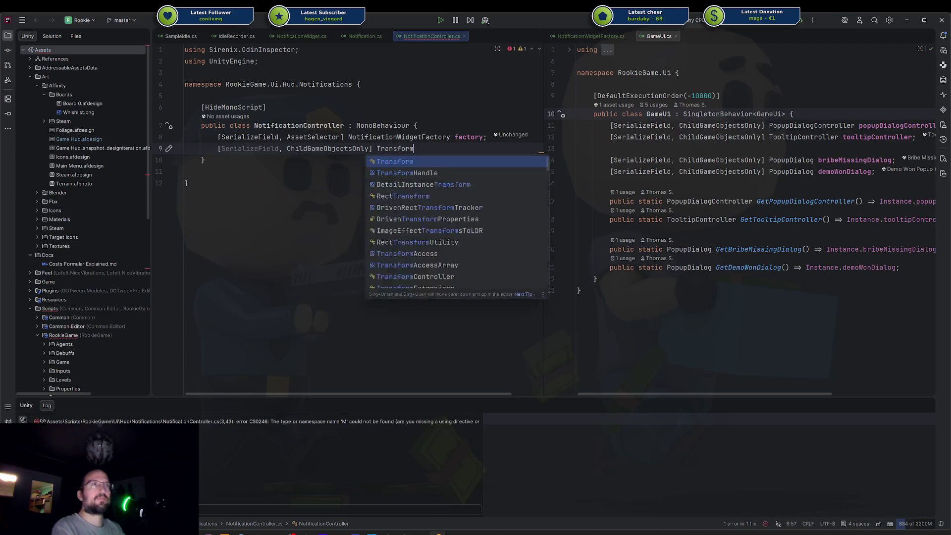
text( notificationS)
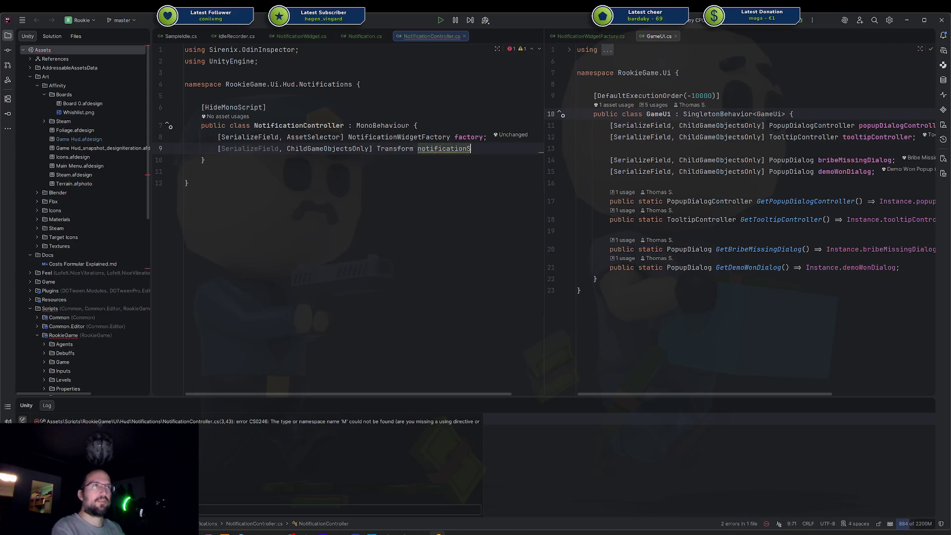
text(pawnArea;)
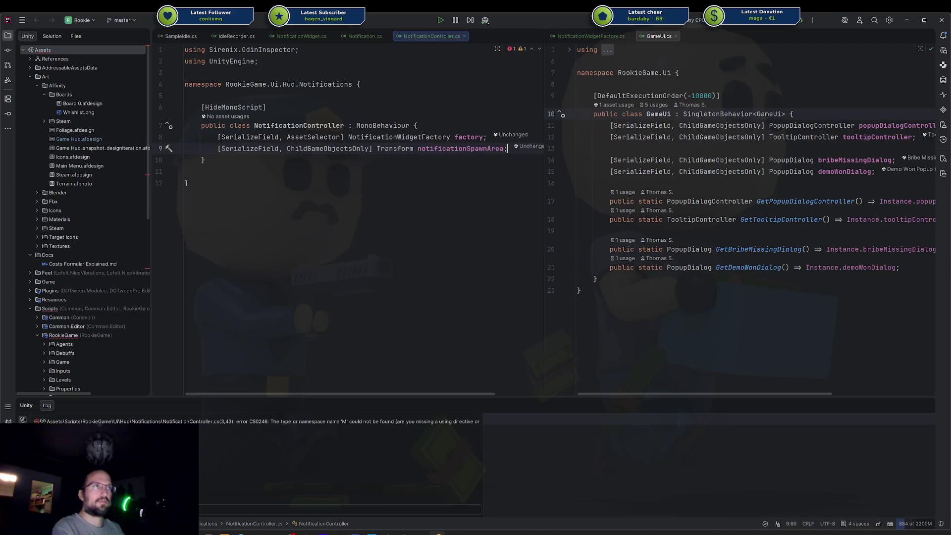
key(Return)
key(Return)
text([Button)
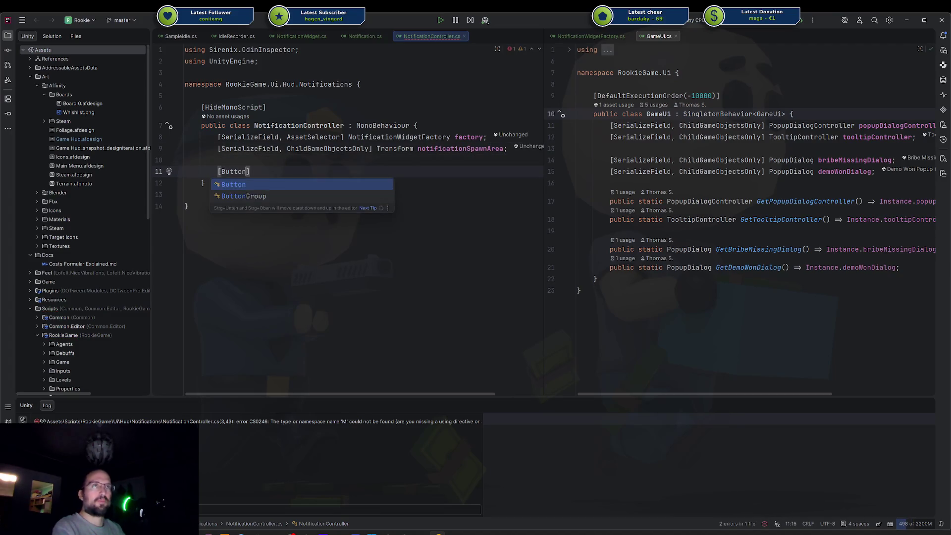
text(])
Create public void ShowNotification(Notification notification) calling factory.CreateNotification(notification, notificationSpawnArea)
key(Return)
text(public vi)
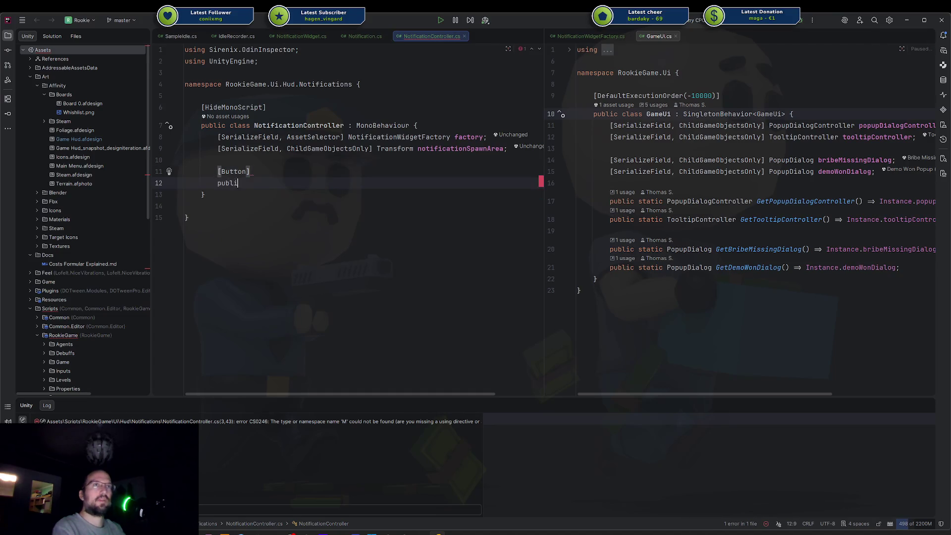
key(Return)
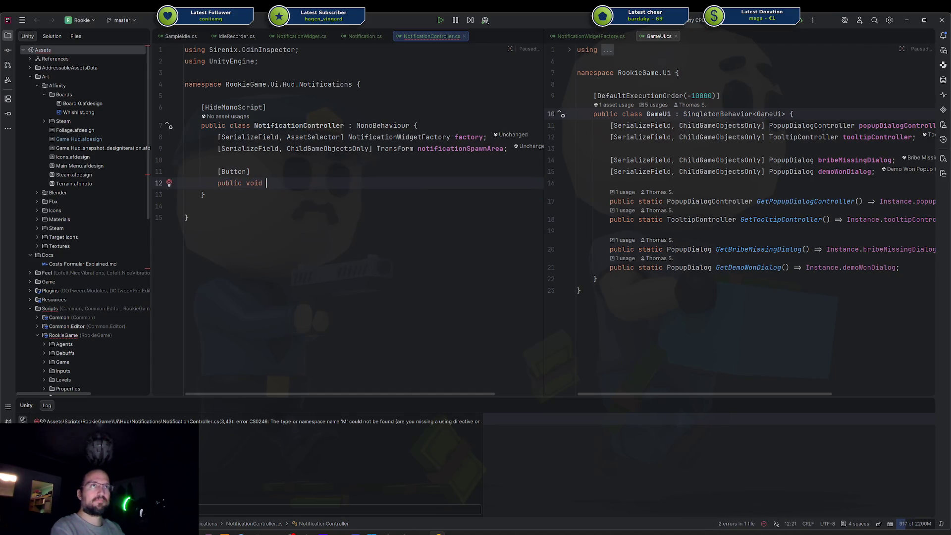
text(ShowNotification(No)
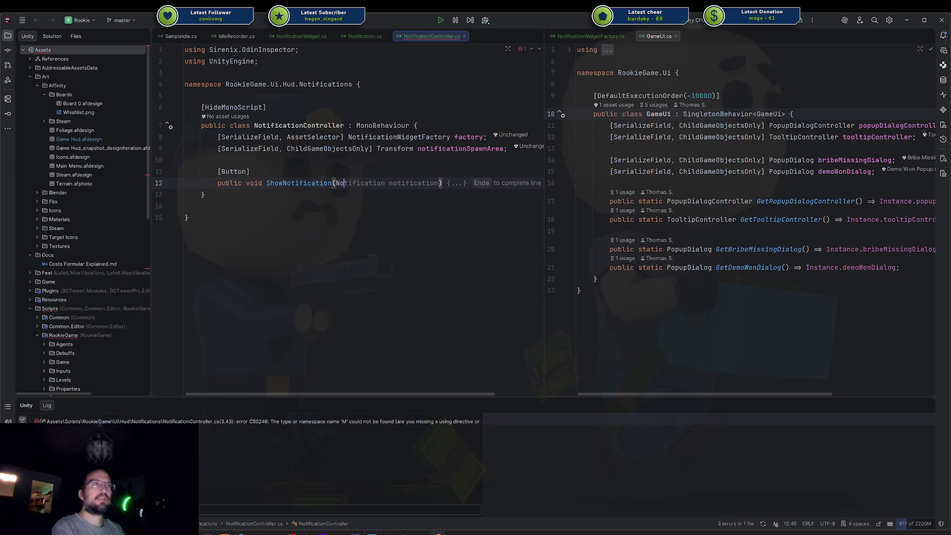
key(End)
key(Return)
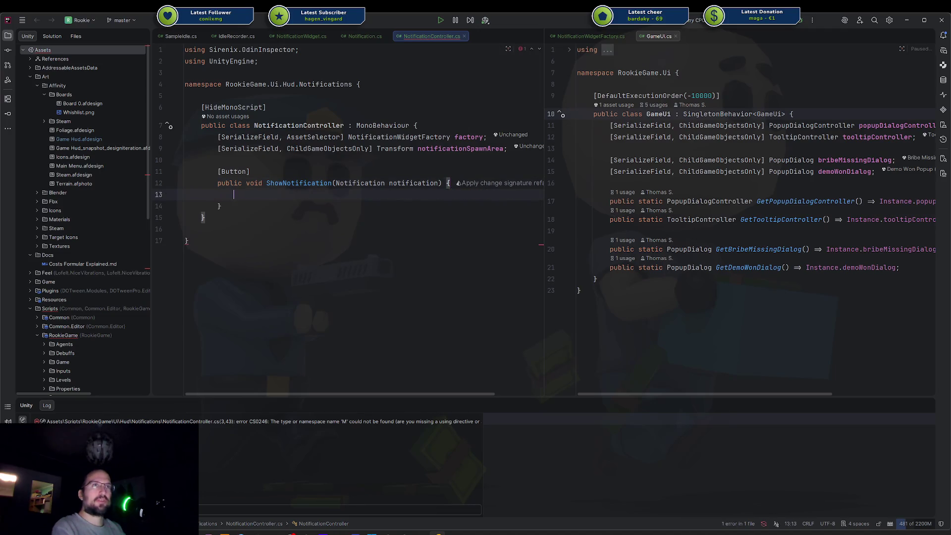
key(Tab)
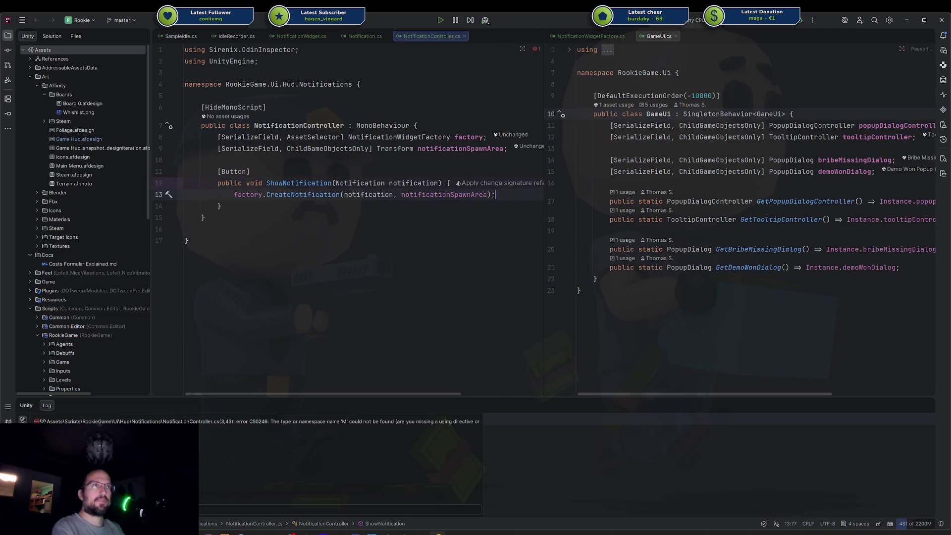
Review the finished method, then go to the tooltipController field in GameUi
click(221, 206)
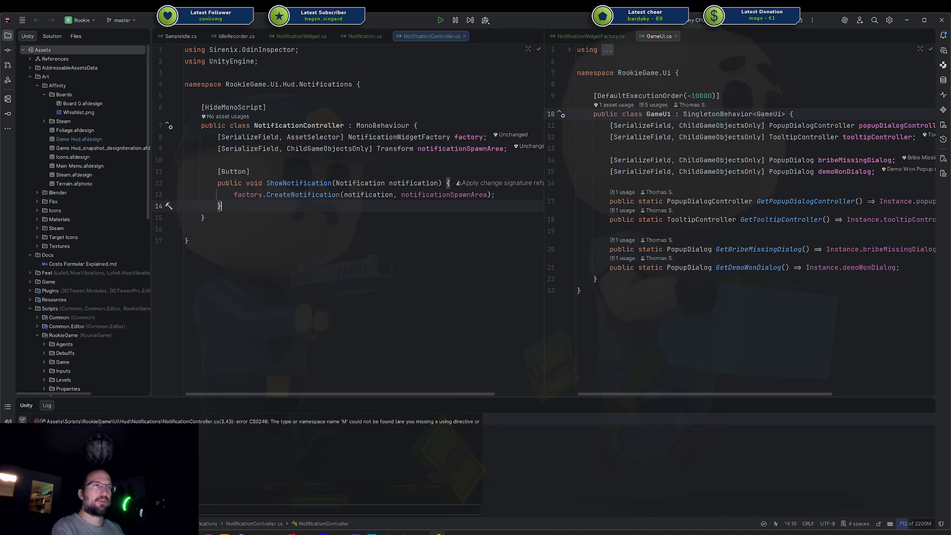
key(Up)
key(Up)
key(Up)
key(End)
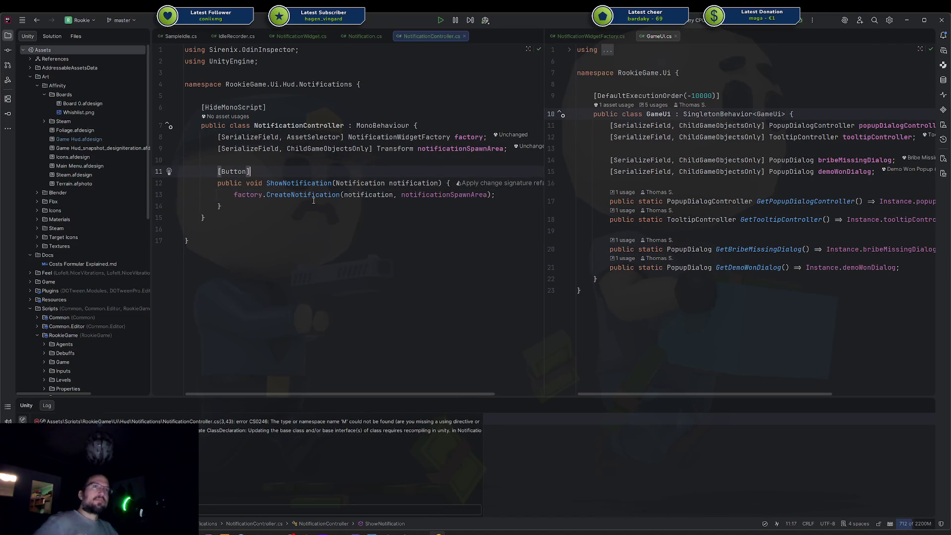
key(Down)
key(Down)
key(Down)
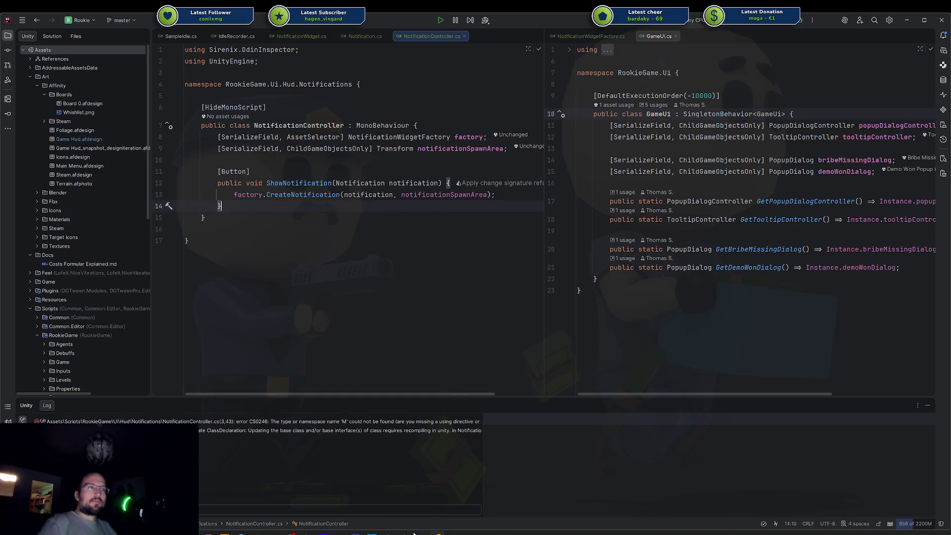
click(301, 243)
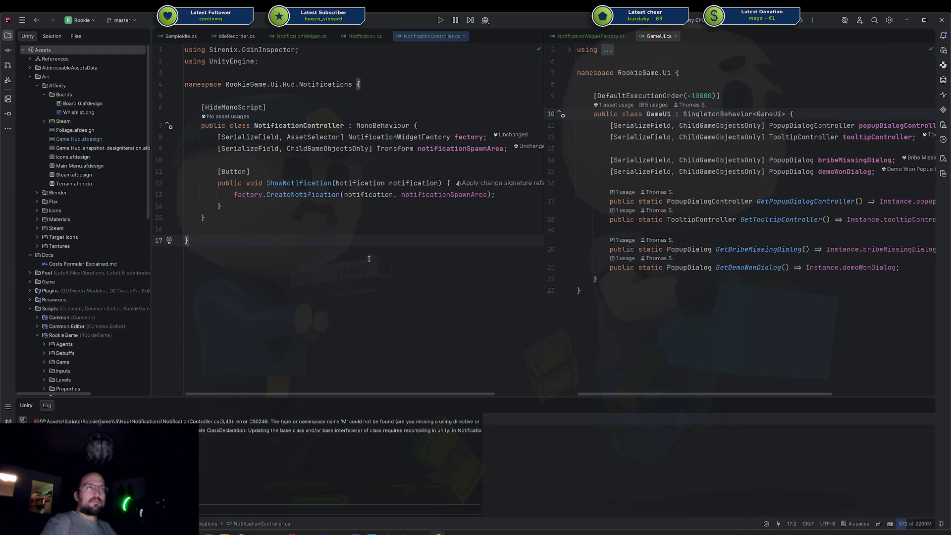
click(672, 138)
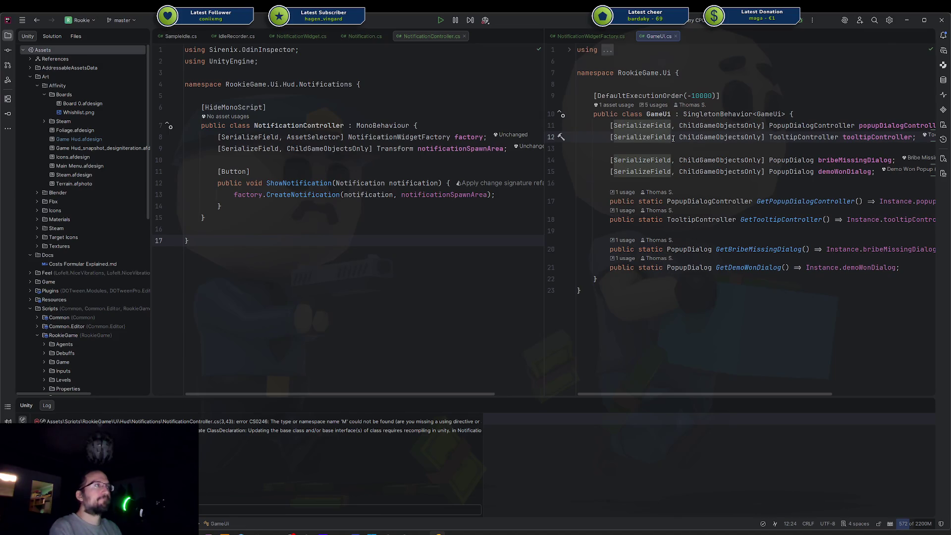
Duplicate the tooltipController field into a NotificationController notificationController field
key(ctrl+d)
key(ctrl+Right)
key(ctrl+Right)
key(ctrl+Right)
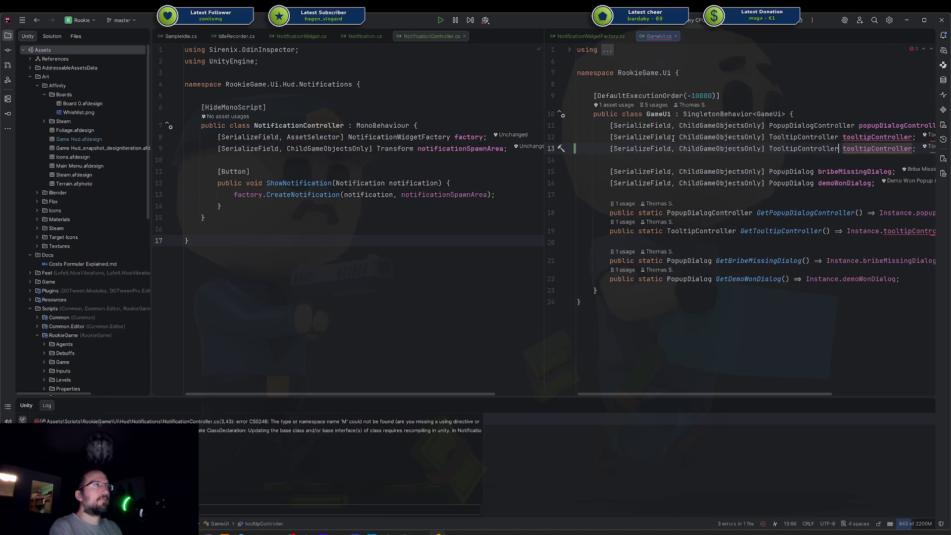
key(ctrl+BackSpace)
text(NotificationC)
key(Return)
key(ctrl+Right)
key(ctrl+BackSpace)
text(notificaiton)
key(ctrl+BackSpace)
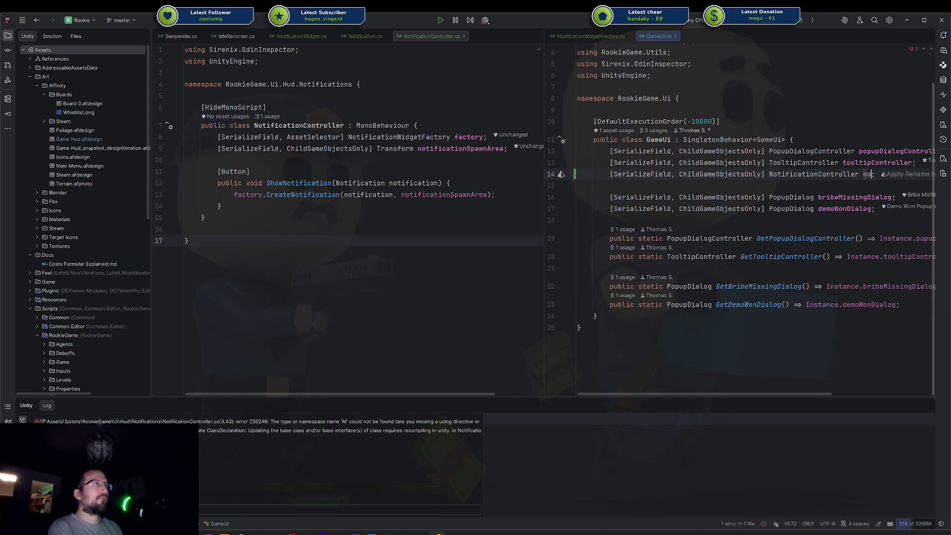
text(notification)
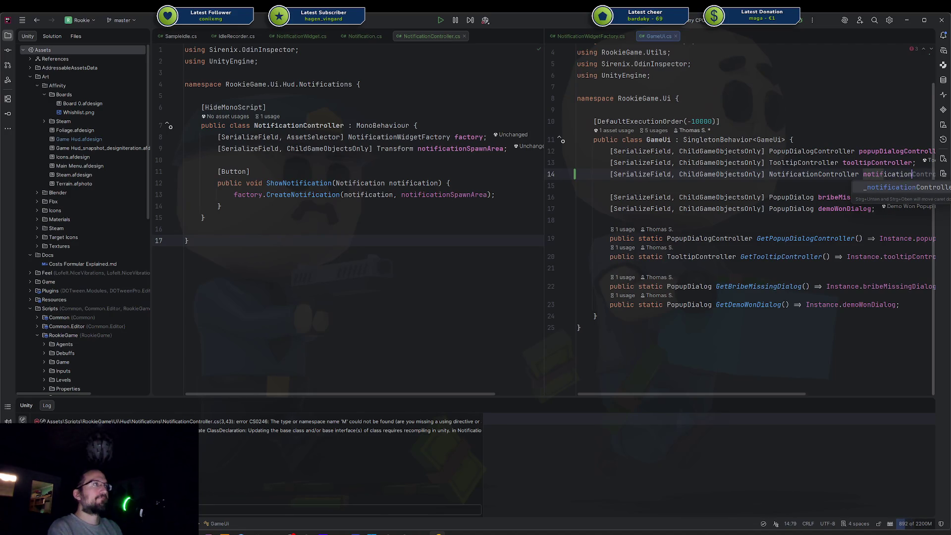
key(Tab)
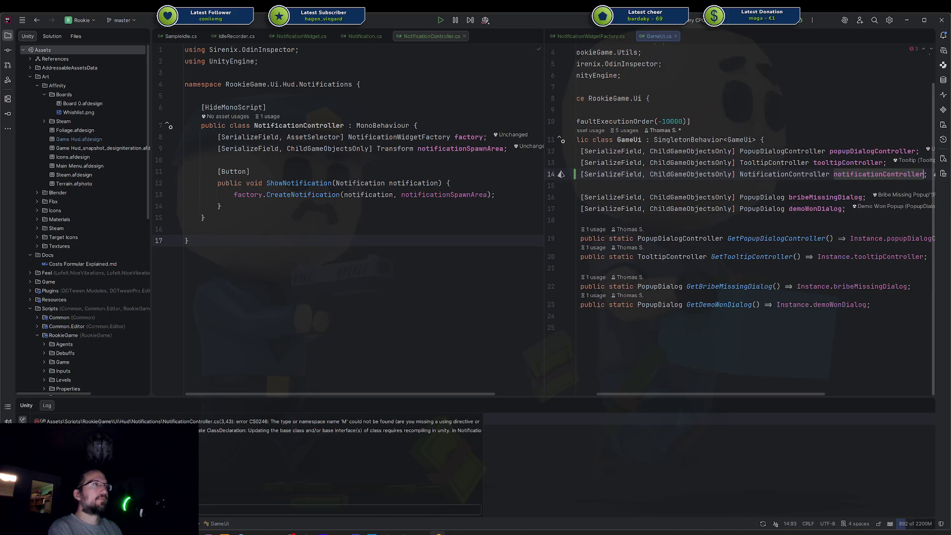
Add a static GetNotificationController() accessor below the tooltip getter, then switch to Unity
click(593, 268)
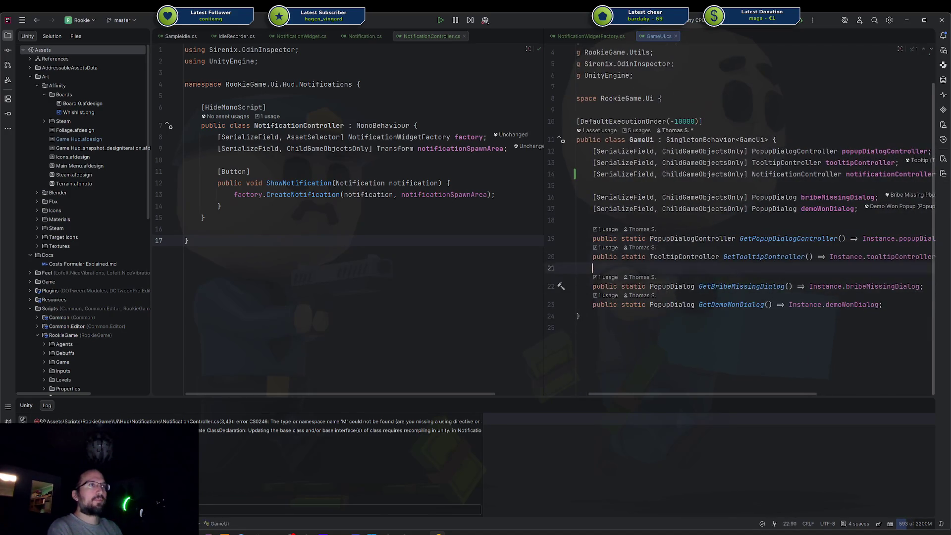
click(924, 257)
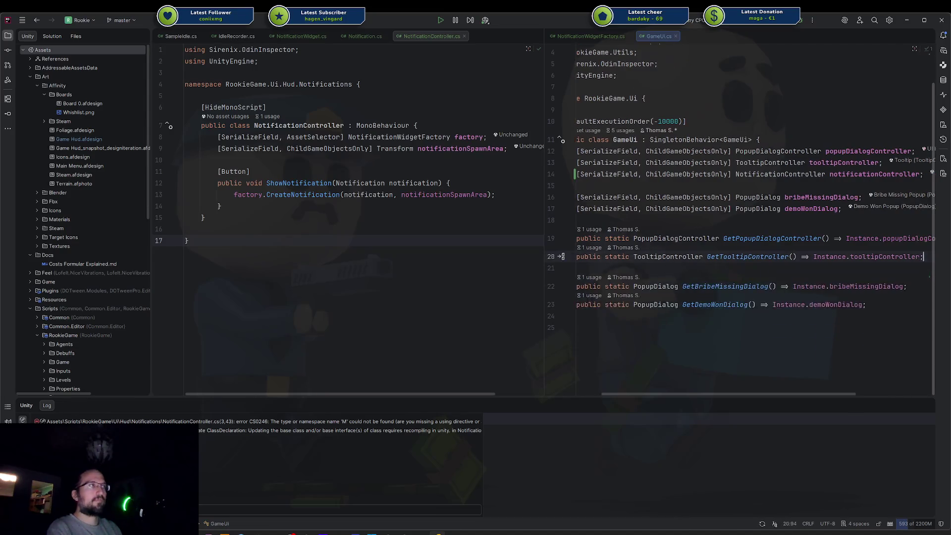
key(Return)
key(Tab)
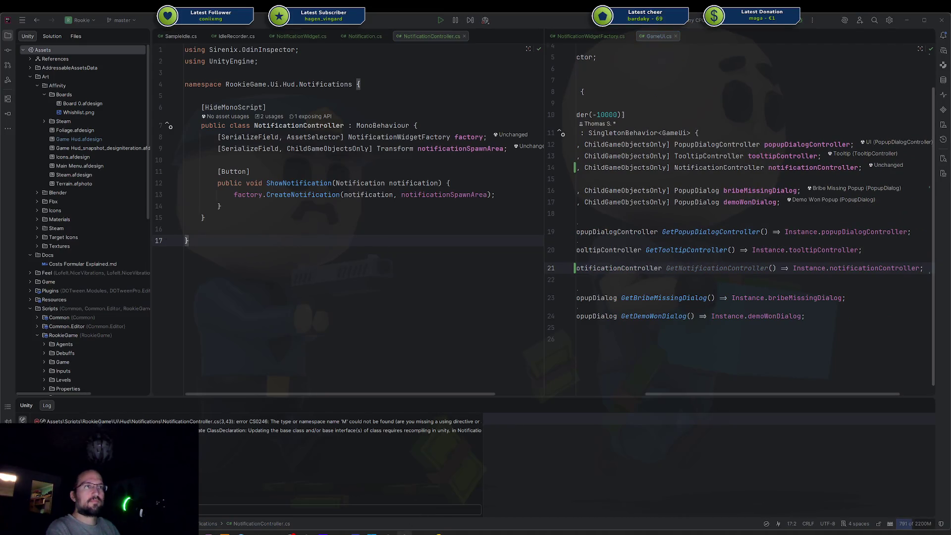
mouse_move(406, 533)
click(405, 490)
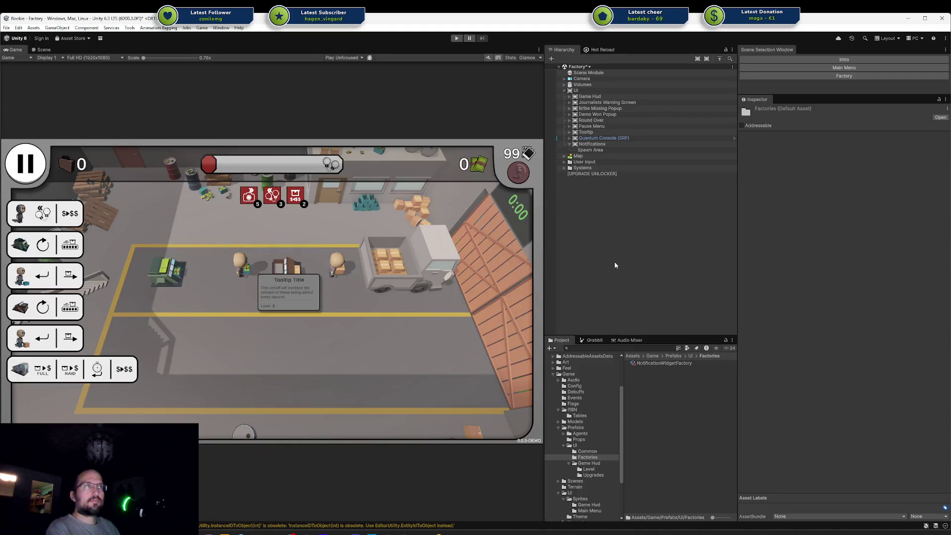
Add a Notification Controller component to Notifications and move it above Canvas
click(599, 152)
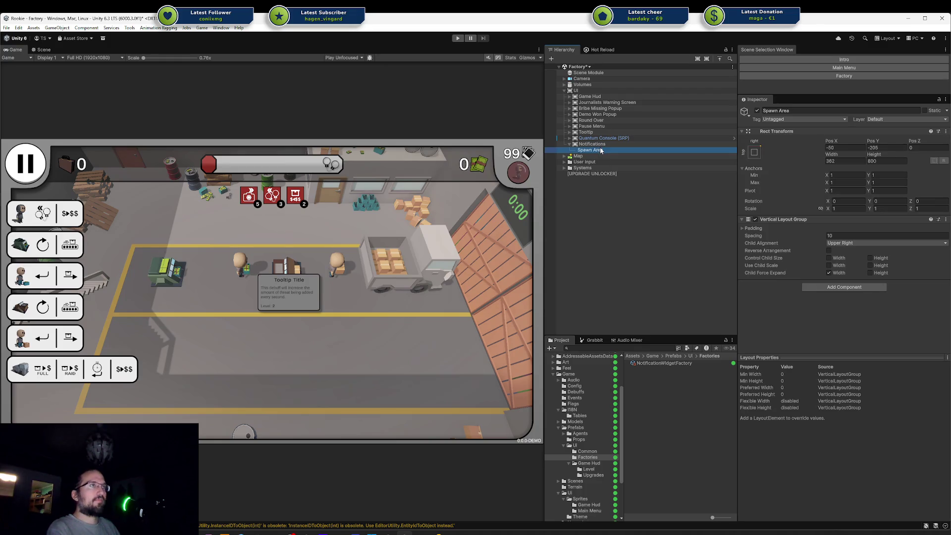
click(593, 144)
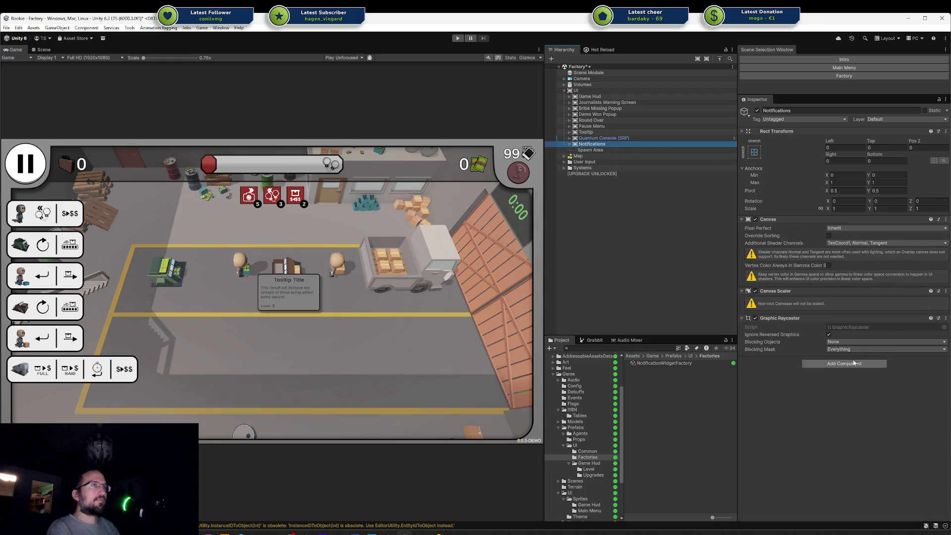
click(854, 365)
key(Return)
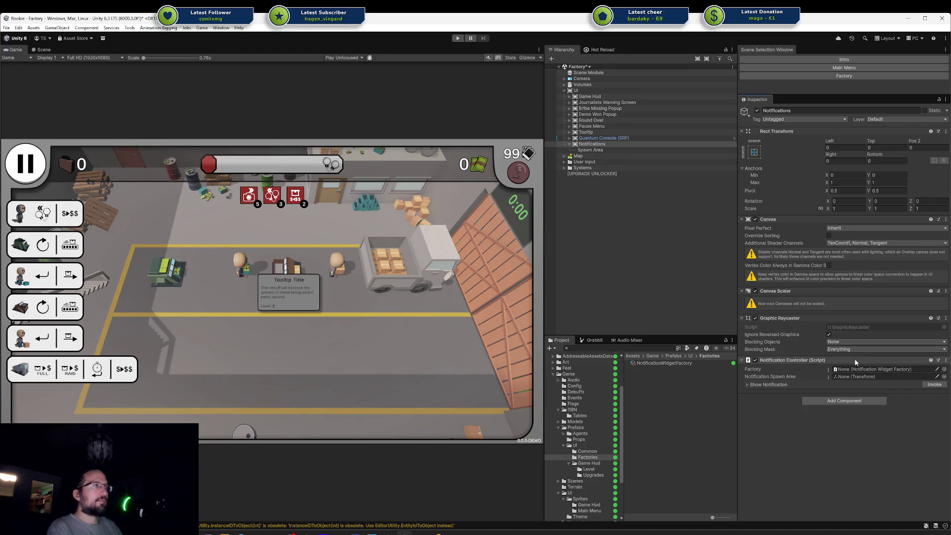
drag(771, 215, 771, 216)
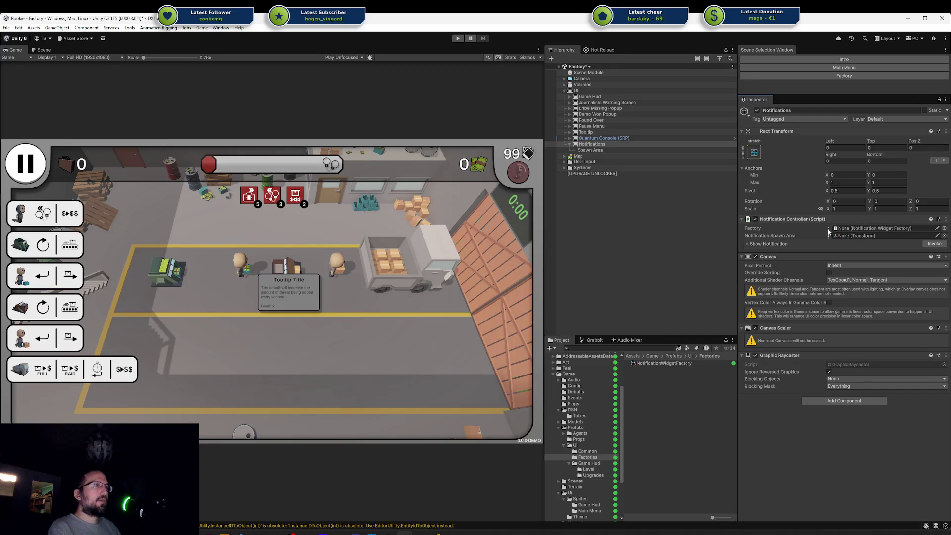
Assign NotificationWidgetFactory and Spawn Area to the controller, then check Game UI's references
mouse_move(655, 364)
mouse_down()
mouse_move(773, 244)
mouse_move(858, 232)
mouse_up()
drag(600, 152, 872, 235)
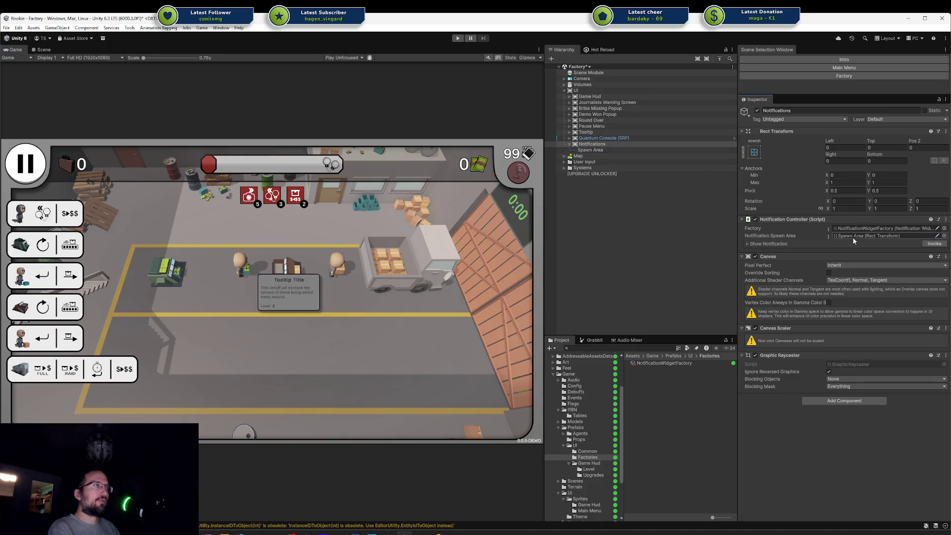
click(597, 91)
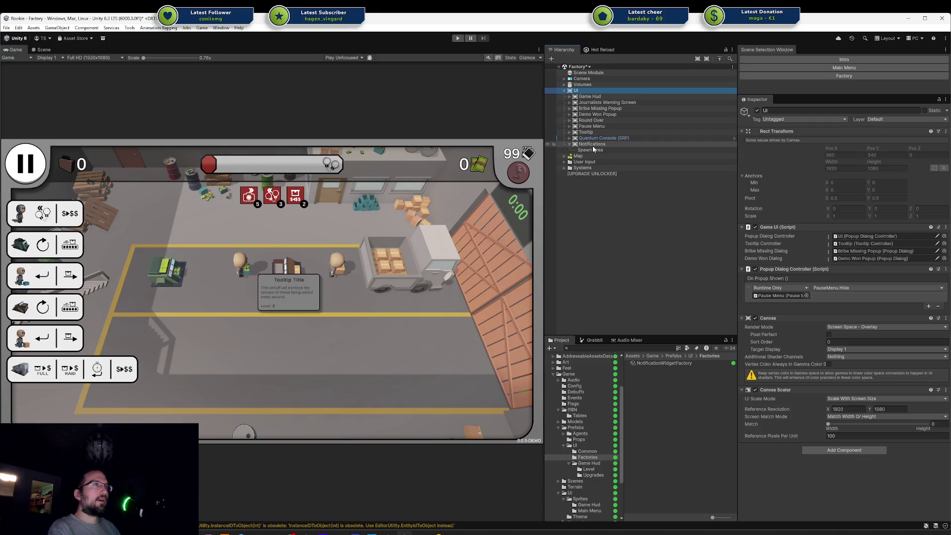
click(854, 245)
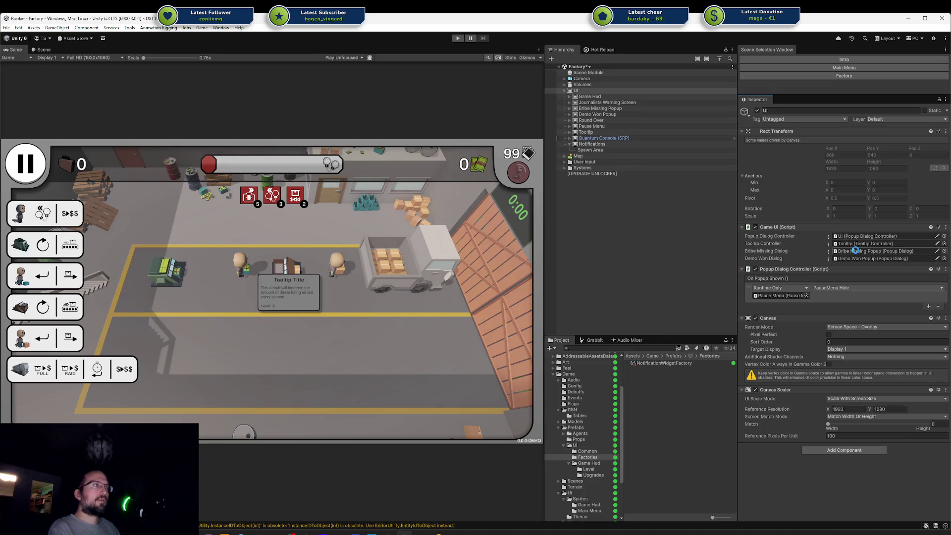
Save the scene and return to Rider
key(ctrl+s)
click(45, 49)
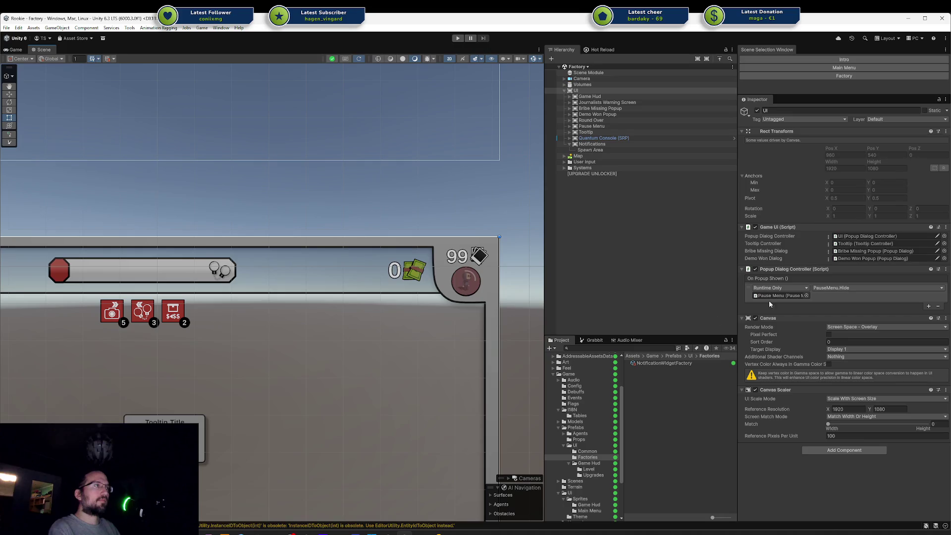
click(441, 533)
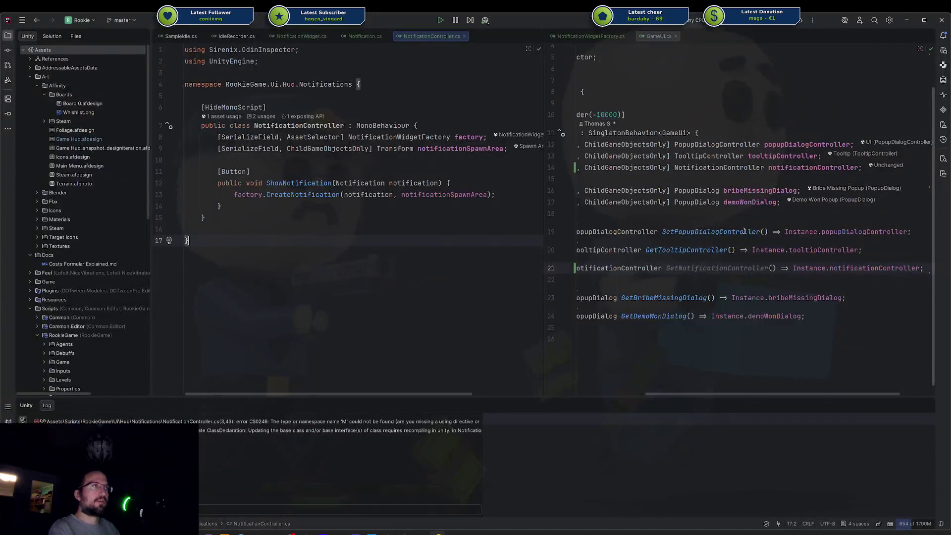
Scroll GameUi.cs back and check the GetNotificationController accessor
drag(716, 394, 649, 391)
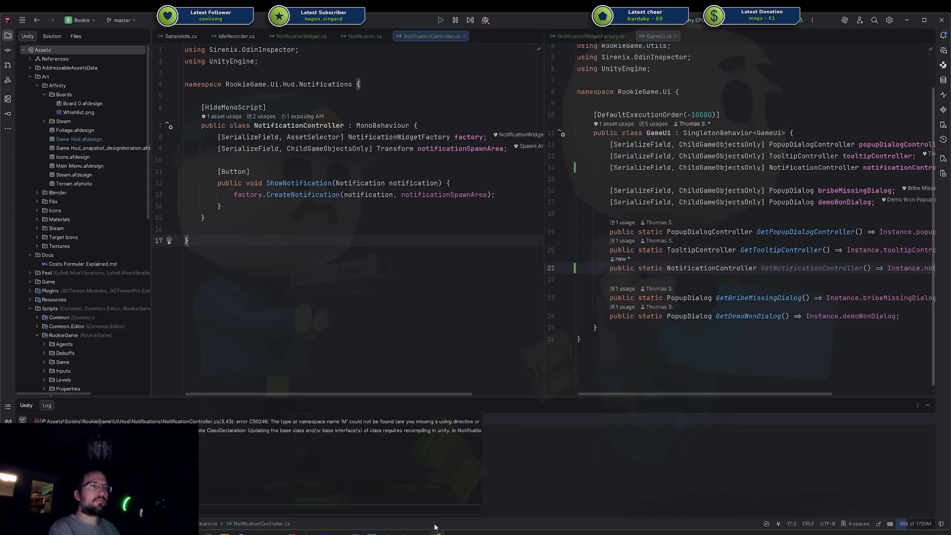
click(797, 268)
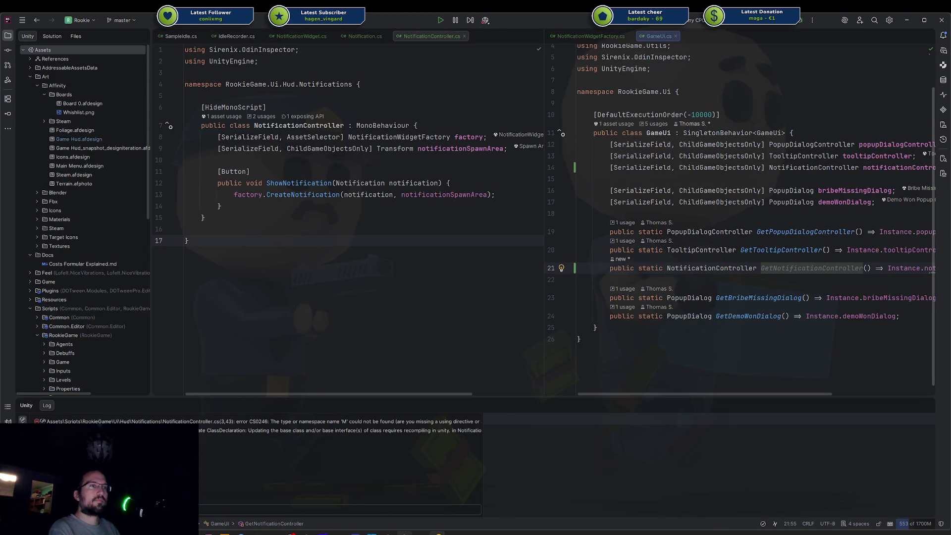
click(405, 507)
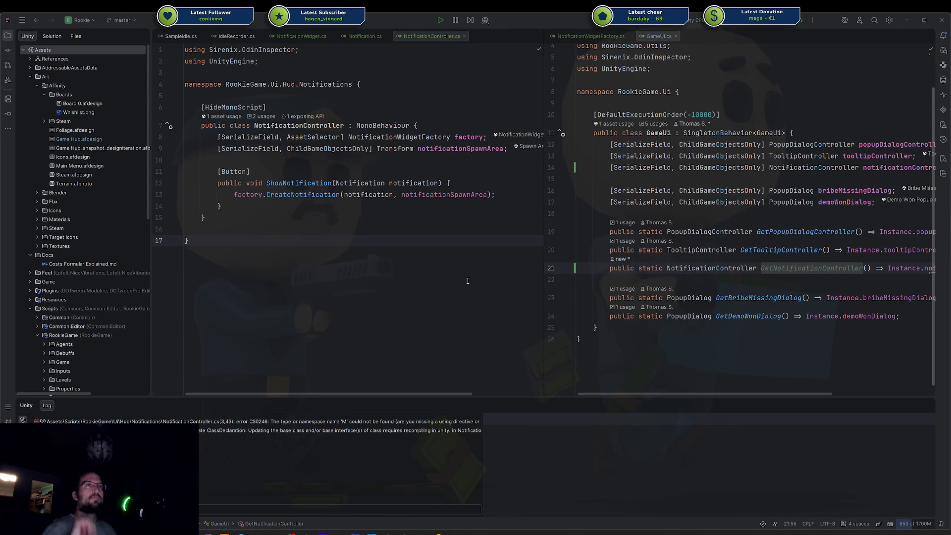
Inspect ShowNotification's CreateNotification call in NotificationController.cs, then move to SampleIdle.cs
double_click(297, 182)
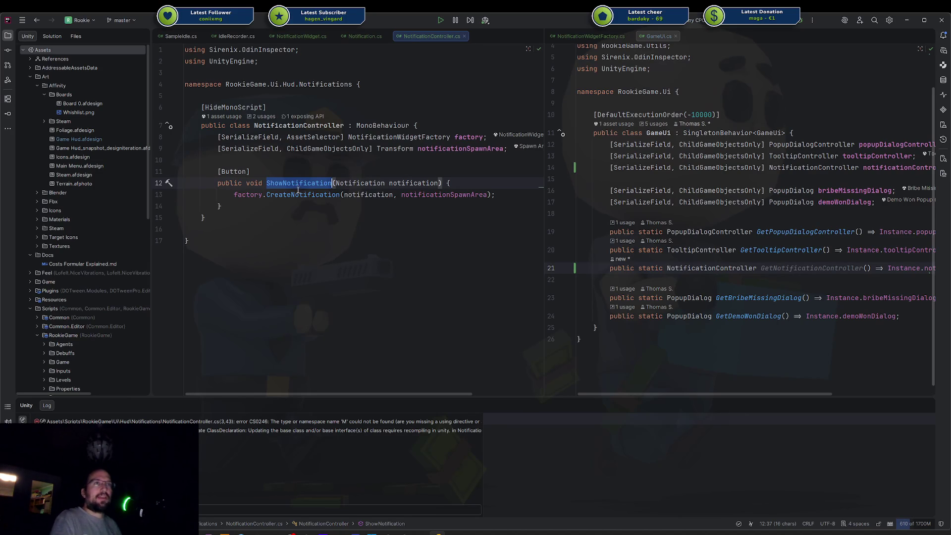
click(299, 194)
mouse_move(299, 195)
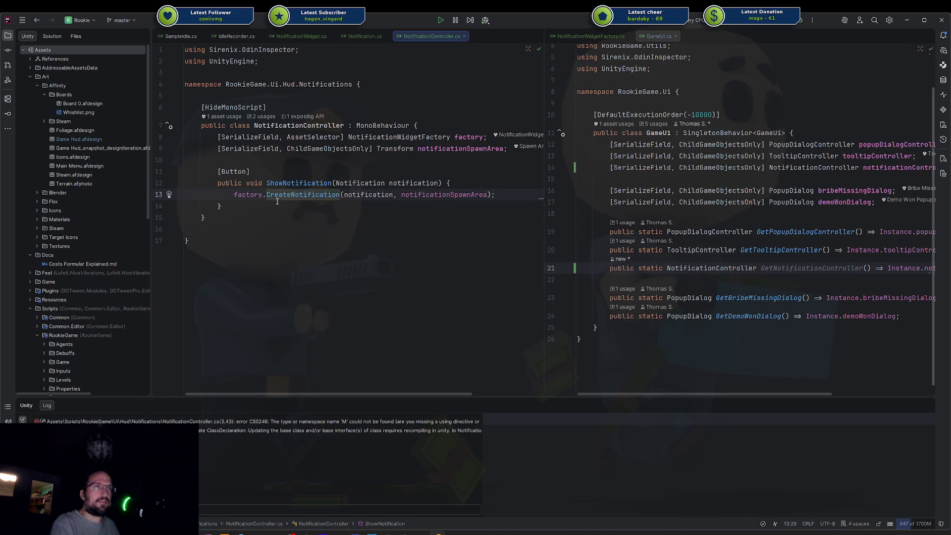
key(Down)
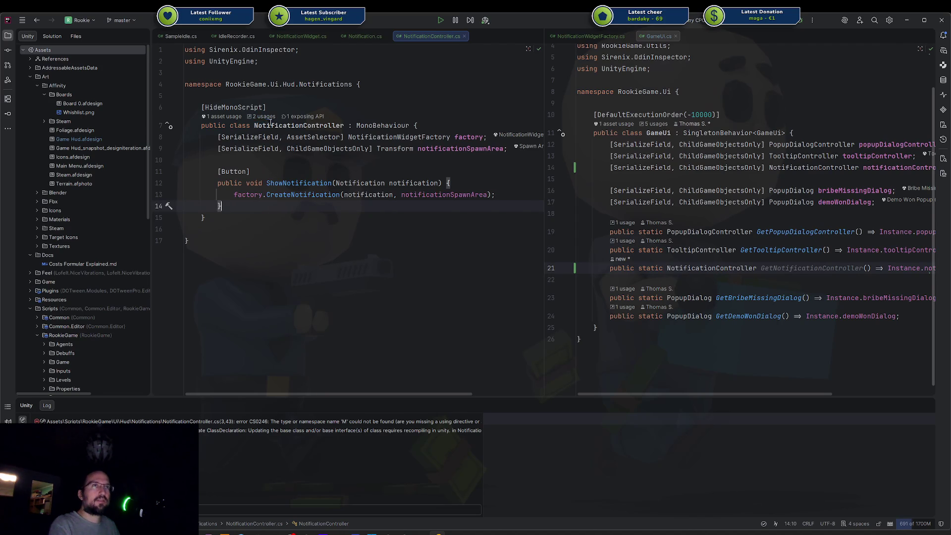
click(260, 171)
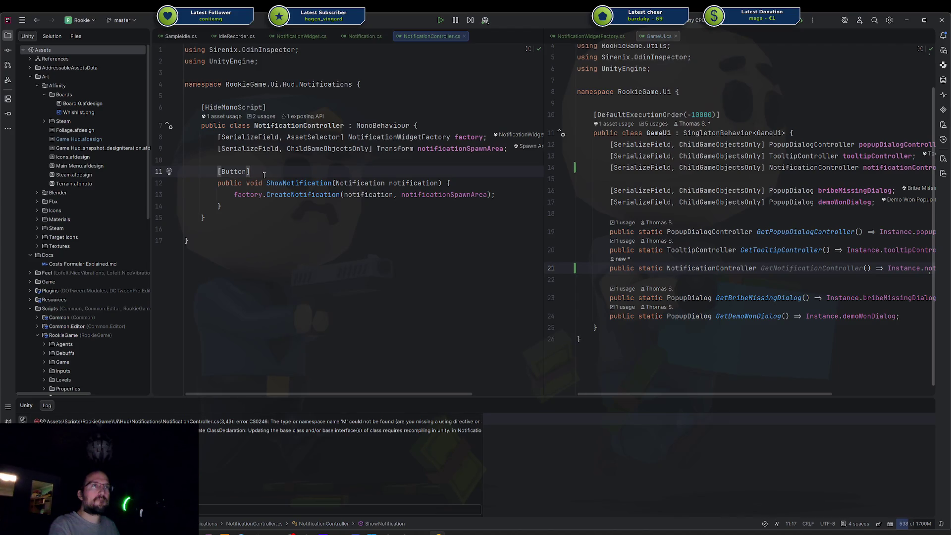
key(ctrl+End)
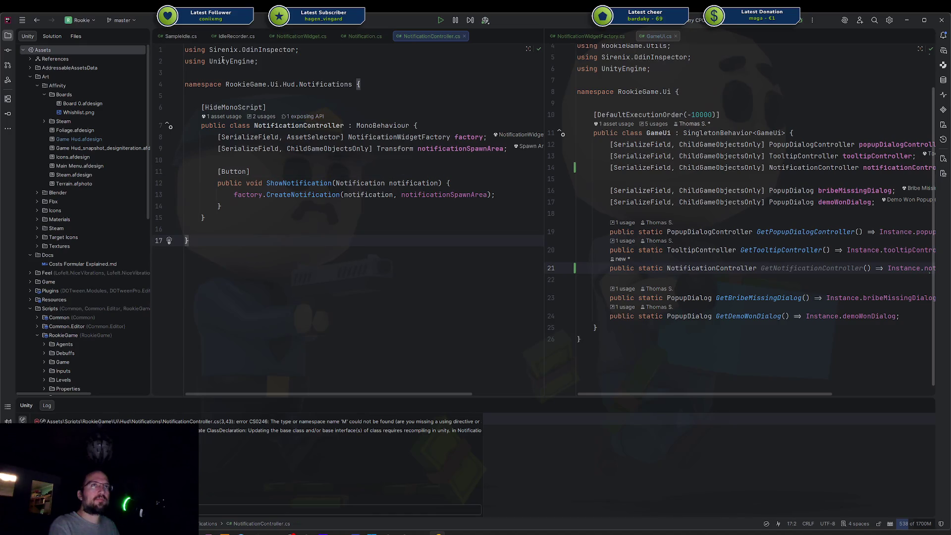
key(alt+Right)
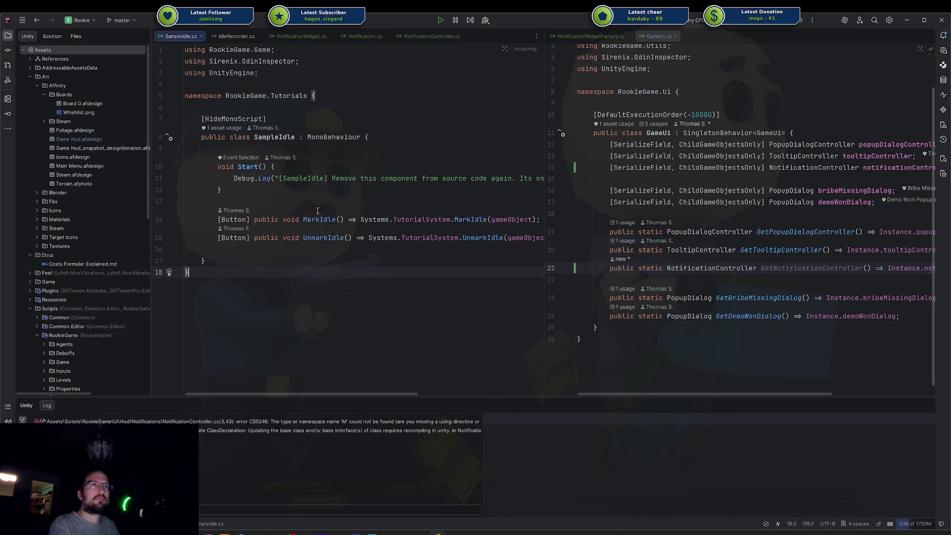
Convert MarkIdle to a block body with its declaration below the [Button] attribute
click(362, 220)
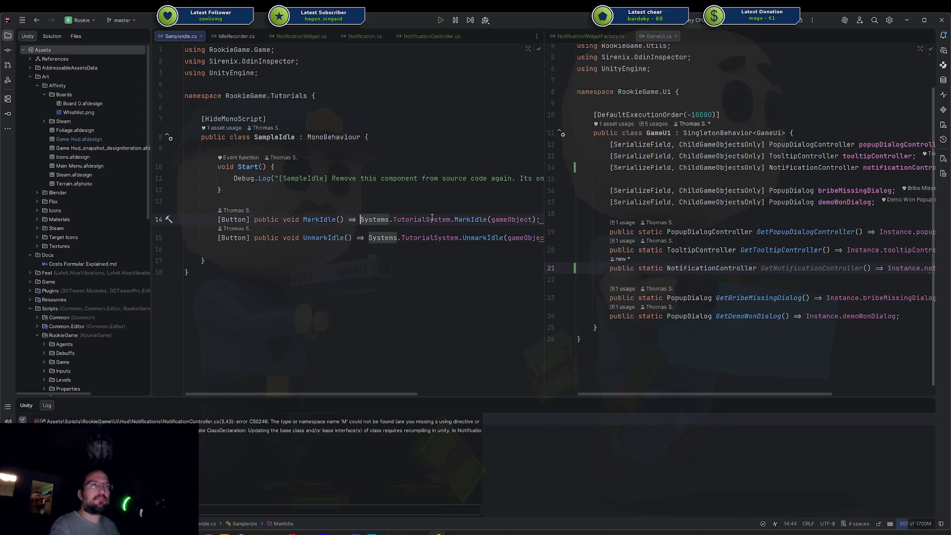
key(alt+Return)
key(Return)
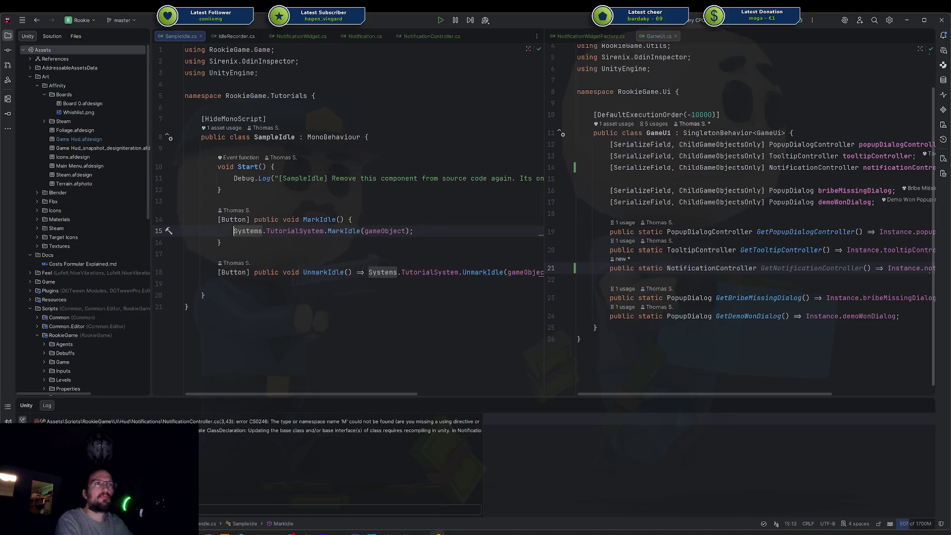
click(250, 220)
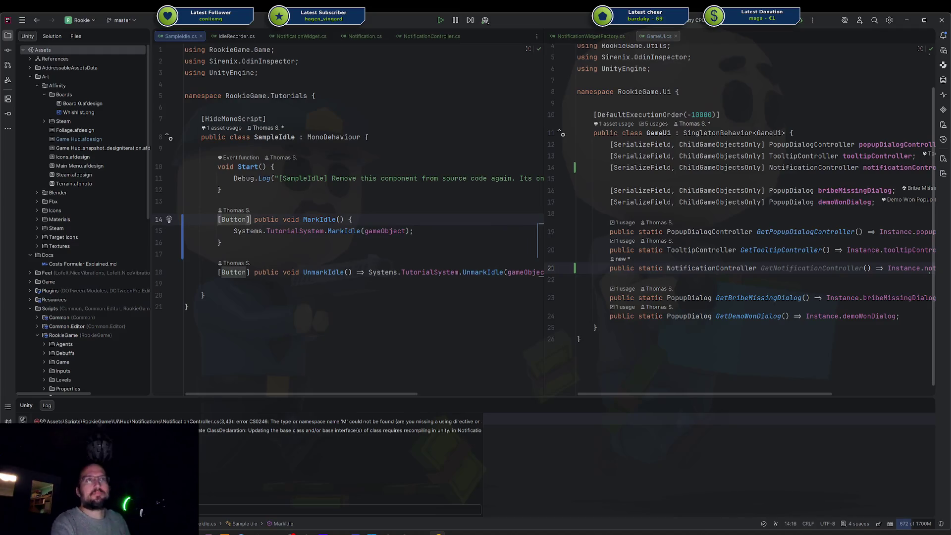
key(Return)
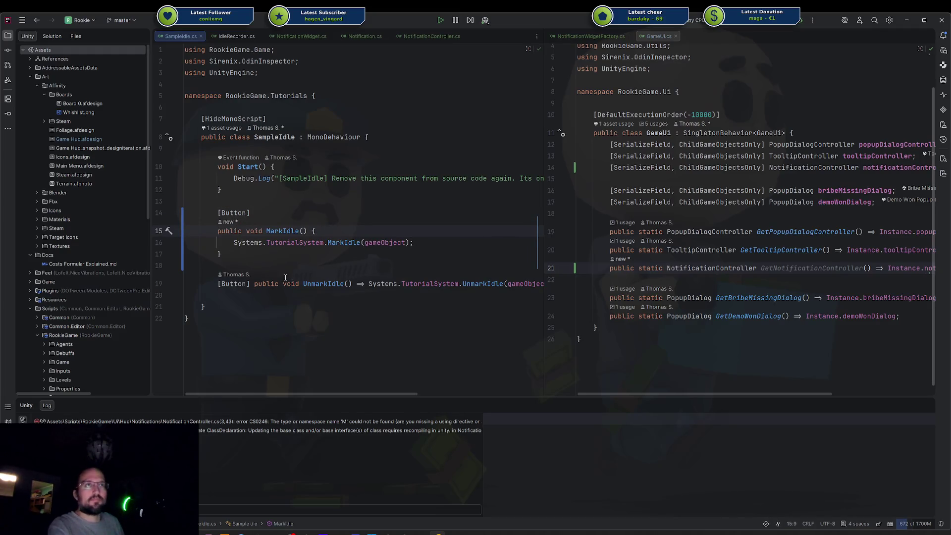
Convert UnmarkIdle to a block body with its declaration on its own line
click(253, 284)
text({)
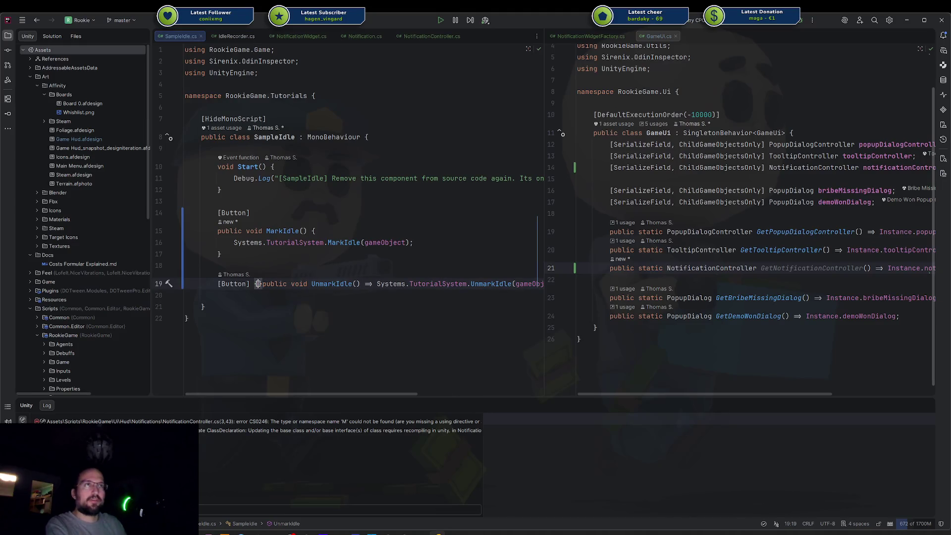
key(BackSpace)
key(Return)
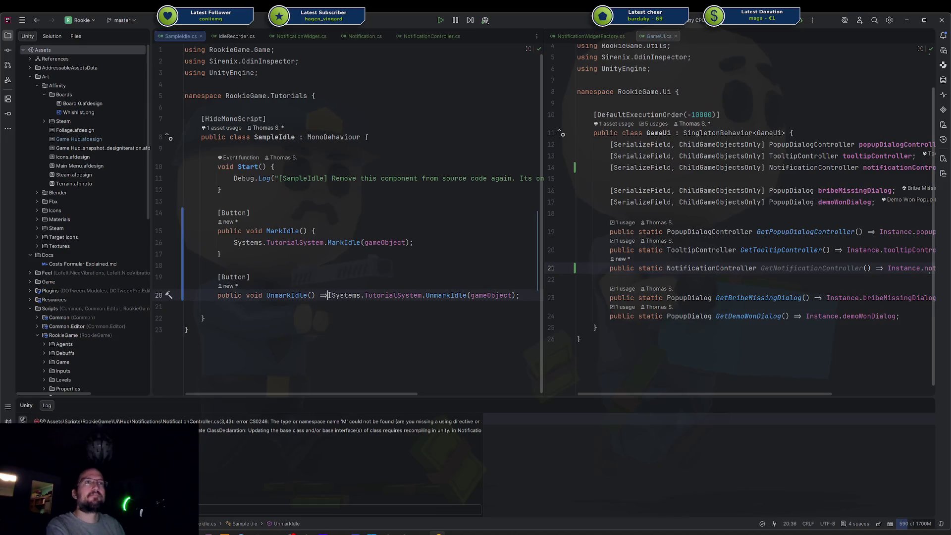
key(alt+Return)
key(Return)
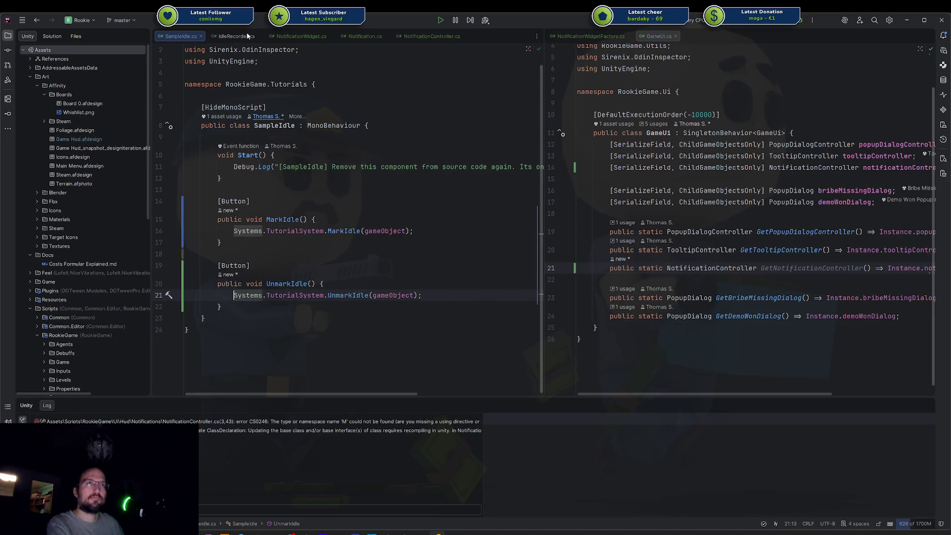
Delete the [Button] line above ShowNotification in NotificationController.cs, then return to SampleIdle.cs
click(218, 34)
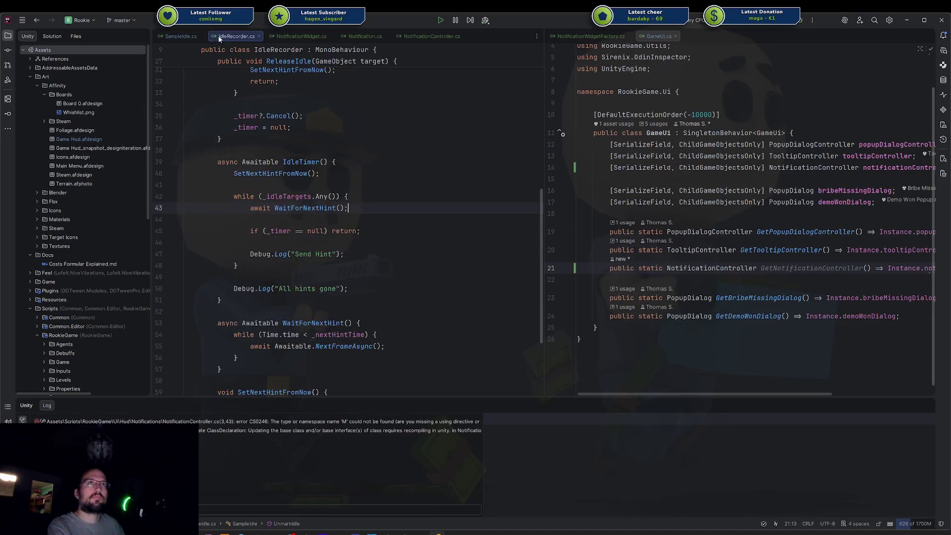
click(292, 36)
click(360, 36)
click(429, 35)
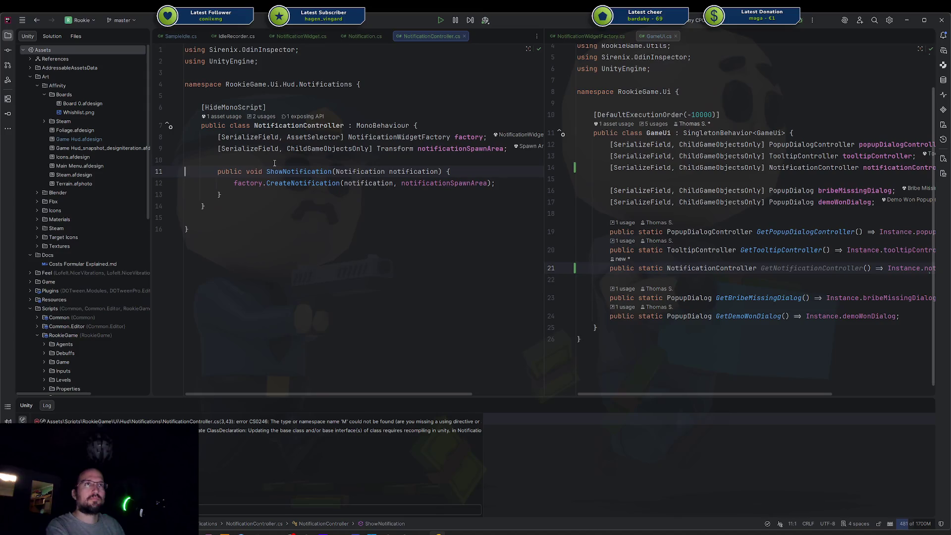
key(ctrl+y)
click(174, 36)
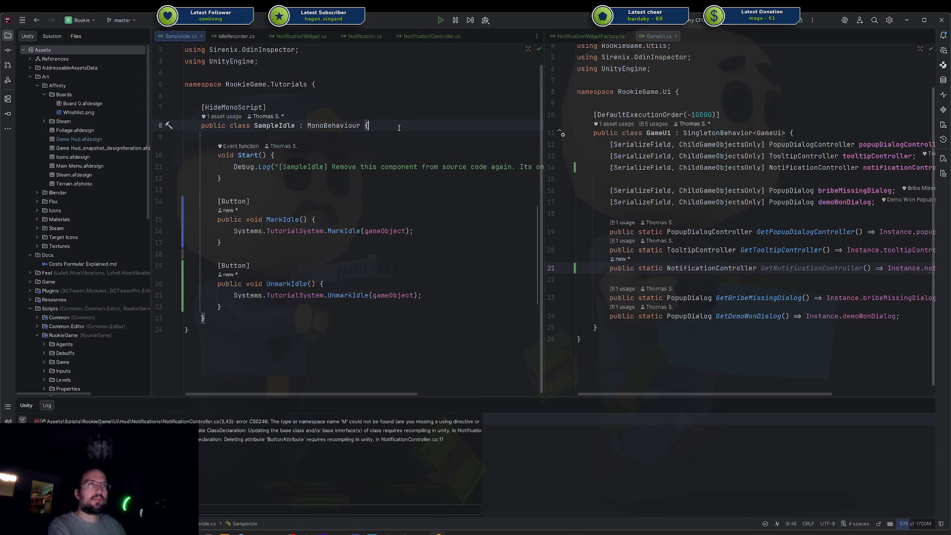
Add a [SerializeField] Sprite icon field to the SampleIdle class
key(Return)
text([SF)
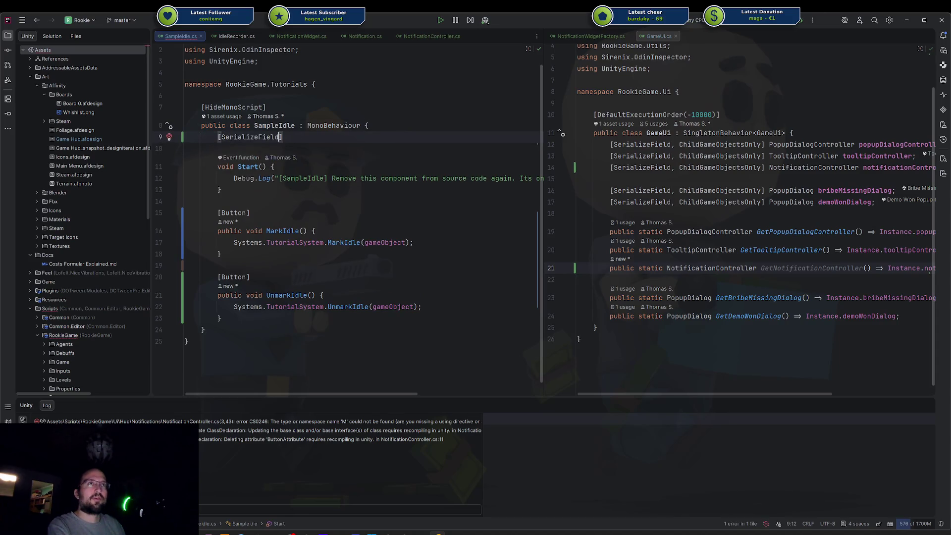
key(Return)
text(] Sprite)
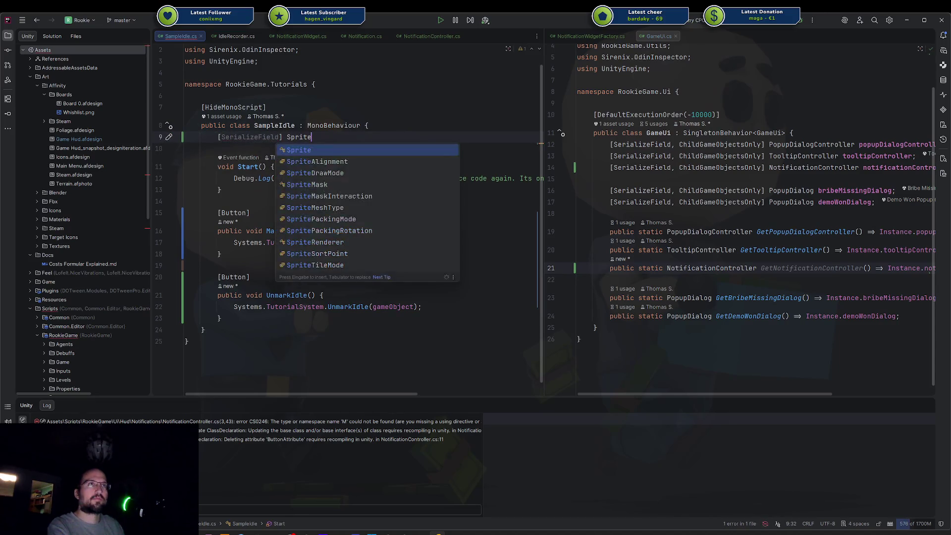
key(Escape)
key(Tab)
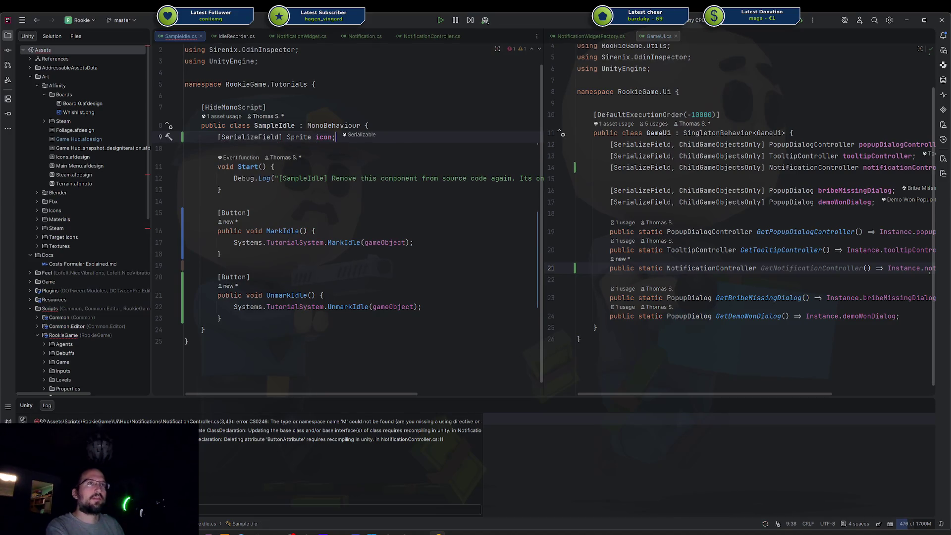
Write a GameUi.GetNotificationController() call on a new line in MarkIdle
click(338, 237)
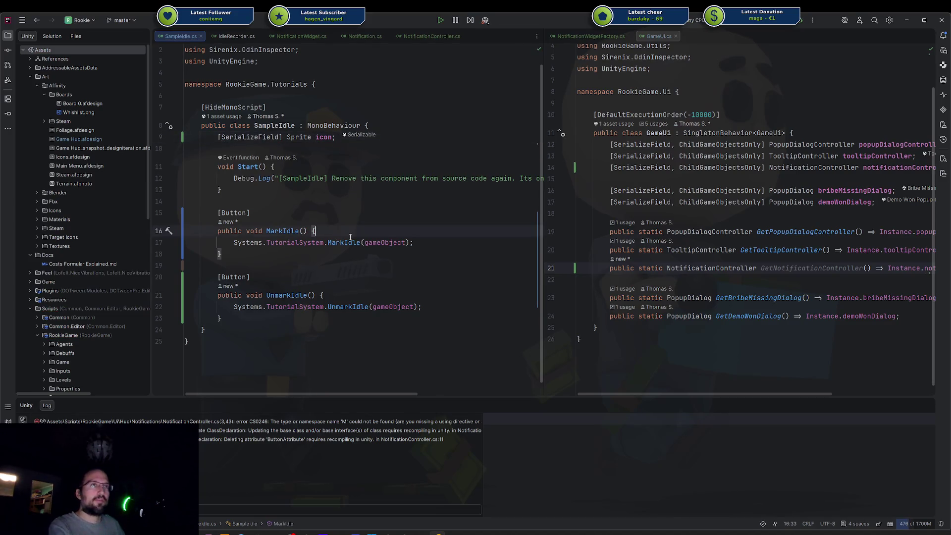
key(Return)
key(Return)
key(Up)
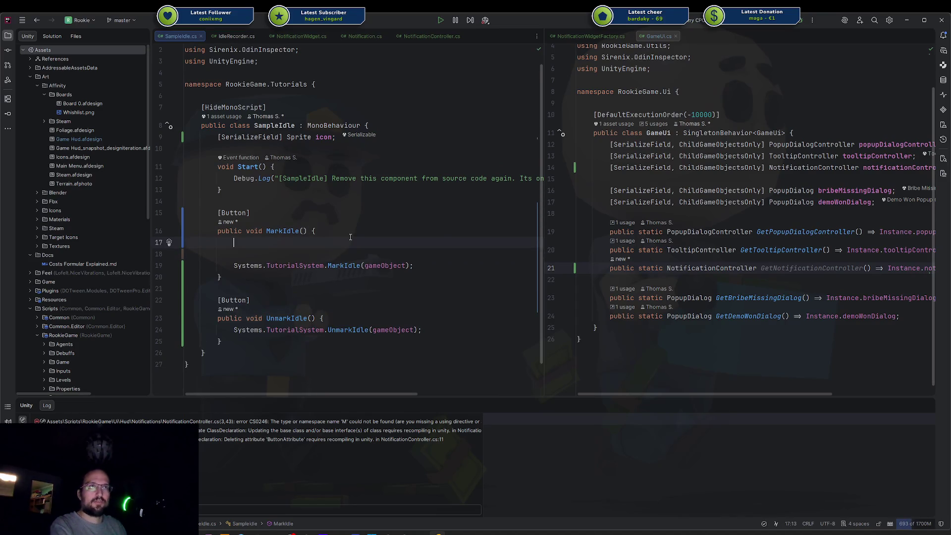
text(GameU)
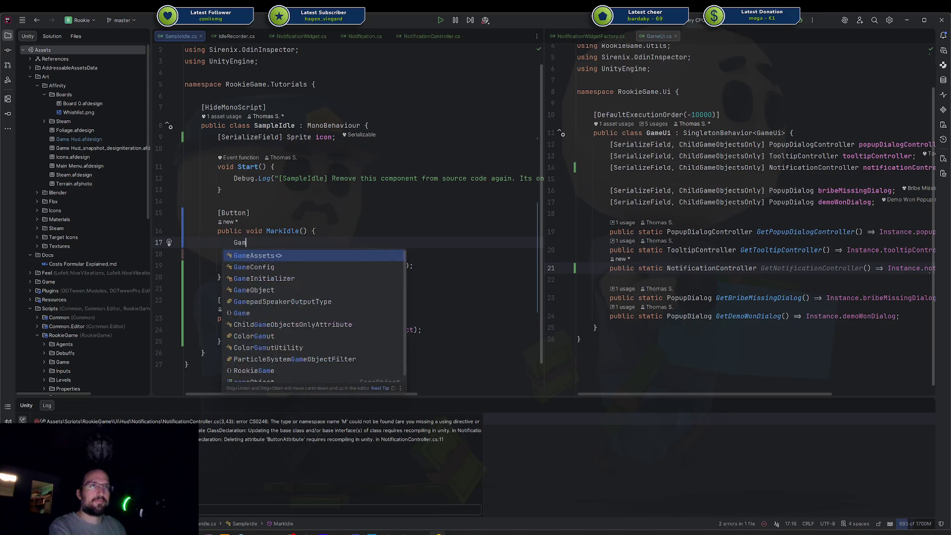
key(Return)
text(.)
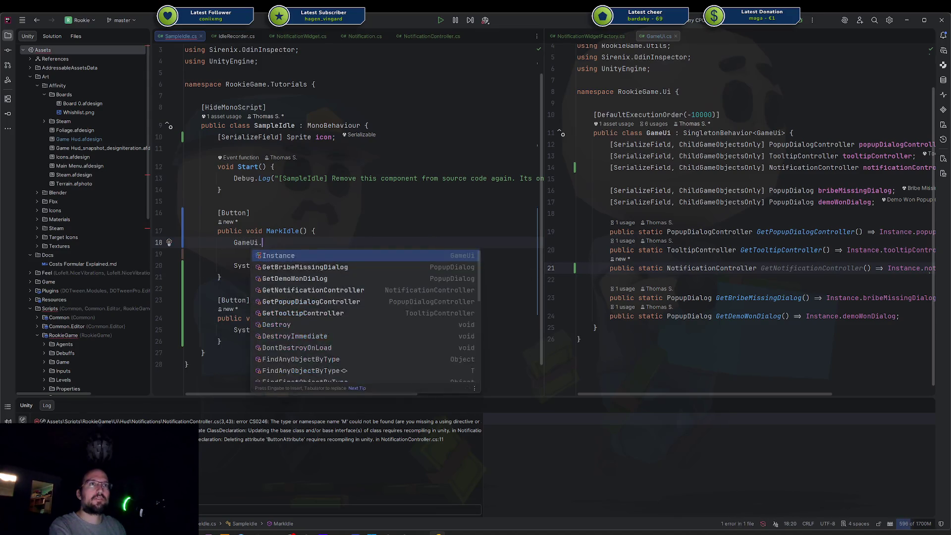
text(getnot)
key(Return)
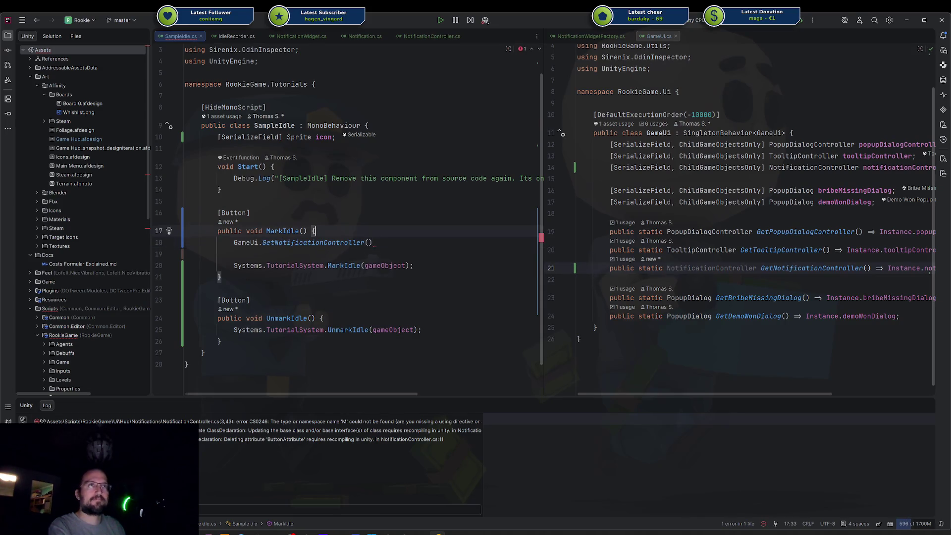
Declare a NotificationController _notificationController field below the icon field
click(218, 148)
key(Return)
key(Return)
key(Up)
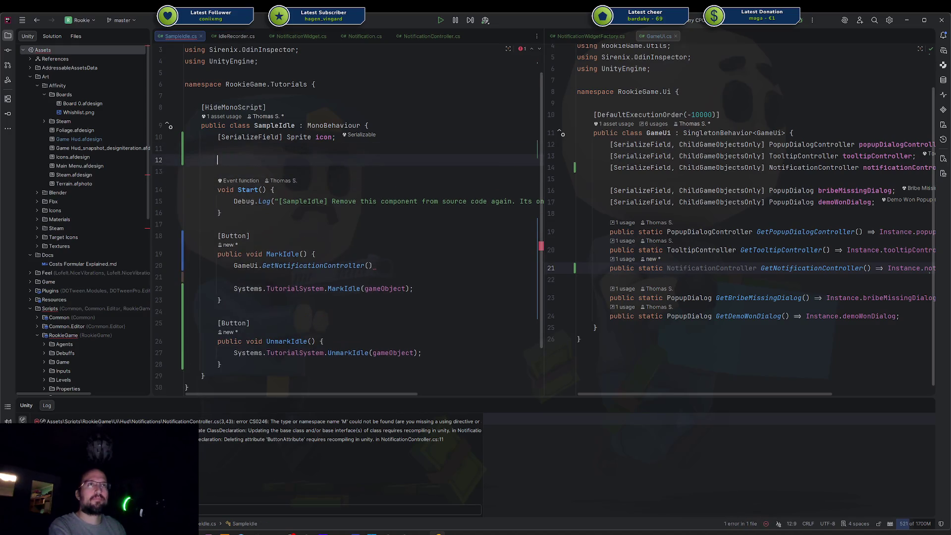
text(Notification)
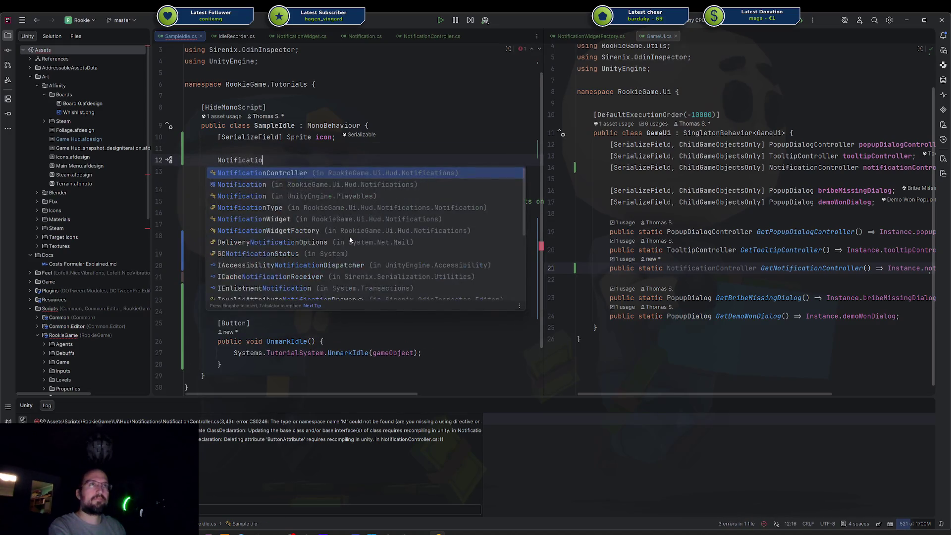
key(Down)
key(Down)
key(Return)
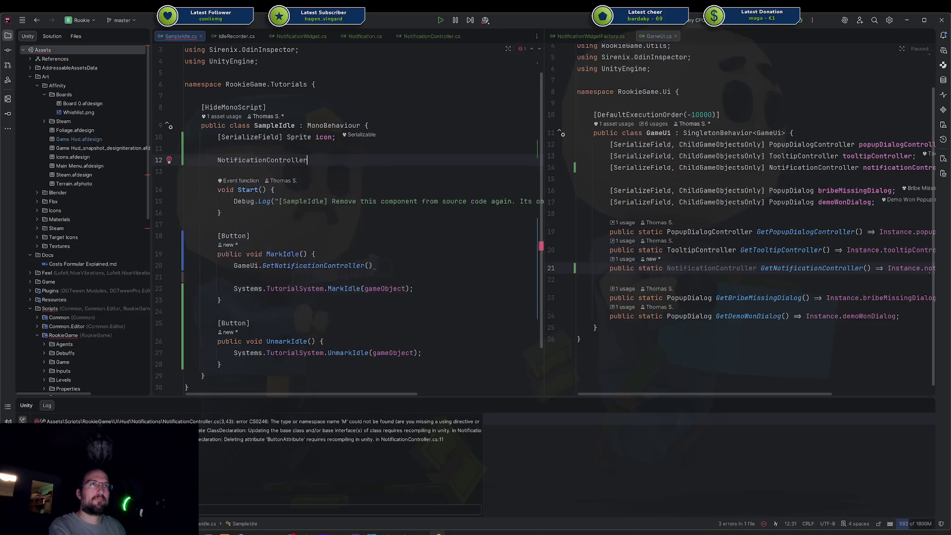
text( _not)
key(Return)
text(;)
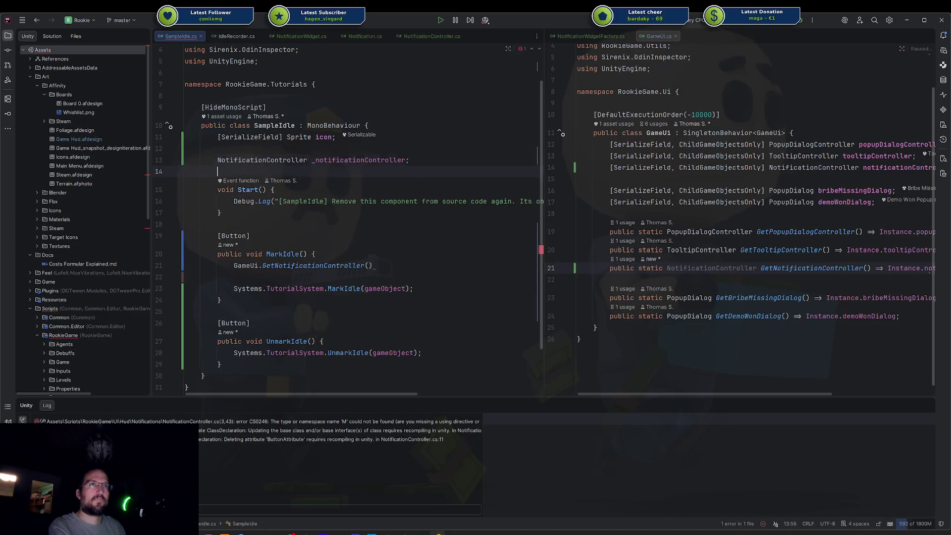
In Start, assign _notificationController = GameUi.GetNotificationController();
key(Down)
key(Down)
key(Return)
key(Return)
key(Up)
text(_n)
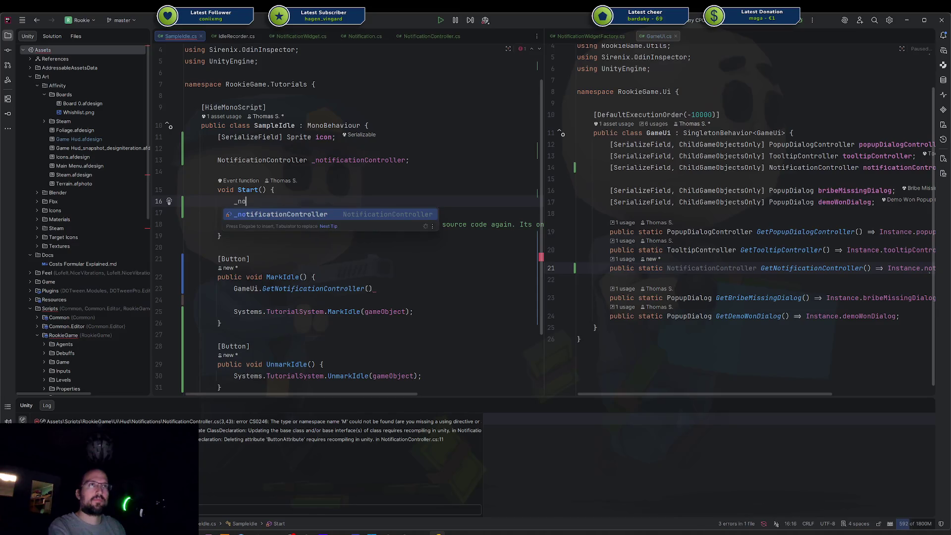
key(Return)
text(= GameUi.GetNotificationController();)
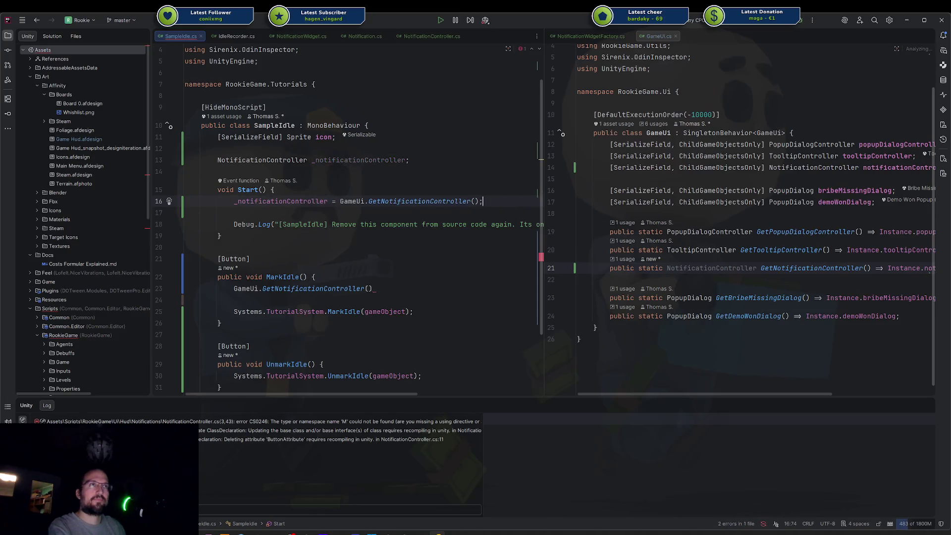
key(Down)
Replace the GameUi call in MarkIdle with _notificationController.ShowNotification(new Notification() { ... })
click(372, 288)
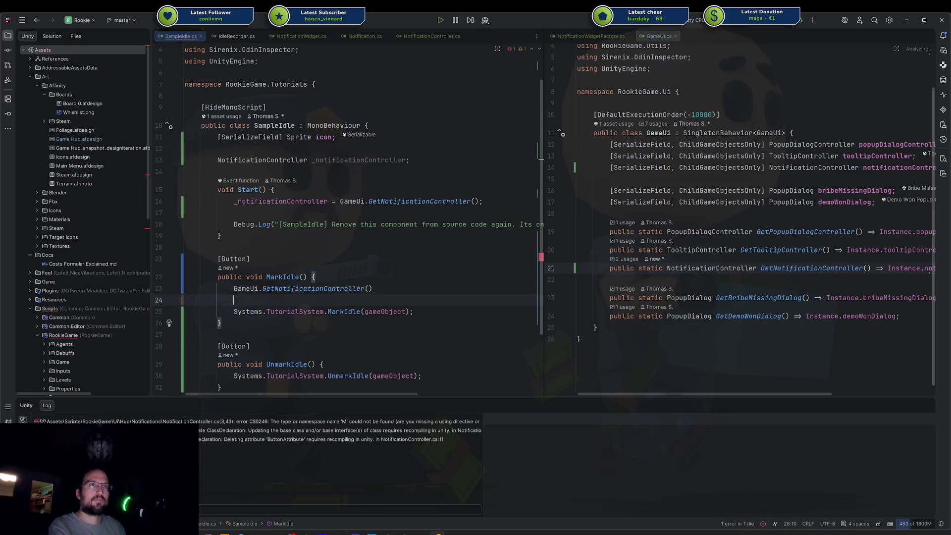
key(shift+Home)
text(_no)
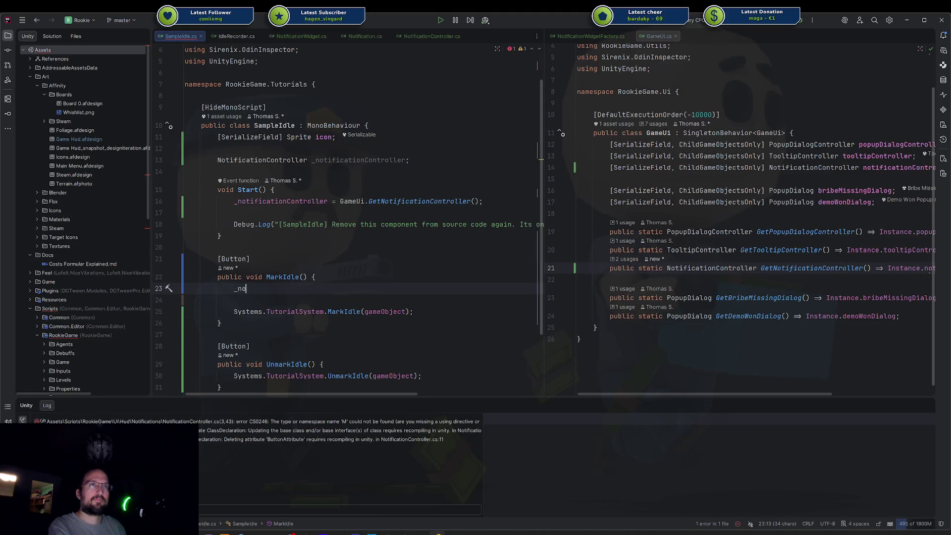
key(Return)
text(.Sh)
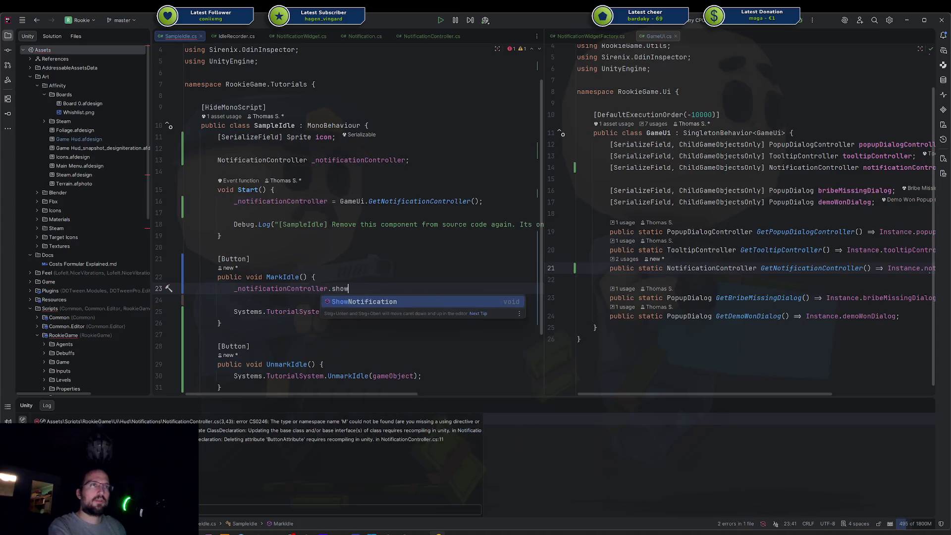
key(Return)
key(Return)
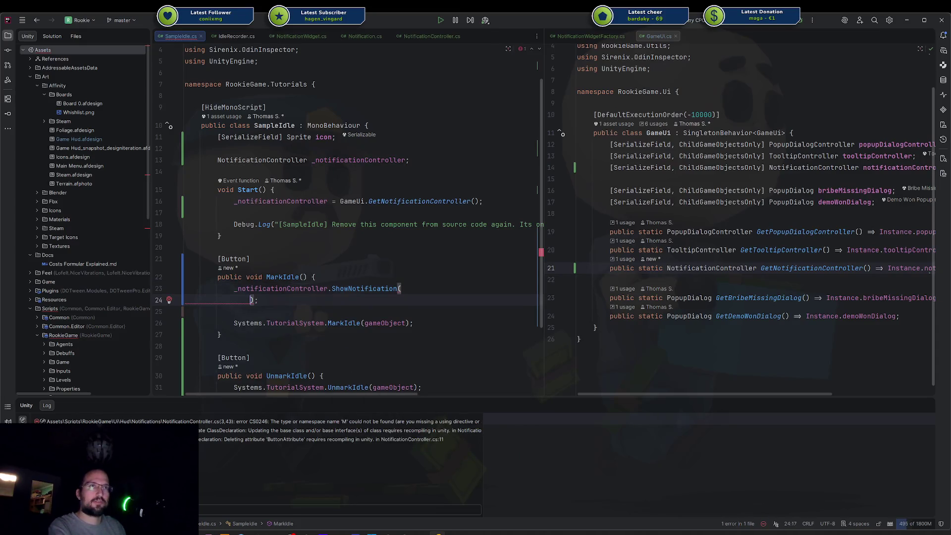
key(ctrl+z)
text(new)
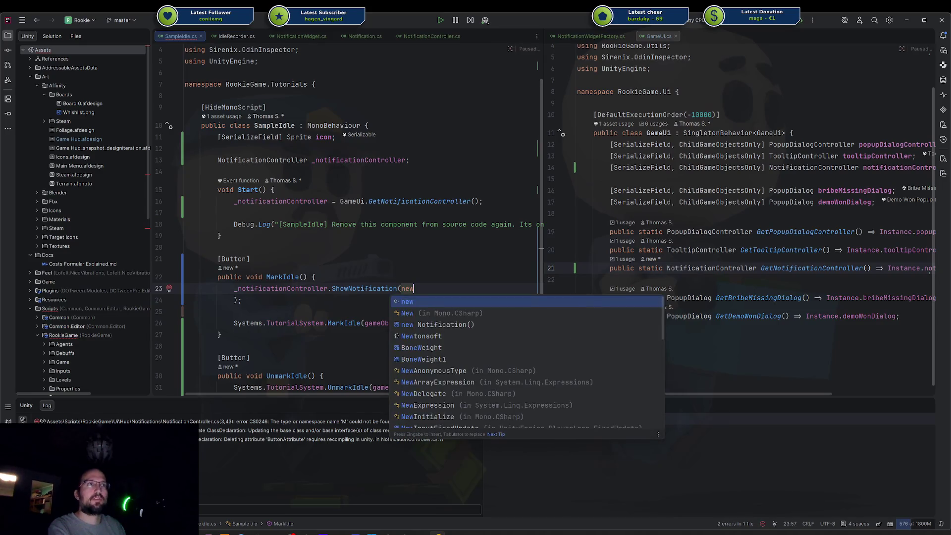
text(() {)
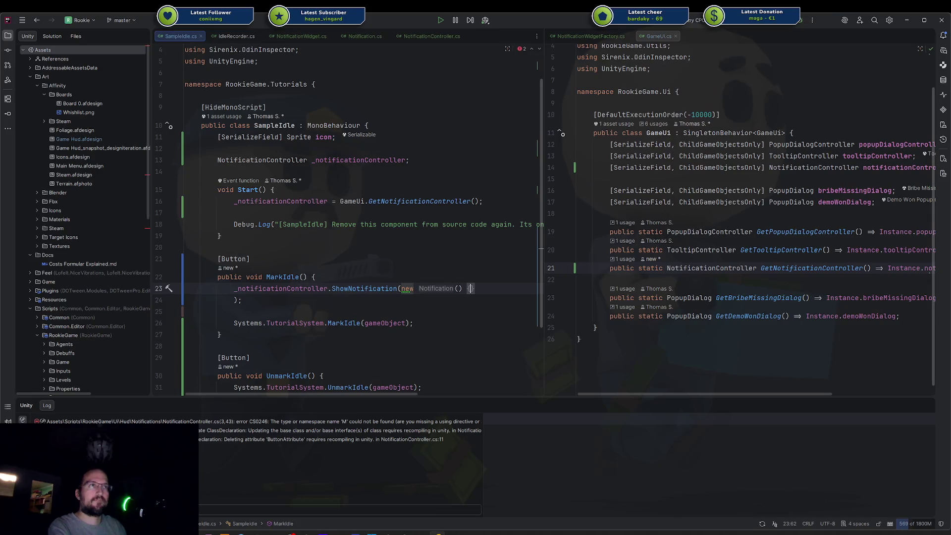
Tidy the Notification initializer so its closing brace sits with the closing parenthesis
key(Return)
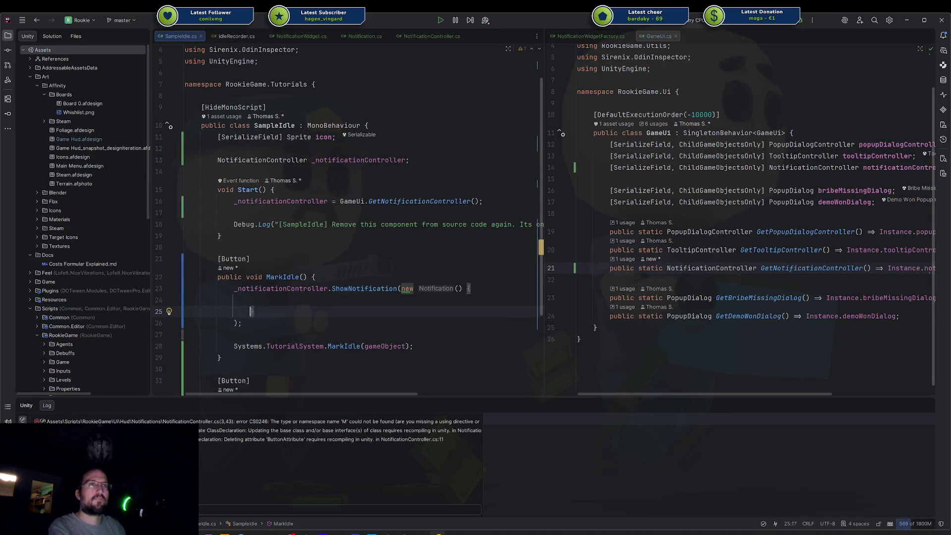
click(241, 311)
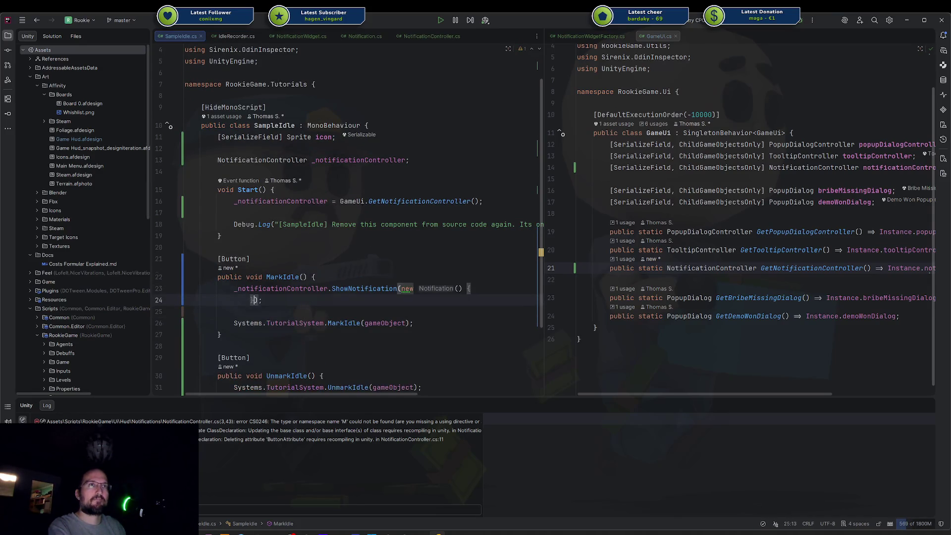
key(BackSpace)
key(Up)
key(Up)
key(End)
key(Return)
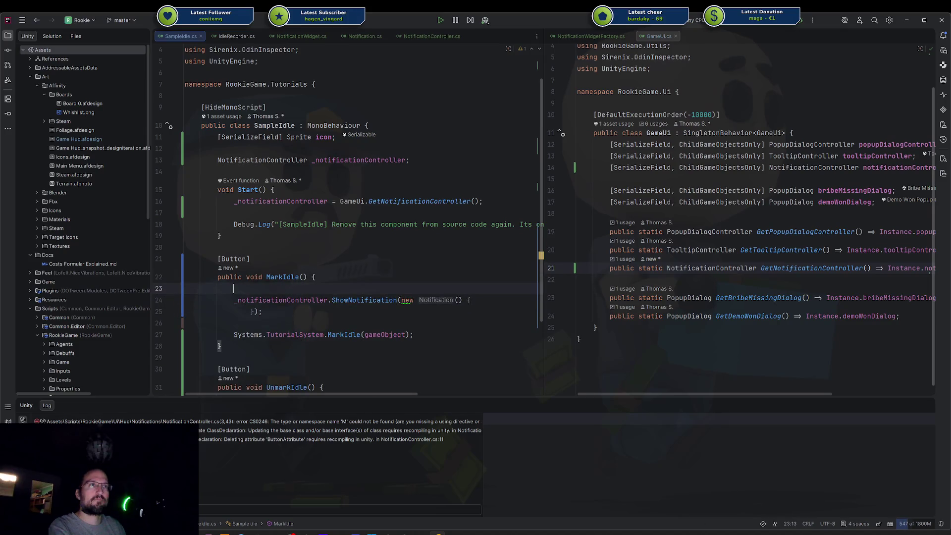
key(ctrl+y)
Fill the initializer with the suggested Icon and Text "Idle detected!" values, dropping the empty parentheses
click(316, 288)
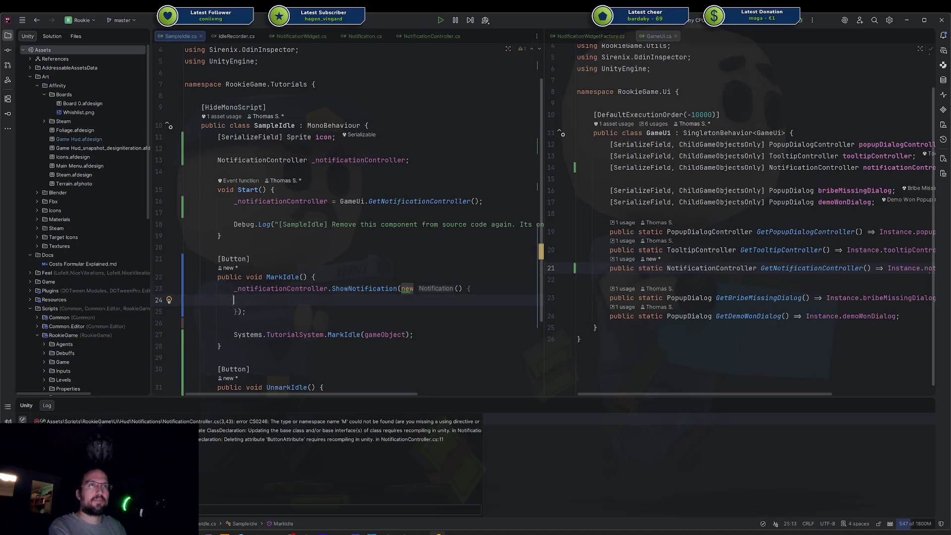
key(End)
key(Return)
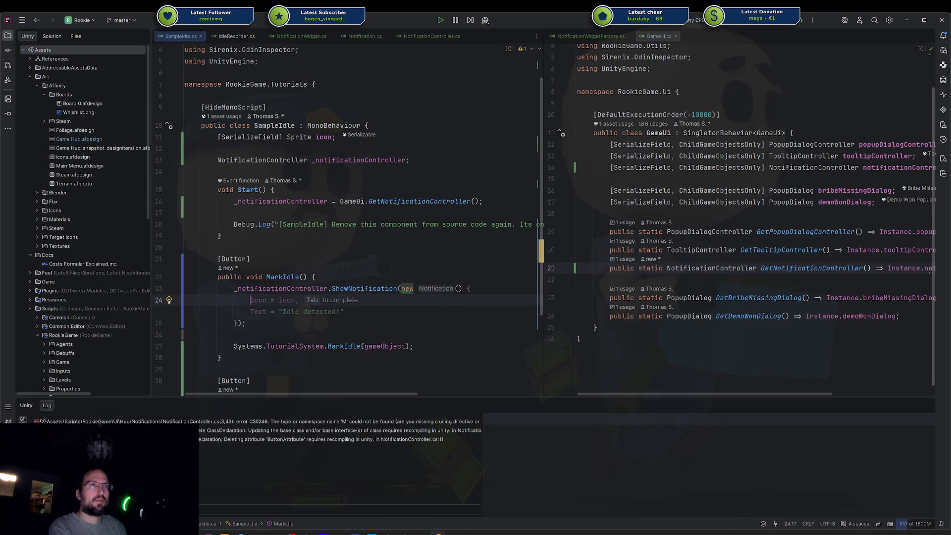
key(Tab)
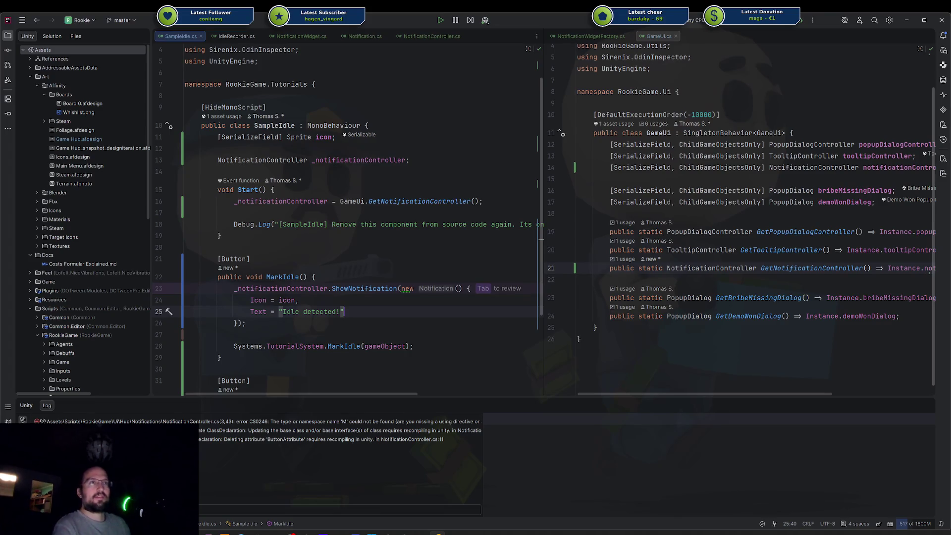
key(Tab)
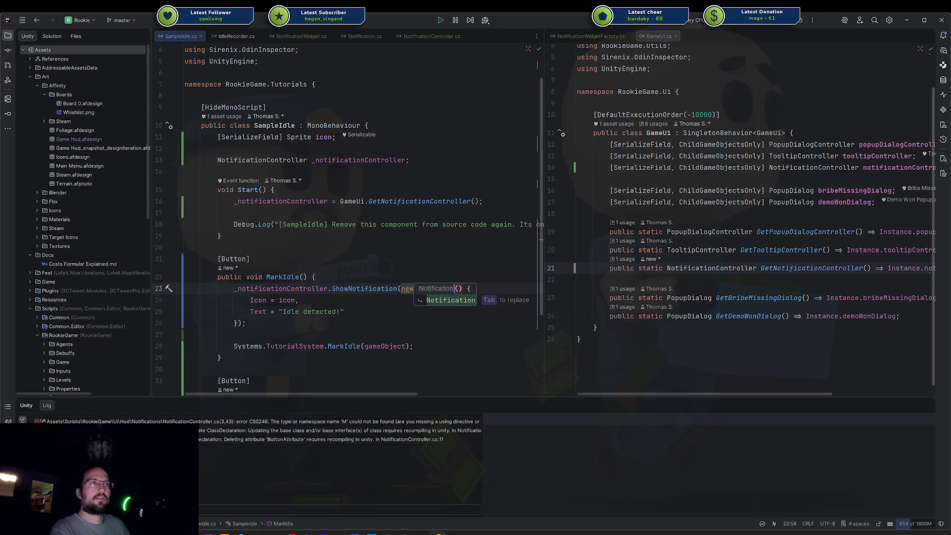
key(Escape)
Add a Type = NotificationType.Info, entry to the notification initializer
key(ctrl+Left)
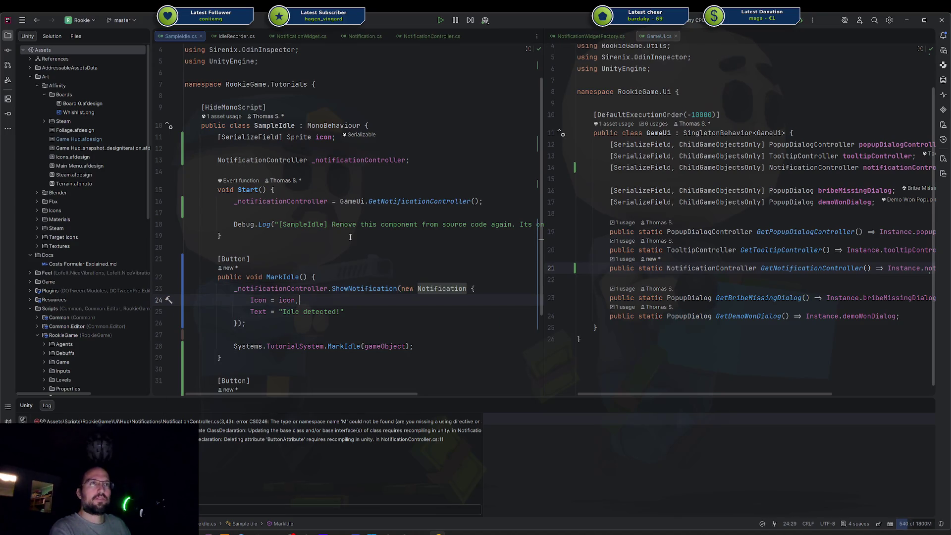
key(End)
key(Return)
text(Type =)
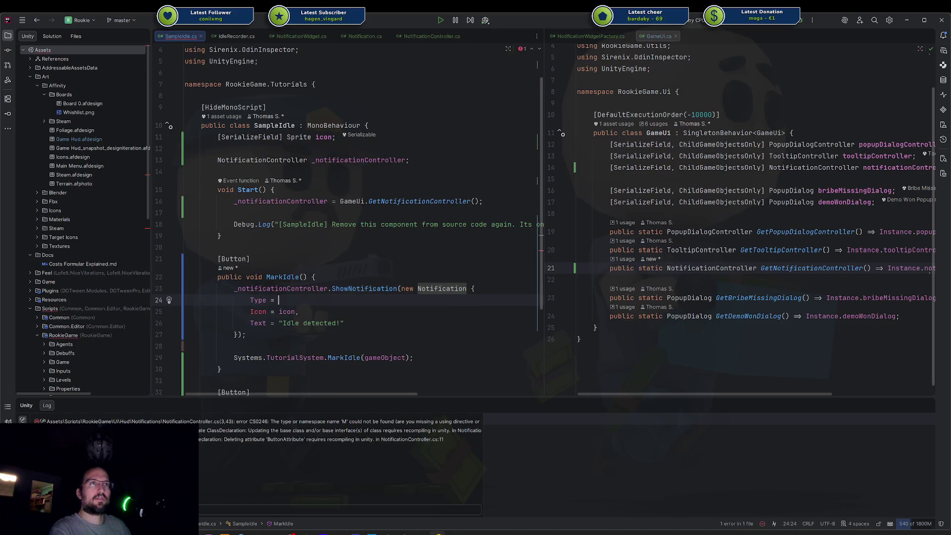
key(ctrl+space)
key(Return)
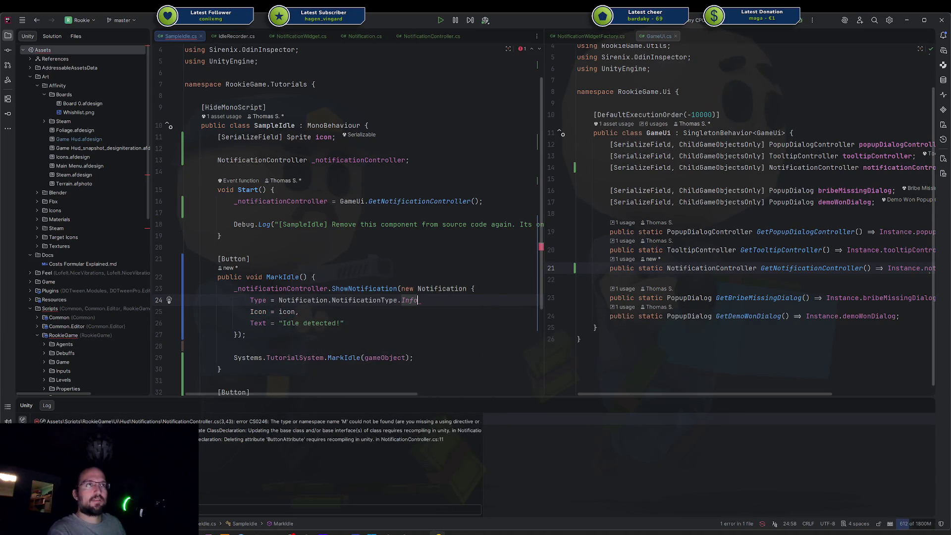
text(,)
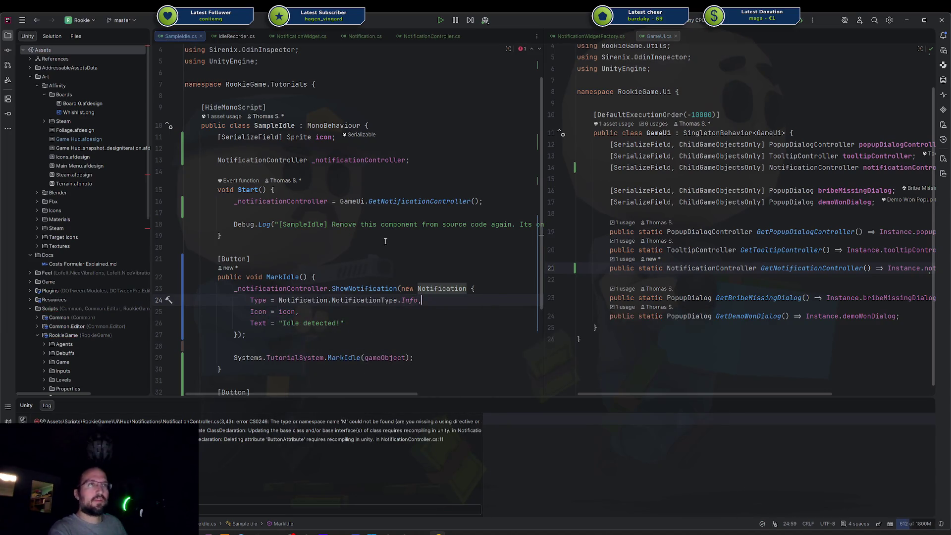
Check the accepted Notification fields, then jump to the Notification struct's definition
click(420, 320)
key(ctrl+p)
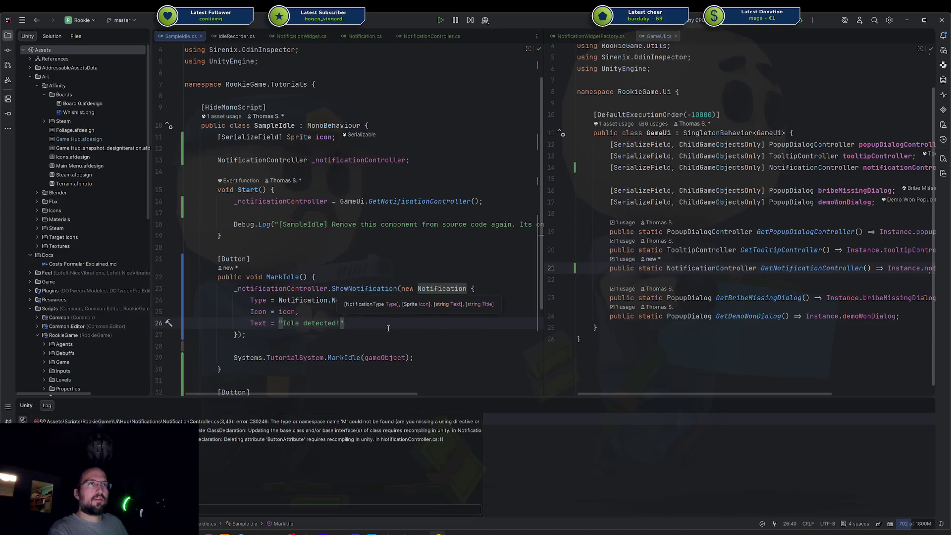
ctrl+click(444, 289)
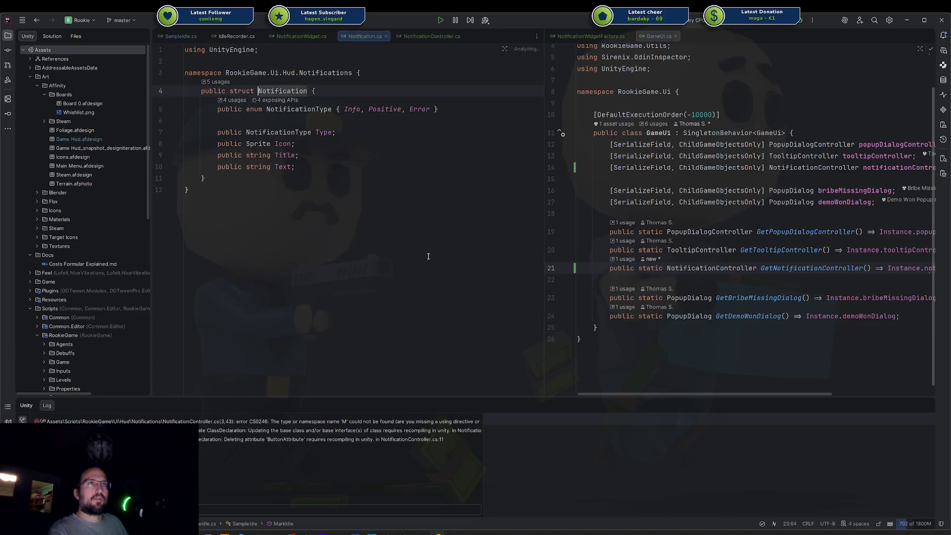
Try a default NotificationType.Info on the Type field, undo it, and return to SampleIdle.cs
click(335, 132)
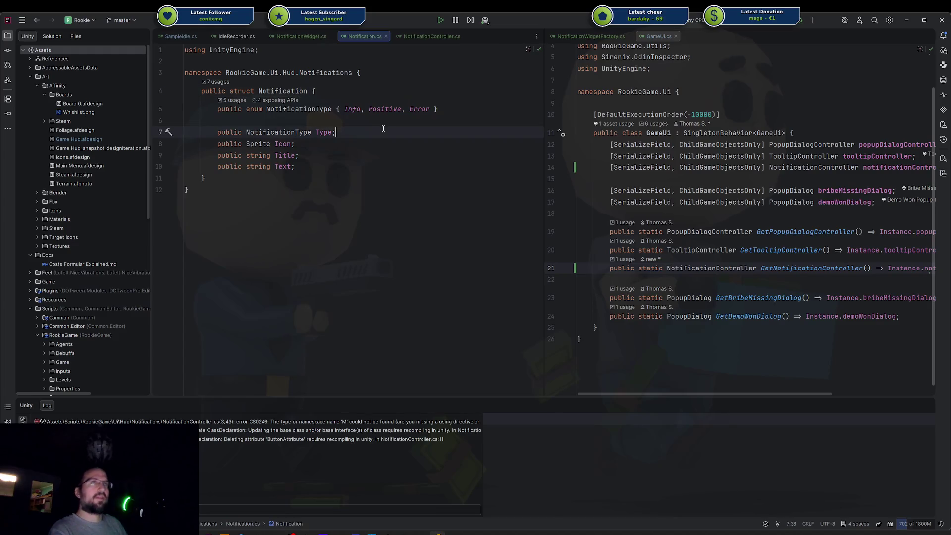
text(=)
key(Return)
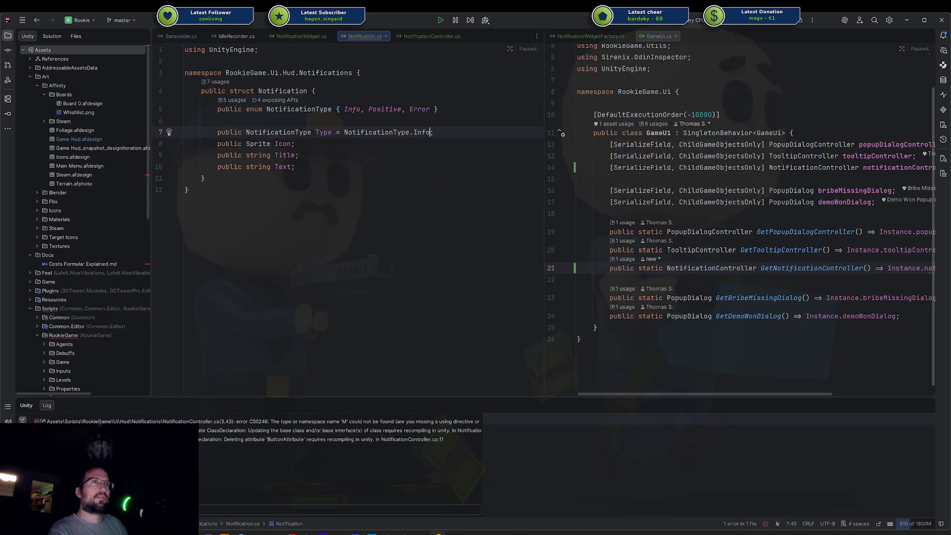
key(Down)
key(ctrl+z)
key(ctrl+z)
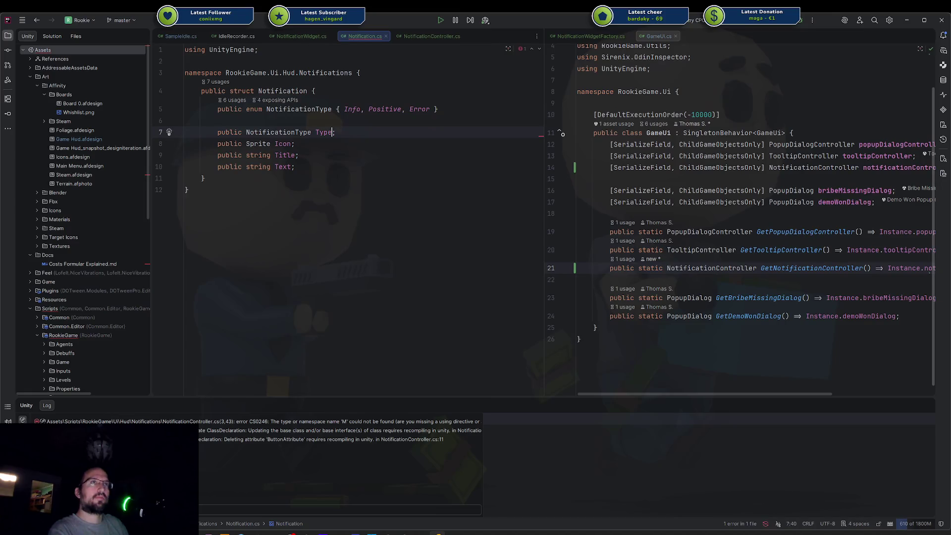
key(ctrl+alt+Left)
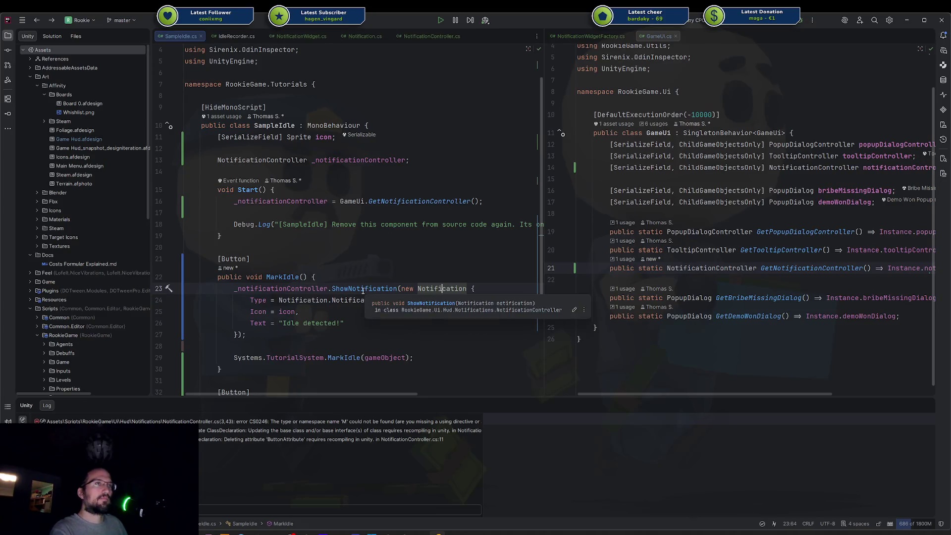
click(345, 323)
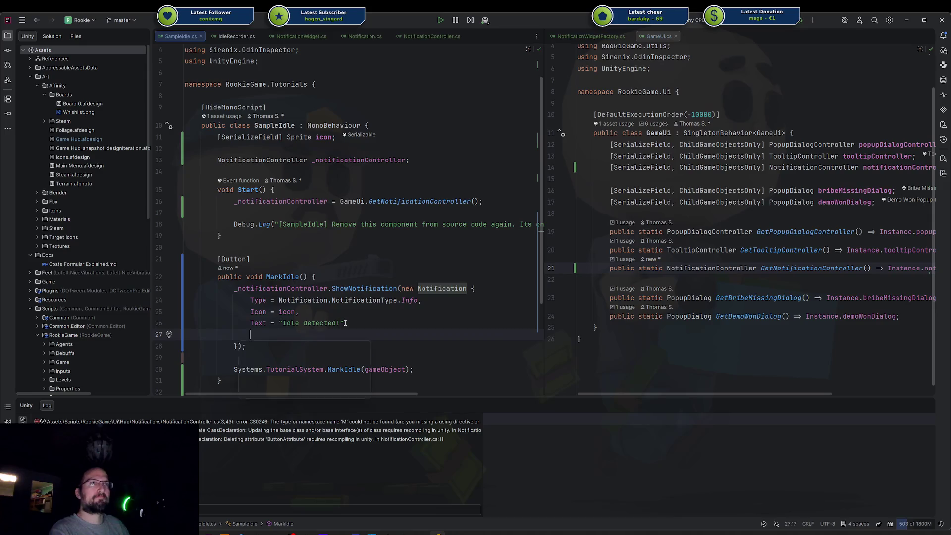
text(,)
Add a Title = "Idle Warning", line above the Text line
key(Return)
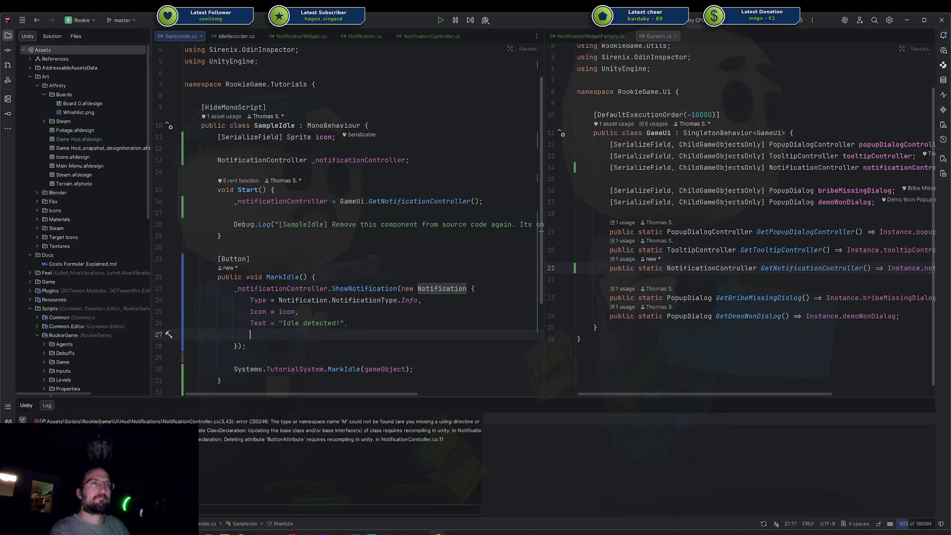
text(Ti)
key(Return)
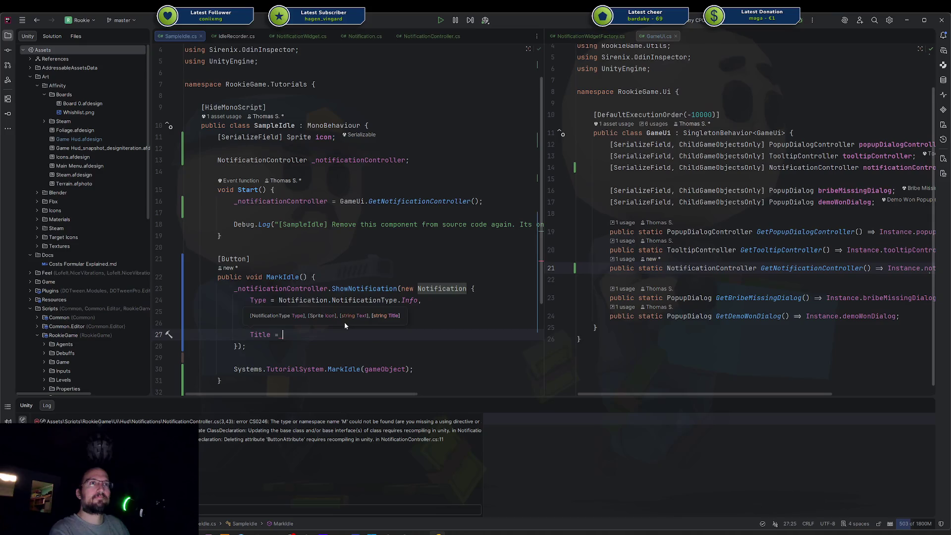
key(alt+shift+Up)
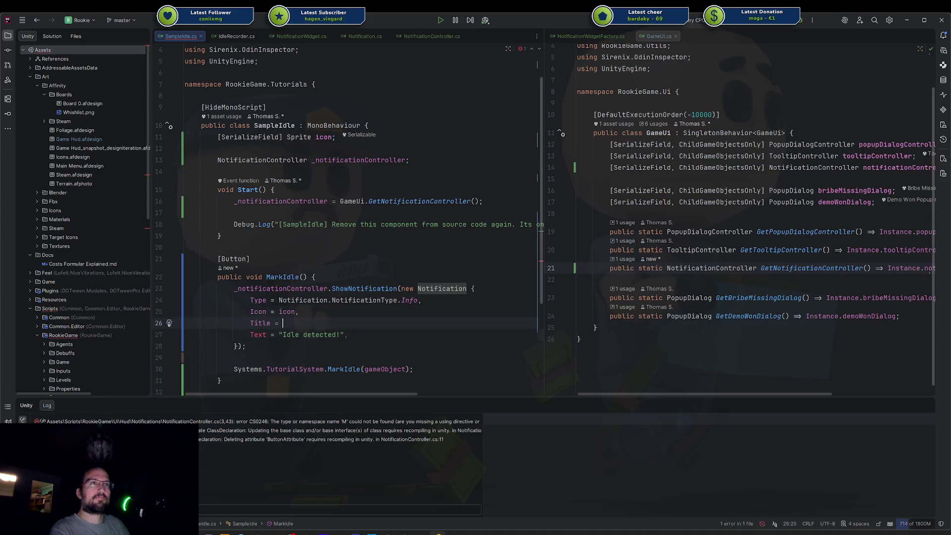
key(Down)
key(Up)
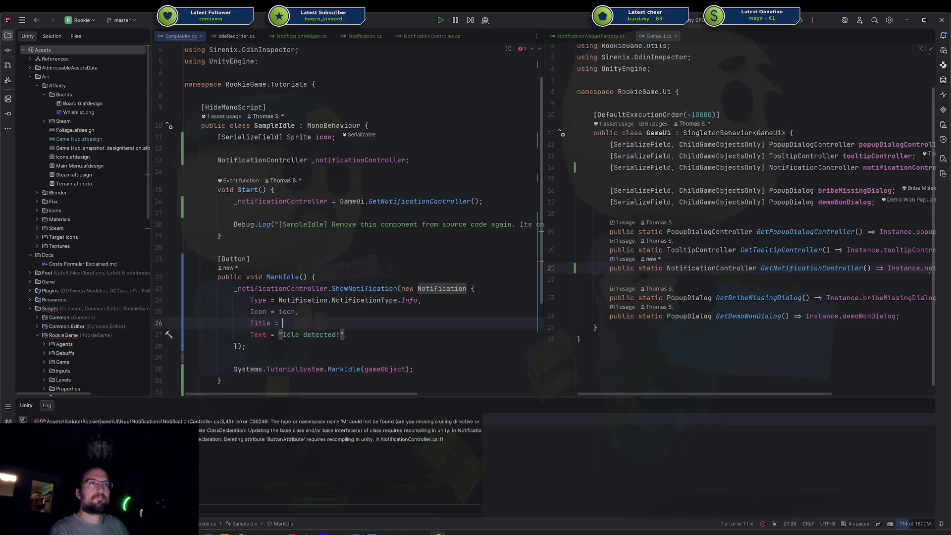
text("Idle)
text( Warning")
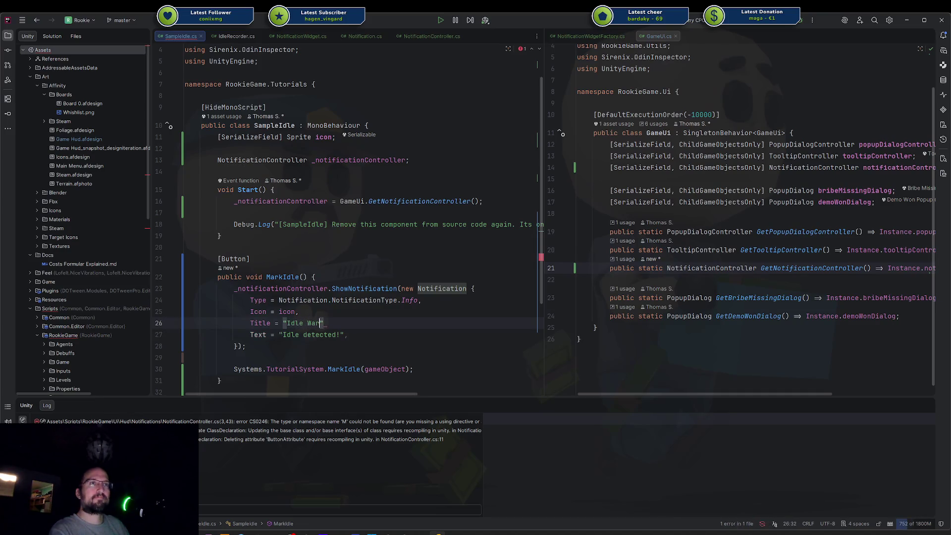
text(,)
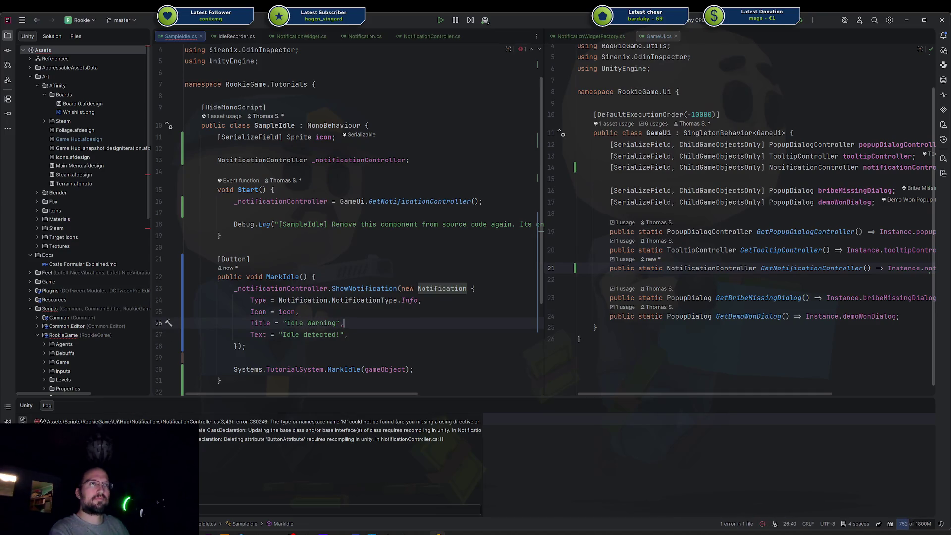
Change the notification Text to "Click the Worker!" and switch to Unity
key(Down)
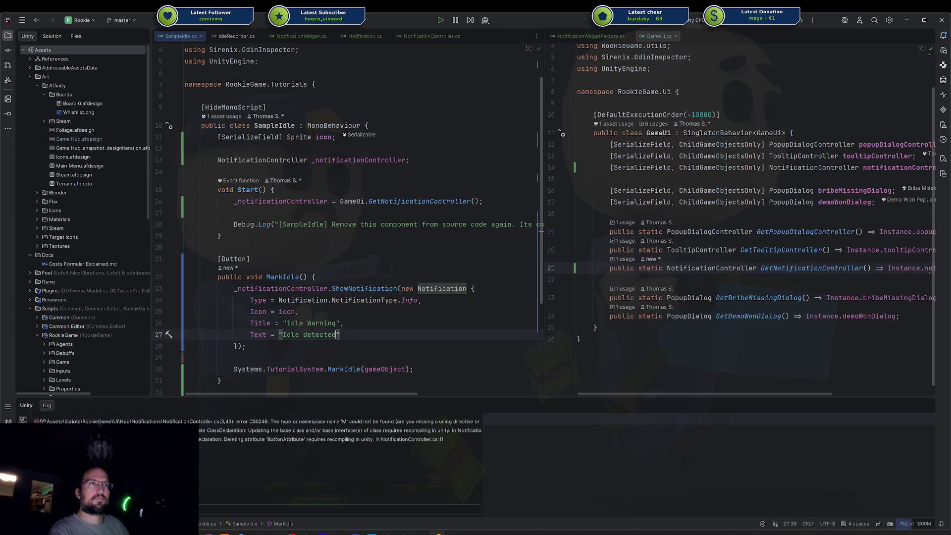
key(ctrl+BackSpace)
key(ctrl+BackSpace)
text(Clci)
text(ck )
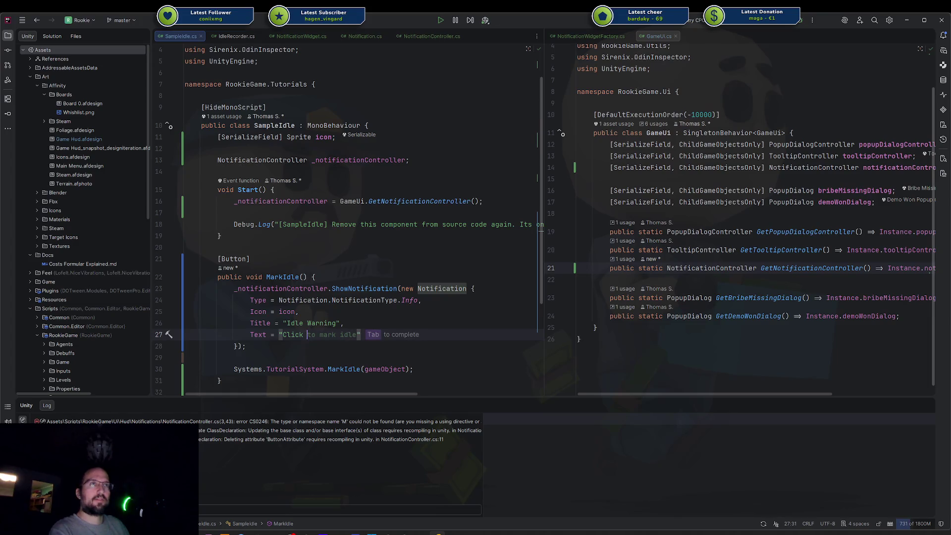
text(the Worker!)
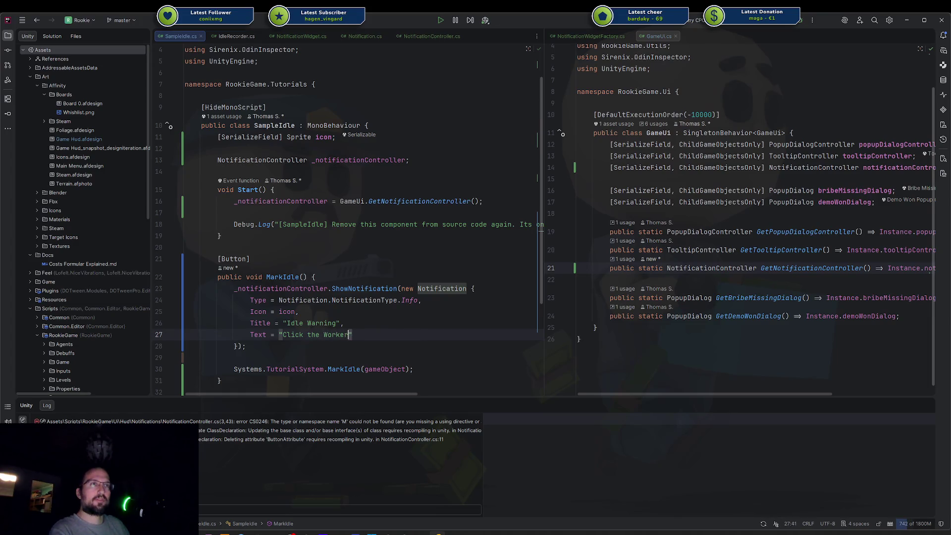
click(399, 346)
scroll(357, 320, down, 3)
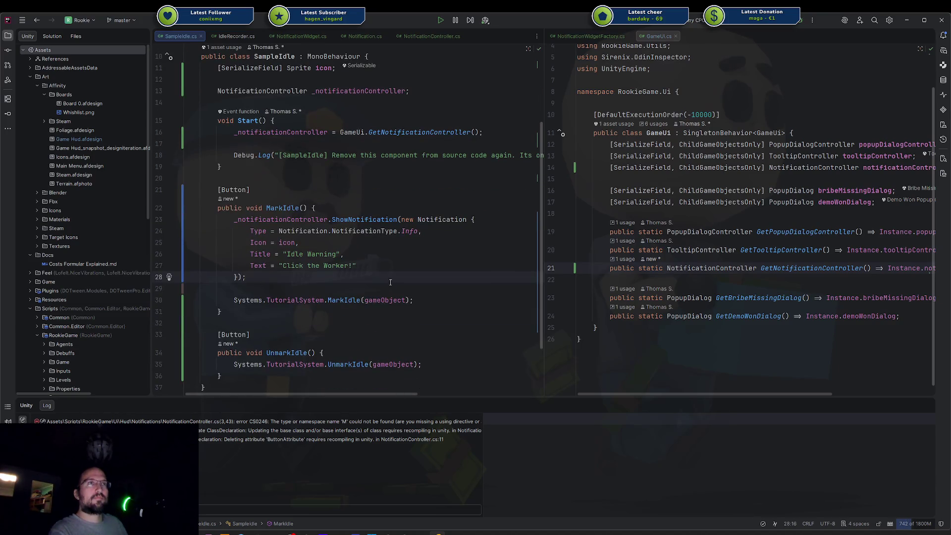
click(404, 533)
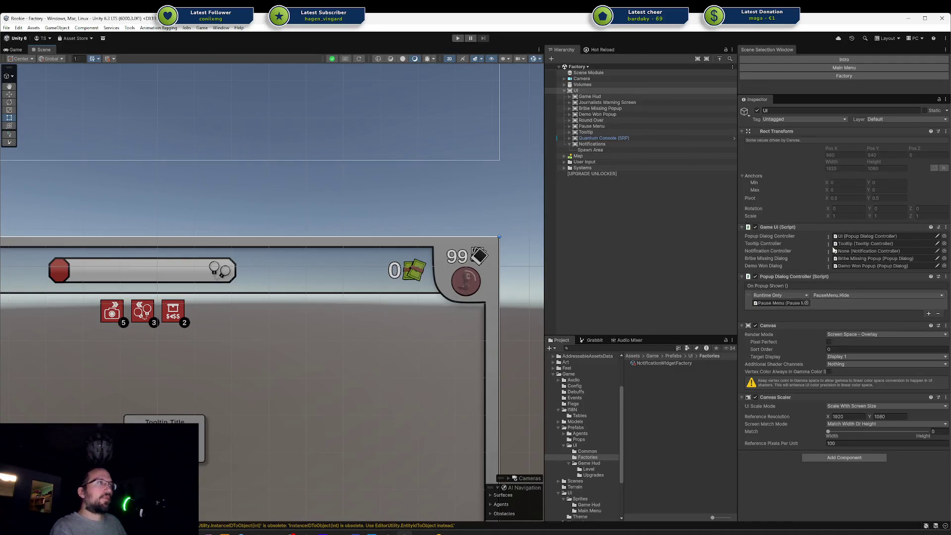
Assign Notifications to the Game UI's Notification Controller field and select Idle Tester
mouse_move(596, 144)
mouse_down()
mouse_move(773, 238)
mouse_move(867, 253)
mouse_up()
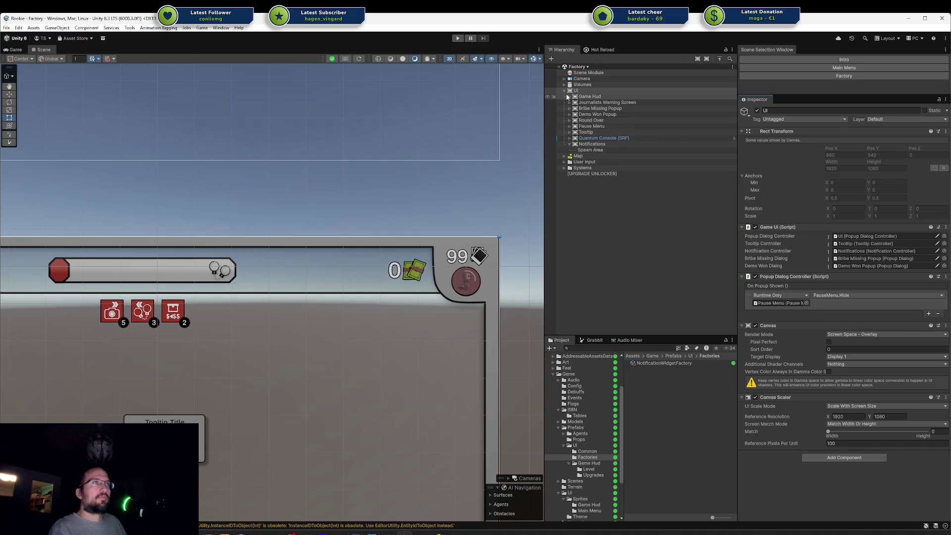
click(564, 168)
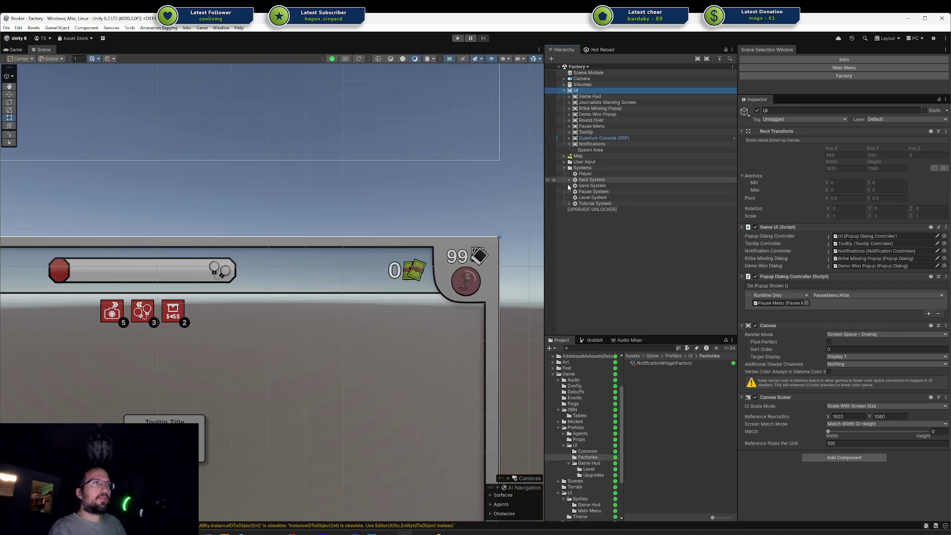
click(569, 204)
click(589, 209)
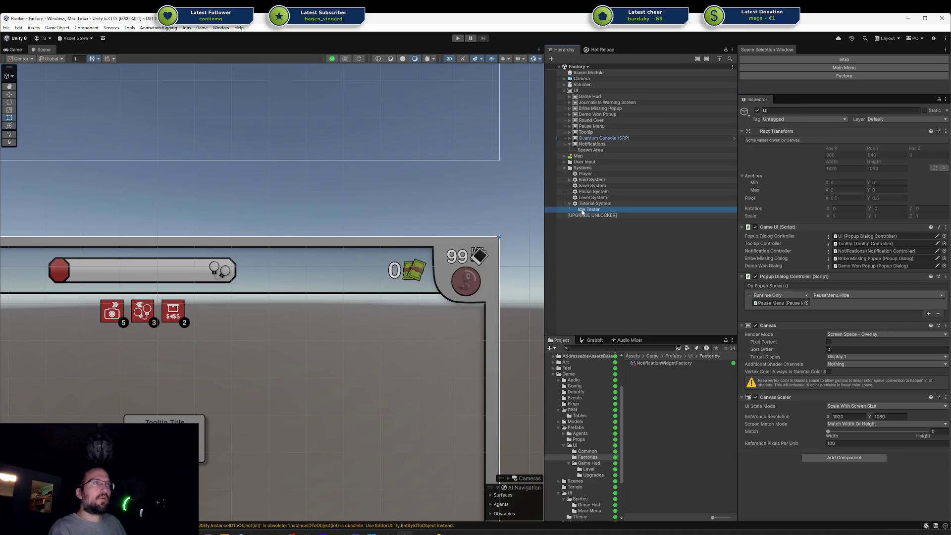
Play the game, press Mark Idle six times to spawn Idle Warning notifications, then stop
click(459, 40)
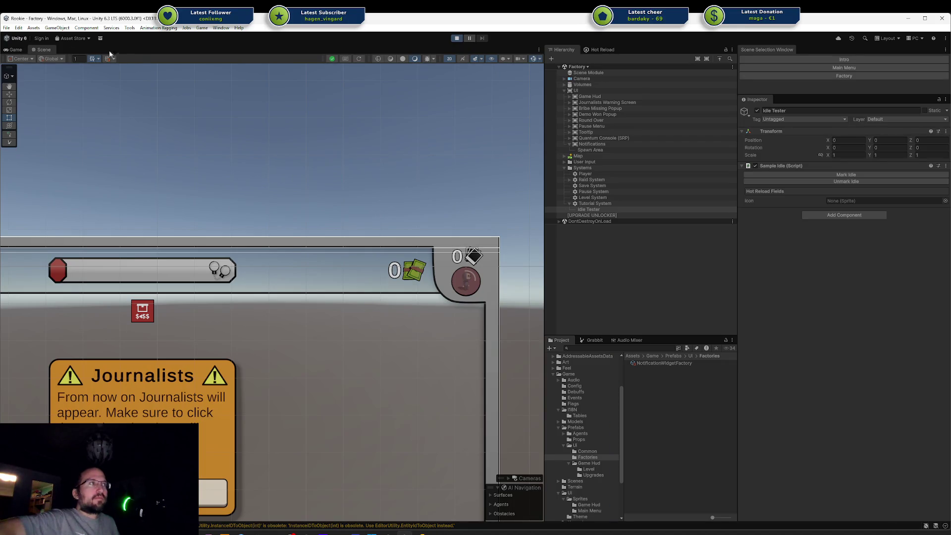
click(21, 49)
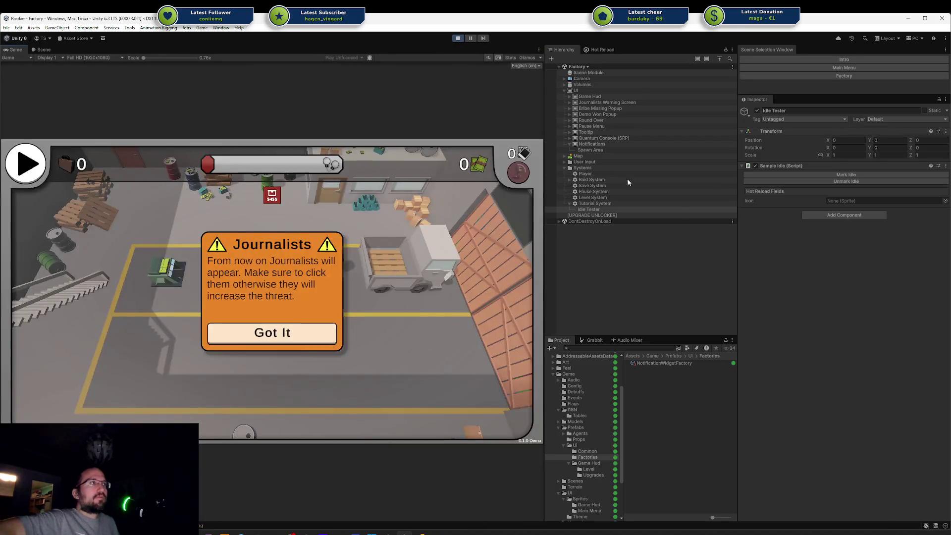
click(824, 174)
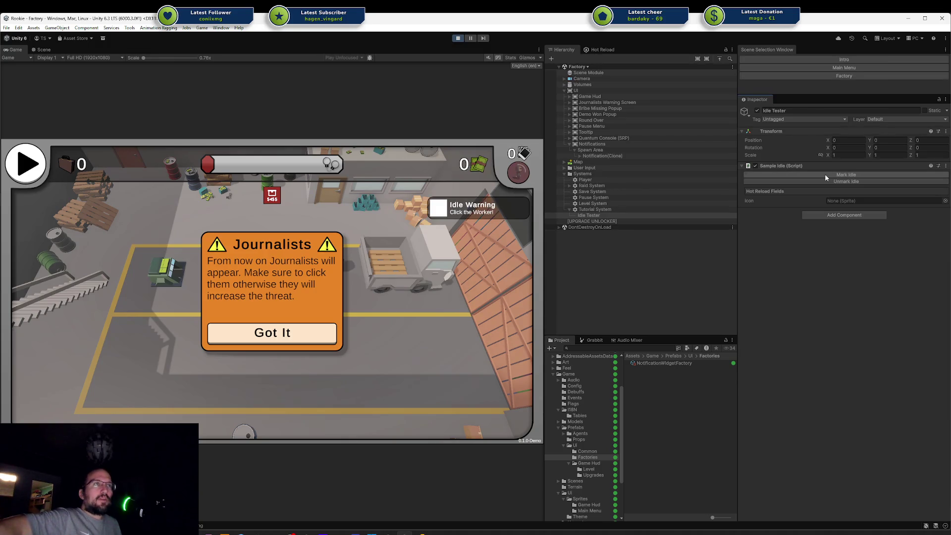
click(825, 174)
click(824, 174)
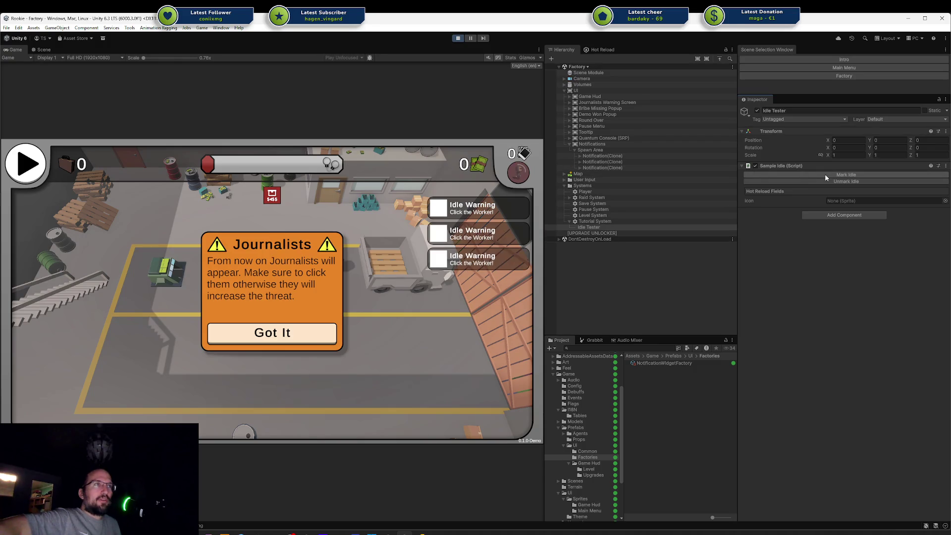
click(825, 173)
click(825, 174)
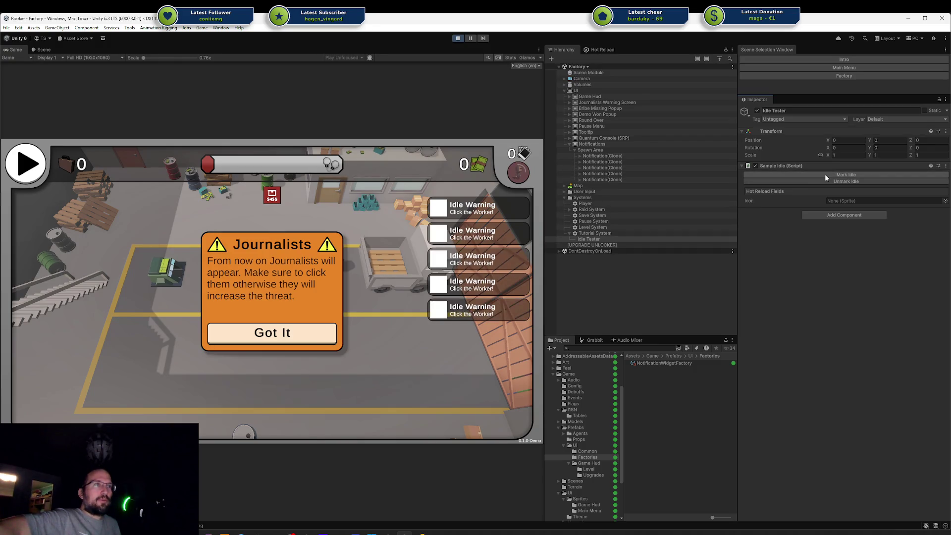
click(825, 174)
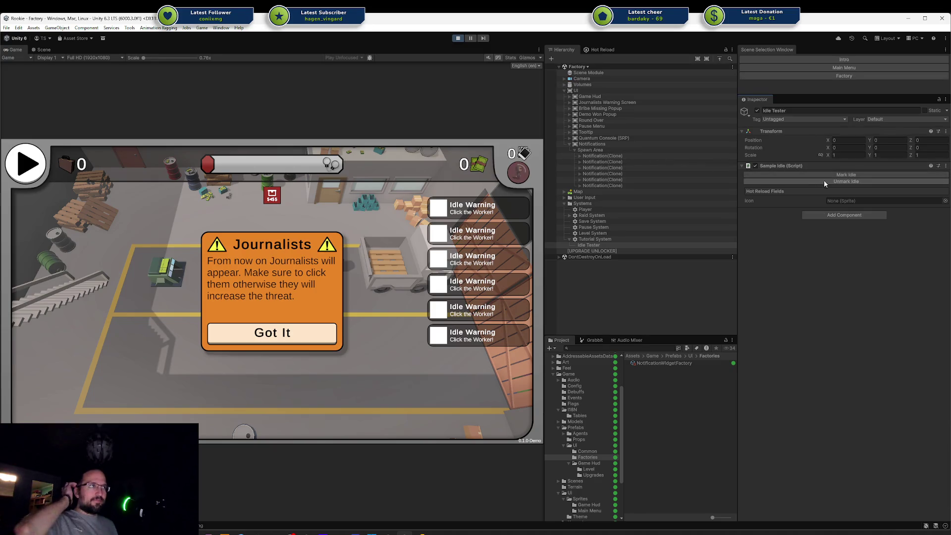
click(458, 39)
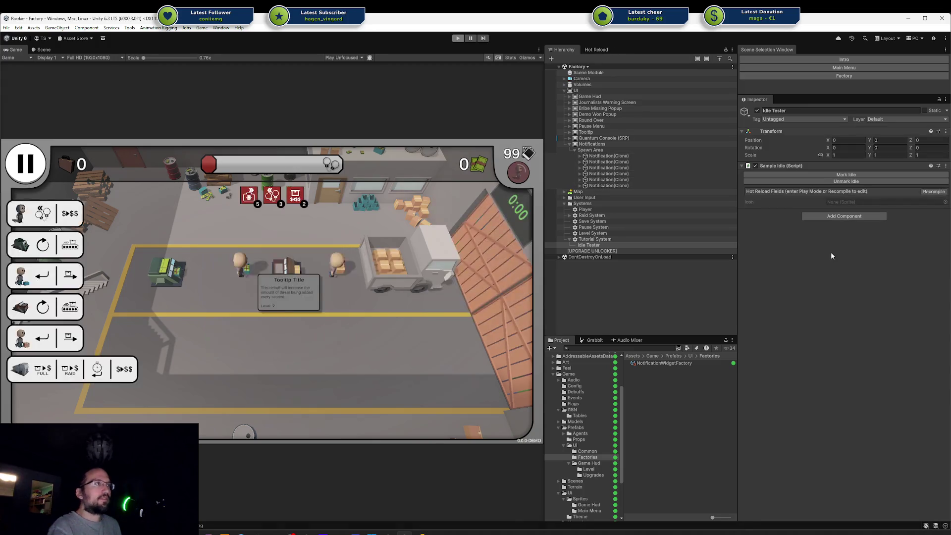
After recompiling, drag the Worker - Money sprite from Art/Target Icons into the Sample Idle Icon field
click(931, 194)
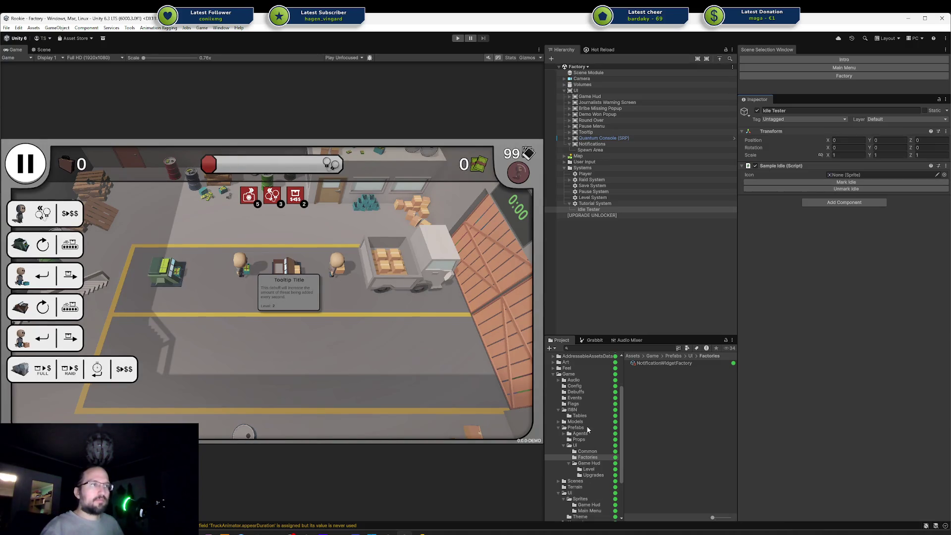
scroll(588, 430, up, 3)
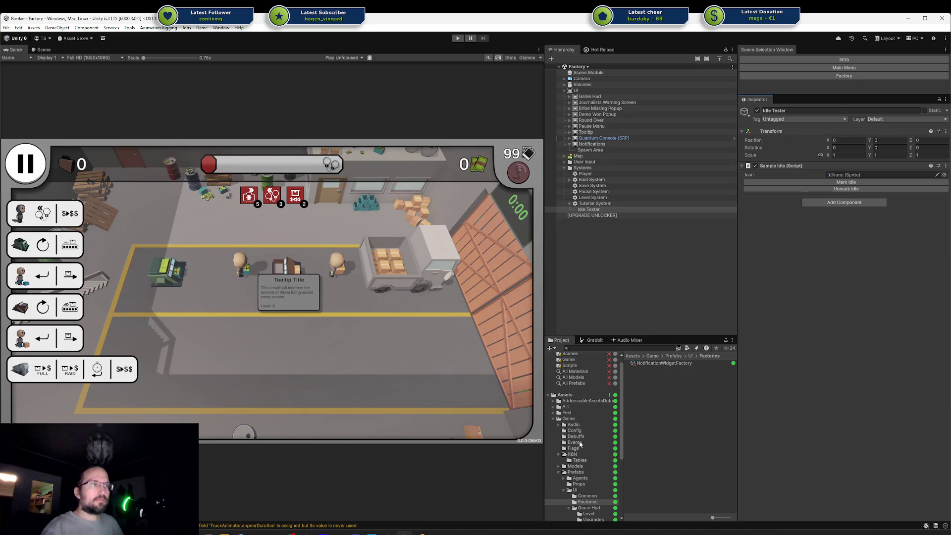
click(554, 407)
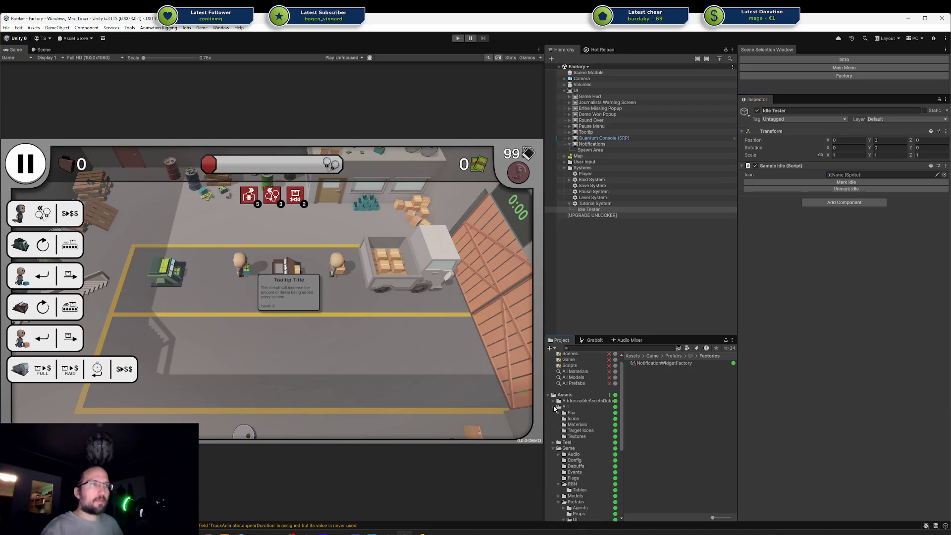
click(581, 431)
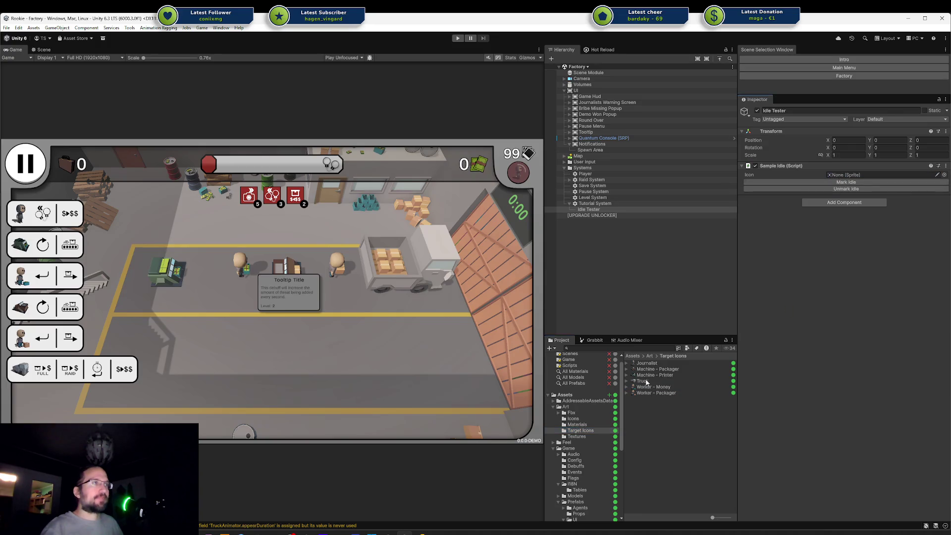
drag(647, 387, 852, 175)
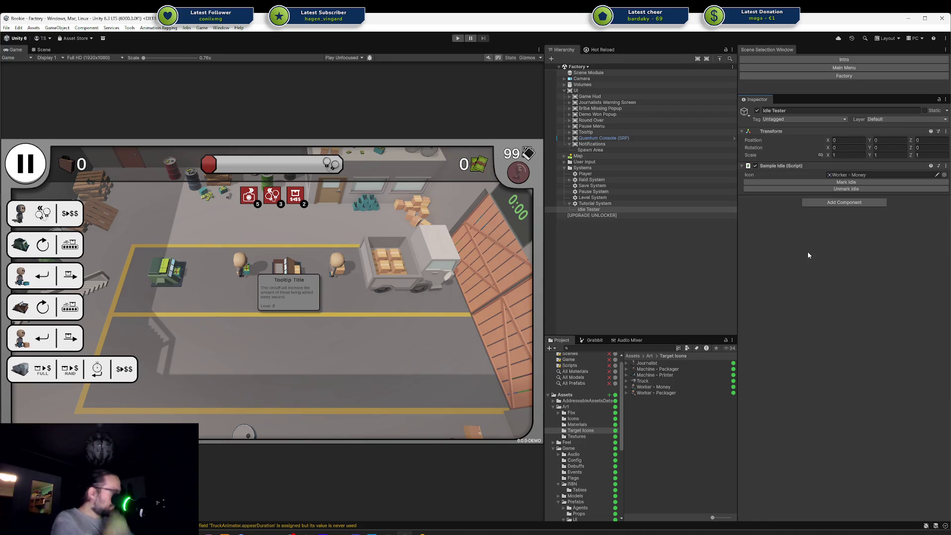
click(421, 533)
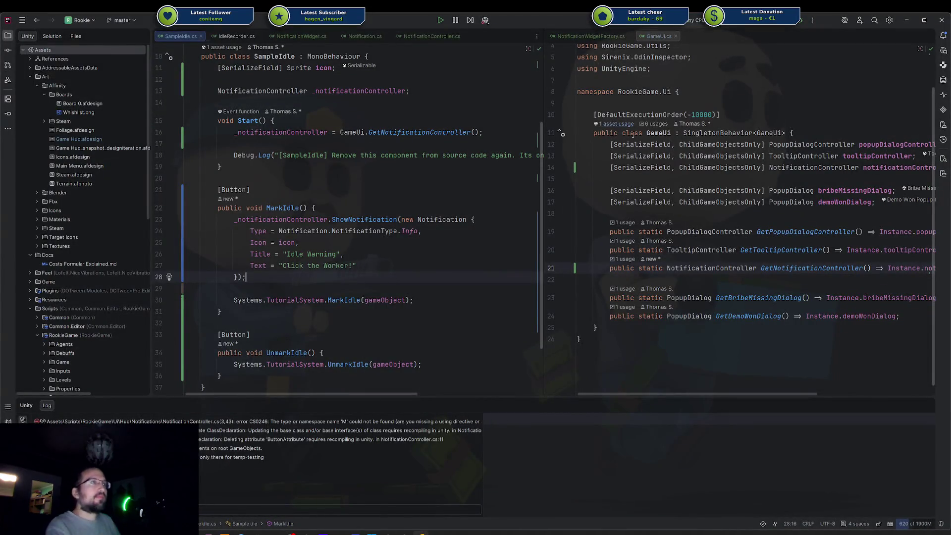
Check the NotificationWidget type returned in NotificationWidgetFactory, then bring up NotificationController.cs
click(596, 36)
scroll(679, 276, down, 3)
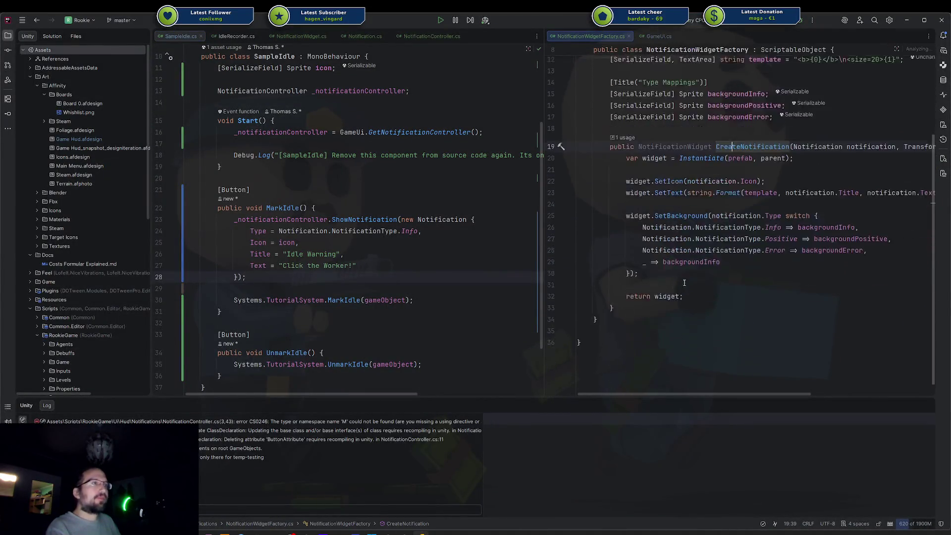
double_click(741, 135)
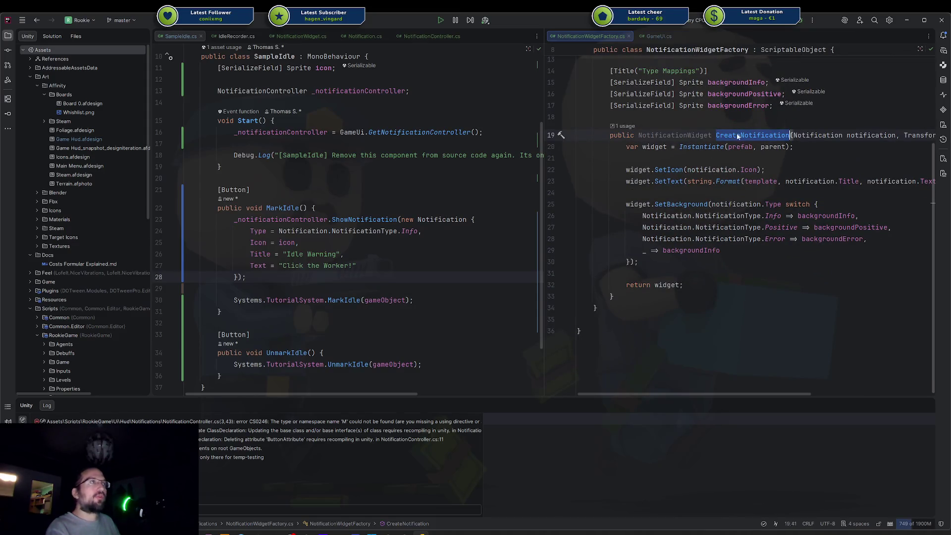
double_click(695, 135)
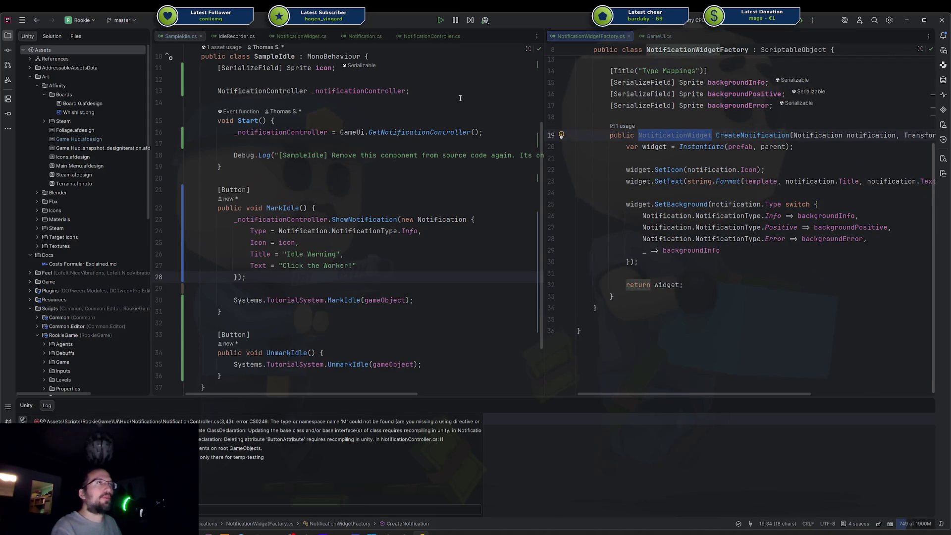
click(293, 36)
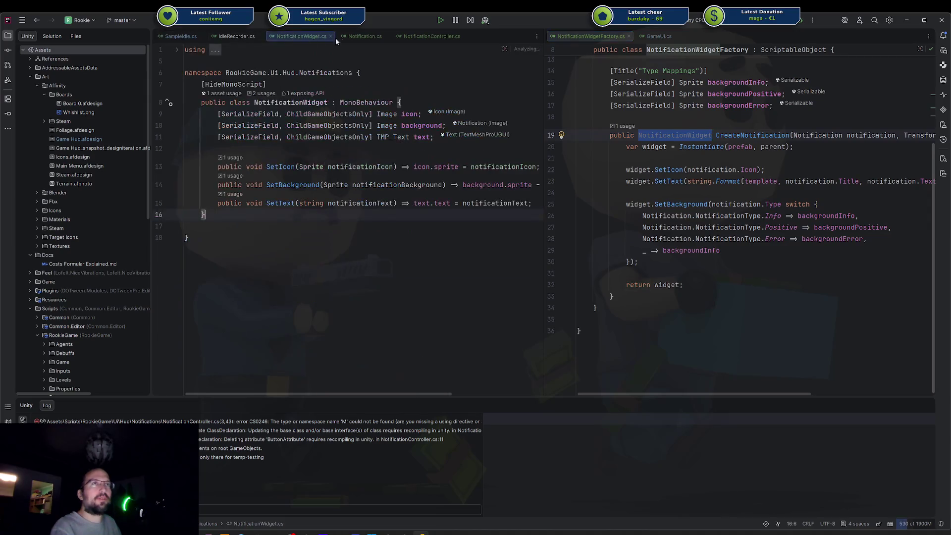
click(361, 38)
click(409, 37)
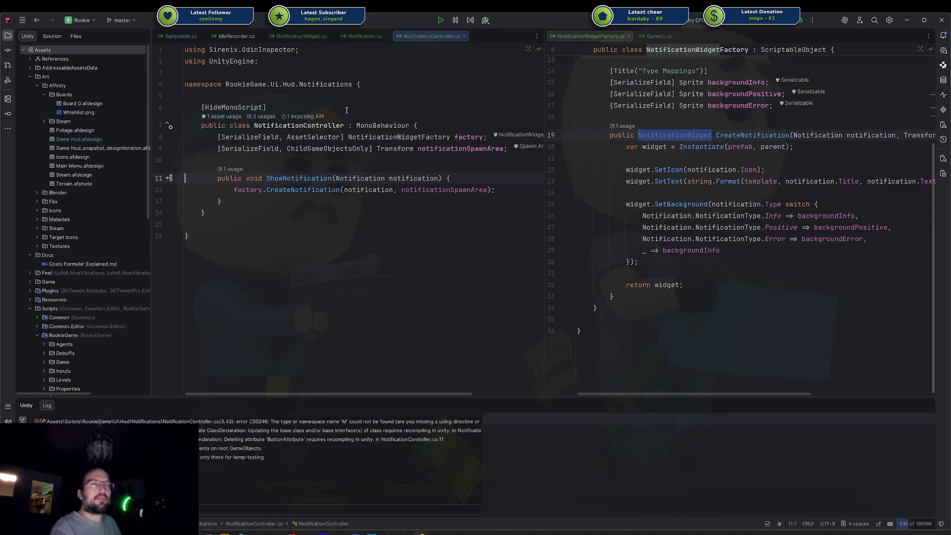
Return factory.CreateNotification's result and change ShowNotification's return type to NotificationWidget
click(234, 190)
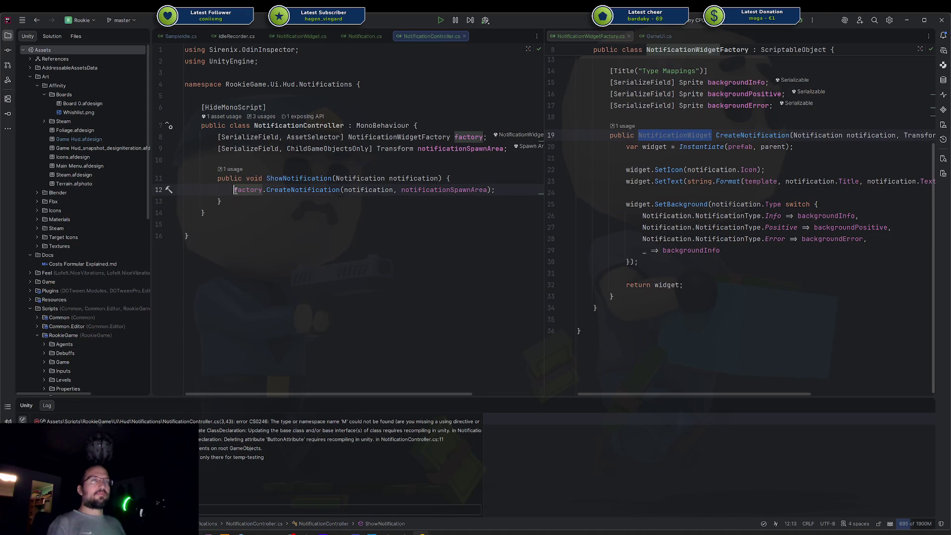
text(return)
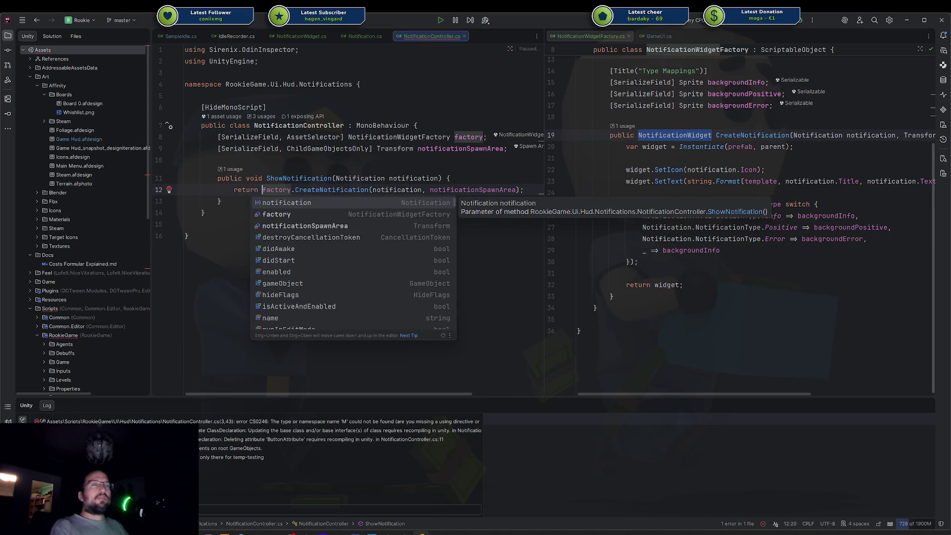
key(Escape)
key(alt+Return)
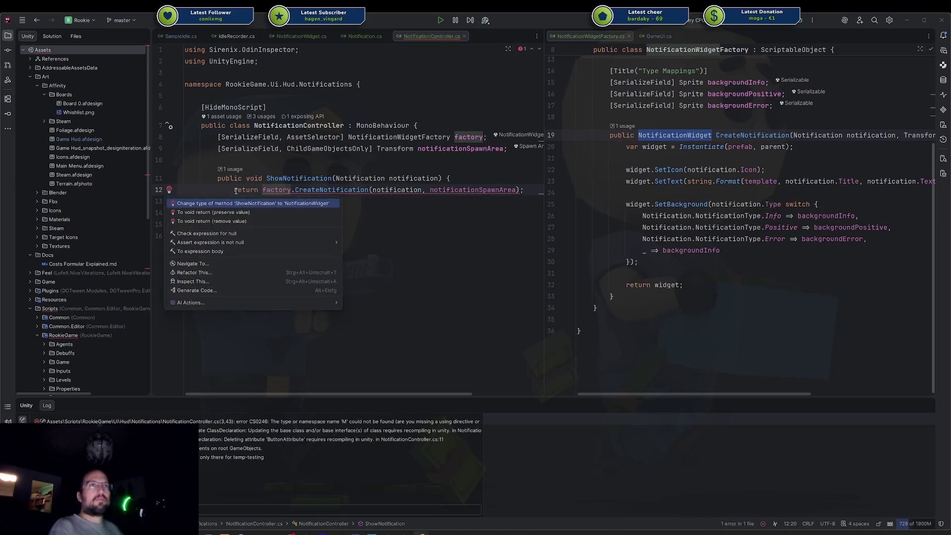
key(Return)
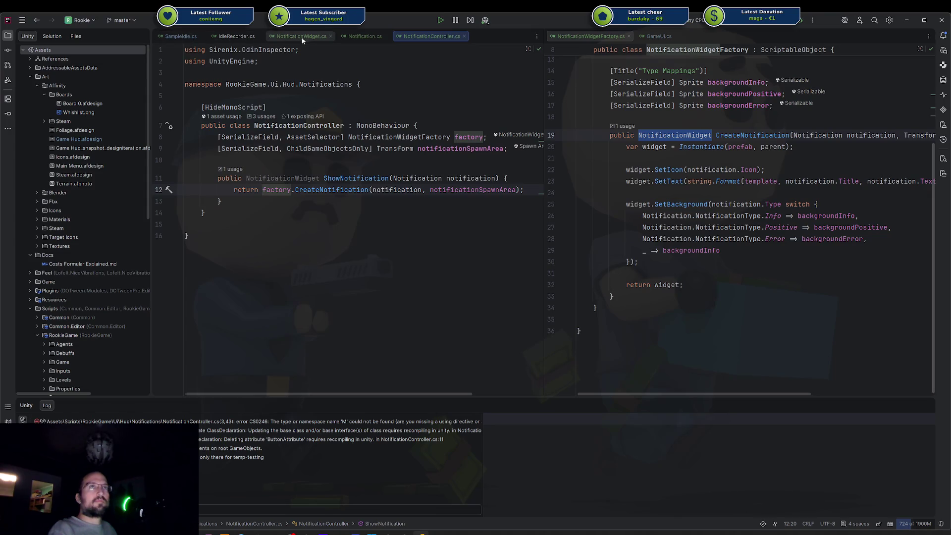
click(181, 36)
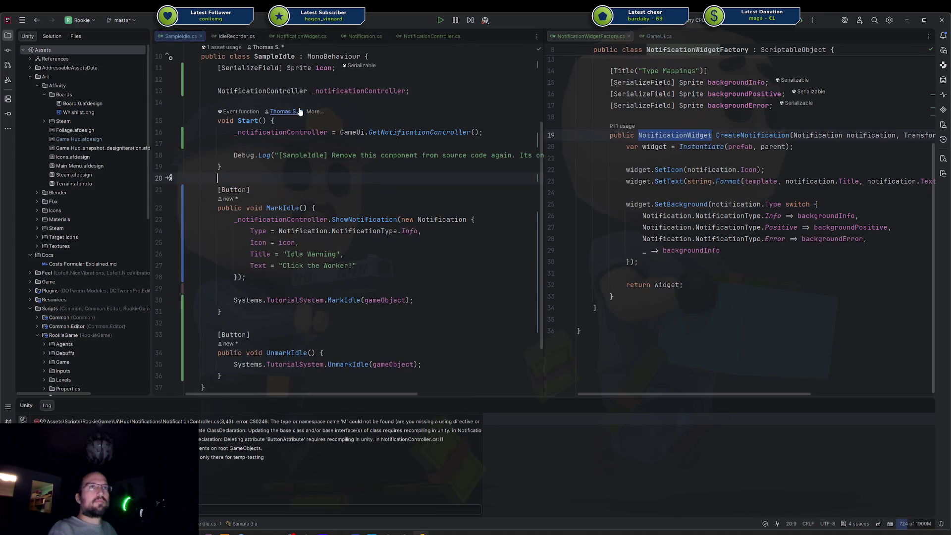
Add a NotificationWidget _lastWidget field below the controller field in SampleIdle.cs
click(431, 91)
key(Return)
text(NotificationW)
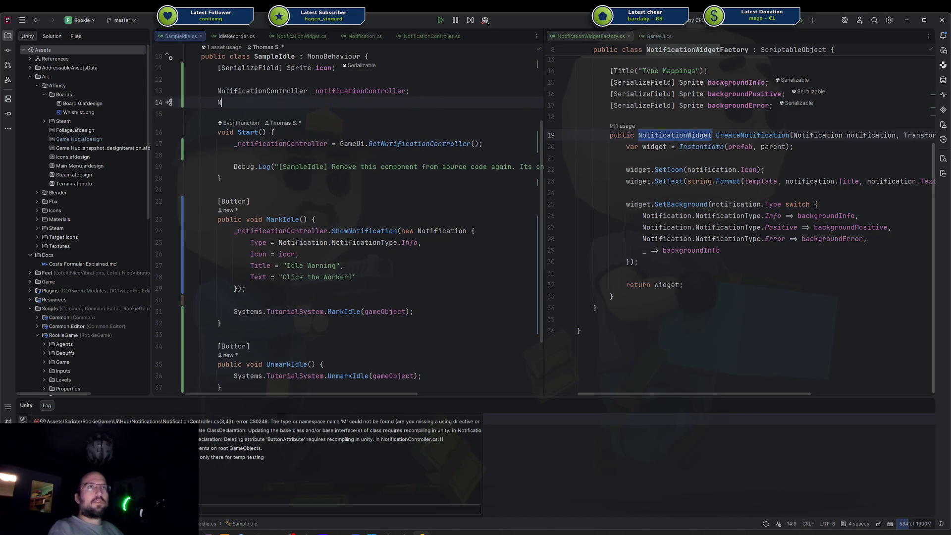
key(Return)
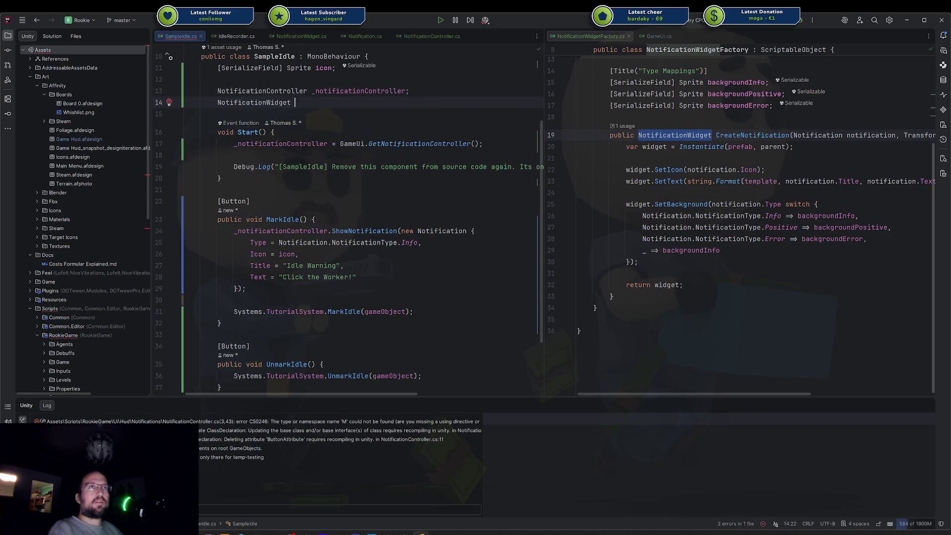
text(_lastWidget;)
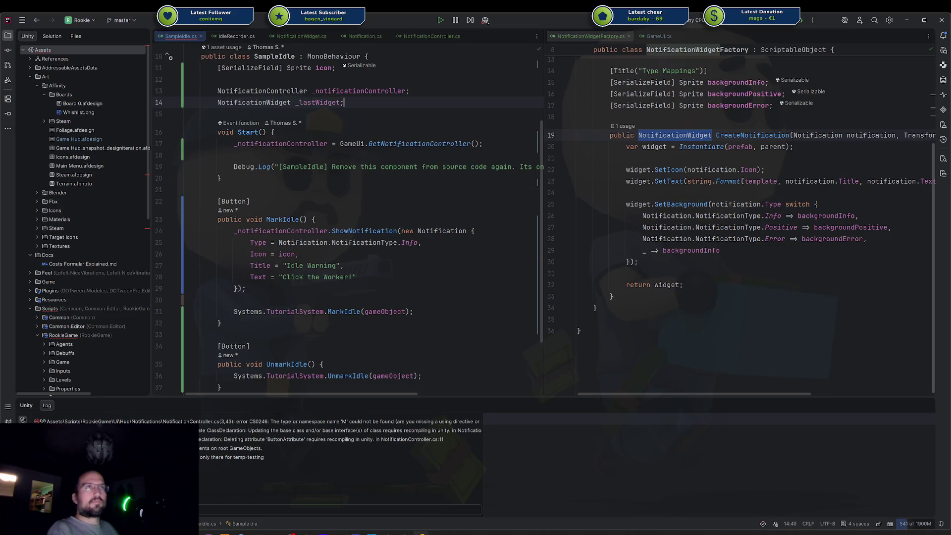
In MarkIdle, assign the ShowNotification call's result to _lastWidget
scroll(307, 219, down, 3)
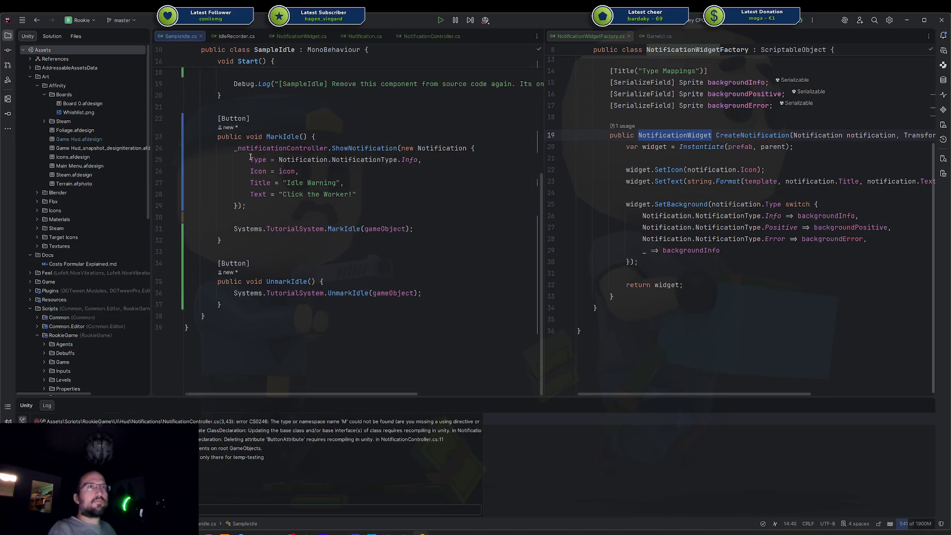
click(235, 147)
scroll(235, 148, up, 5)
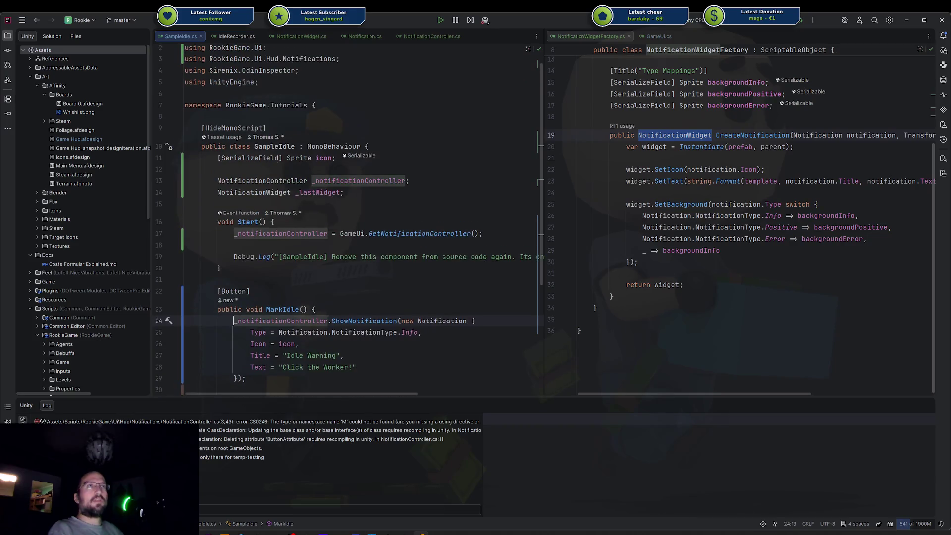
text(_last)
key(Return)
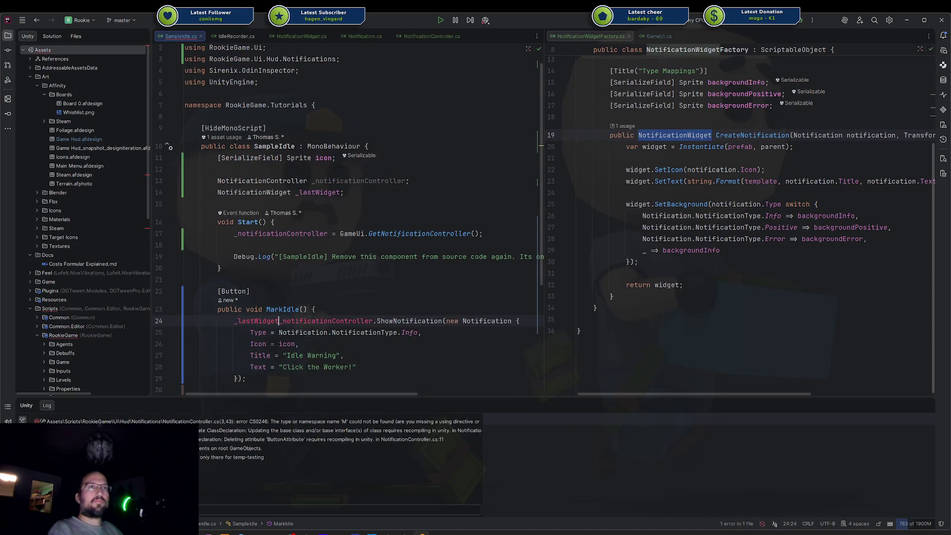
text(=)
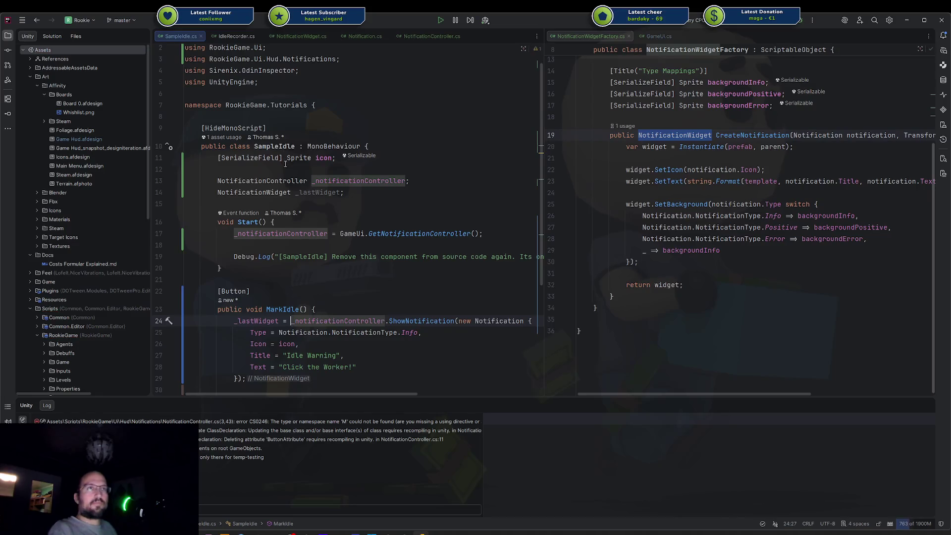
In UnmarkIdle, add a guard that returns early when _lastWidget is missing
scroll(296, 207, down, 4)
click(412, 319)
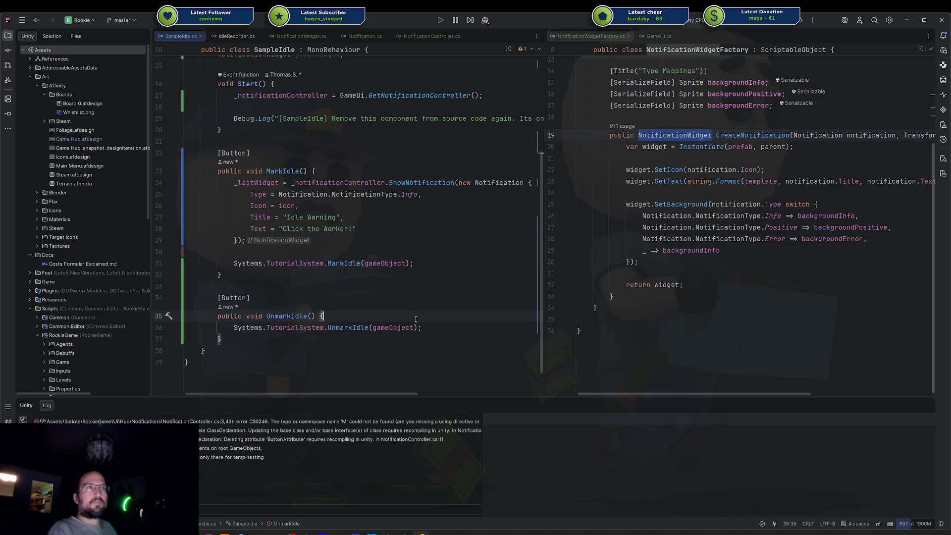
key(Down)
key(End)
key(Return)
key(Return)
text(if (la)
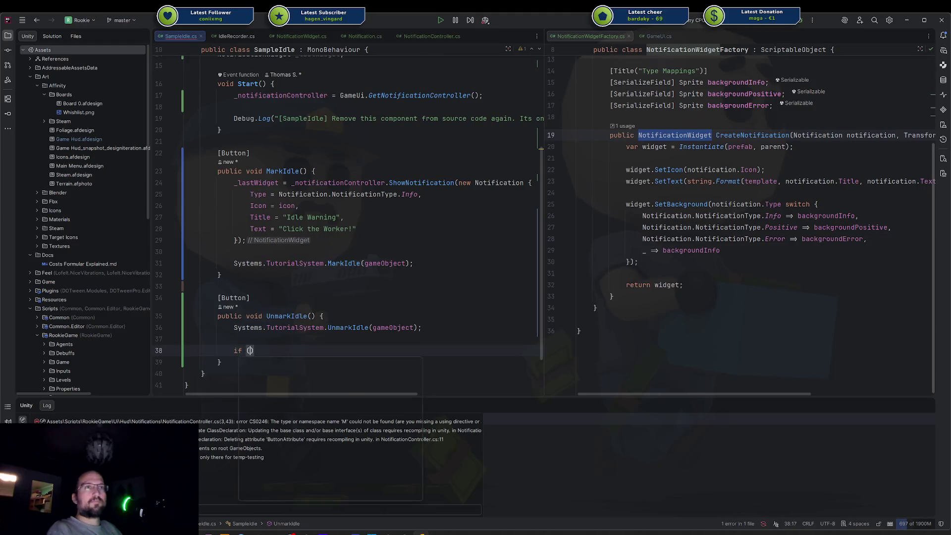
key(BackSpace)
key(BackSpace)
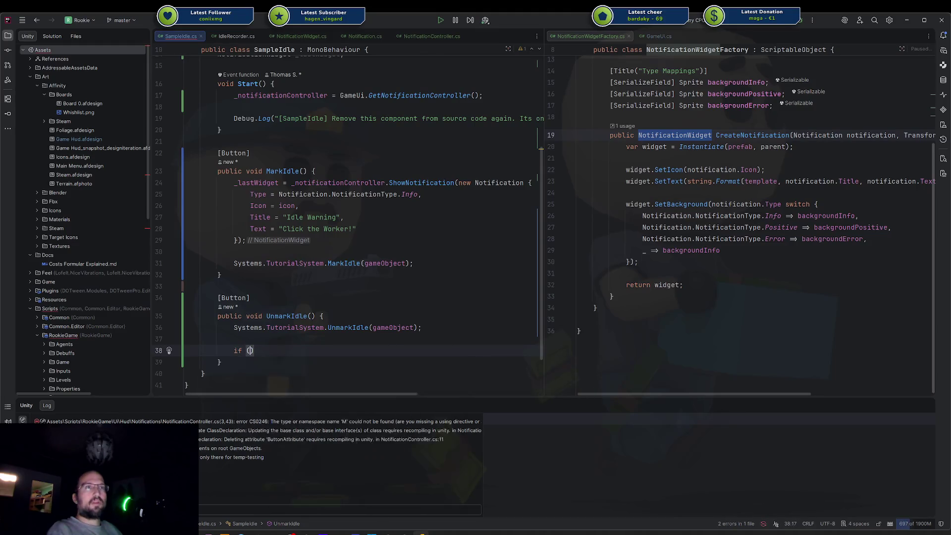
text(!last)
key(Return)
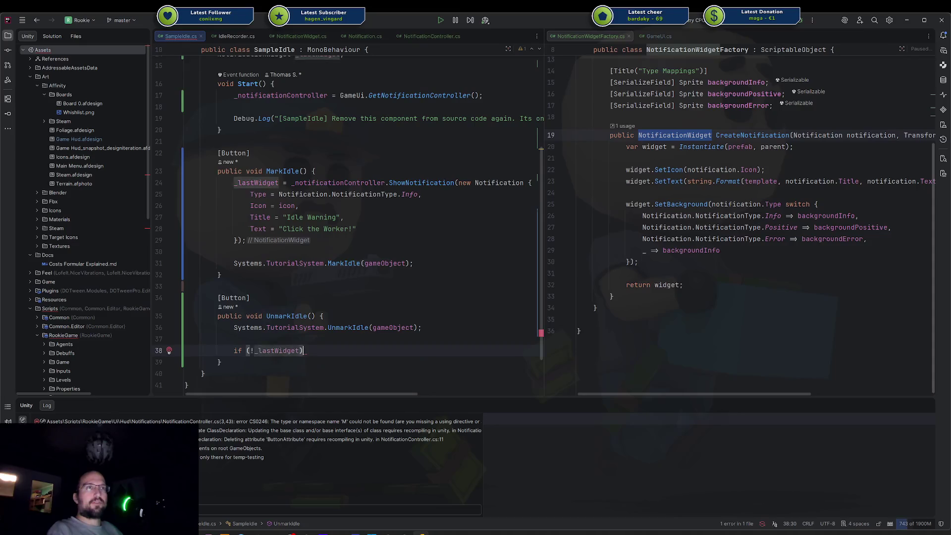
text() return;)
Destroy _lastWidget.gameObject below the null check in UnmarkIdle
key(Return)
key(Return)
text(D)
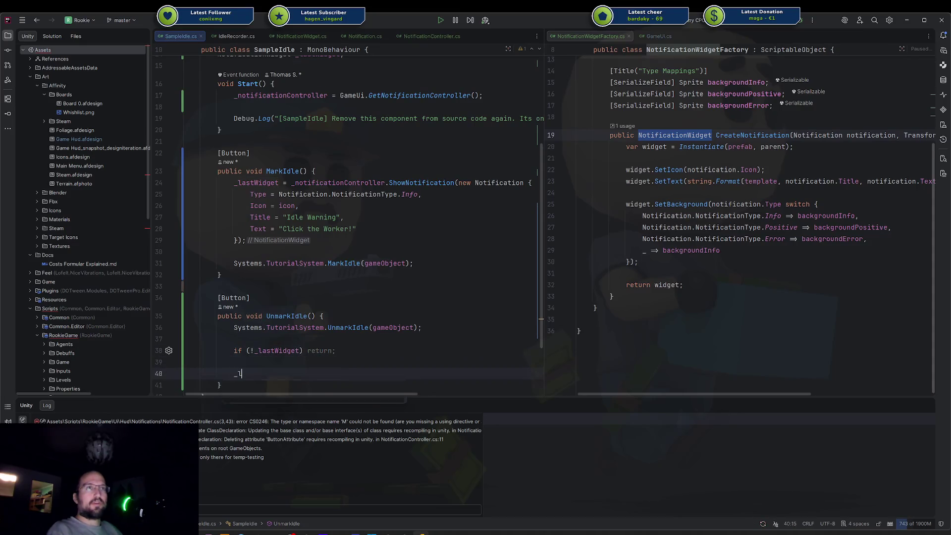
text(estro)
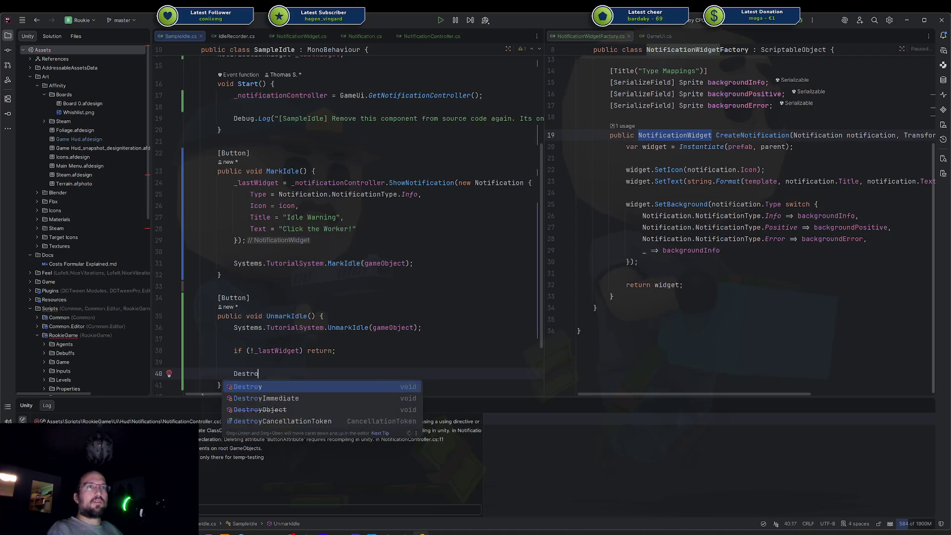
key(Return)
text(_lastWi);)
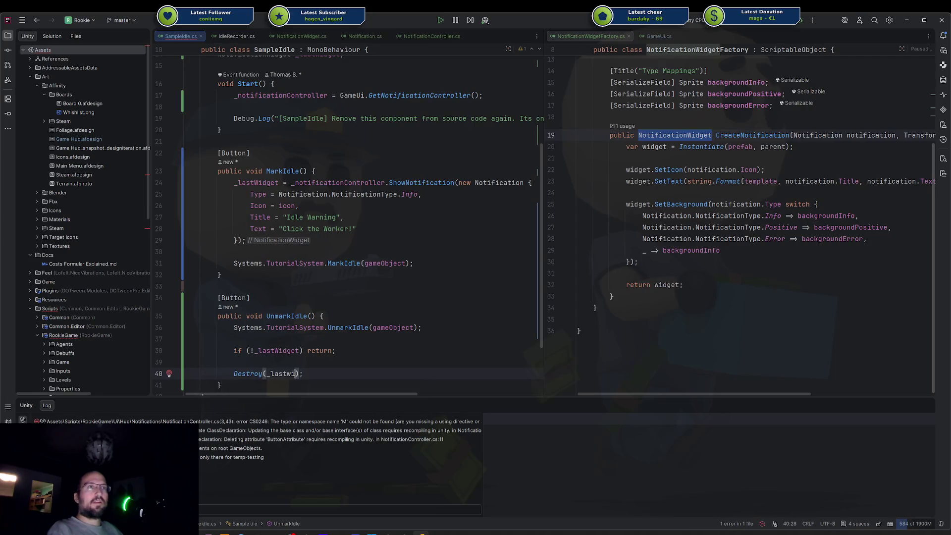
key(Return)
text(.game)
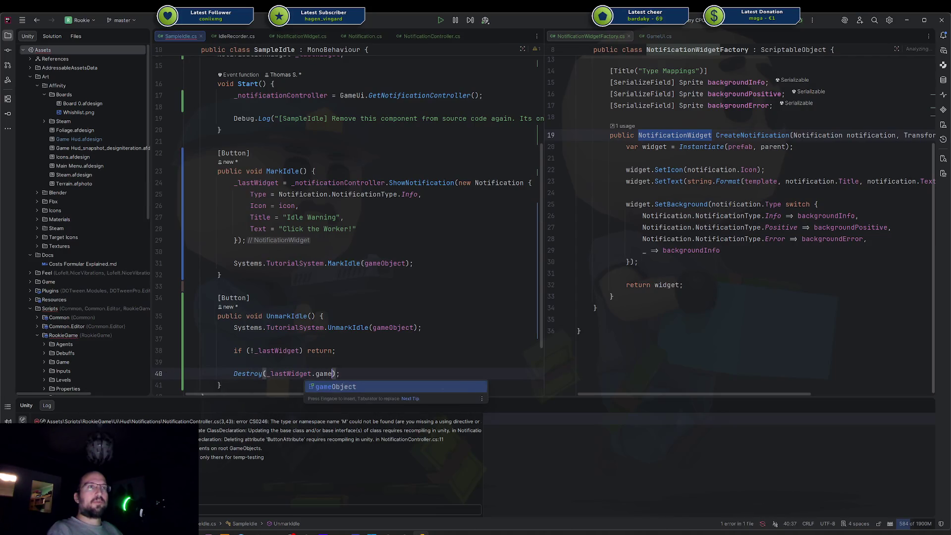
key(Return)
Set _lastWidget to null after destroying the widget
key(End)
key(Return)
text(re)
key(BackSpace)
key(BackSpace)
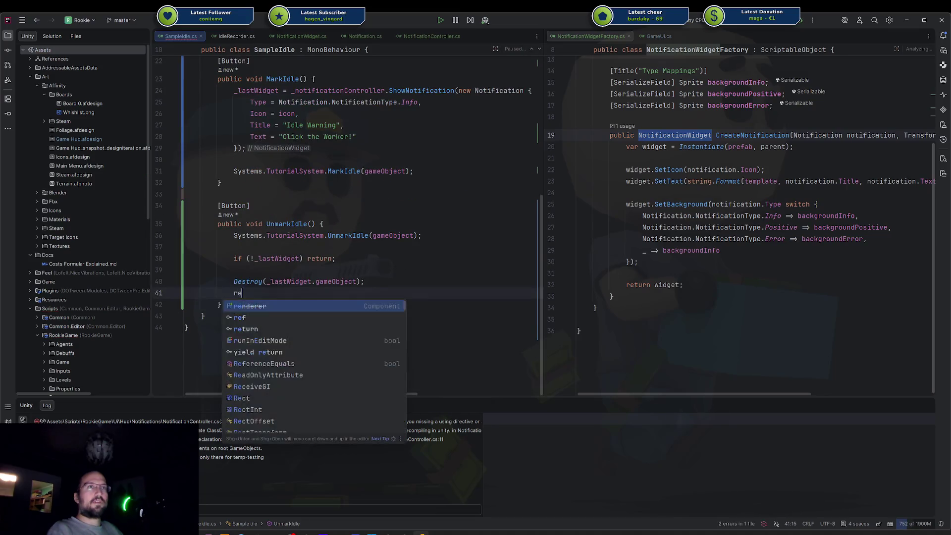
key(Return)
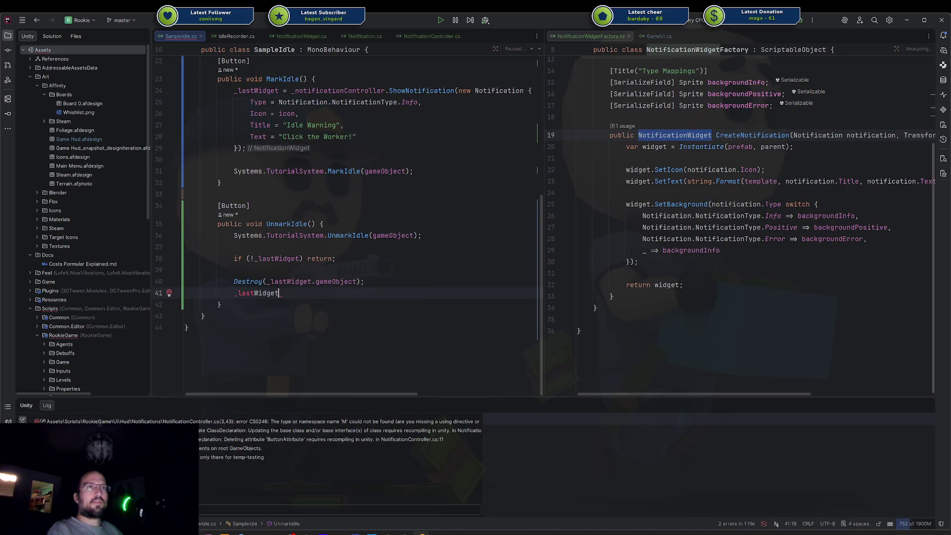
text( = null;)
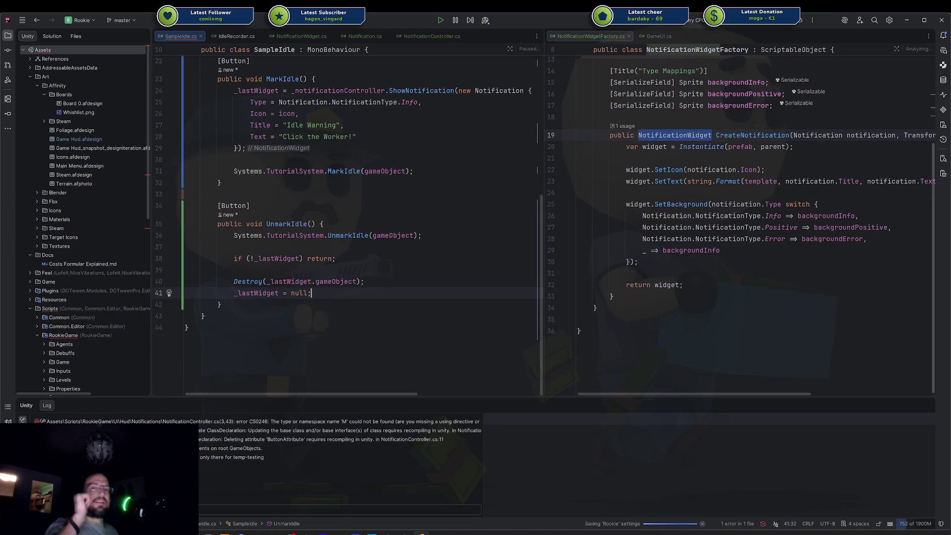
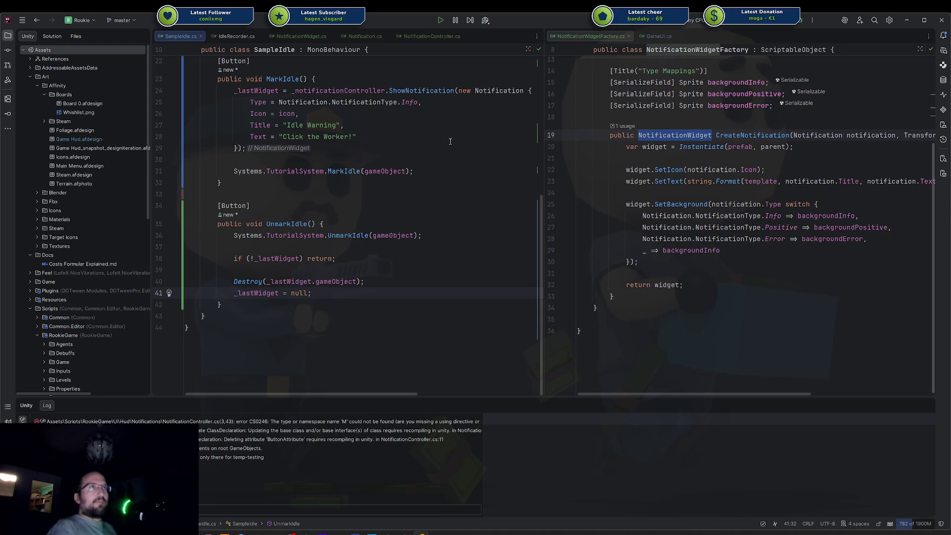
Go to the ShowNotification declaration and show NotificationController.cs beside SampleIdle.cs
ctrl+click(419, 92)
drag(431, 37, 743, 198)
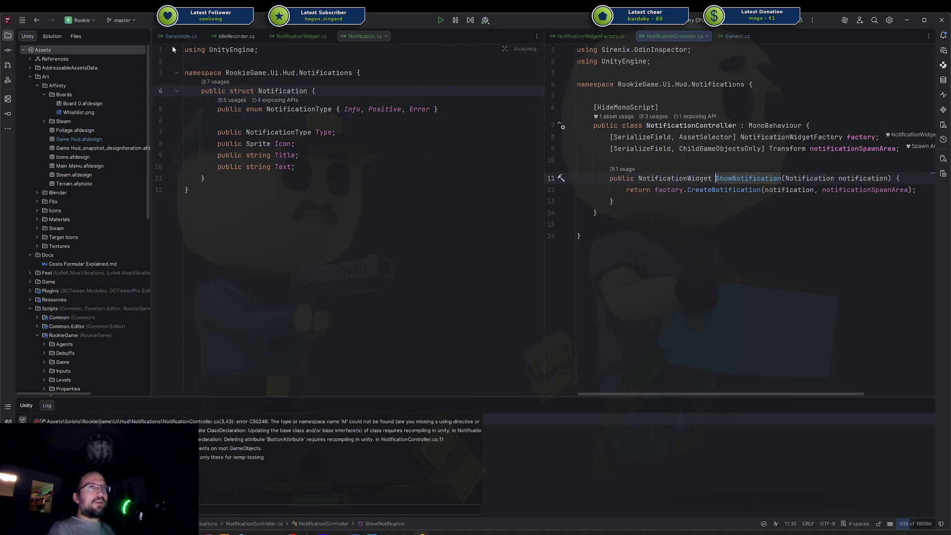
key(ctrl+alt+Left)
Check where _lastWidget is used and select ShowNotification's NotificationWidget return type
click(272, 292)
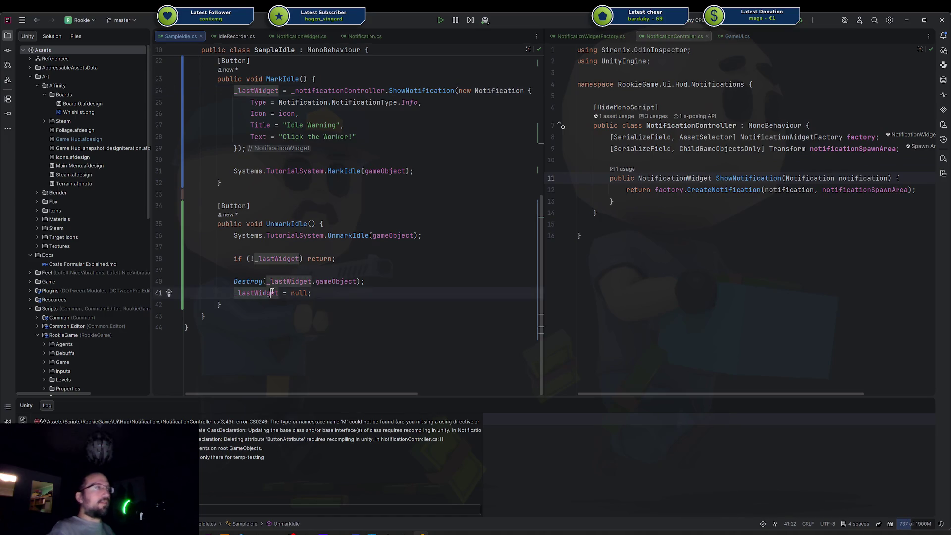
click(671, 202)
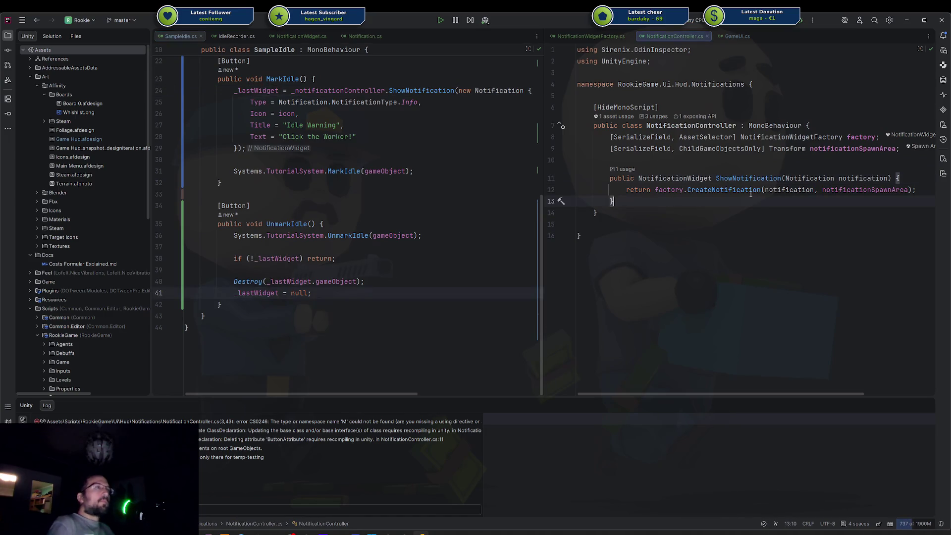
scroll(378, 186, up, 4)
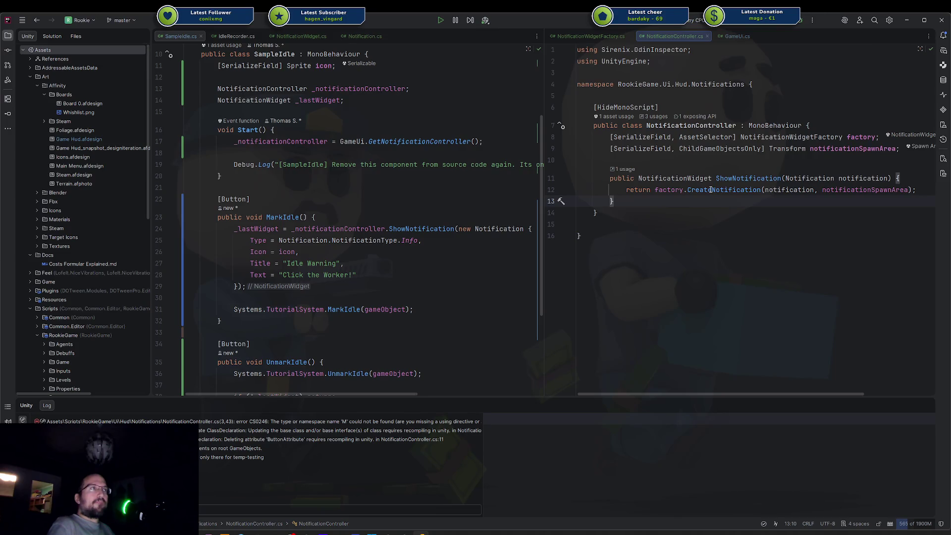
double_click(678, 179)
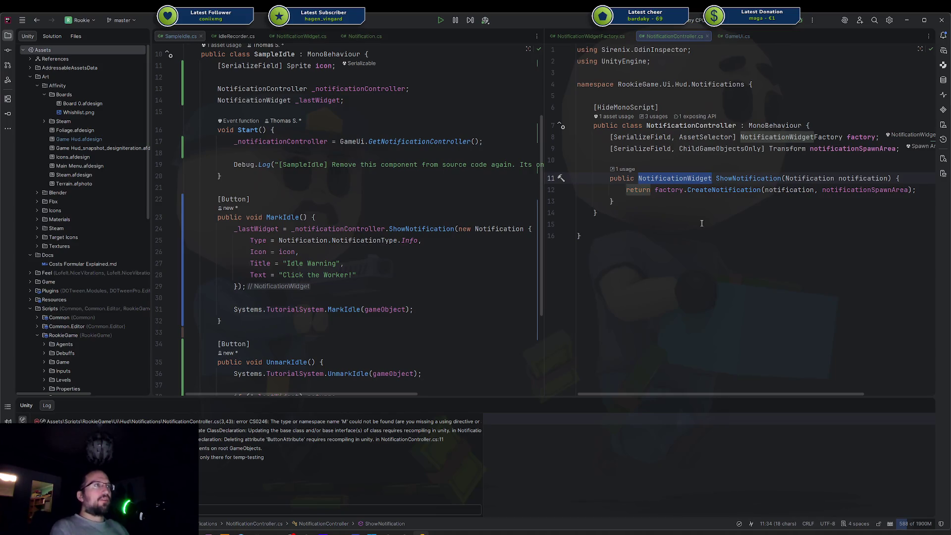
Change ShowNotification's return type to IDisposable
text(ID)
text(o)
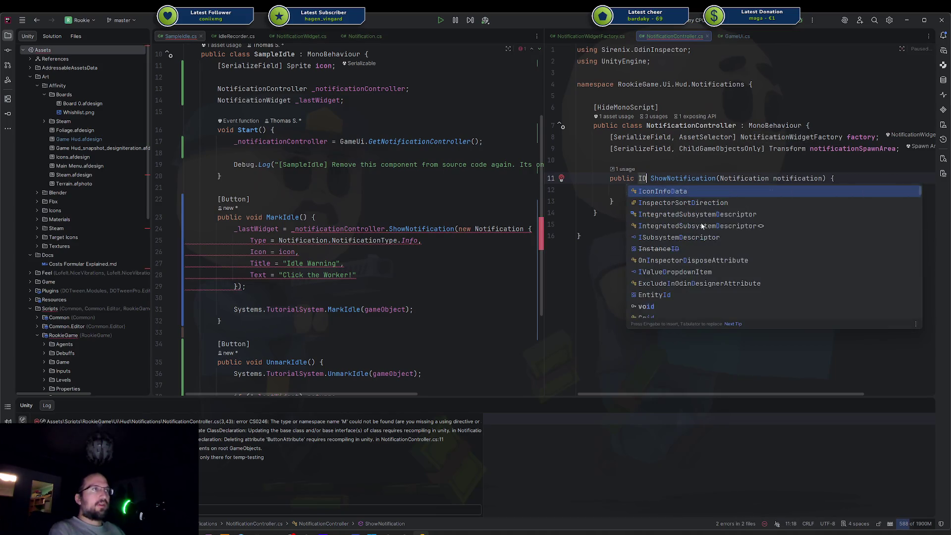
key(BackSpace)
text(isp)
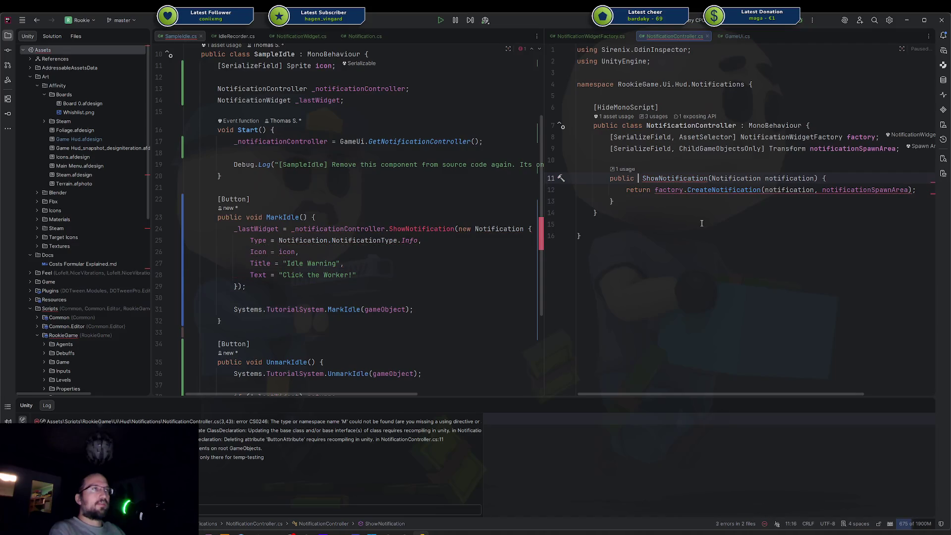
key(Down)
key(Return)
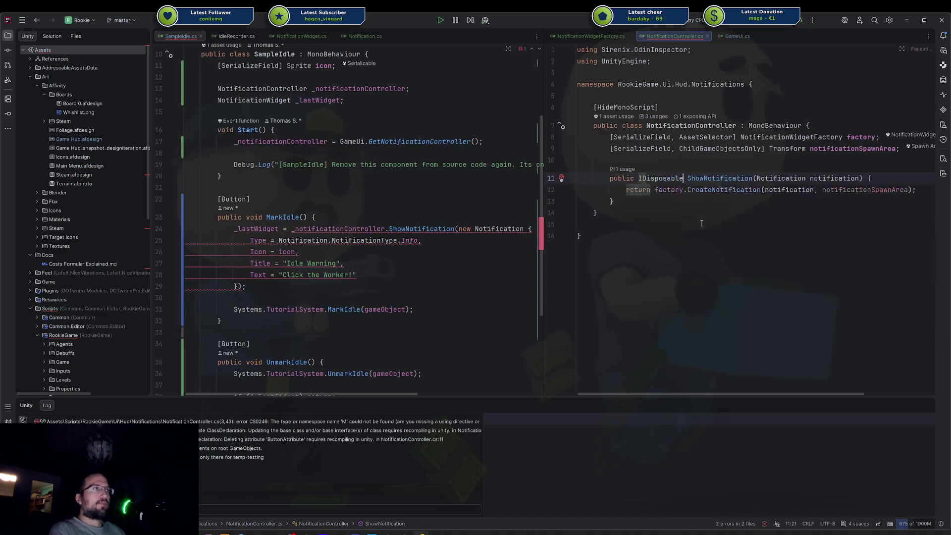
key(Down)
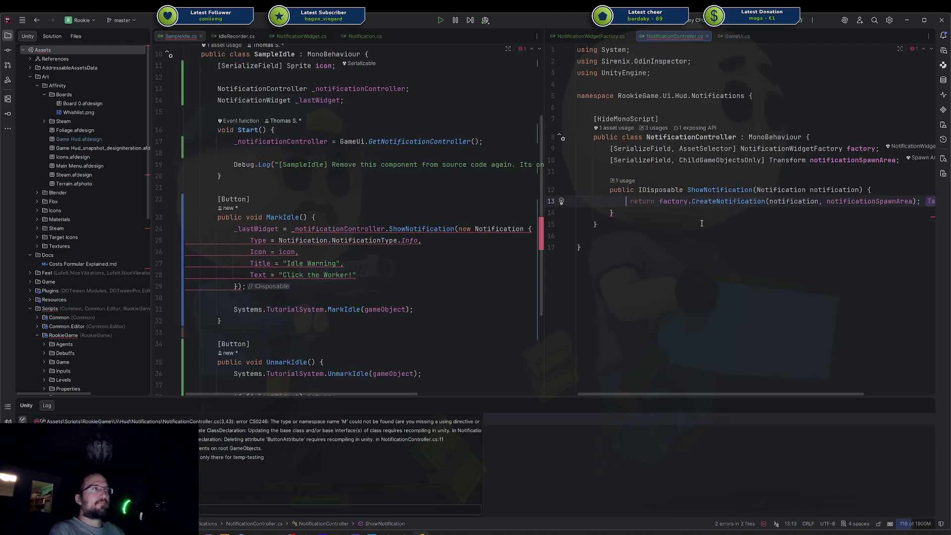
Store the CreateNotification result in 'var widget' and begin a 'return ()' lambda line
text(var widget=)
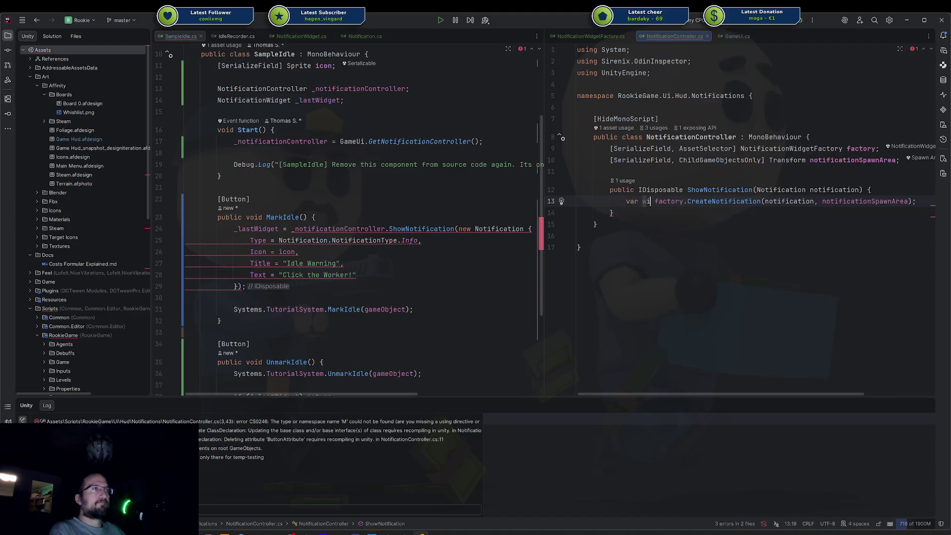
key(Escape)
key(End)
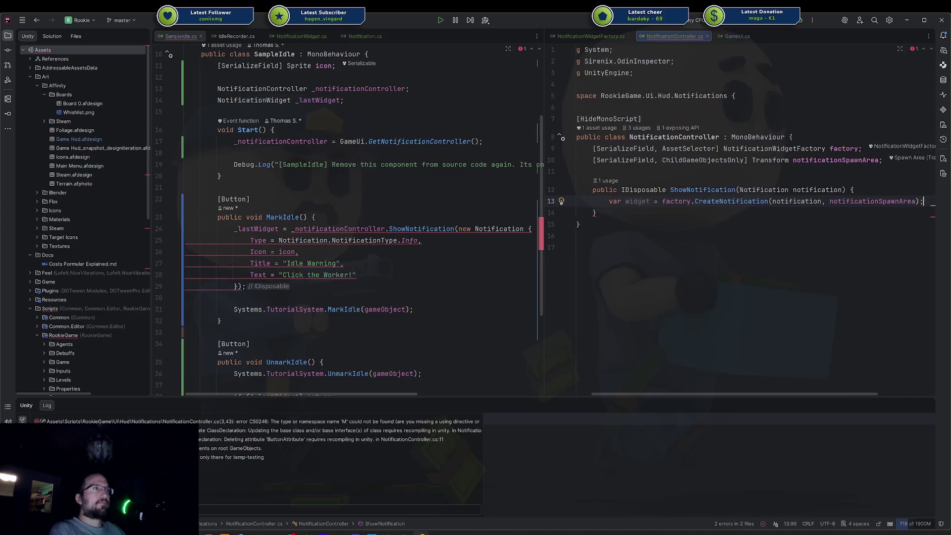
key(Return)
key(Return)
text(return )
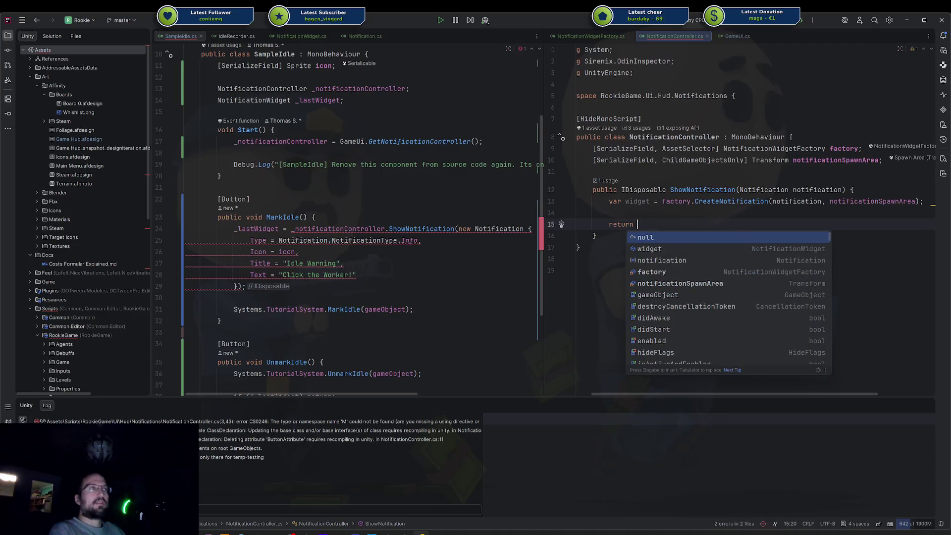
text(())
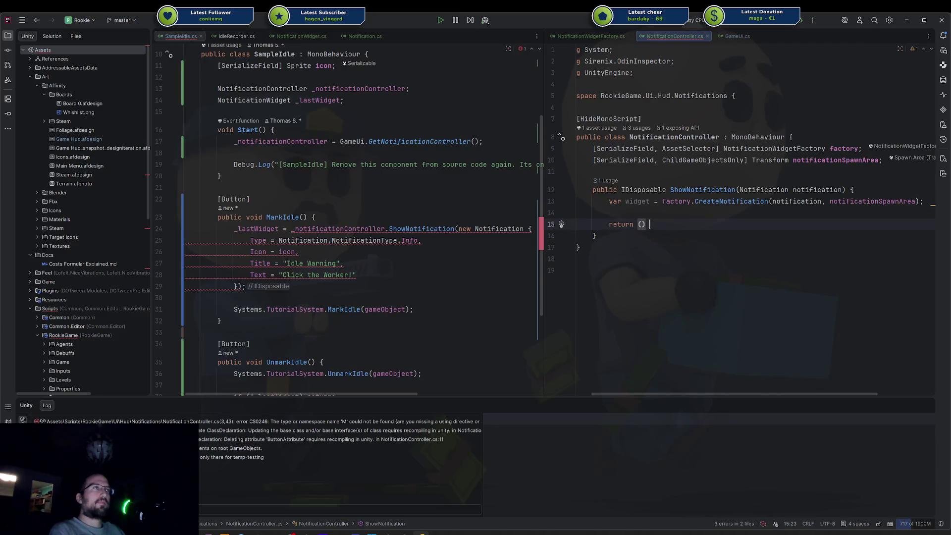
Make the return type Action and return '() => Destroy(widget.gameObject)'
double_click(643, 190)
text(Action)
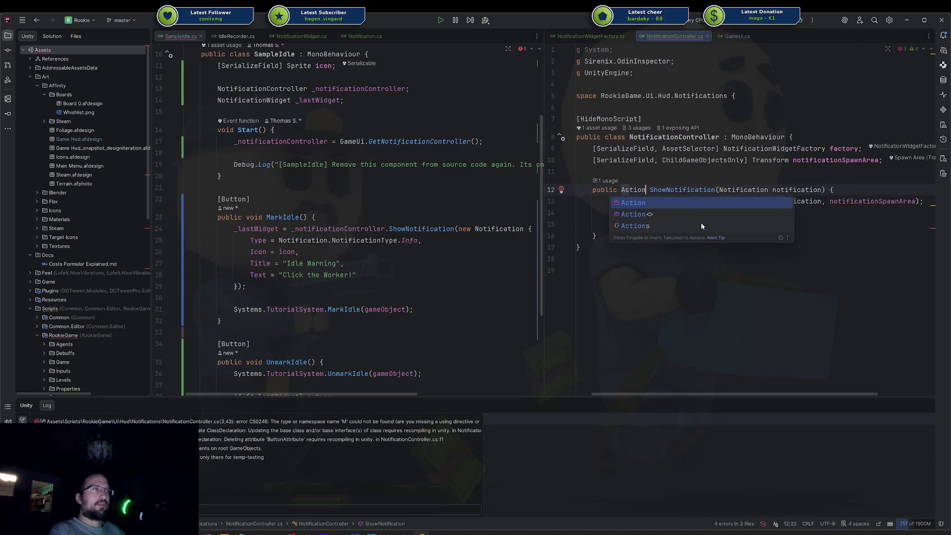
key(Escape)
key(Down)
key(Down)
key(Down)
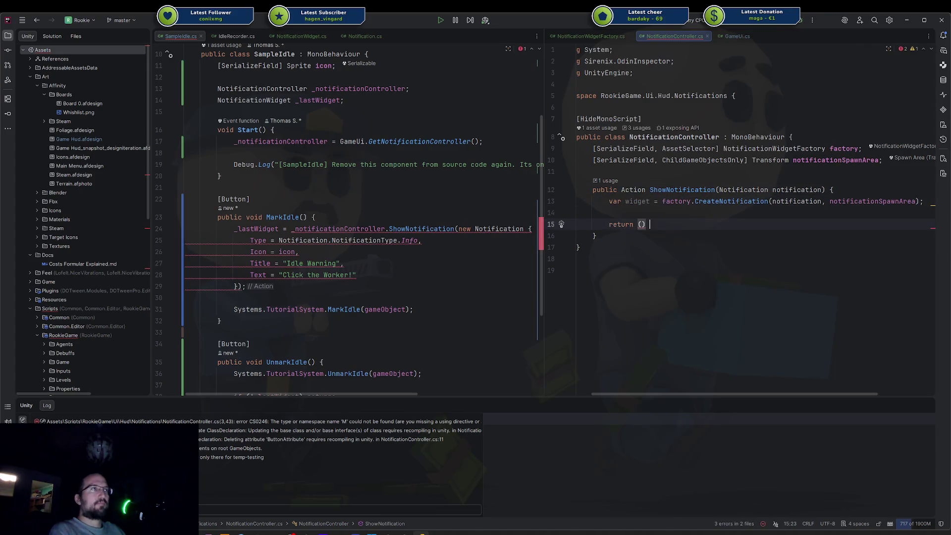
text(=> Destroy()
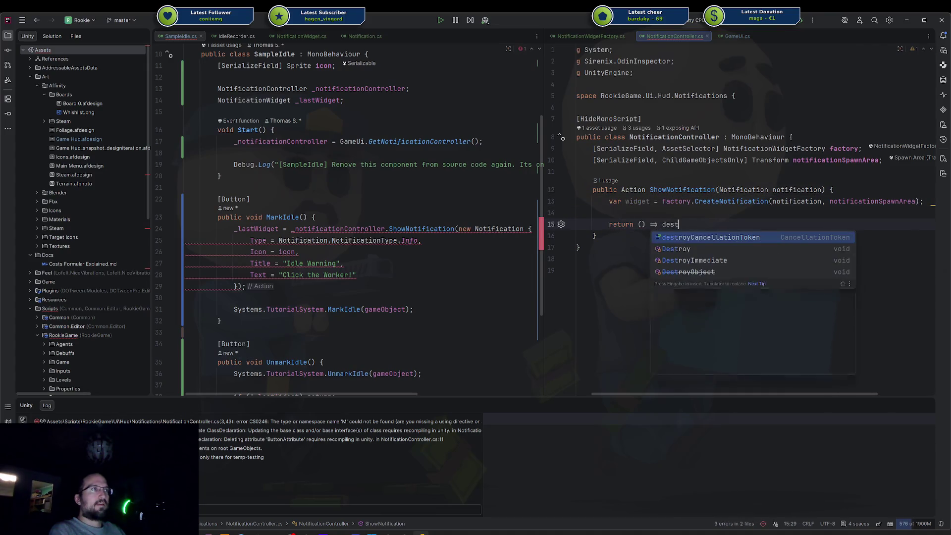
text(widget.)
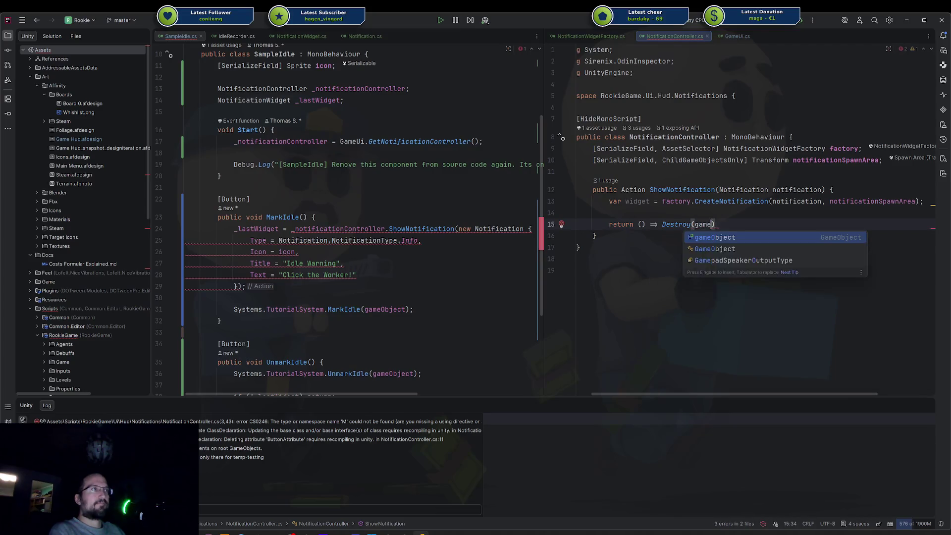
text(gameObject))
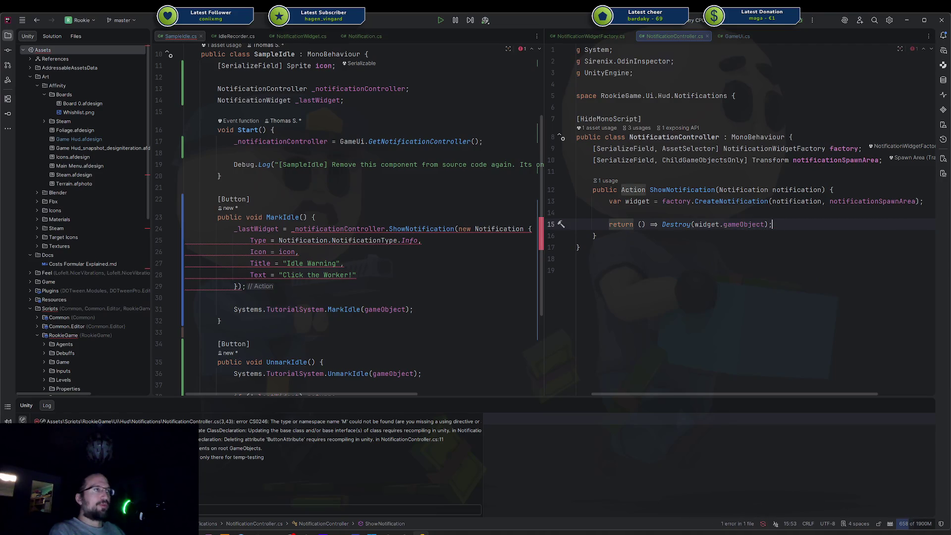
key(Home)
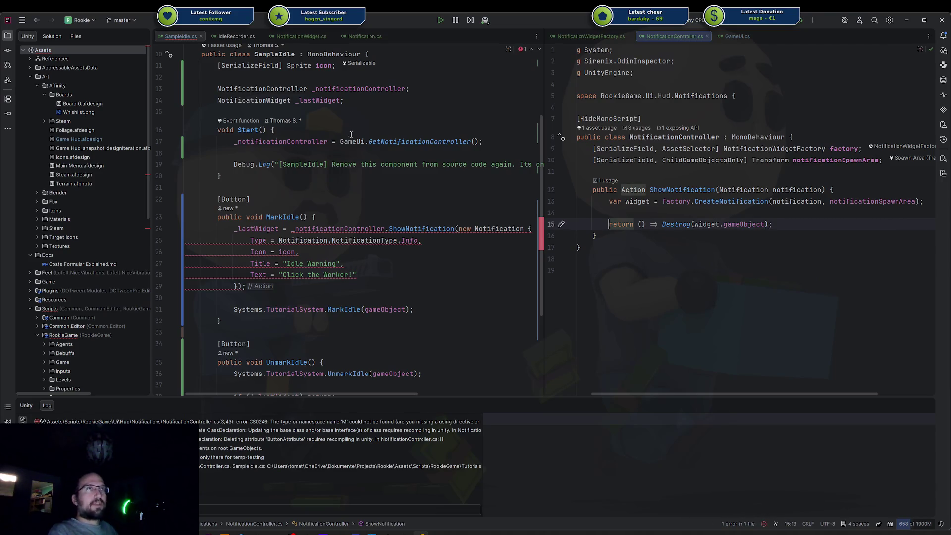
double_click(255, 97)
Change the _lastWidget field's type to Action and import its missing namespace
text(Action)
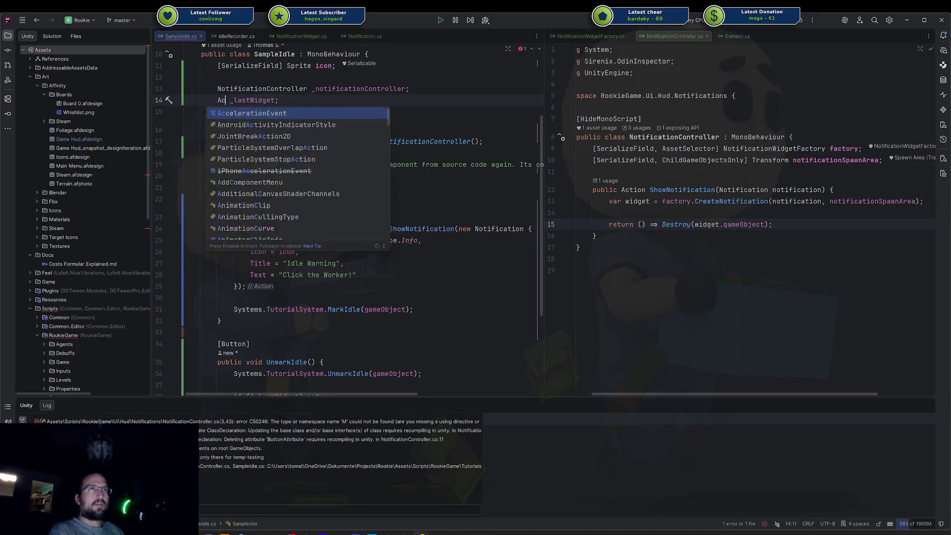
key(Escape)
key(alt+Return)
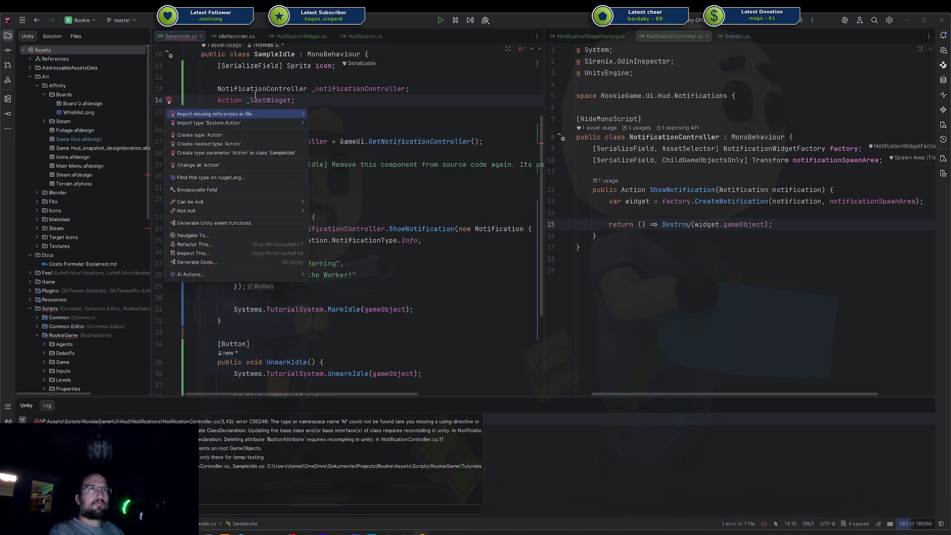
key(Return)
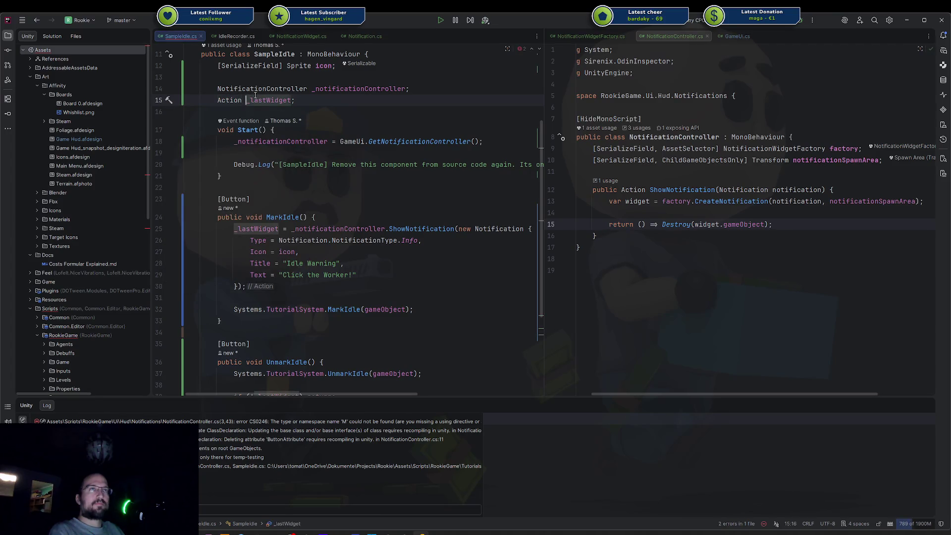
key(ctrl+y)
key(ctrl+z)
Rename the field to _removeLastWidgetAction and update its assignment in MarkIdle
double_click(255, 100)
text(_remo)
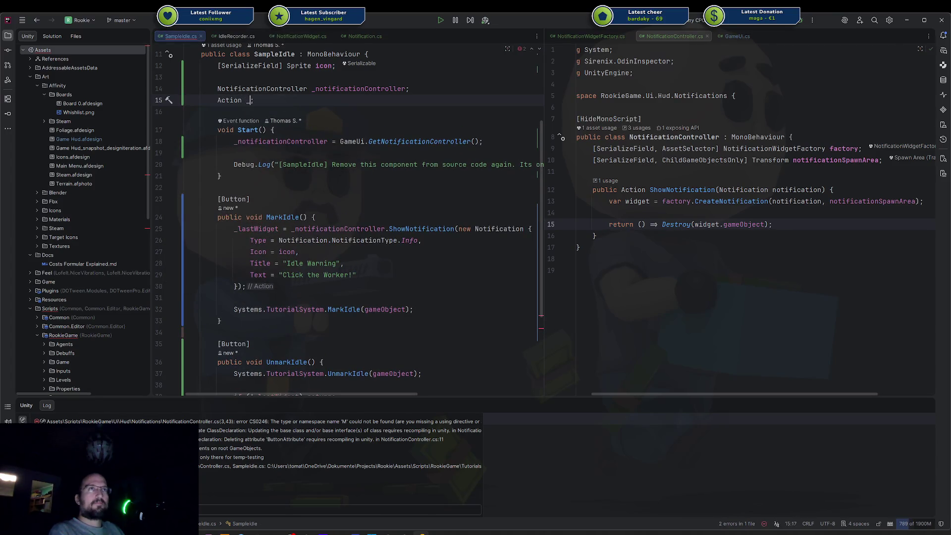
text(ve)
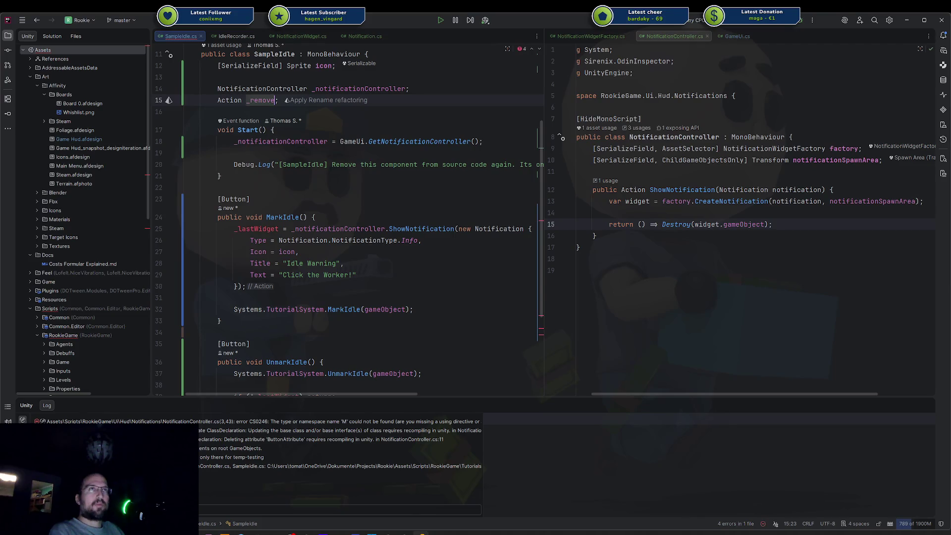
text(LastWidgetAct)
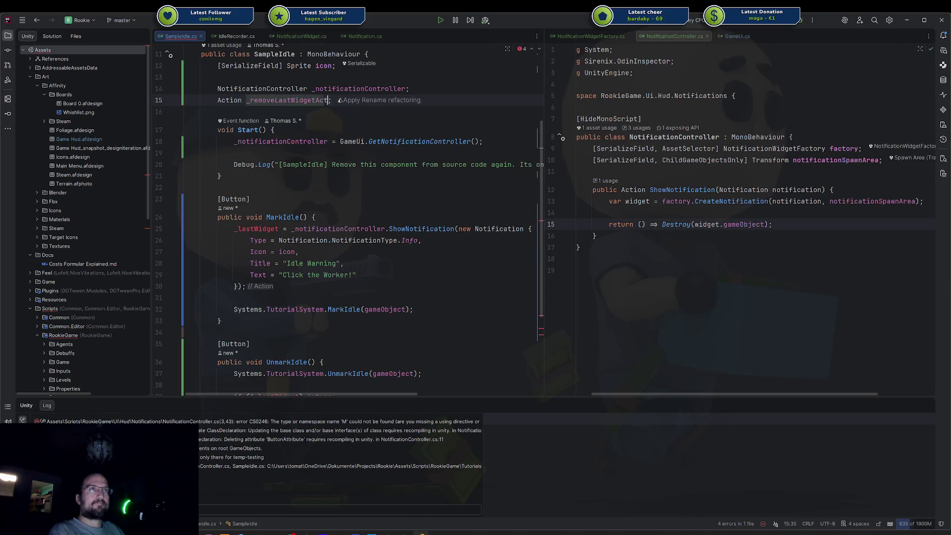
text(ion)
key(ctrl+w)
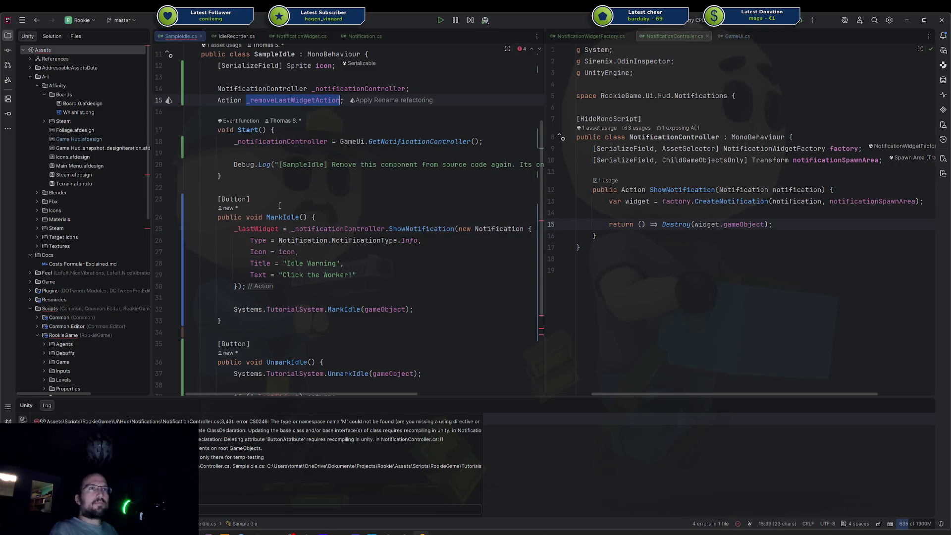
key(ctrl+c)
double_click(256, 229)
key(ctrl+v)
scroll(294, 240, down, 4)
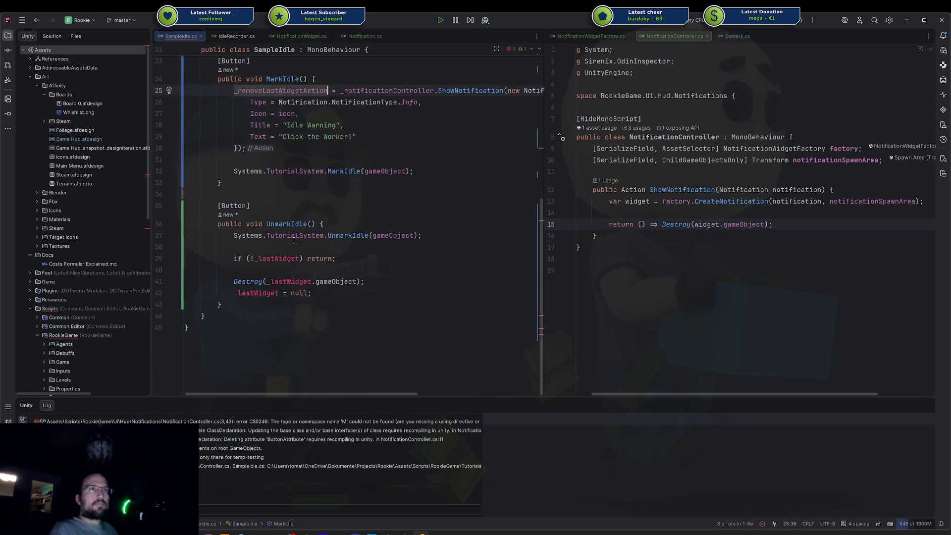
Replace UnmarkIdle's null-check and Destroy lines with '_removeLastWidgetAction?.Invoke();' and '_removeLastWidgetAction = null;'
double_click(281, 258)
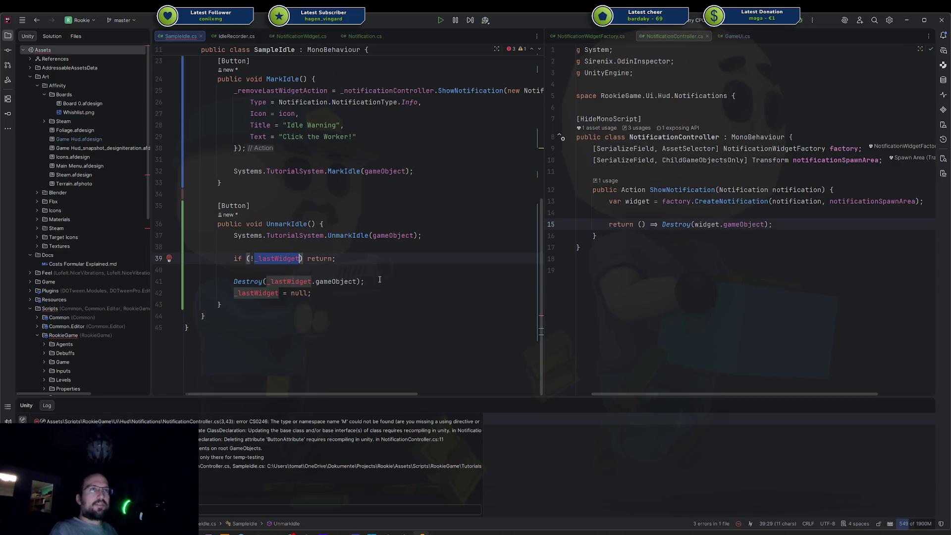
key(ctrl+w)
key(ctrl+w)
key(ctrl+w)
click(331, 282)
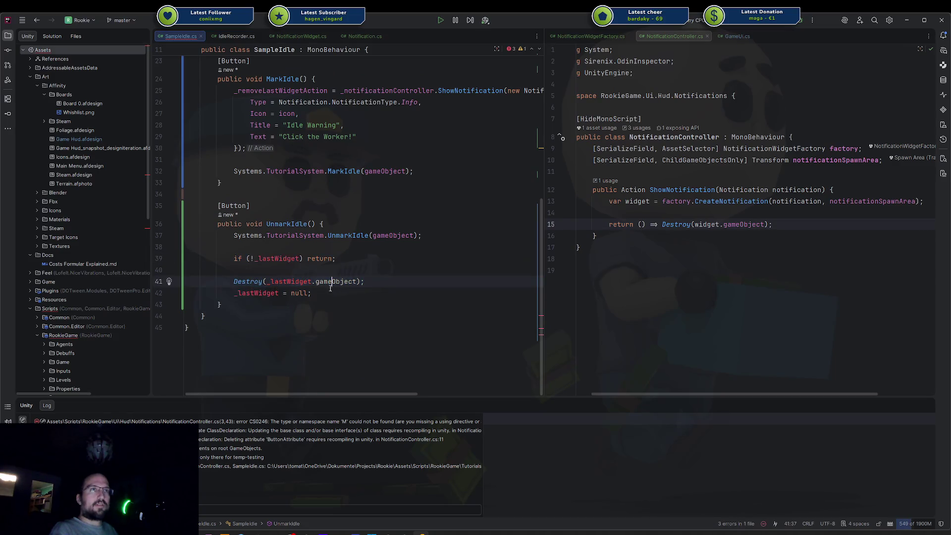
drag(331, 290, 233, 256)
key(BackSpace)
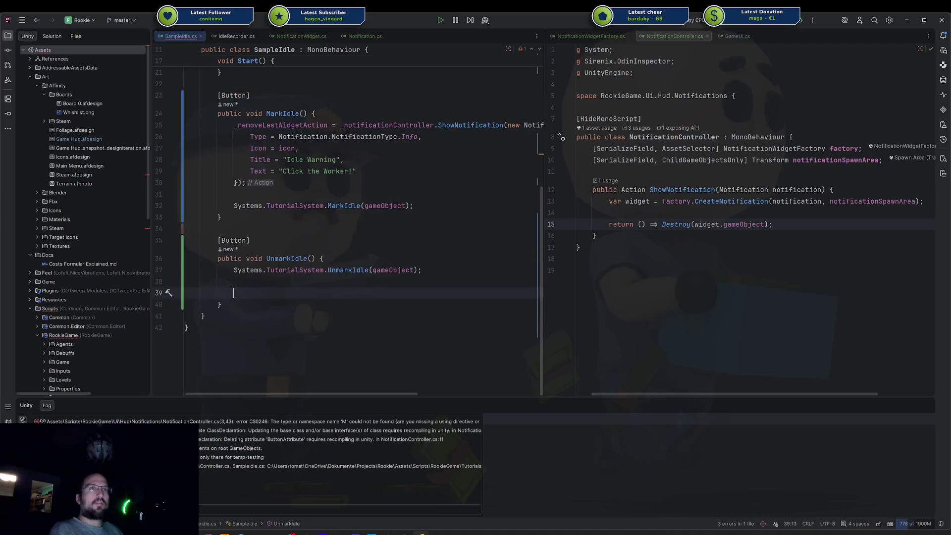
text(_removeLastWidgetAction?.Inv)
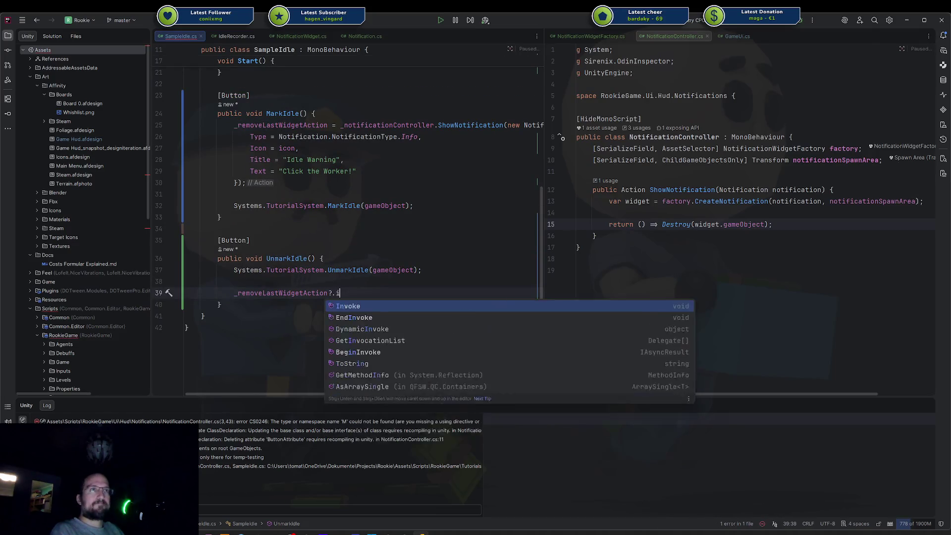
key(Return)
text(;)
key(Return)
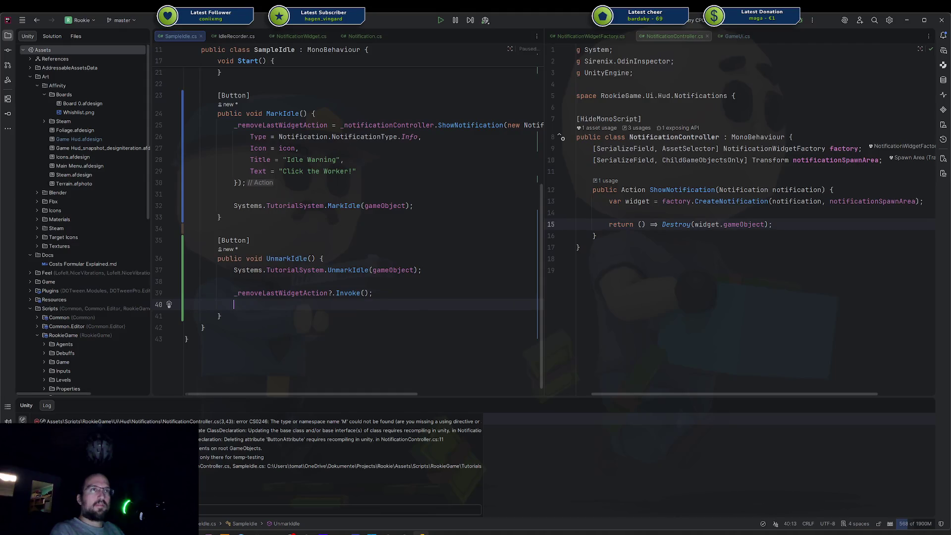
text(_removeLastWidgetAction = null;)
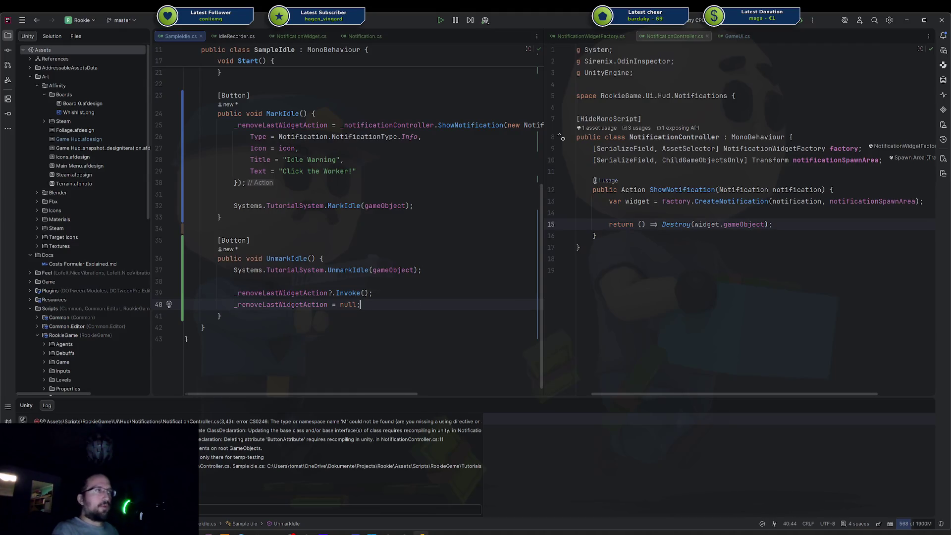
Compare ShowNotification's returned Destroy lambda with the new Invoke call in UnmarkIdle
click(659, 213)
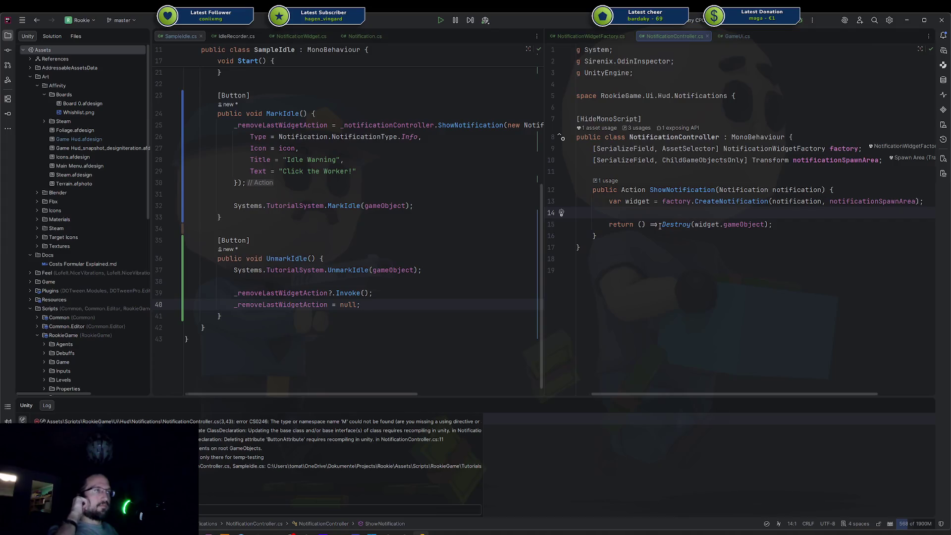
click(455, 249)
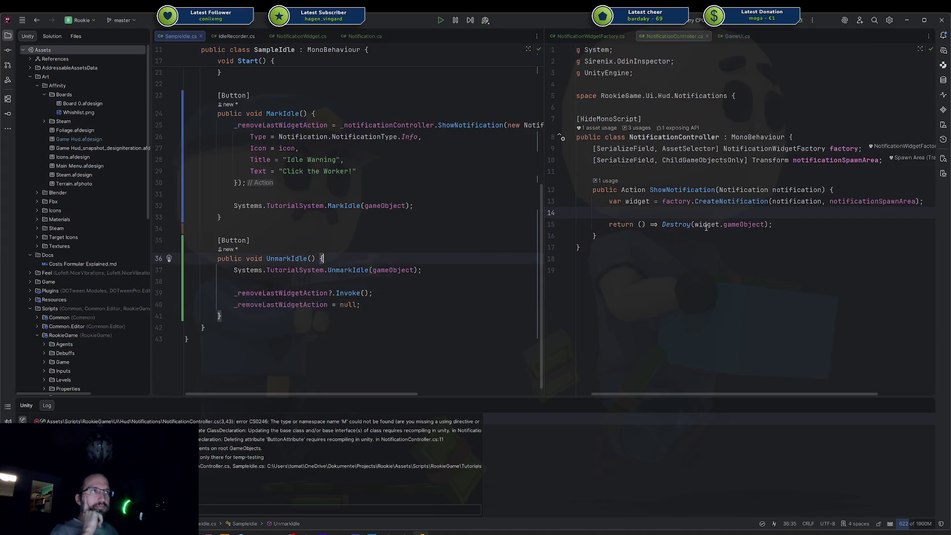
drag(663, 224, 772, 225)
click(319, 293)
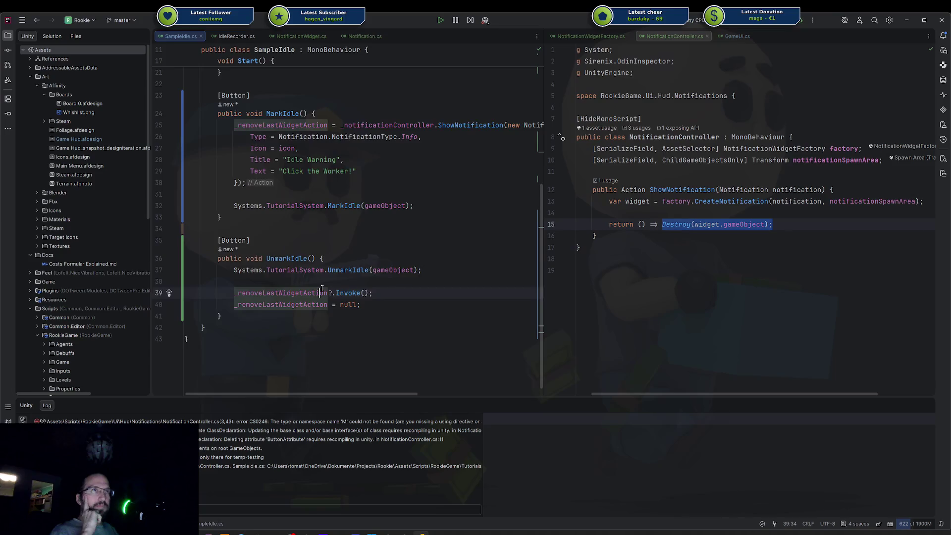
scroll(287, 159, up, 3)
scroll(297, 156, down, 4)
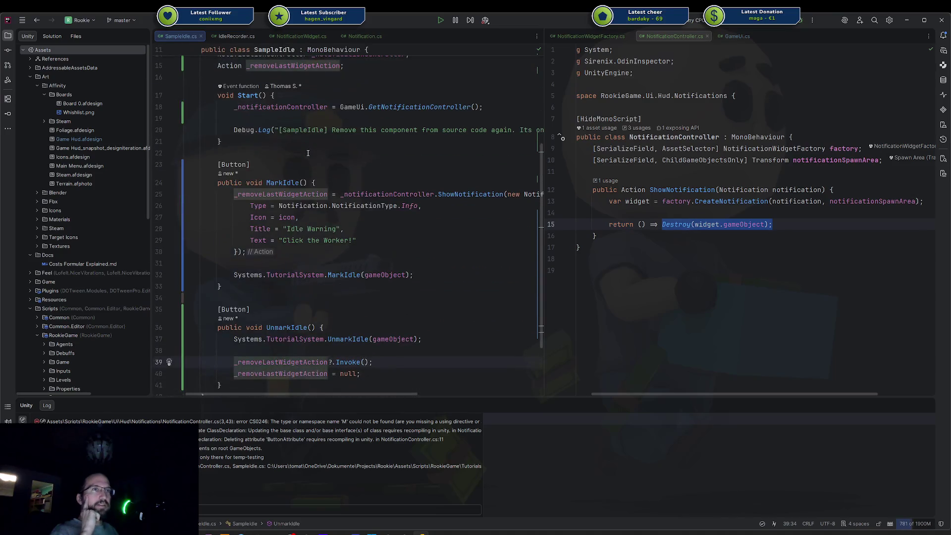
double_click(304, 362)
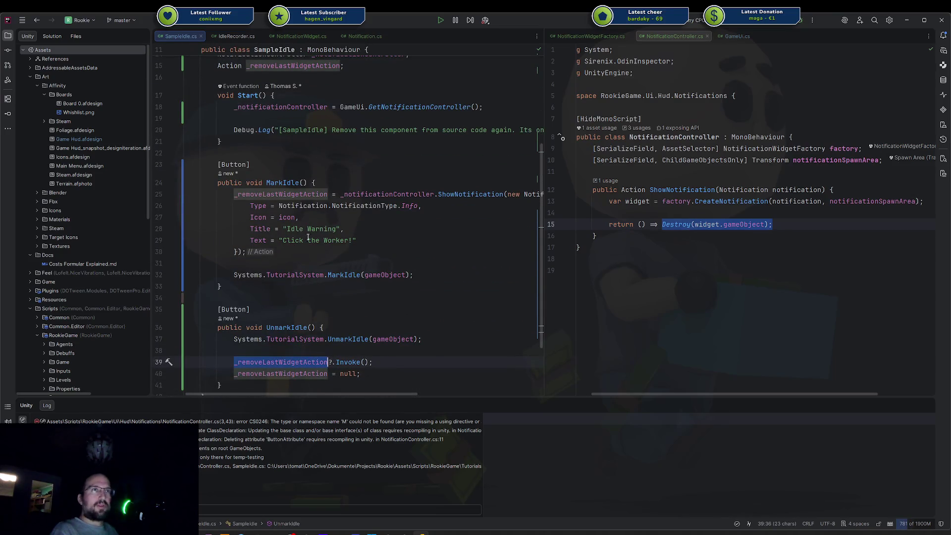
click(345, 362)
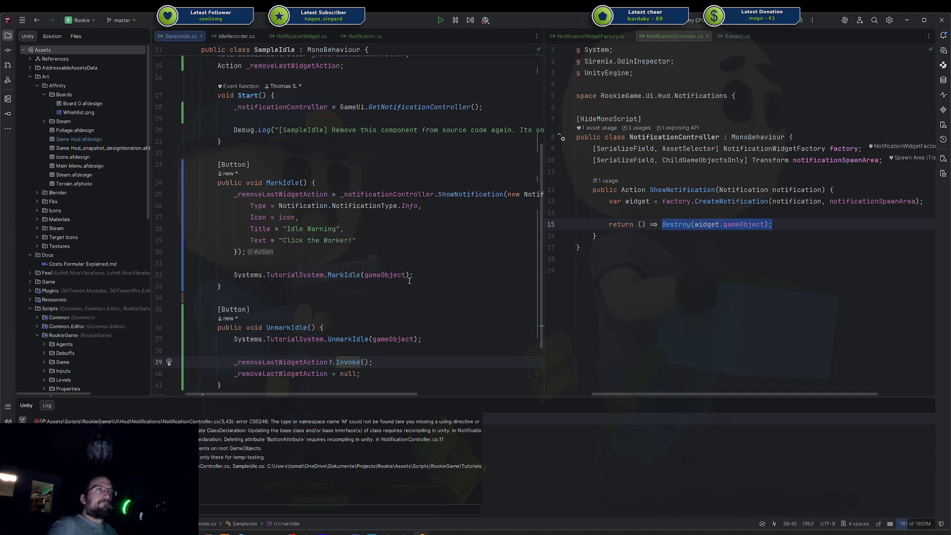
Highlight uses of _removeLastWidgetAction and widget, then select the whole Destroy statement in ShowNotification
click(639, 246)
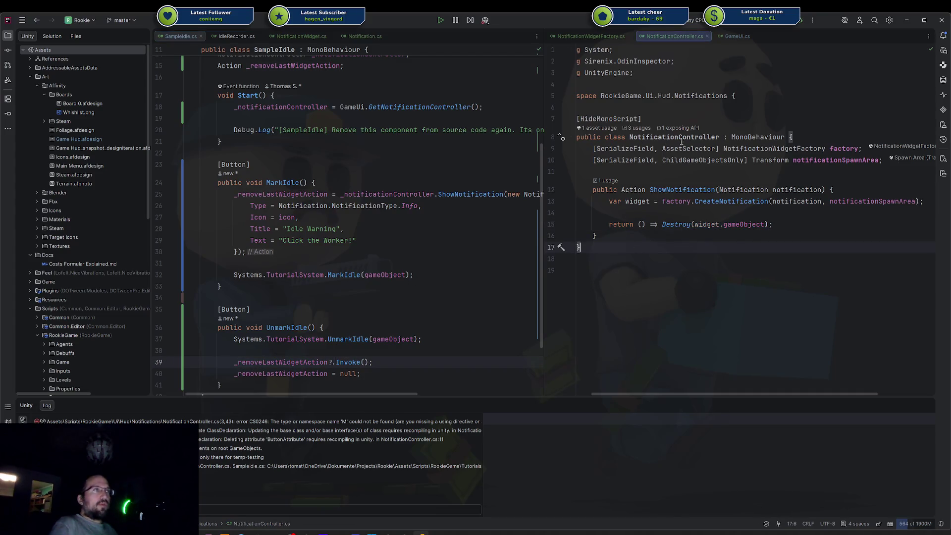
drag(660, 225, 766, 224)
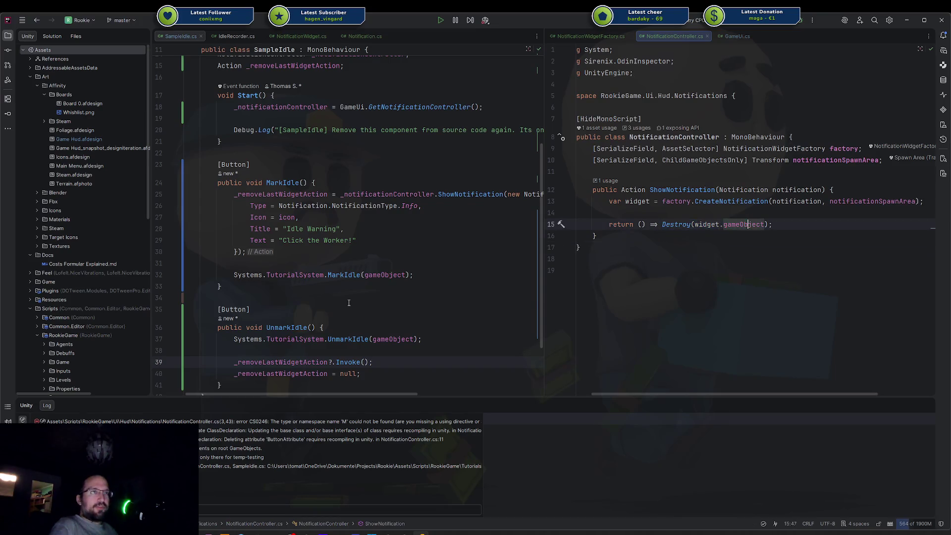
click(248, 298)
scroll(317, 198, up, 4)
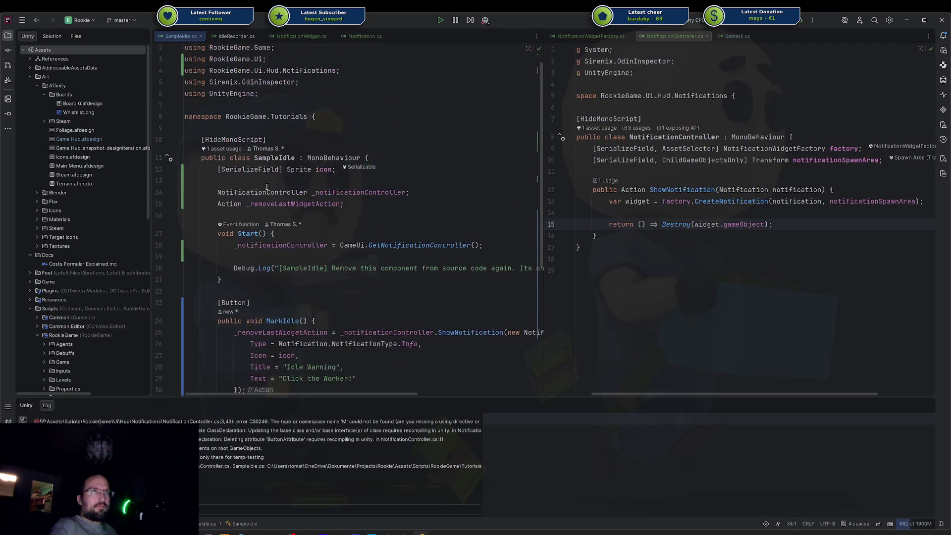
double_click(258, 203)
click(706, 226)
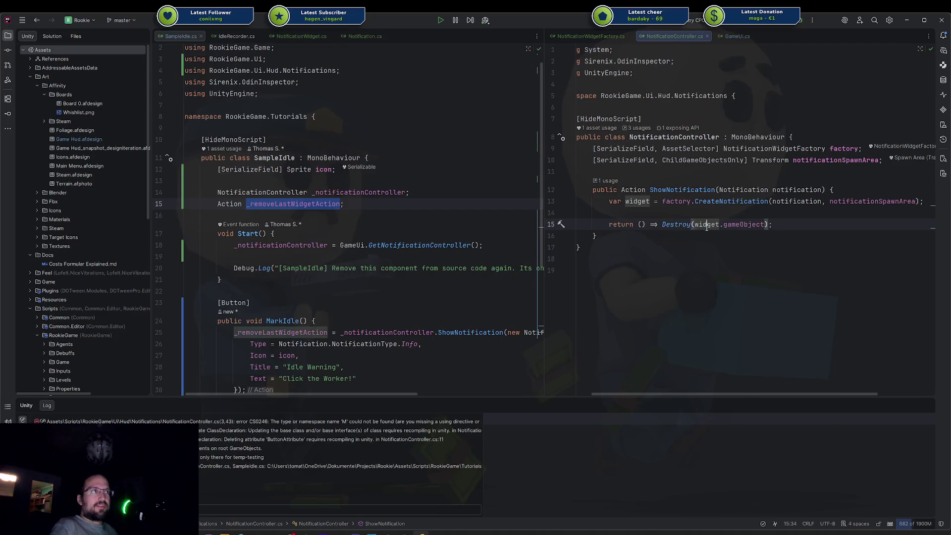
drag(662, 224, 765, 225)
click(662, 224)
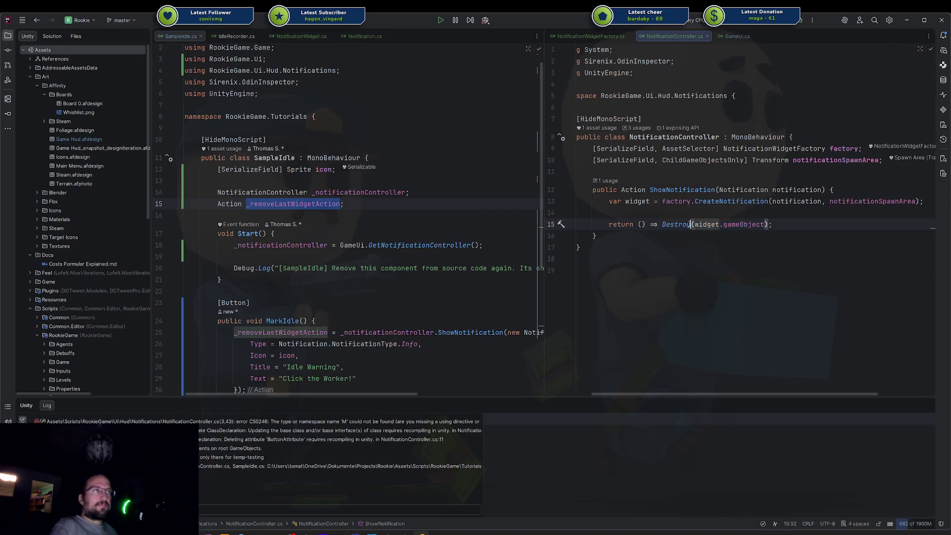
shift+click(802, 225)
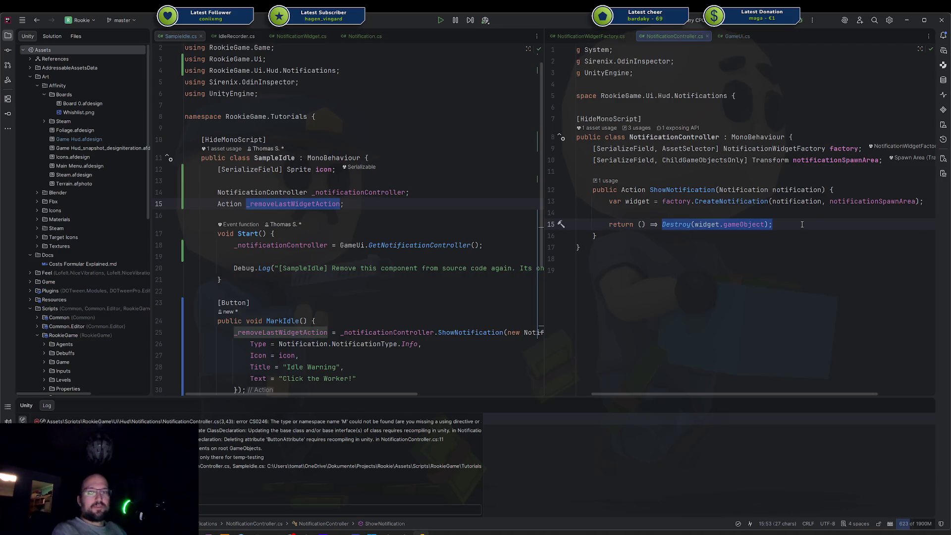
Replace the immediate Destroy with a block body starting 'widget.transform'
key(BackSpace)
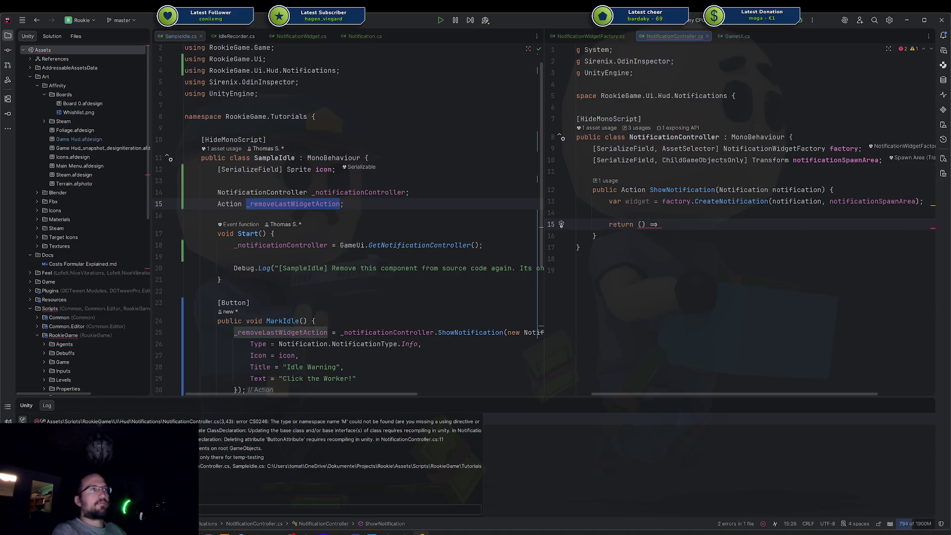
text({)
key(Return)
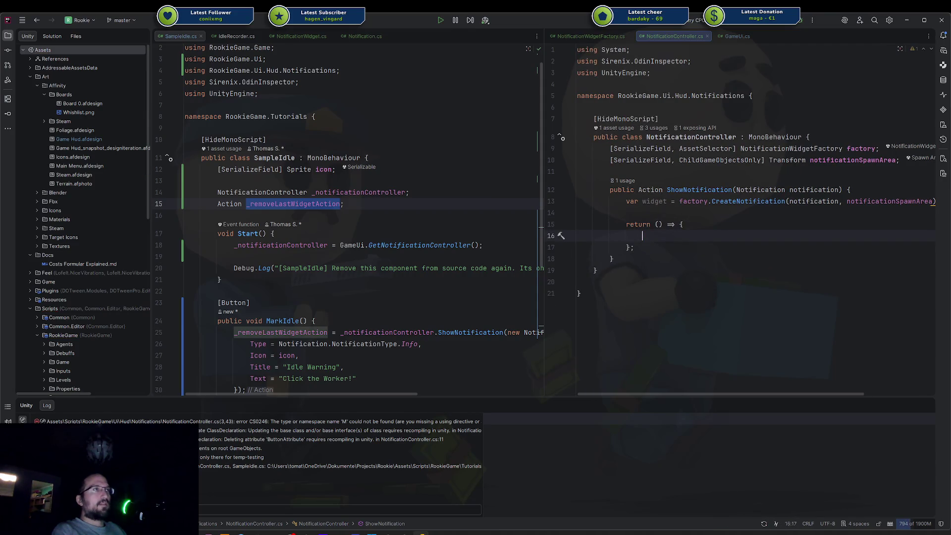
text(widget.do)
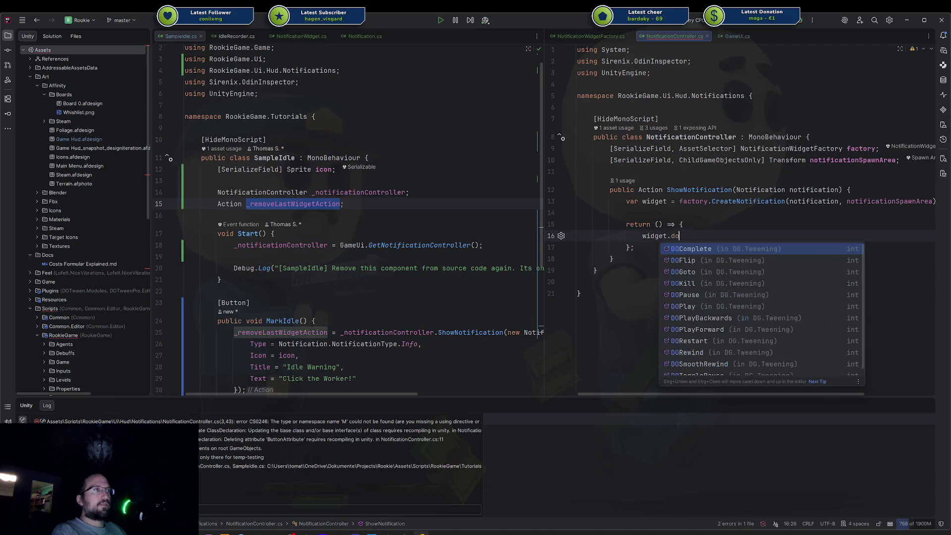
text(m)
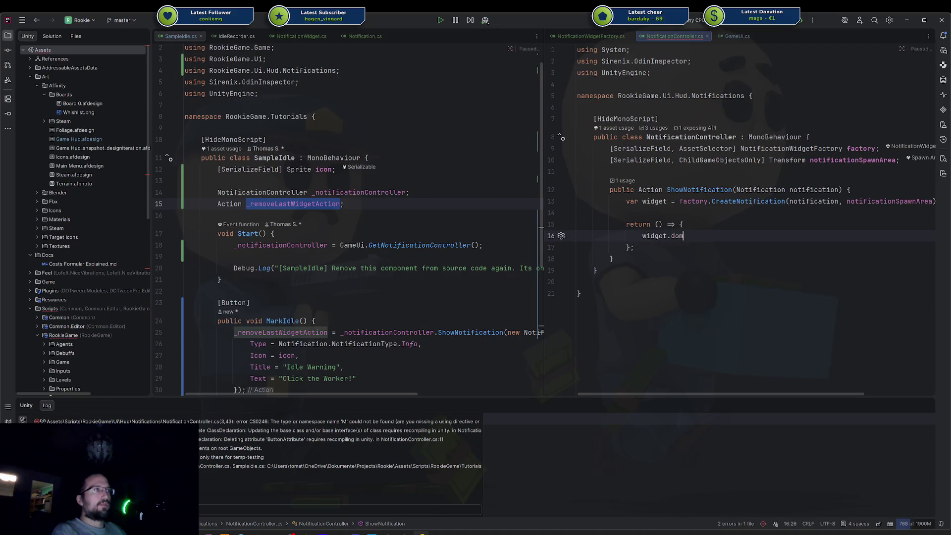
key(BackSpace)
key(BackSpace)
key(BackSpace)
text(Do)
key(BackSpace)
key(BackSpace)
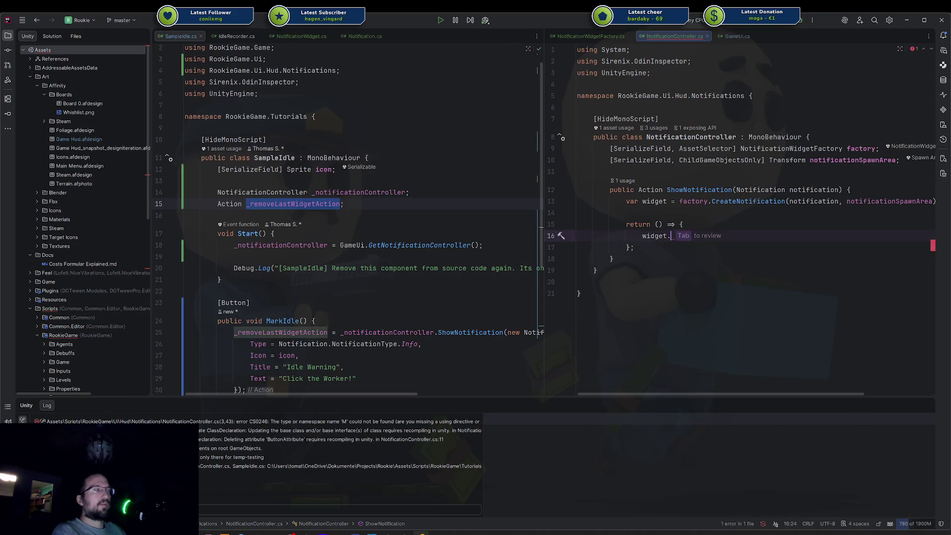
text(tra)
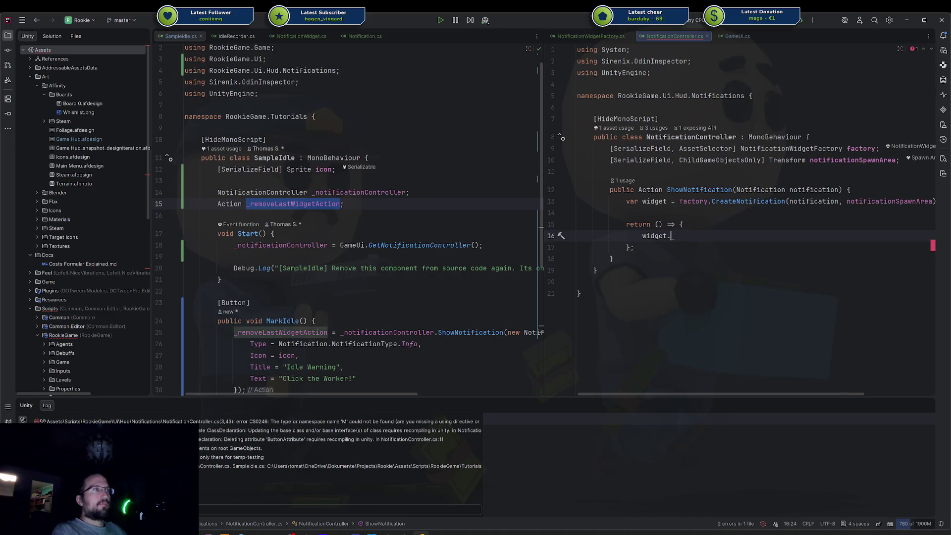
key(Return)
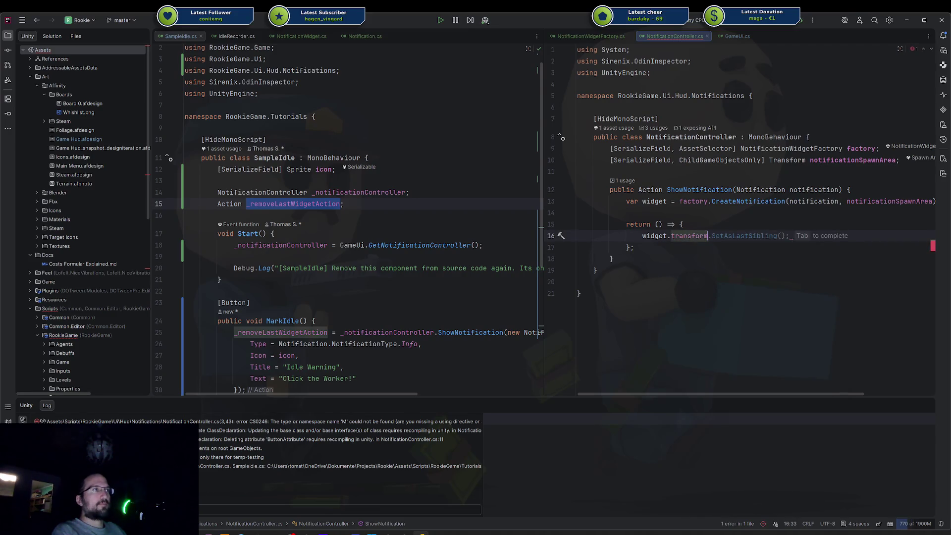
text())
Cast the transform to RectTransform and tween it with DOMoveX(-400f, 0.5f)
click(642, 236)
text(((RectTr)
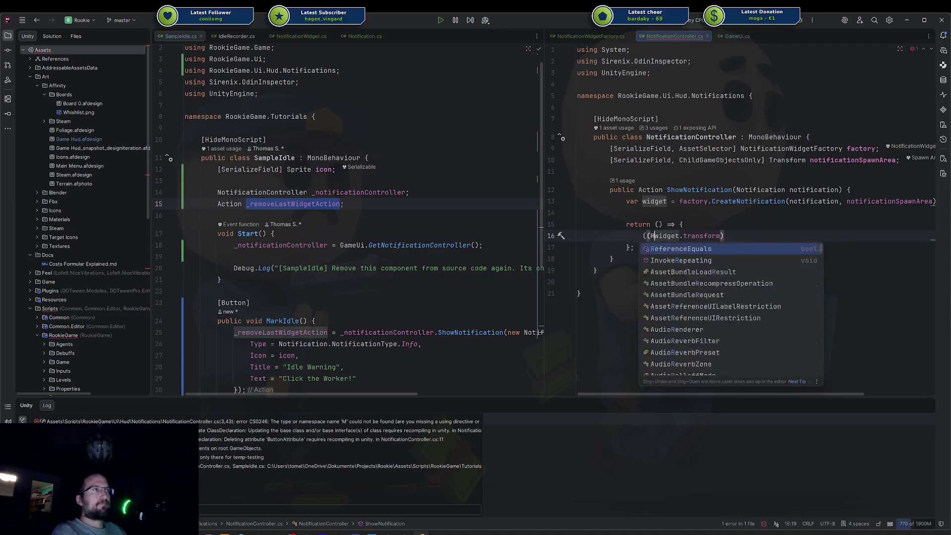
key(Return)
text())
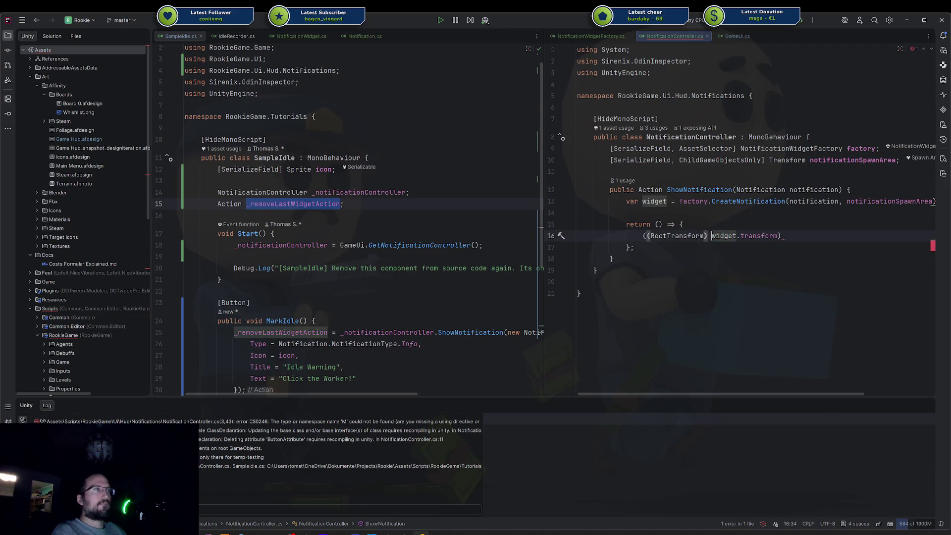
key(End)
text(.)
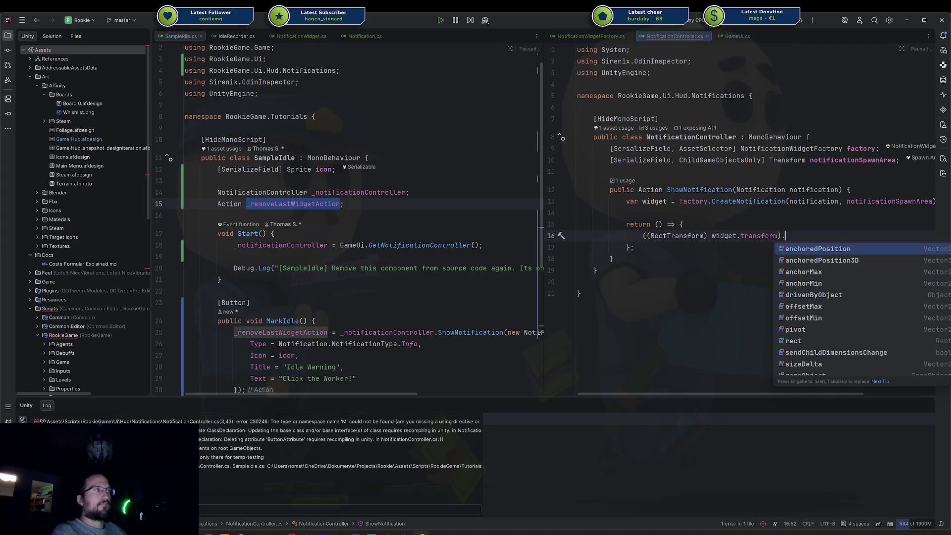
text(DO)
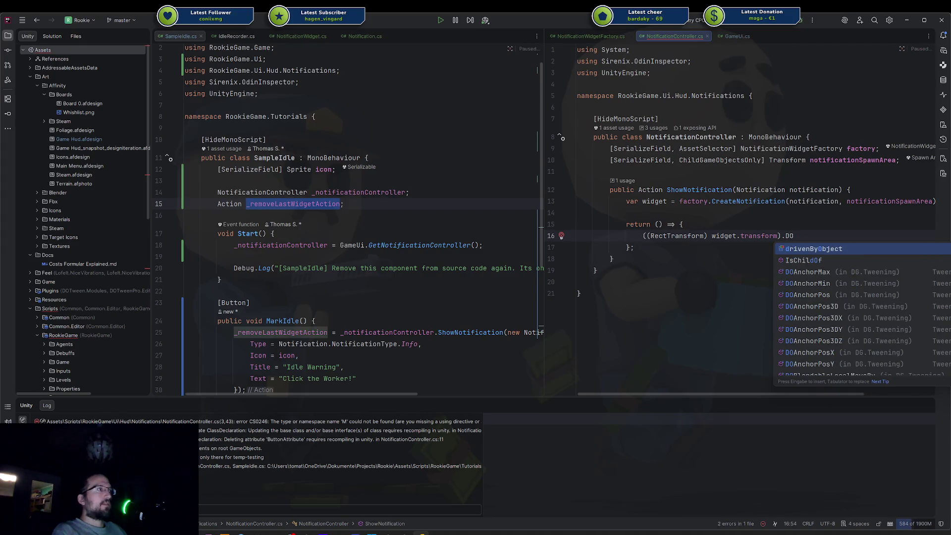
text(mo)
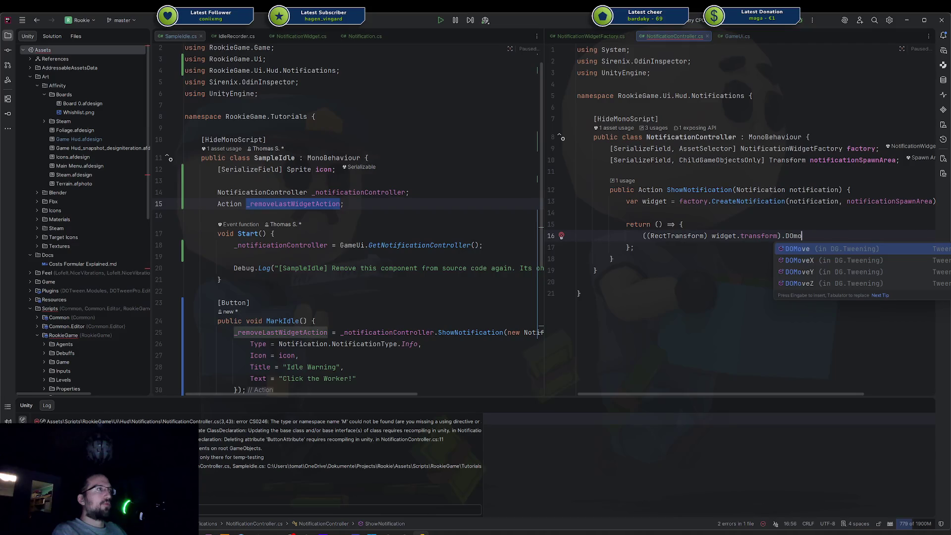
key(Down)
key(Return)
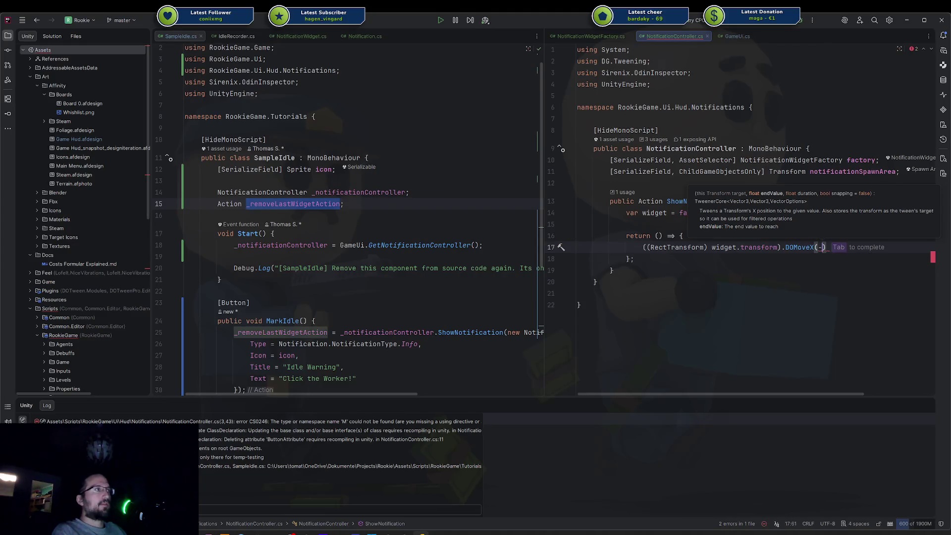
text(400,)
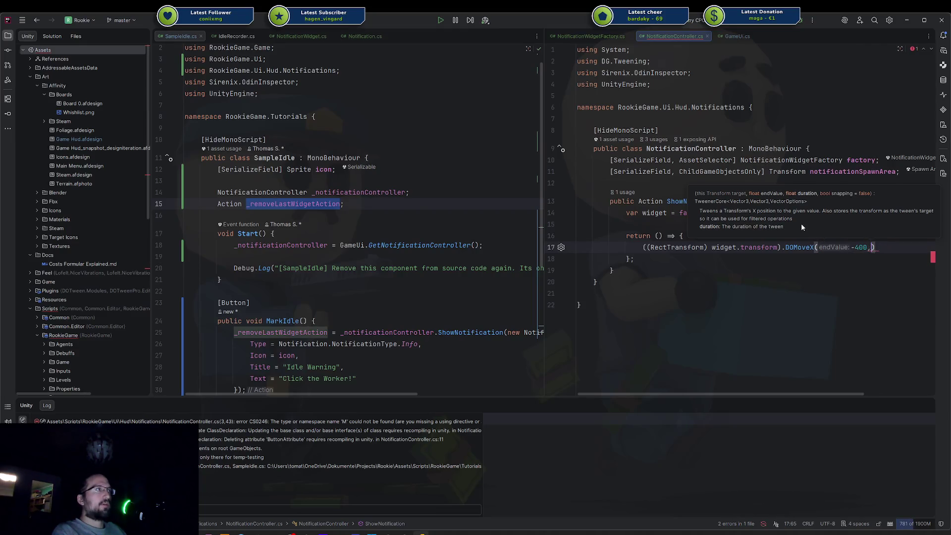
key(BackSpace)
text(f,)
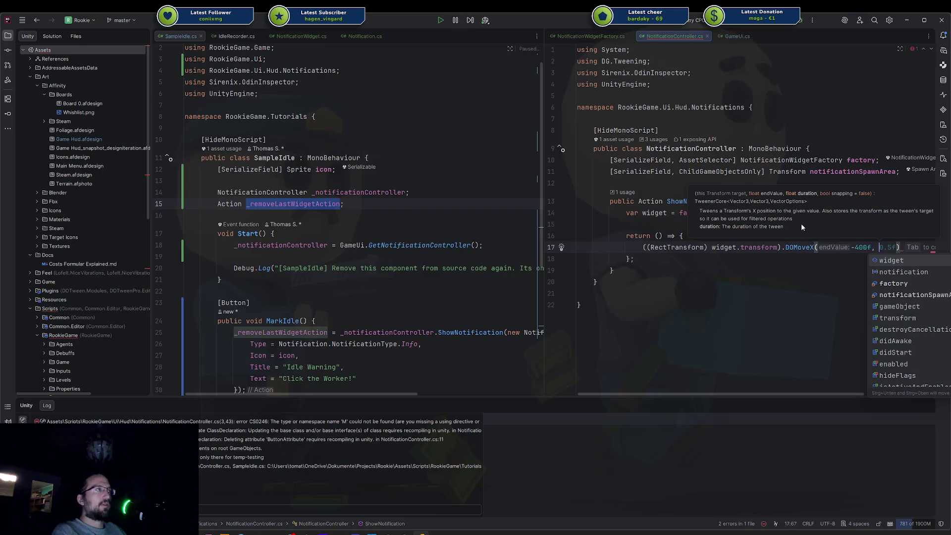
key(Tab)
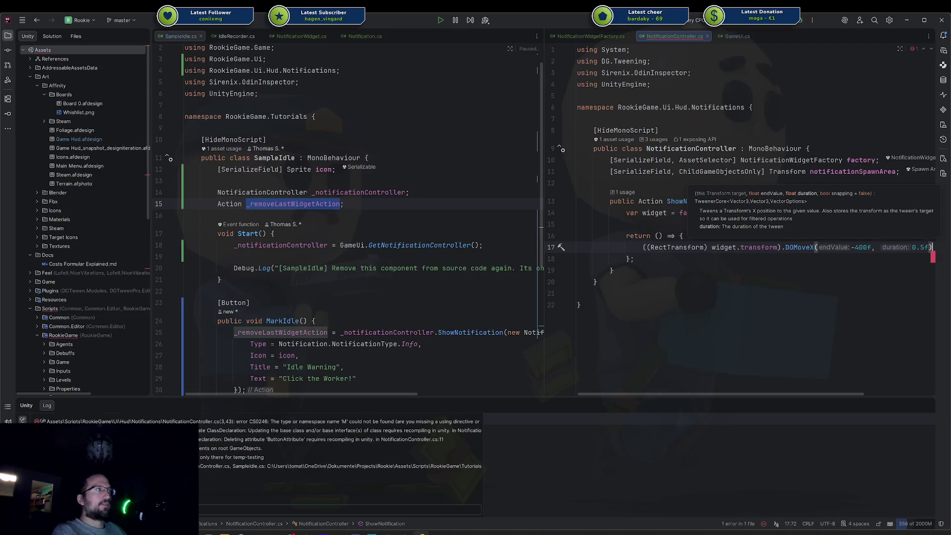
Chain an OnComplete callback that destroys widget.gameObject, each call on its own line, fixing the casing
key(Return)
text(.onc)
key(Return)
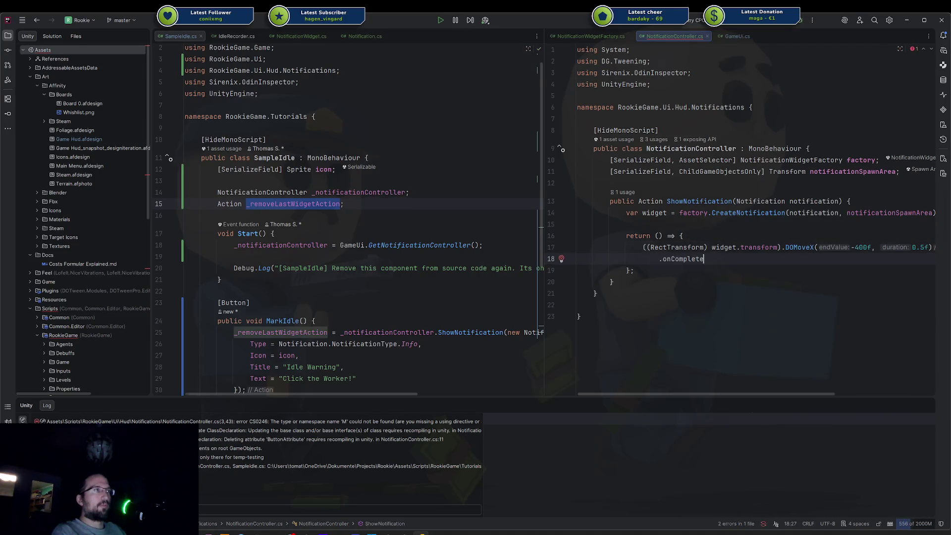
key(Tab)
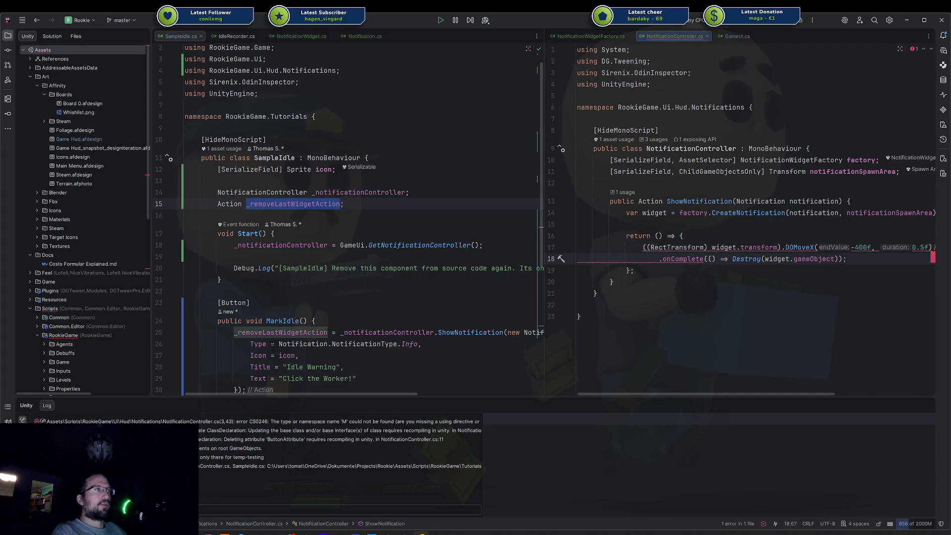
key(Up)
key(ctrl+Left)
key(ctrl+Left)
key(ctrl+Left)
key(Return)
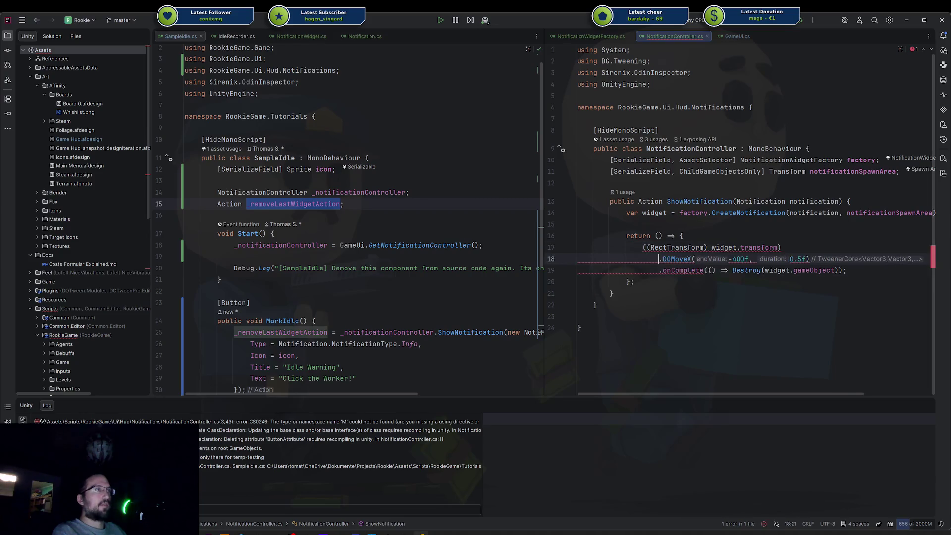
key(Down)
click(924, 258)
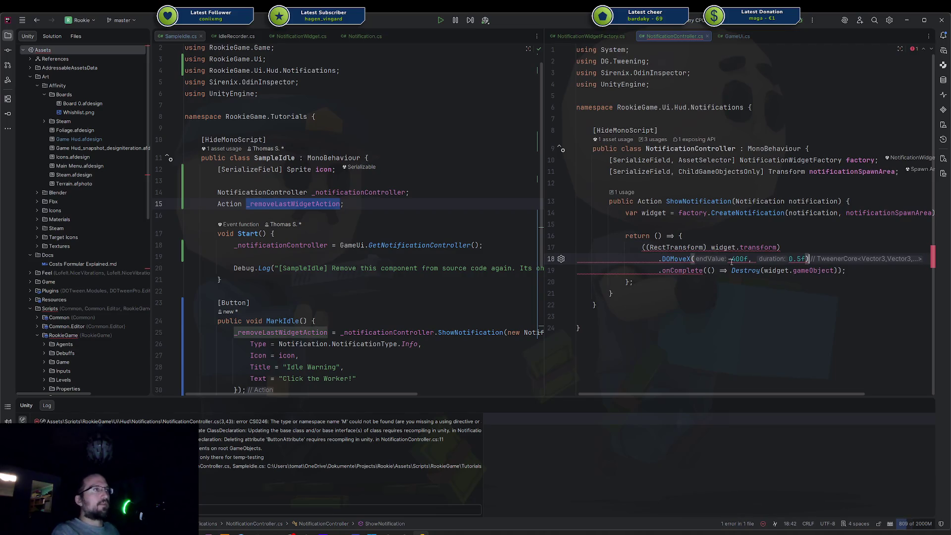
mouse_move(739, 258)
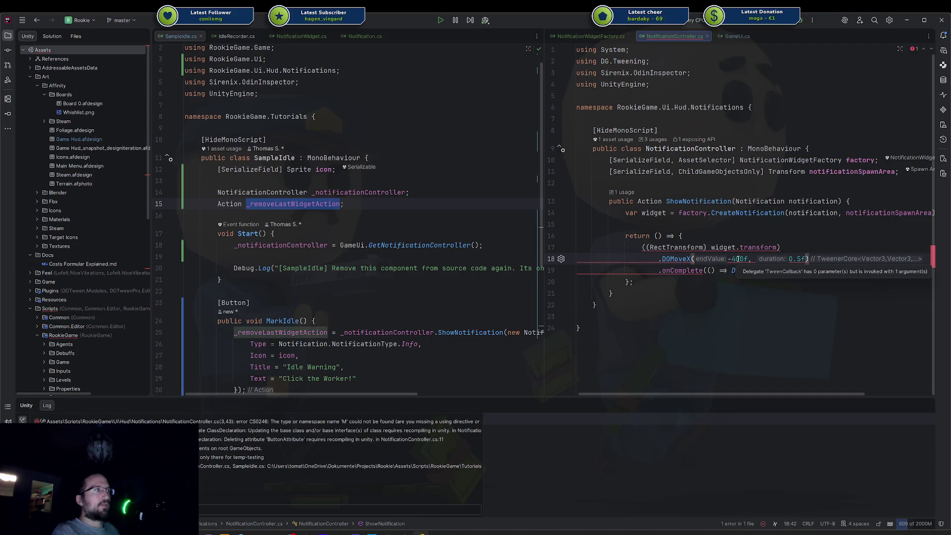
click(703, 288)
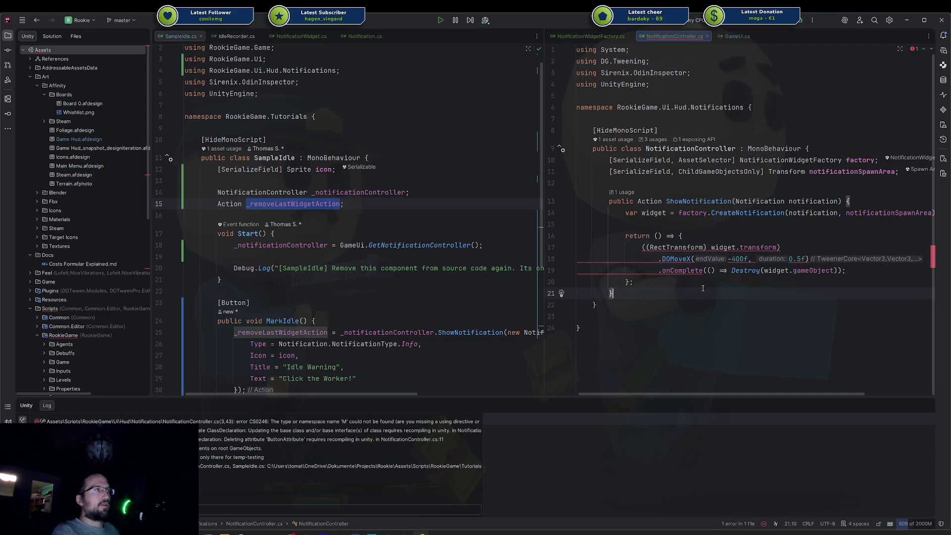
double_click(685, 271)
text(OnComplete)
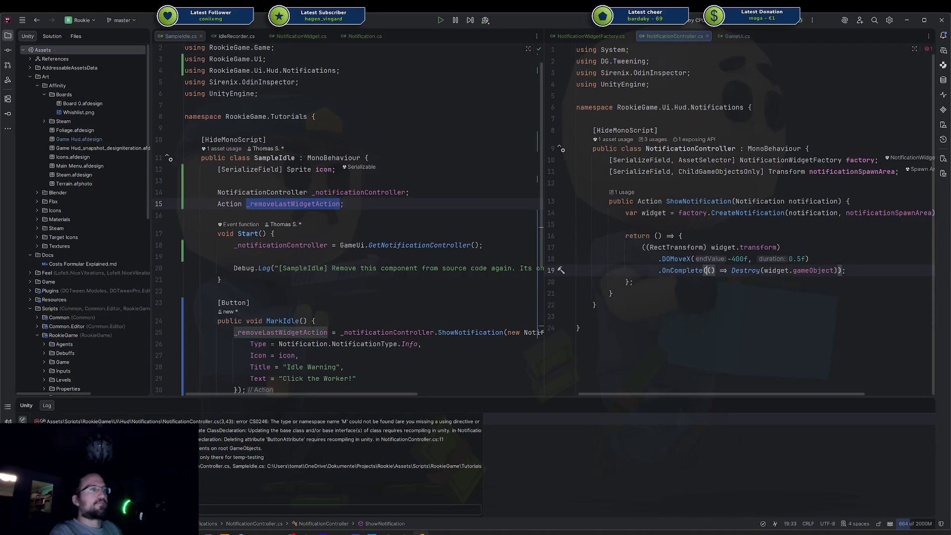
Convert the returned block lambda to an expression lambda and switch back to Unity
click(704, 236)
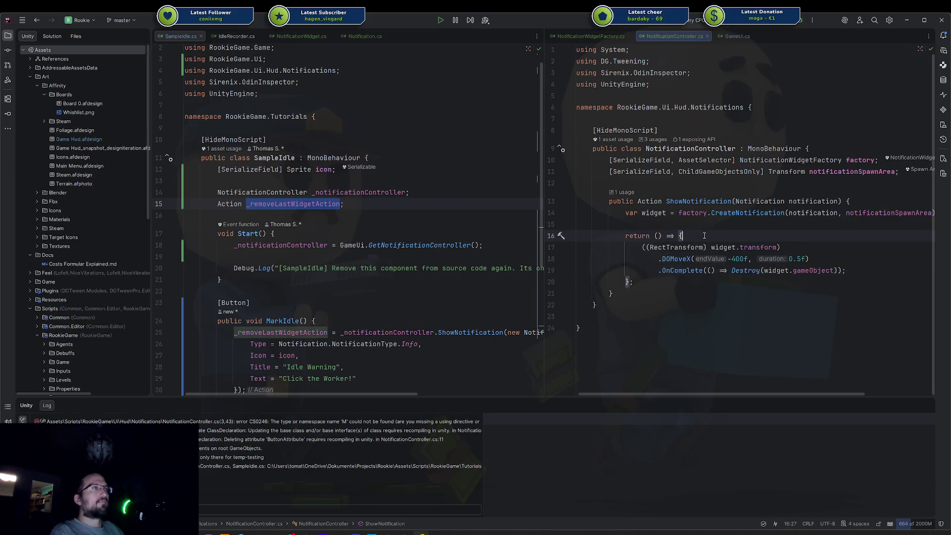
key(alt+Return)
key(Return)
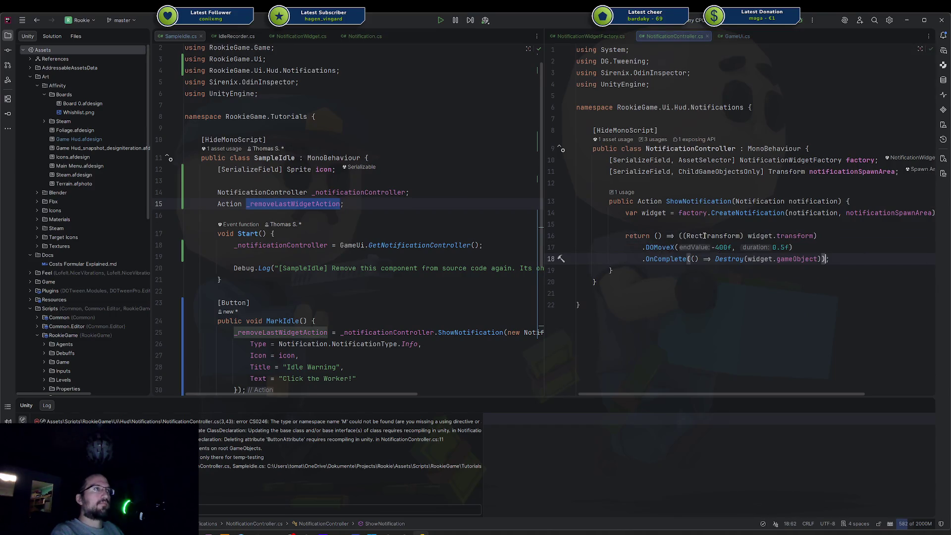
key(Up)
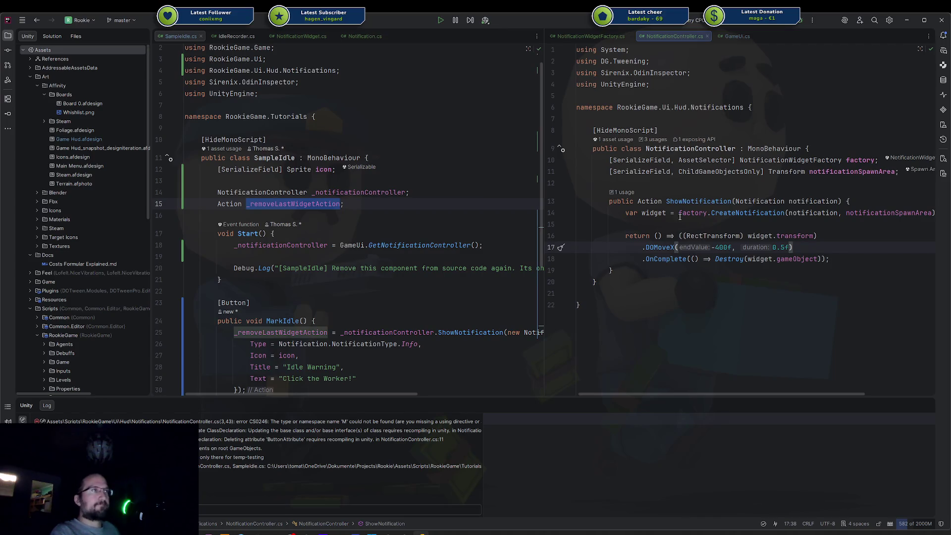
click(679, 214)
key(alt+Tab)
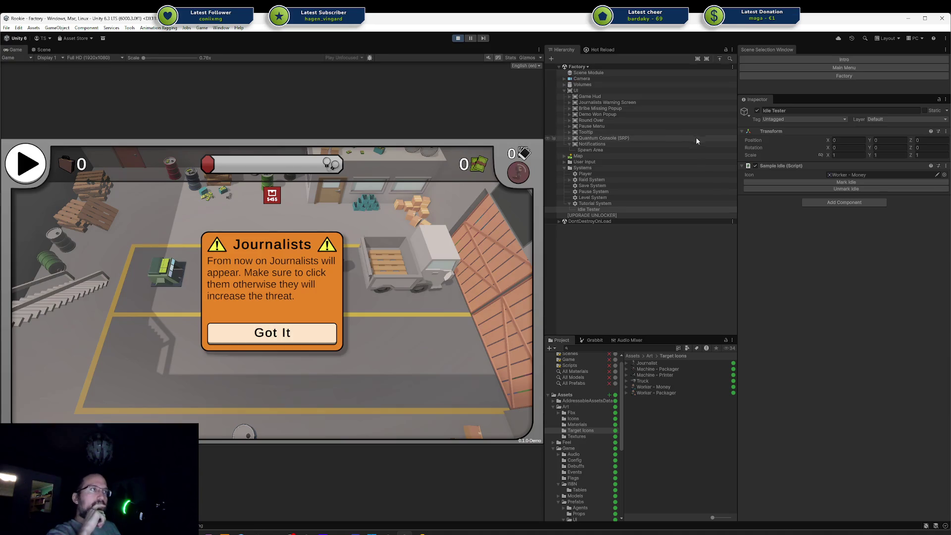
click(777, 182)
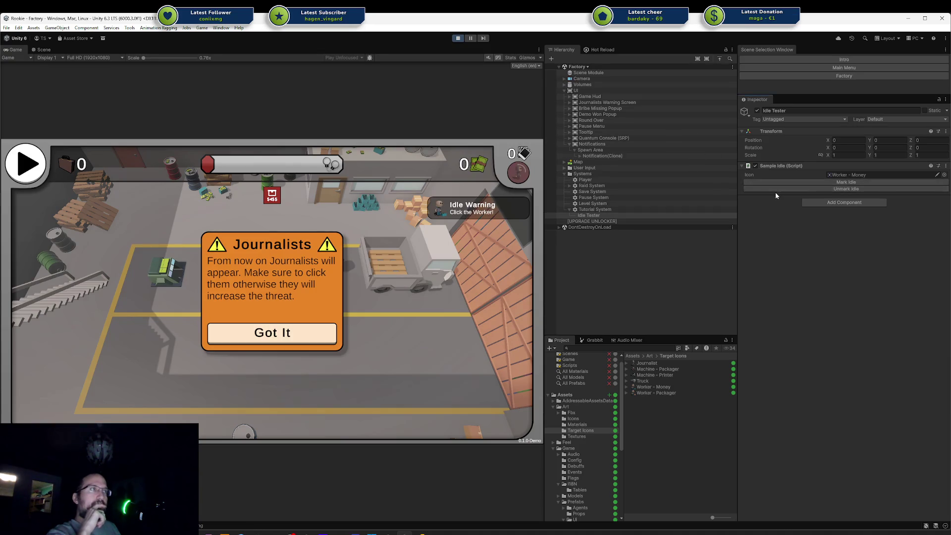
click(774, 189)
click(762, 191)
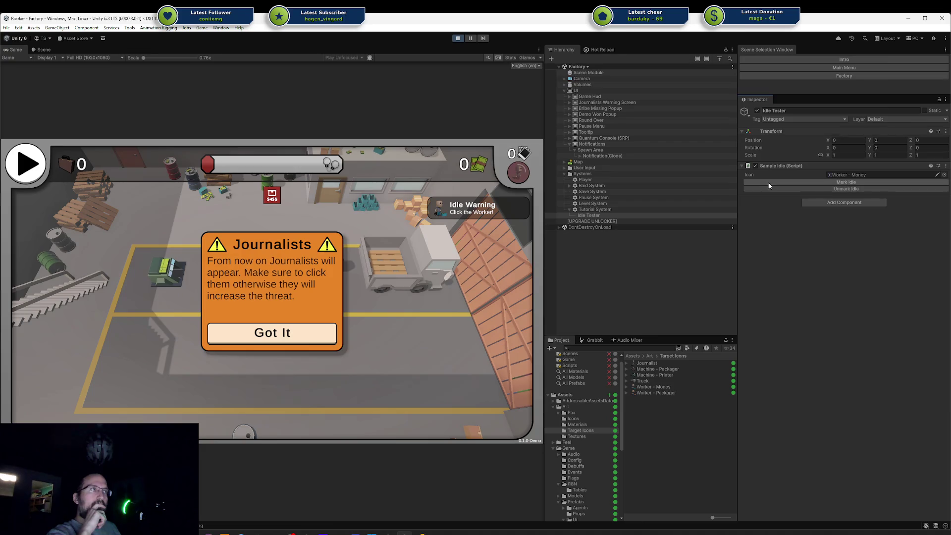
click(766, 183)
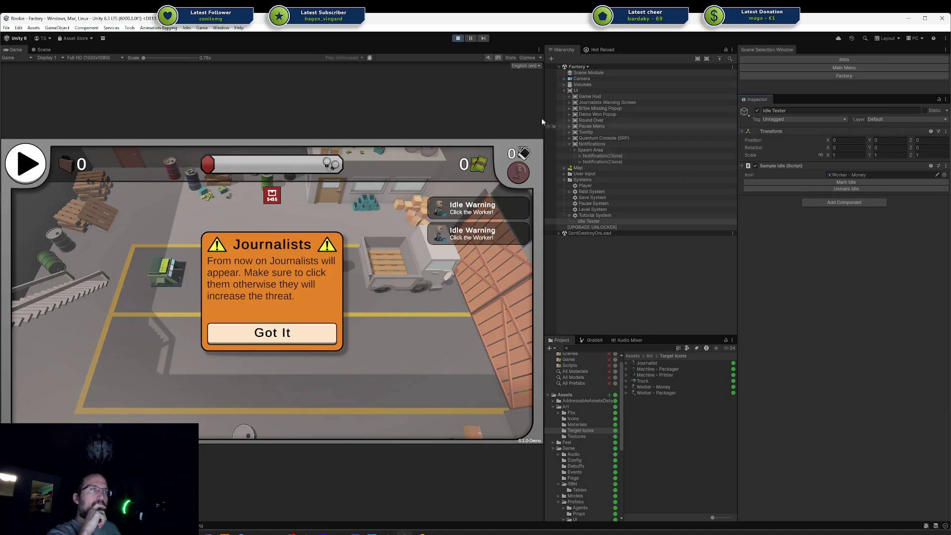
click(458, 38)
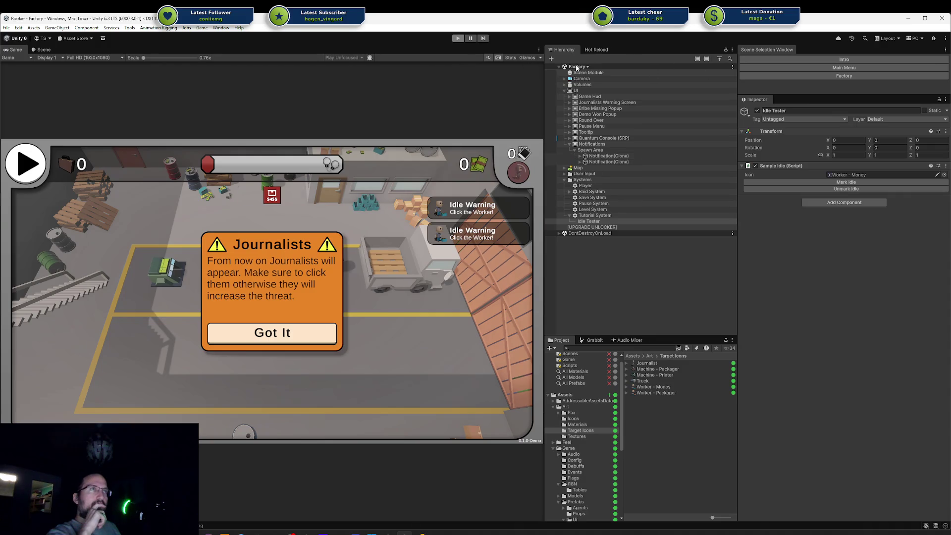
click(602, 49)
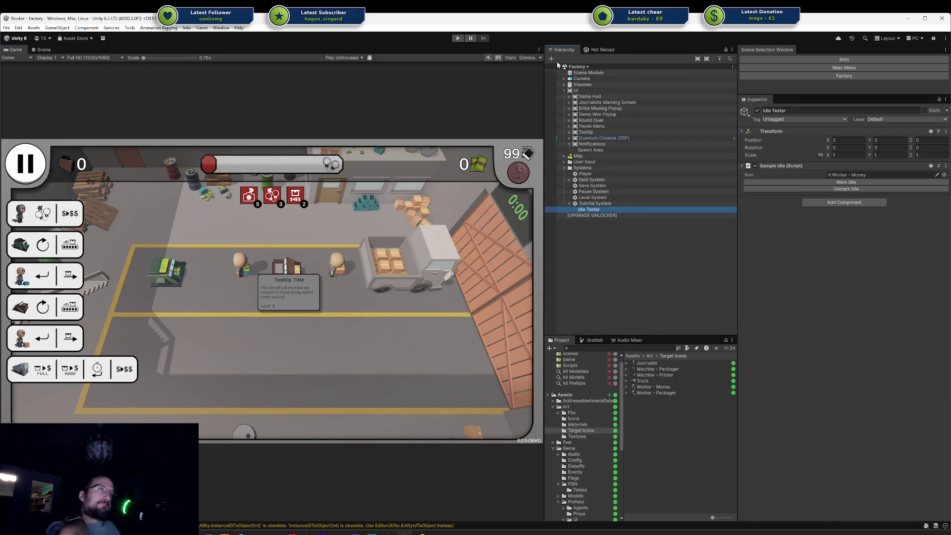
click(456, 38)
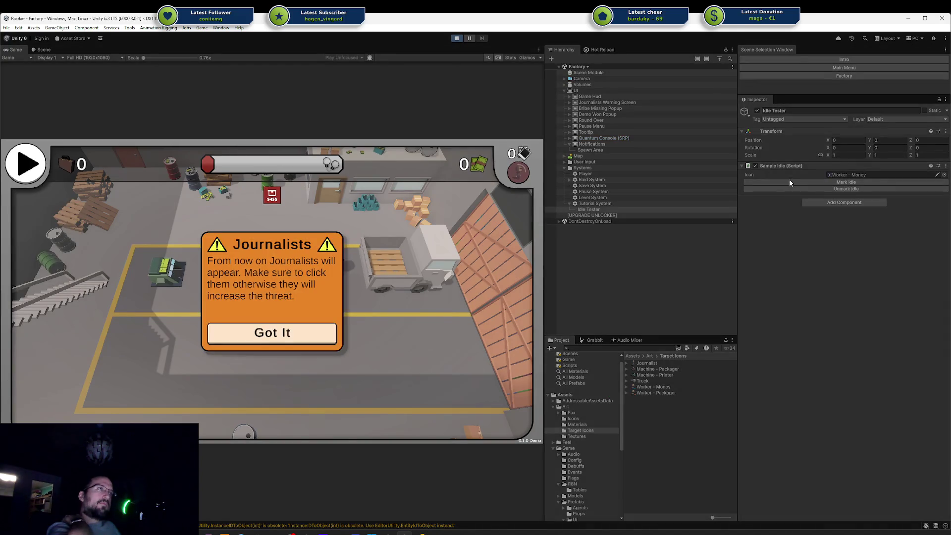
click(787, 182)
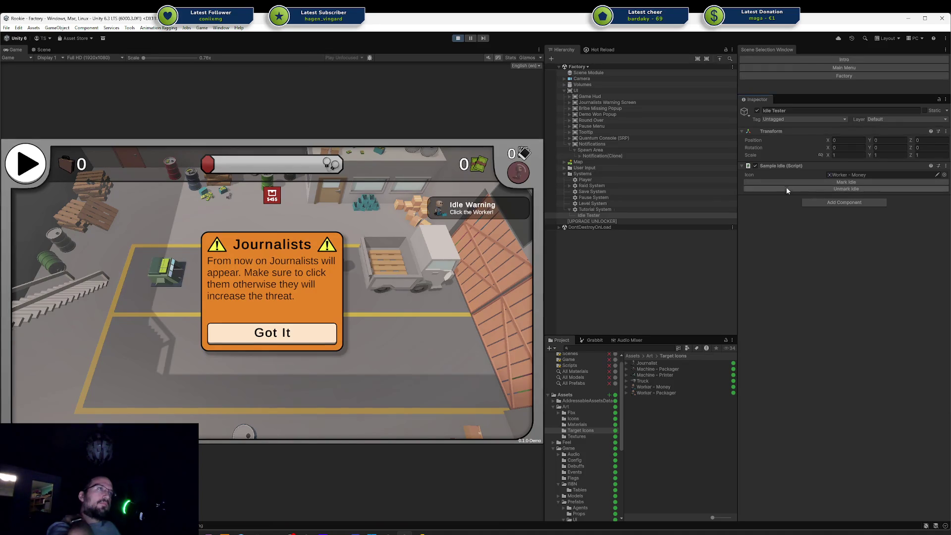
Trigger a second Idle Warning and toggle each Notification(Clone) off and on to identify them
click(786, 182)
click(632, 155)
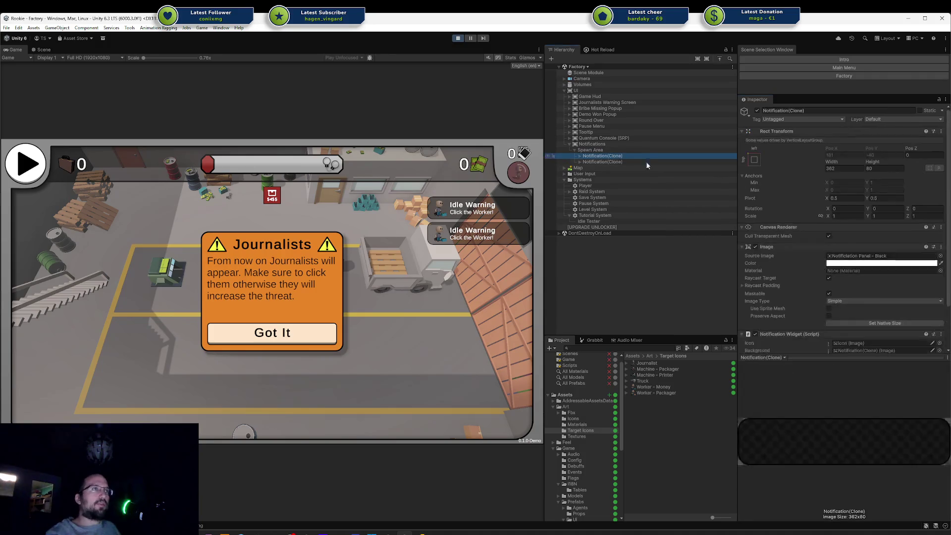
click(757, 110)
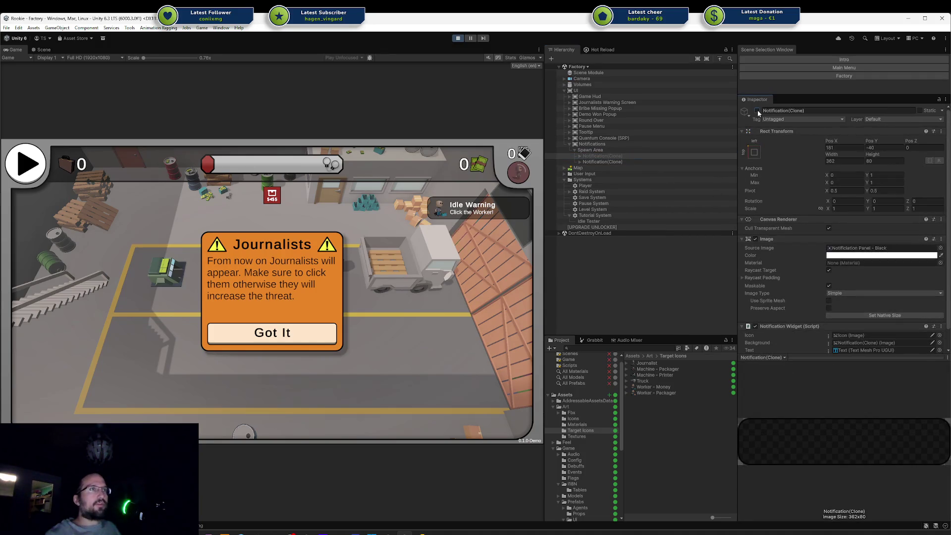
click(757, 110)
click(631, 161)
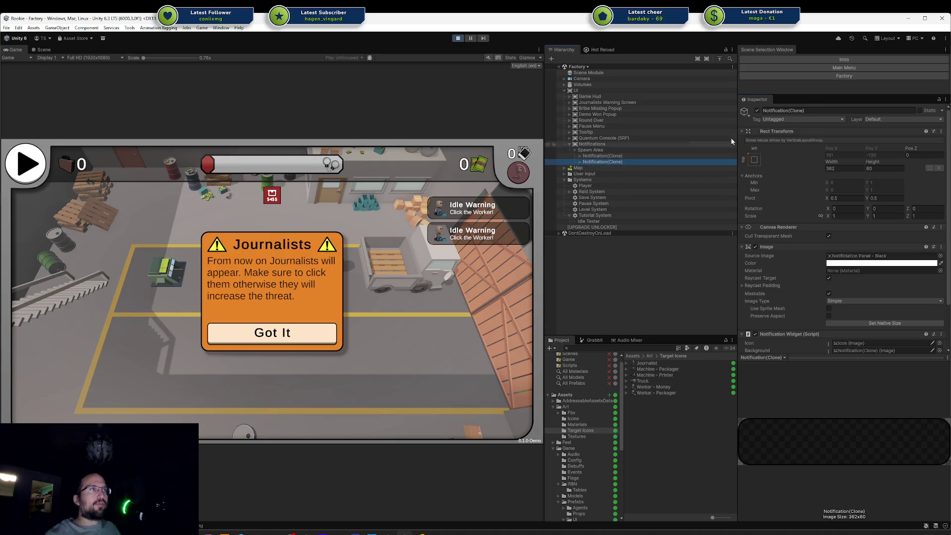
click(757, 110)
click(757, 110)
click(646, 155)
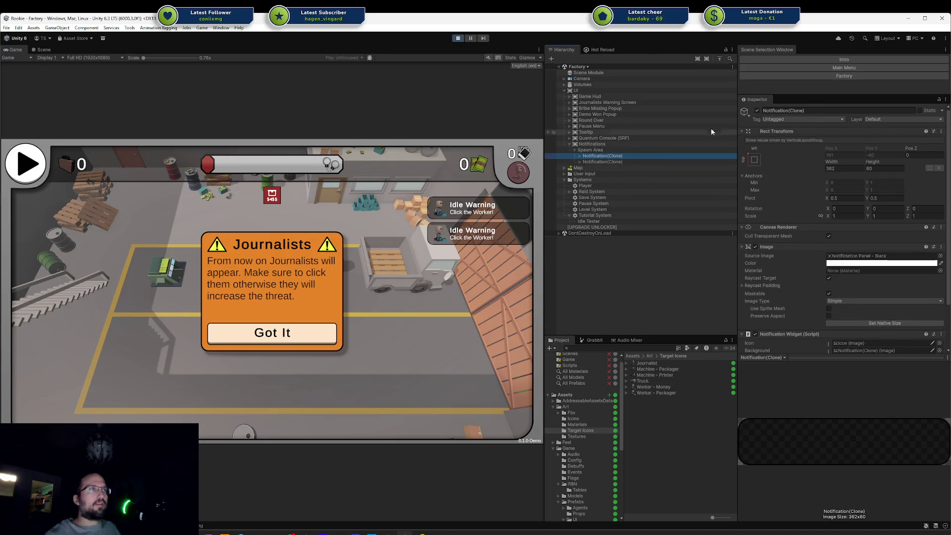
click(757, 110)
click(756, 110)
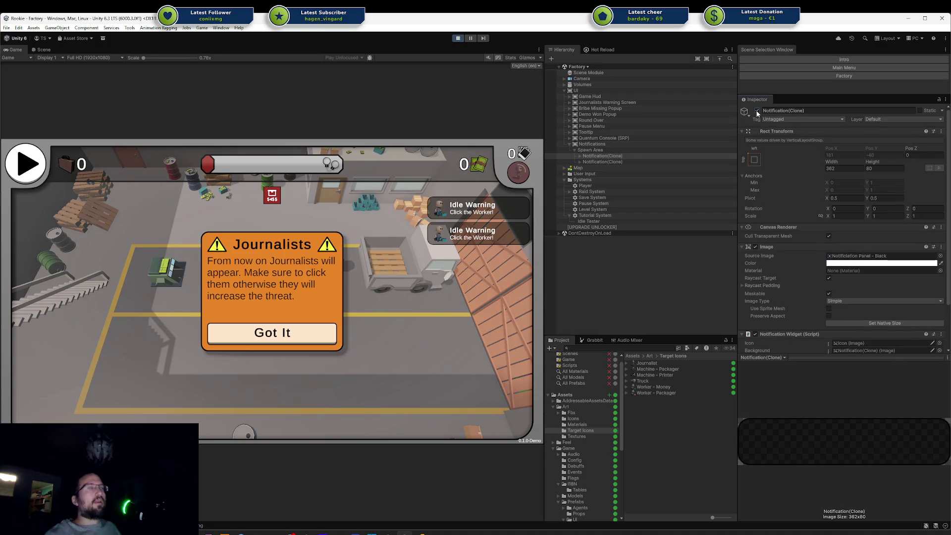
Drag the Notification Panel - Green sprite into the first clone's Image Source Image field
click(862, 256)
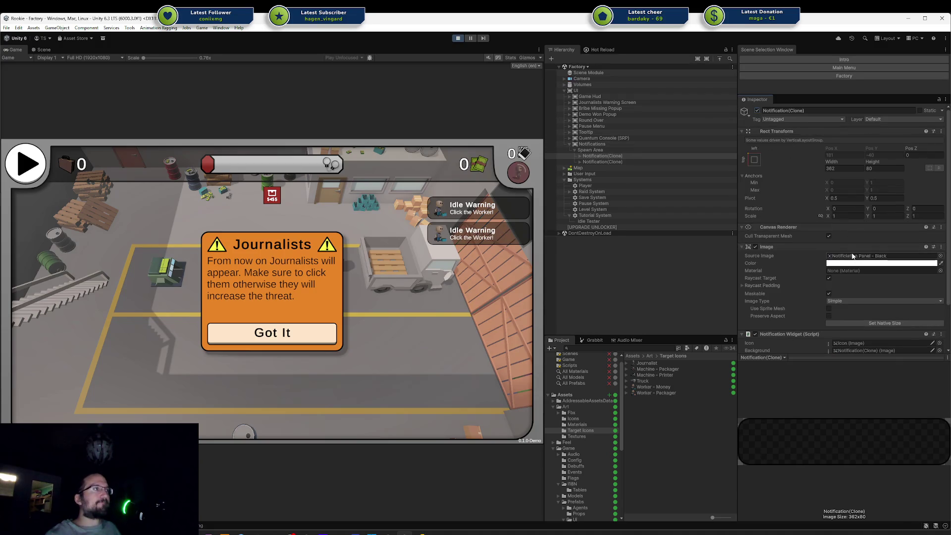
click(662, 443)
drag(662, 443, 882, 255)
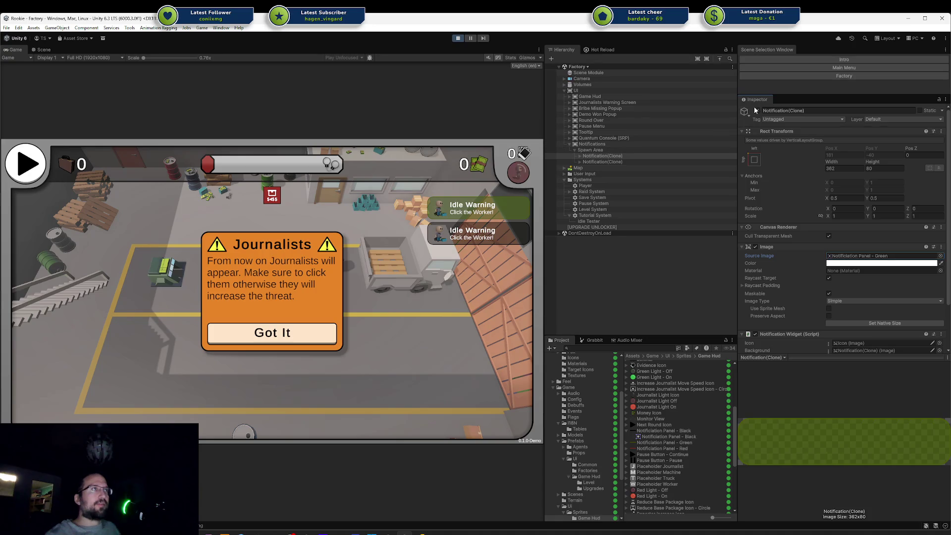
click(607, 156)
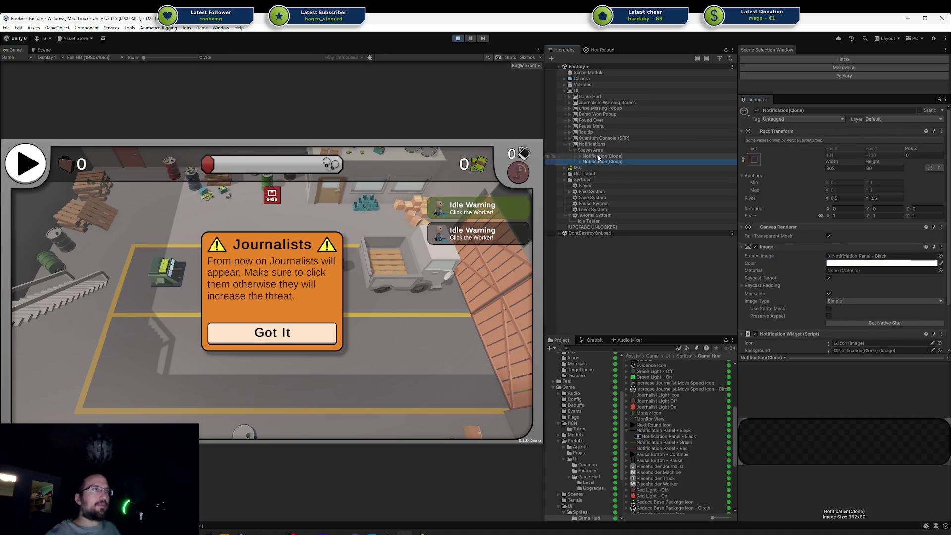
Add a Layout Element component to the first Notification(Clone) via a 'Layout' search
scroll(780, 204, down, 3)
click(834, 343)
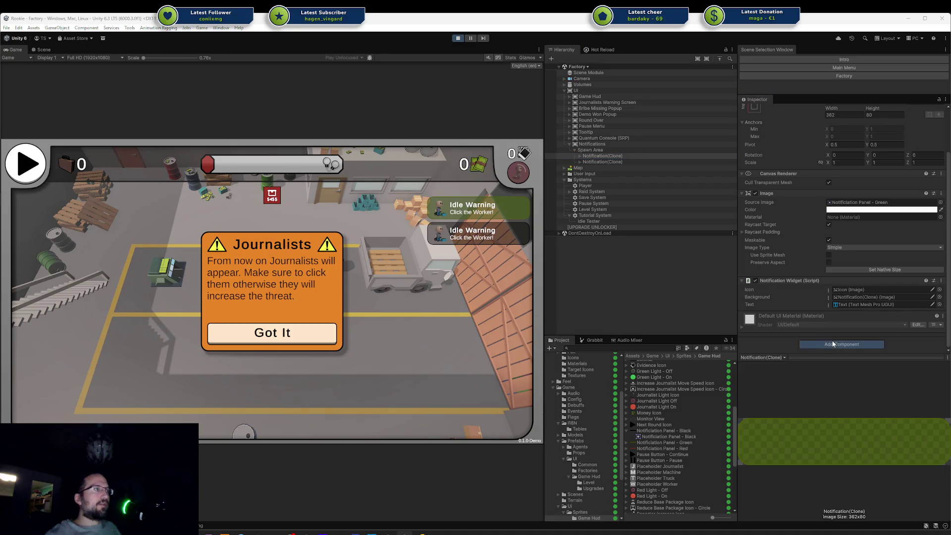
text(Layout)
key(Return)
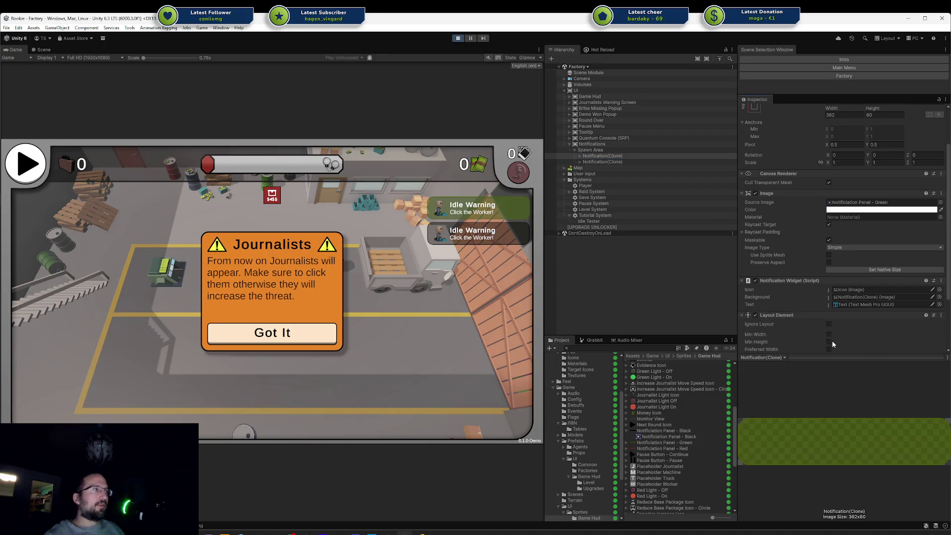
Try the Ignore Layout, Preferred Height and Flexible Height toggles, leaving them all off
scroll(828, 323, down, 2)
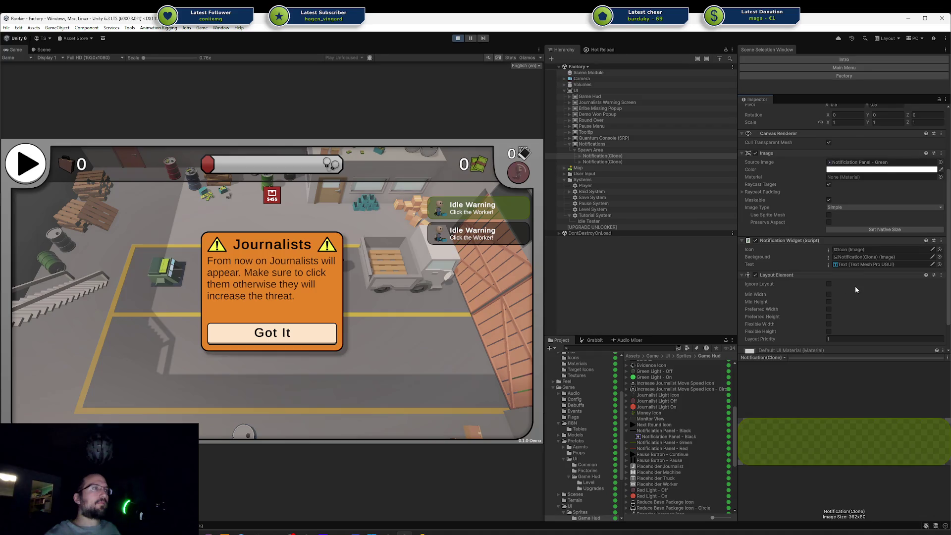
scroll(855, 286, down, 1)
click(828, 264)
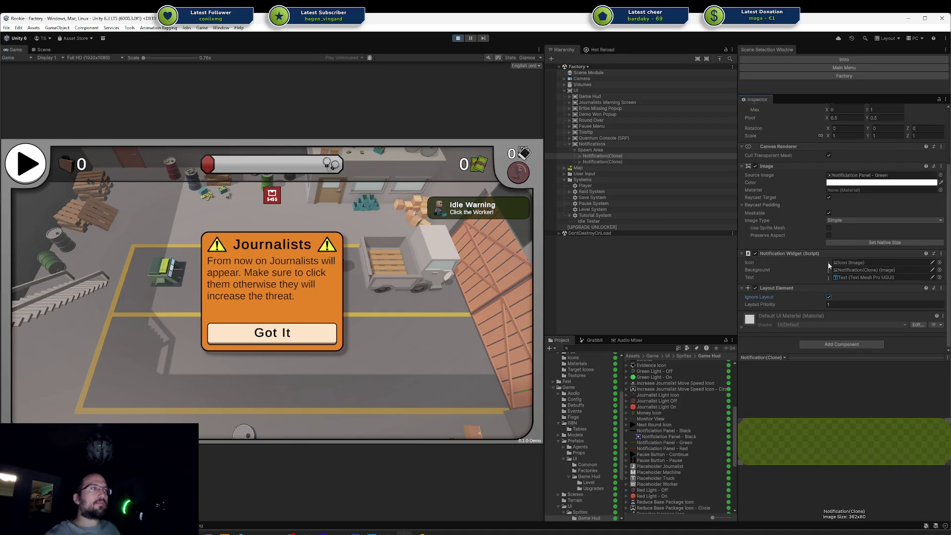
click(829, 297)
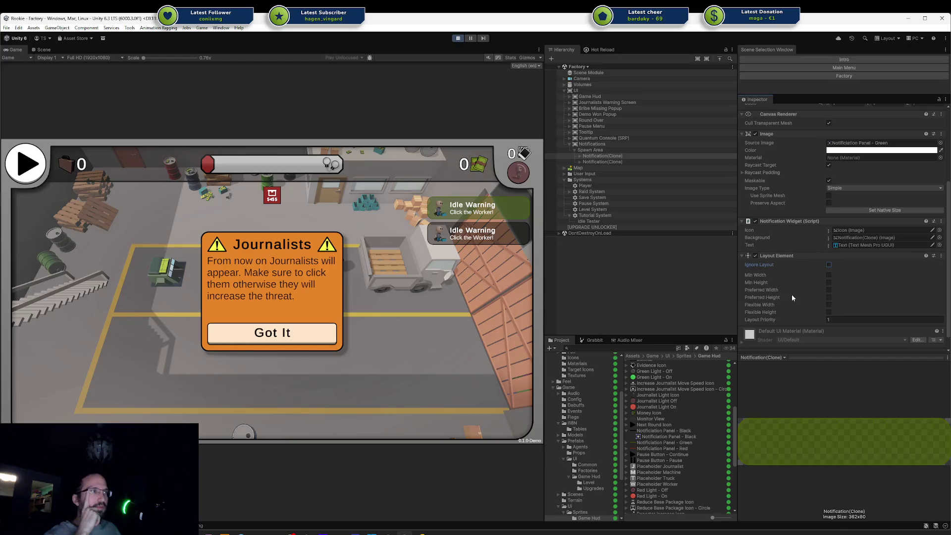
click(829, 296)
drag(833, 299, 830, 299)
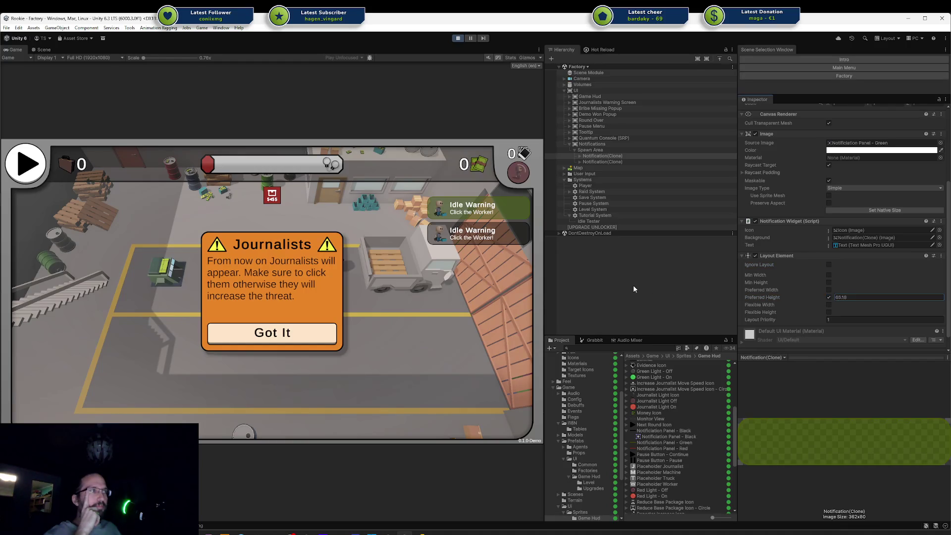
click(829, 298)
click(829, 312)
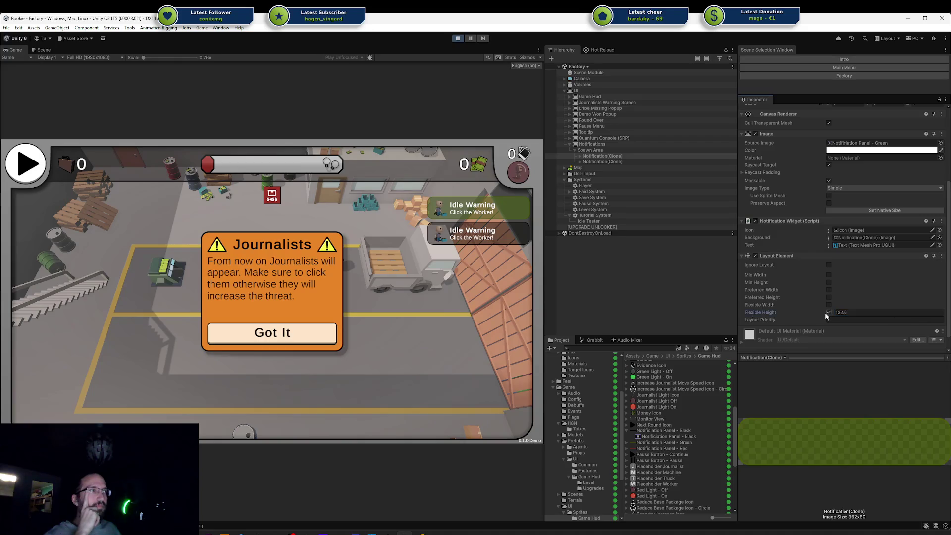
click(829, 312)
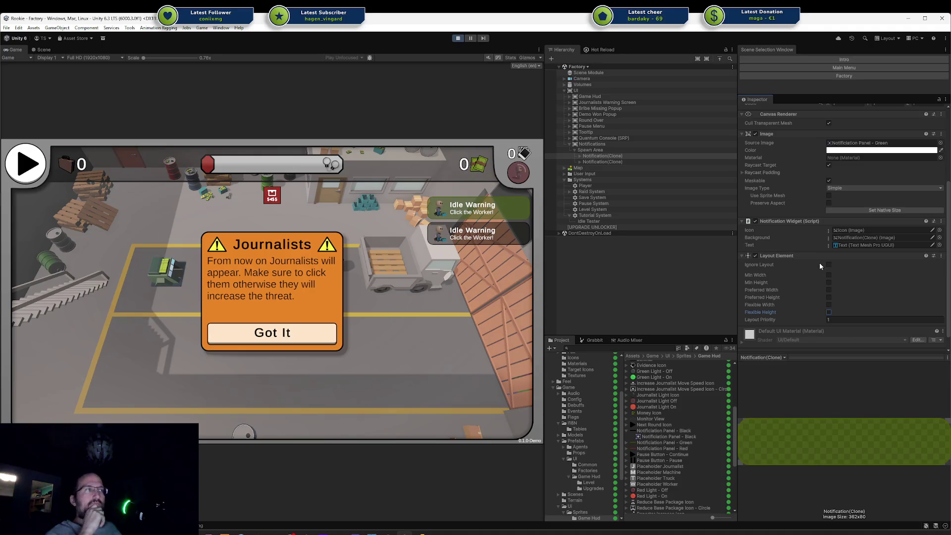
scroll(838, 246, up, 3)
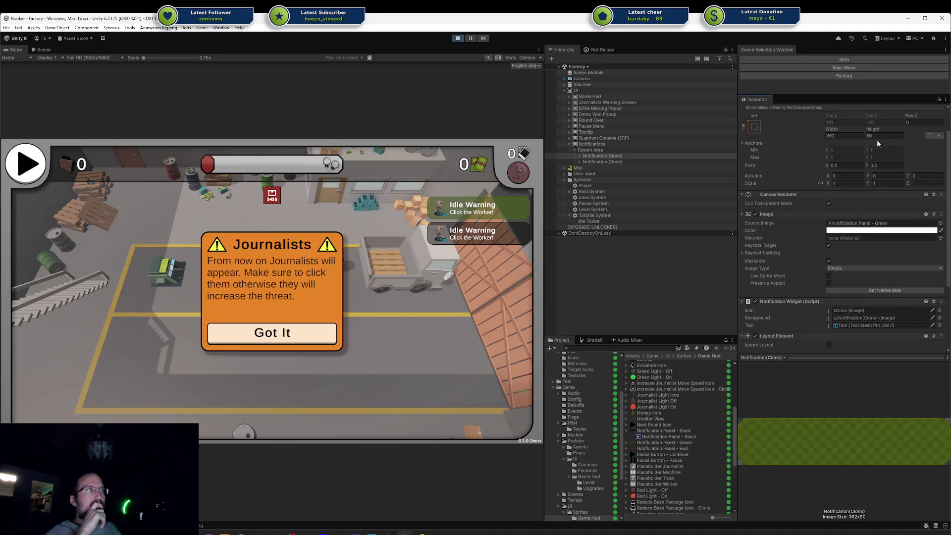
Shrink the clone's height from 80 to about 65 and toggle Ignore Layout on, then off
drag(873, 129, 692, 135)
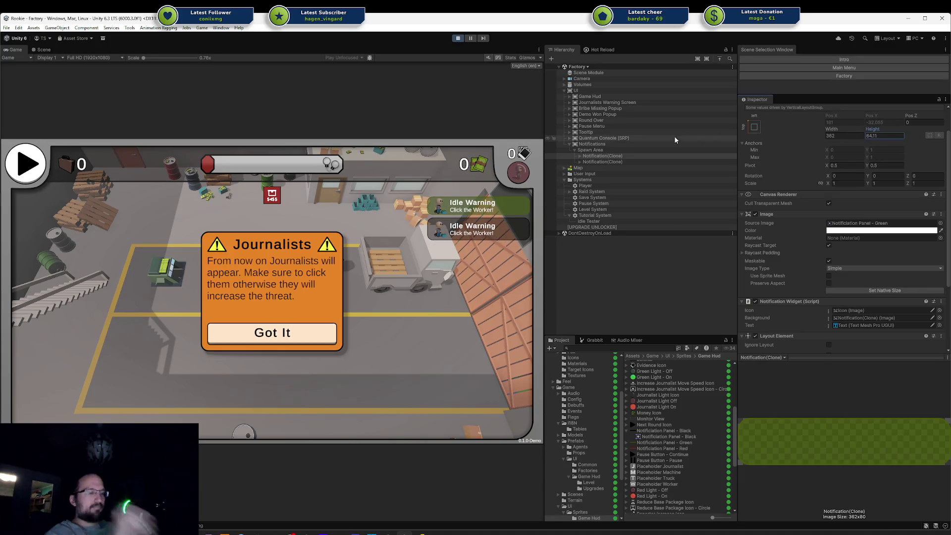
scroll(810, 186, down, 3)
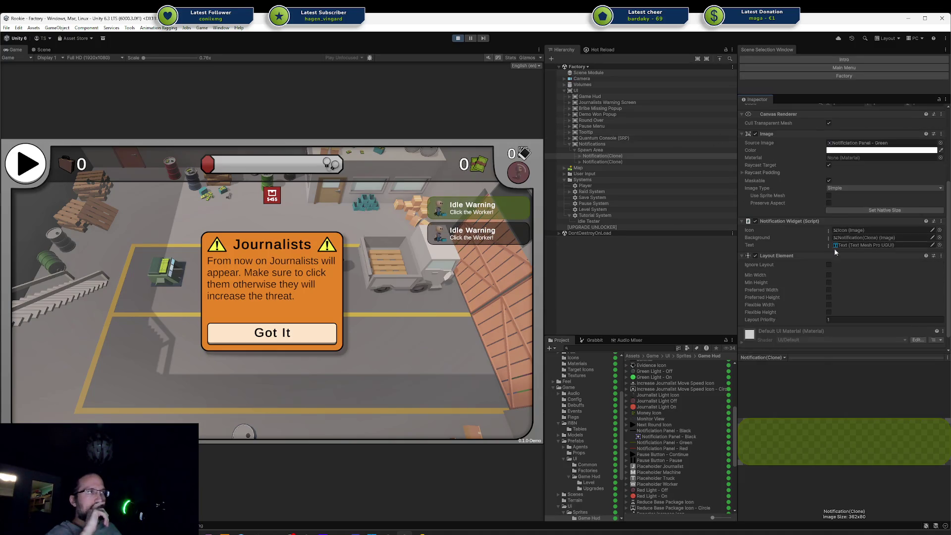
click(829, 265)
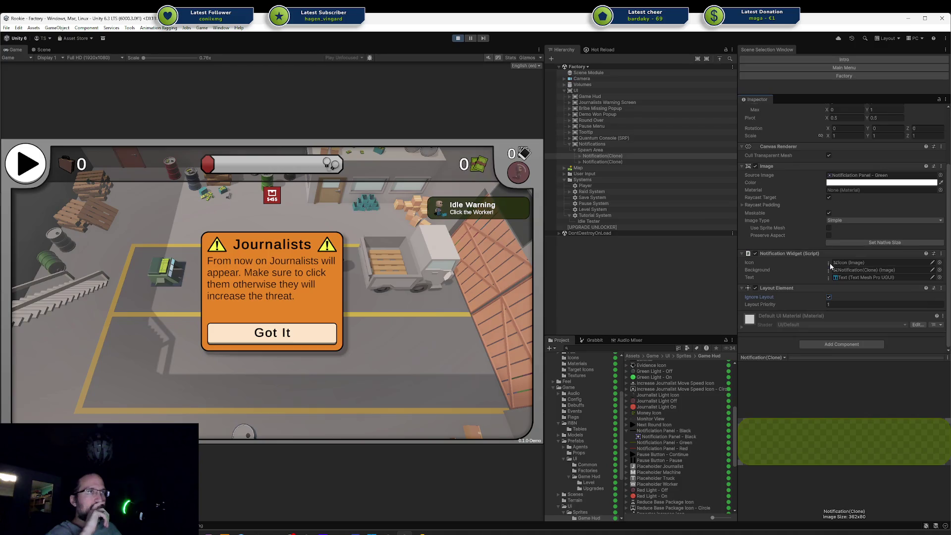
click(829, 297)
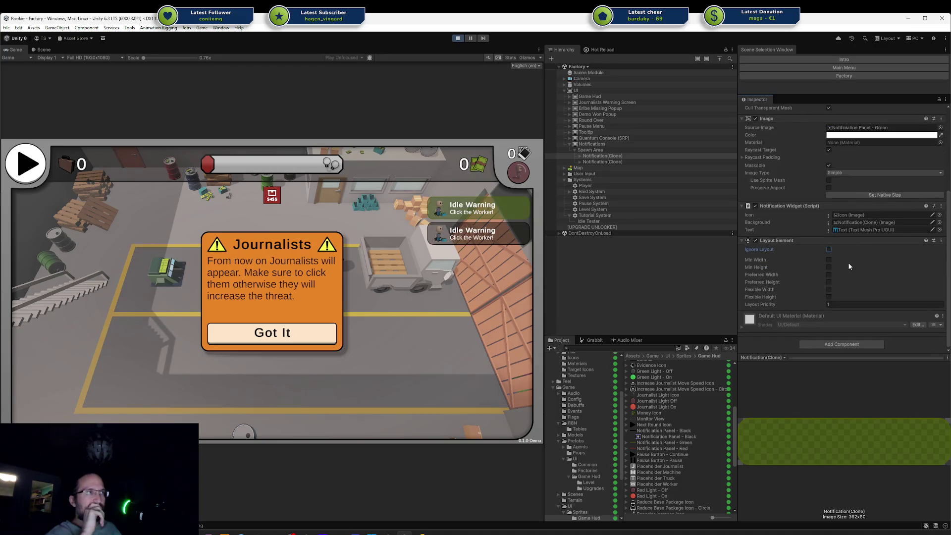
Toggle the clone's Preferred Height override on and off again, then select Spawn Area
click(830, 281)
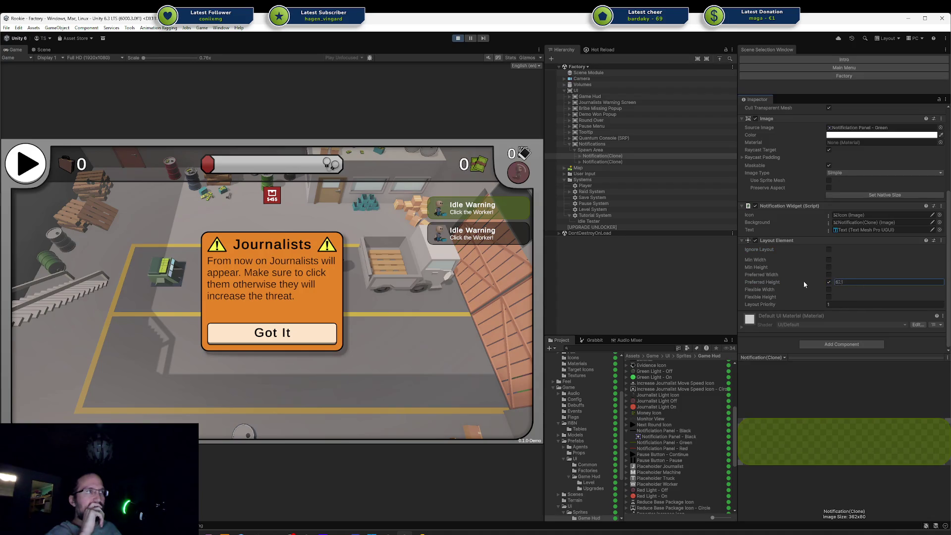
click(829, 282)
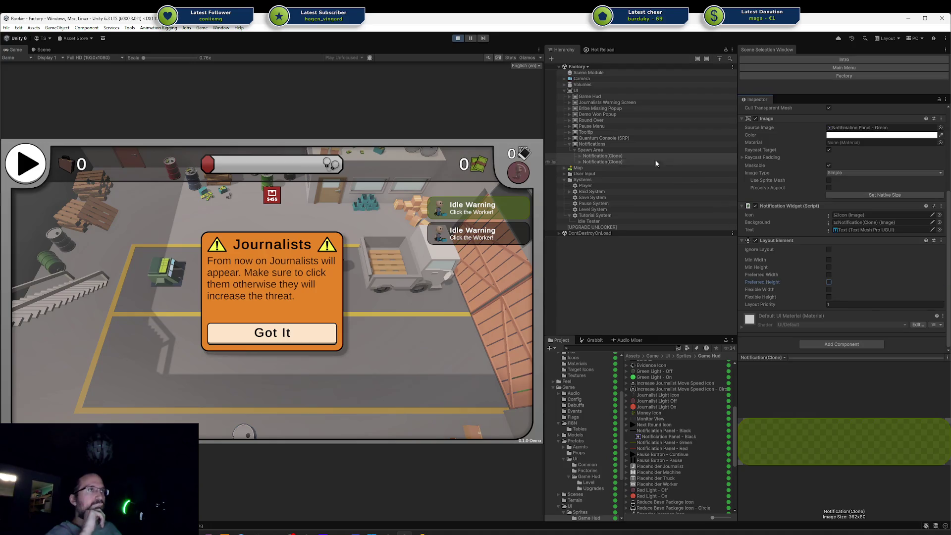
click(641, 149)
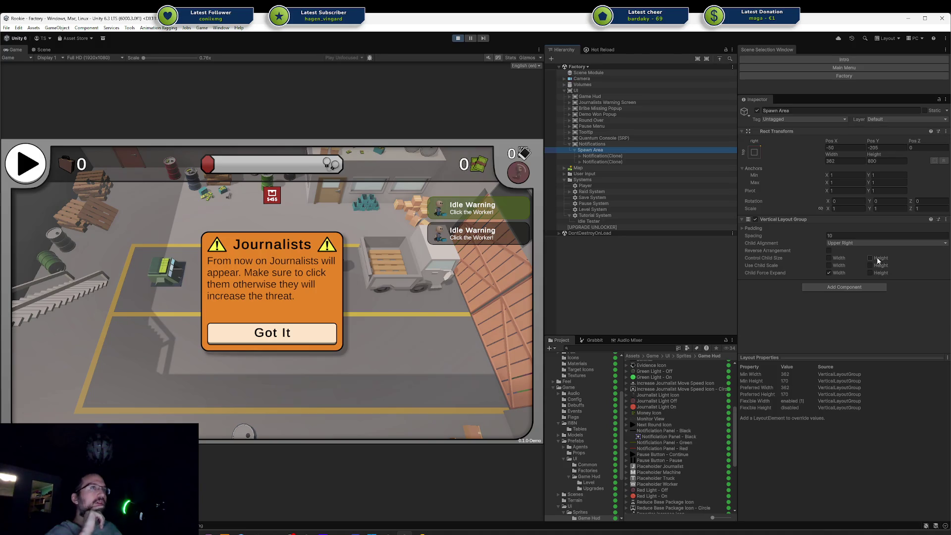
Enable Control Child Size Height, then give the first clone's Layout Element a Preferred Height of 80
click(878, 261)
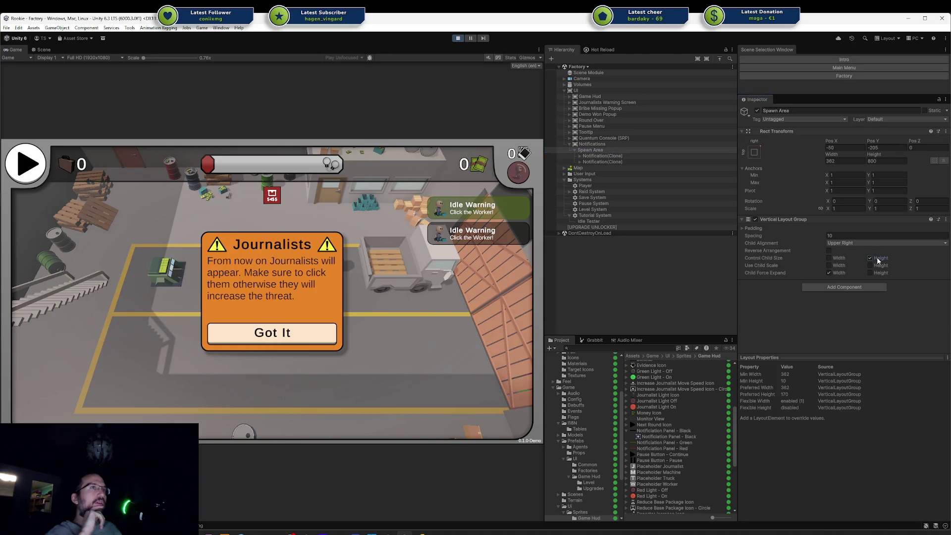
click(674, 157)
scroll(815, 250, down, 2)
scroll(815, 249, down, 5)
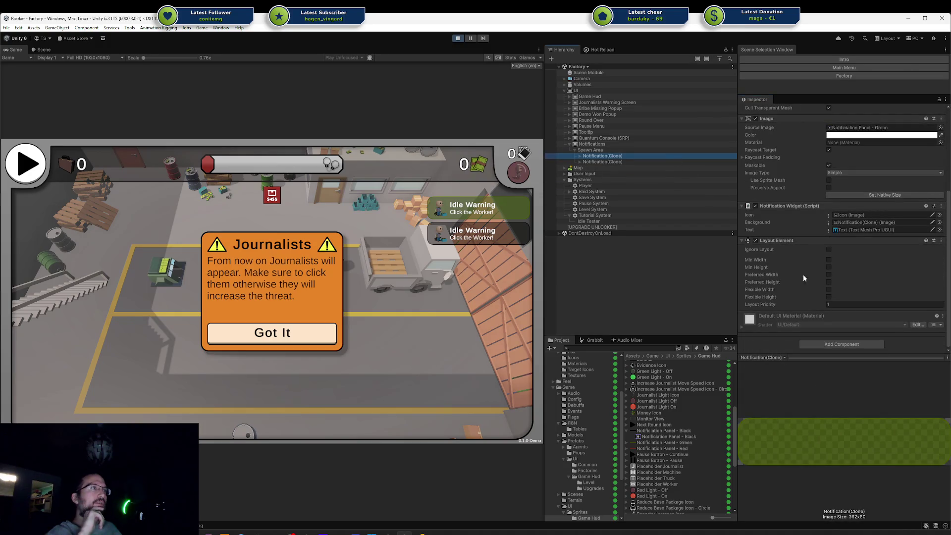
click(829, 282)
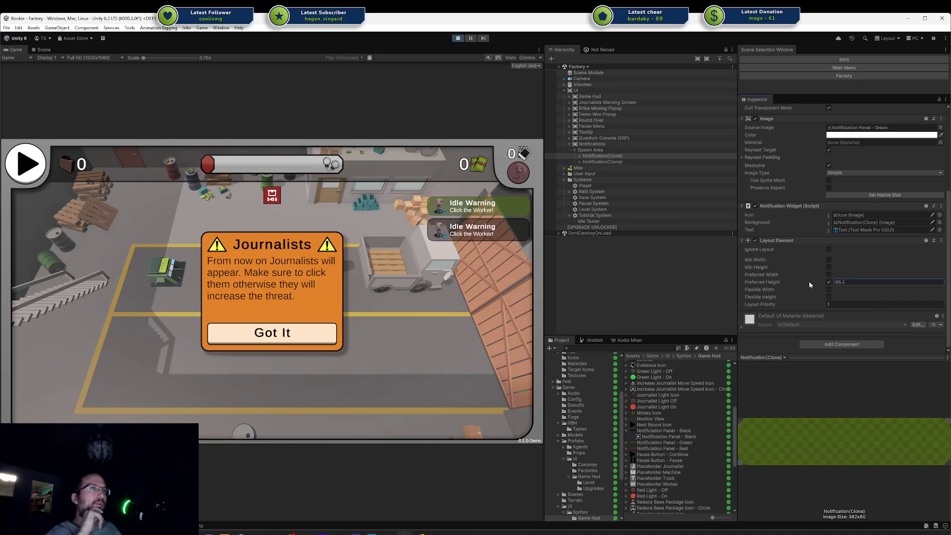
text(4)
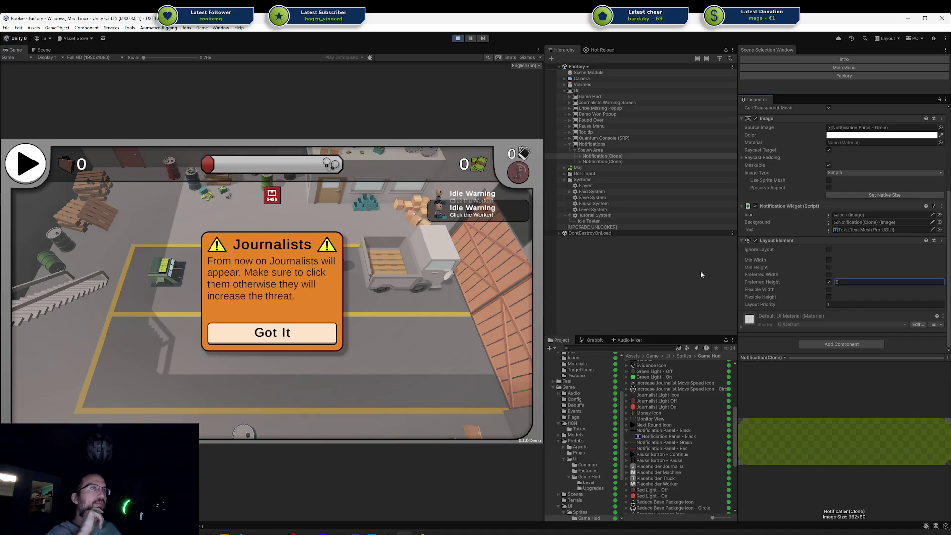
key(BackSpace)
text(51)
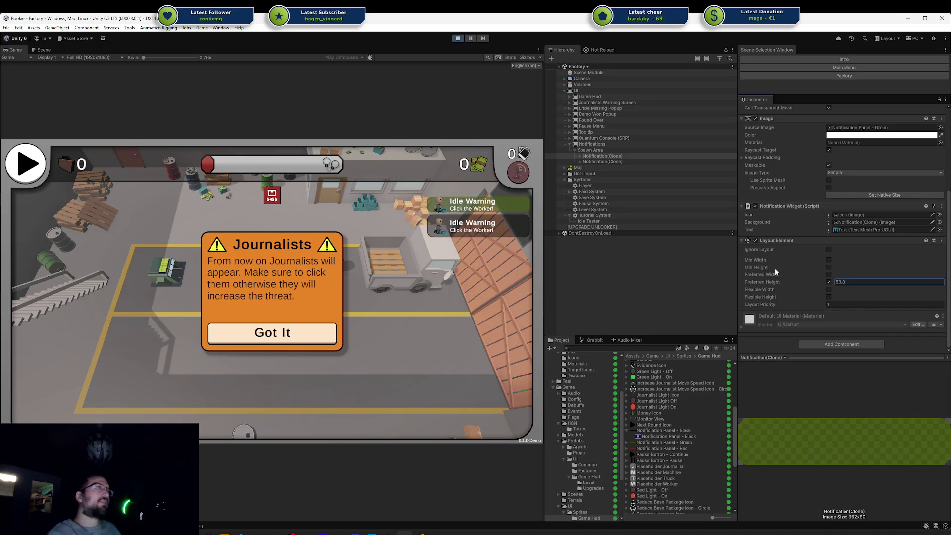
text(80)
Untick Spawn Area's Control Child Size Height and inspect the second notification clone
scroll(775, 268, up, 1)
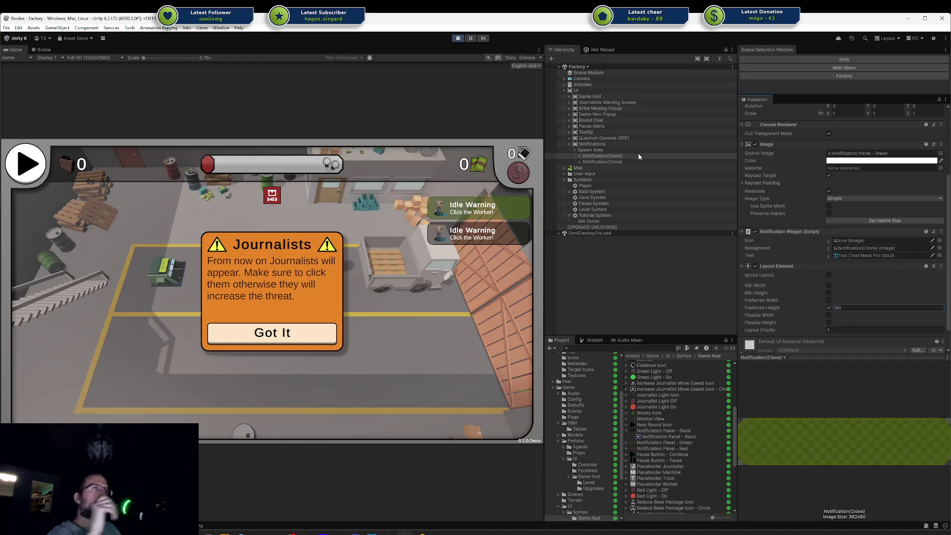
click(637, 151)
click(869, 258)
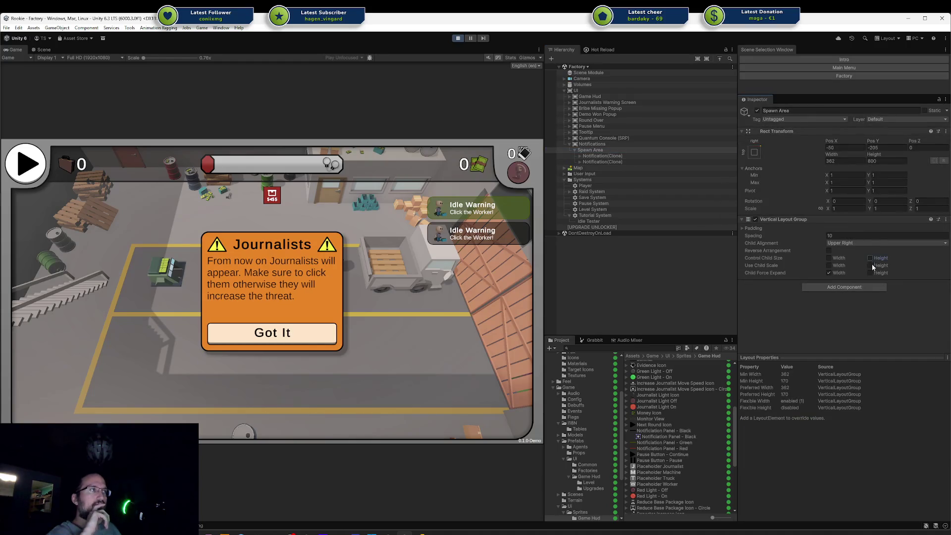
click(641, 156)
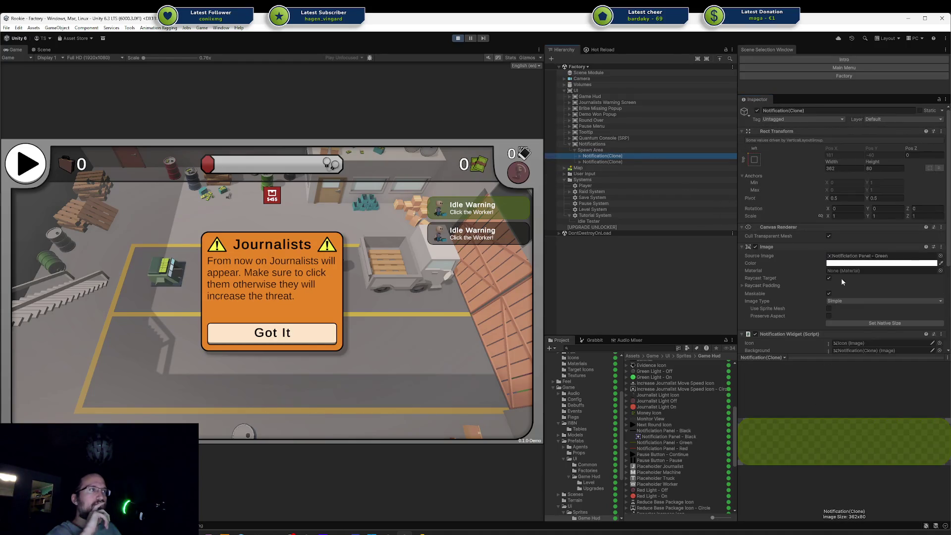
scroll(841, 278, down, 3)
scroll(850, 281, down, 2)
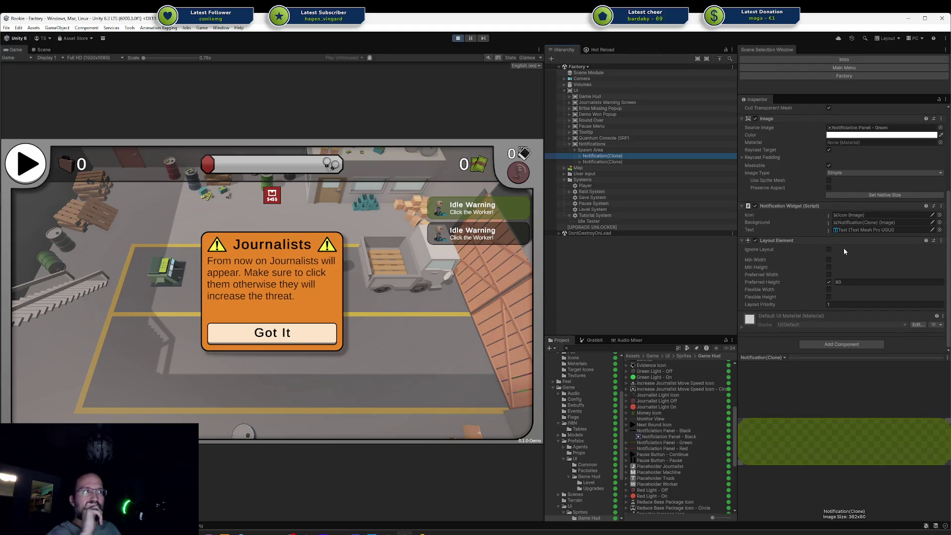
scroll(843, 248, up, 5)
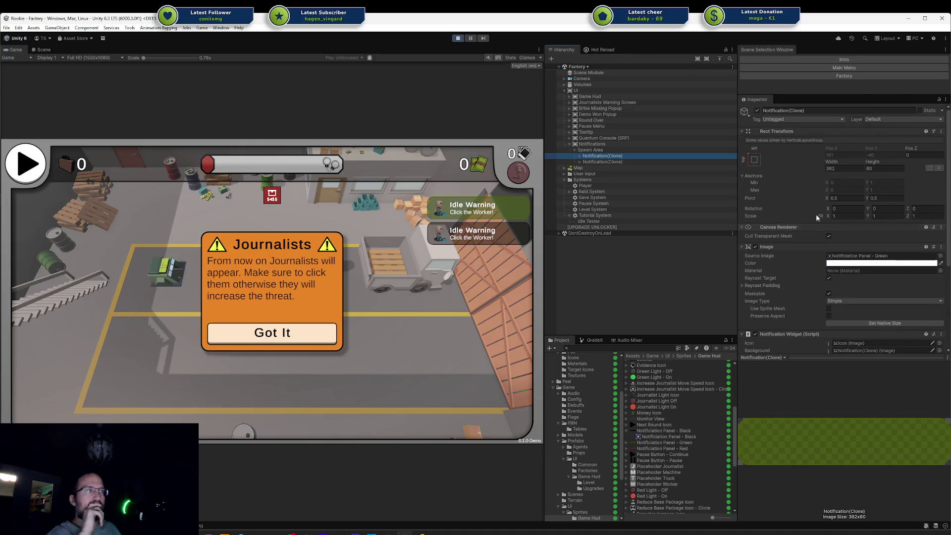